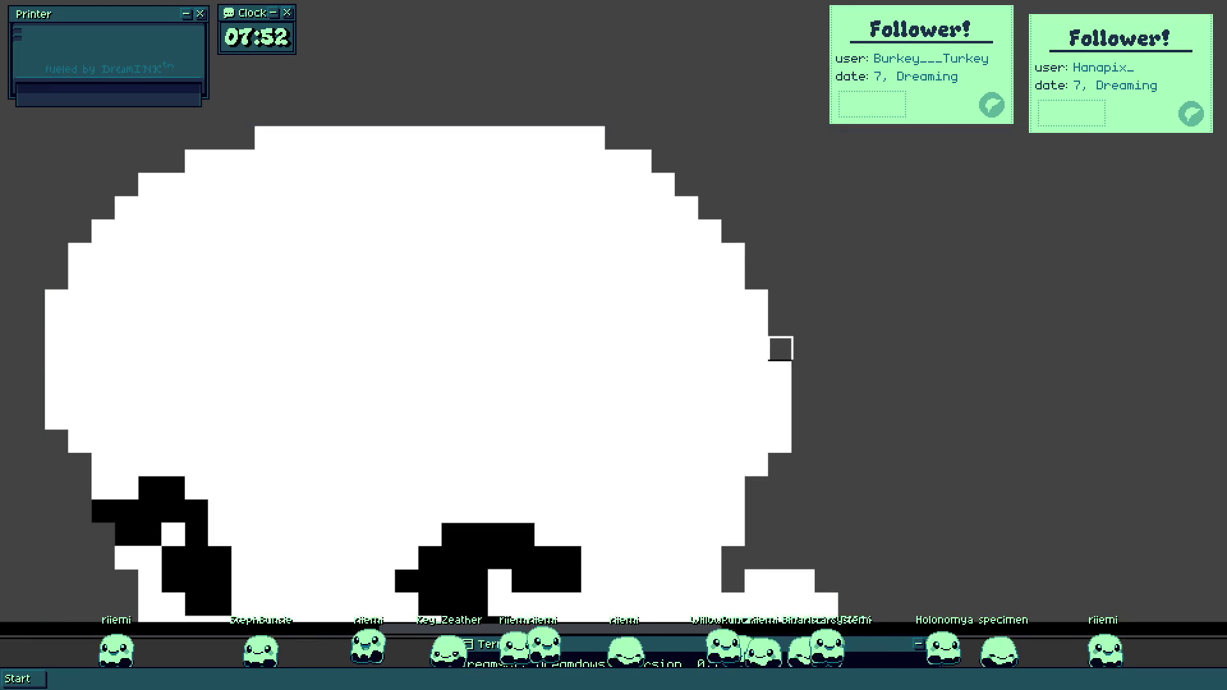
Zoom in on the head and draw a black curved hairline across its top.
left_click_drag(767, 425, 698, 351)
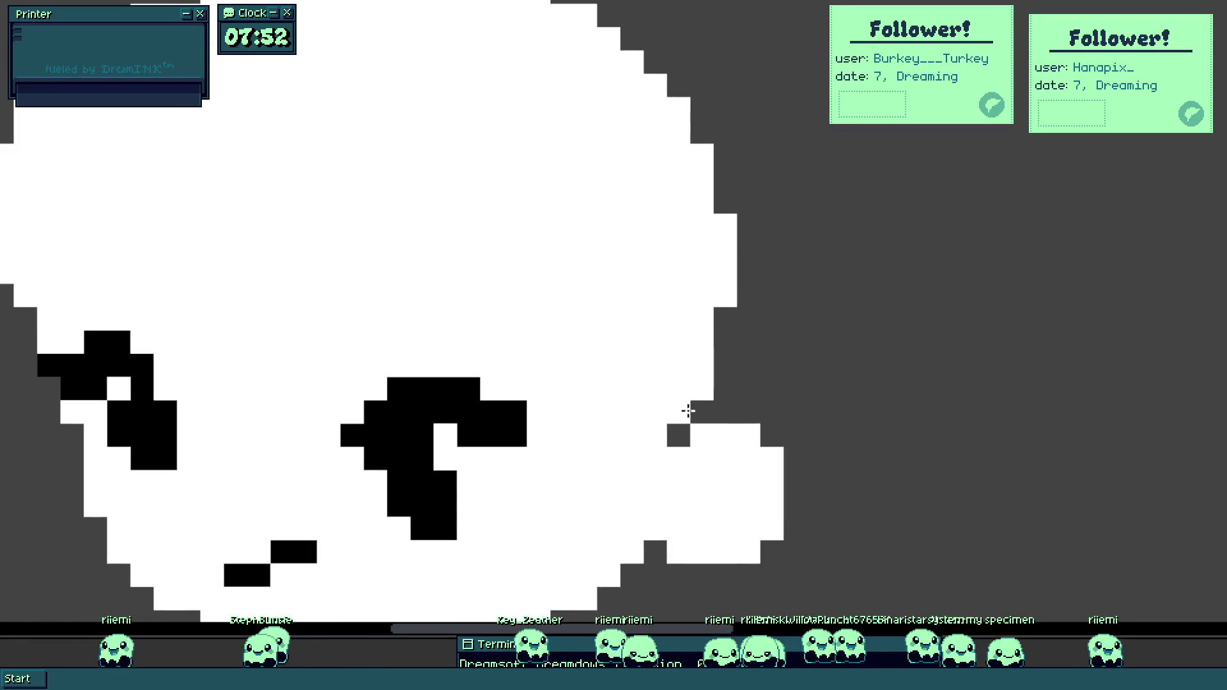
scroll(709, 405, "down", 3)
scroll(708, 406, "down", 2)
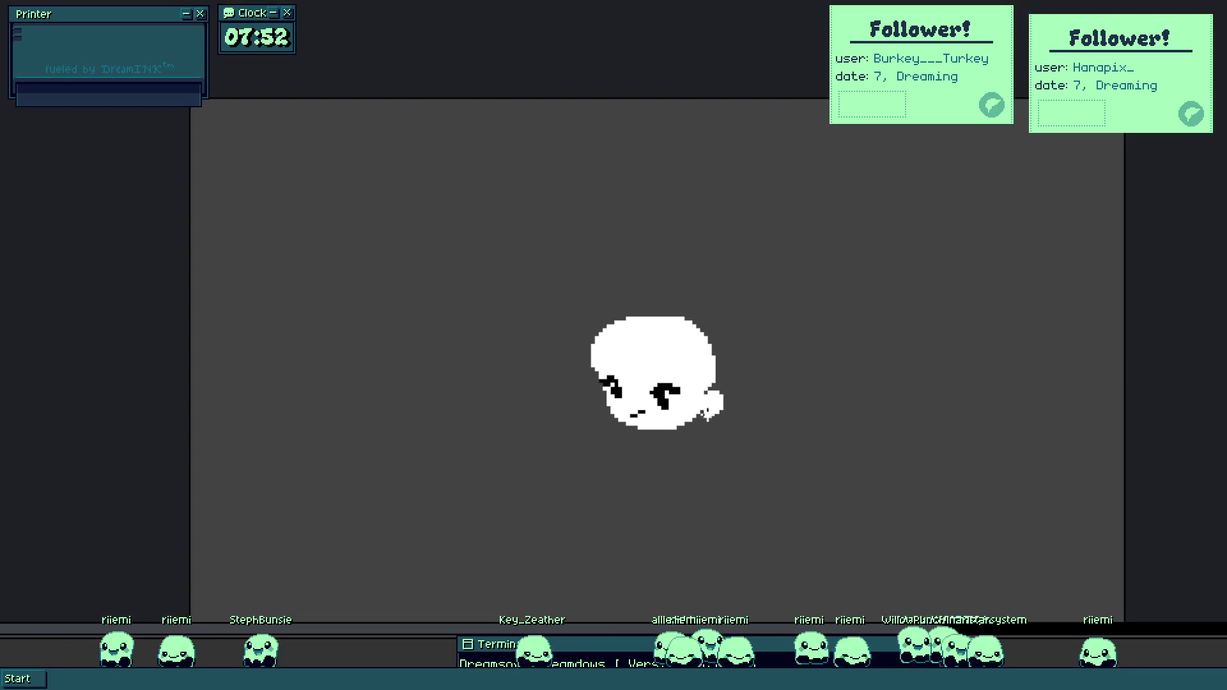
left_click_drag(682, 452, 669, 422)
scroll(623, 369, "up", 5)
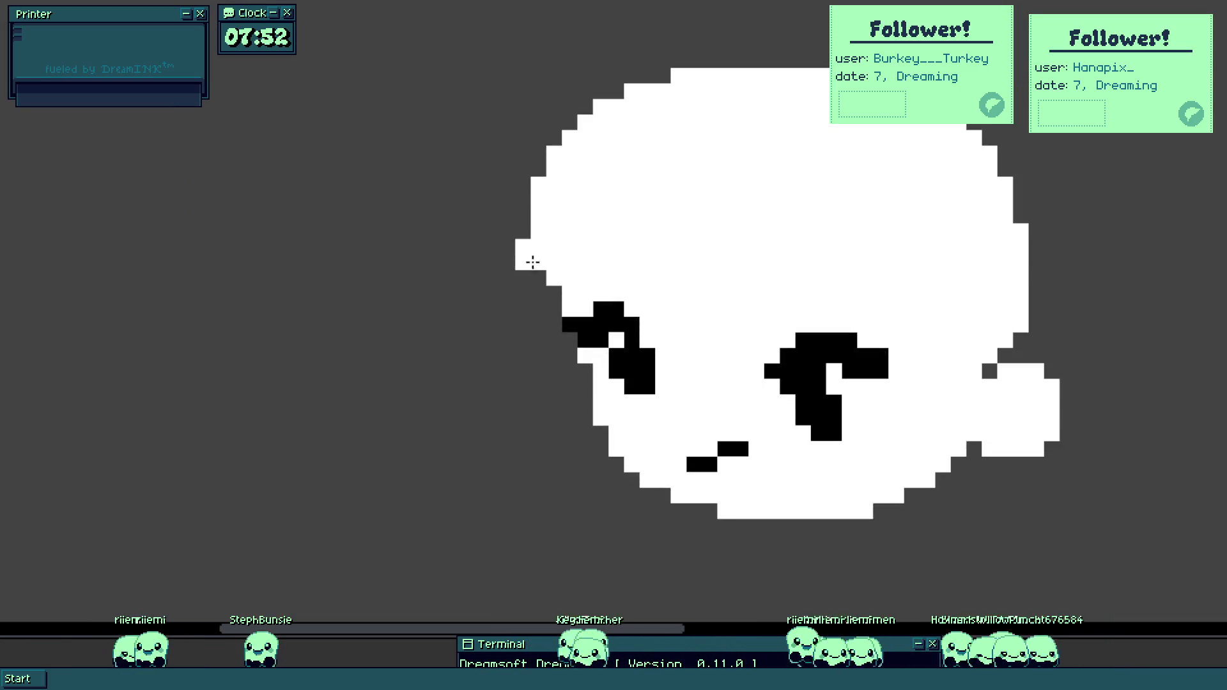
scroll(533, 365, "down", 2)
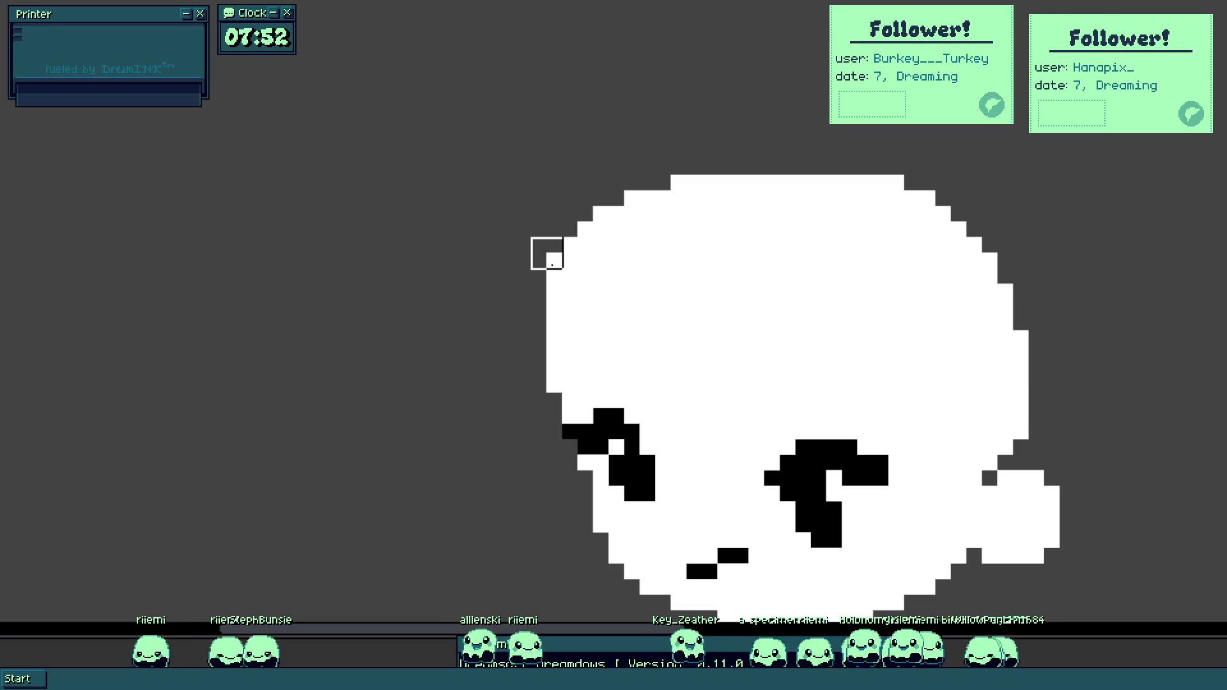
scroll(654, 304, "down", 3)
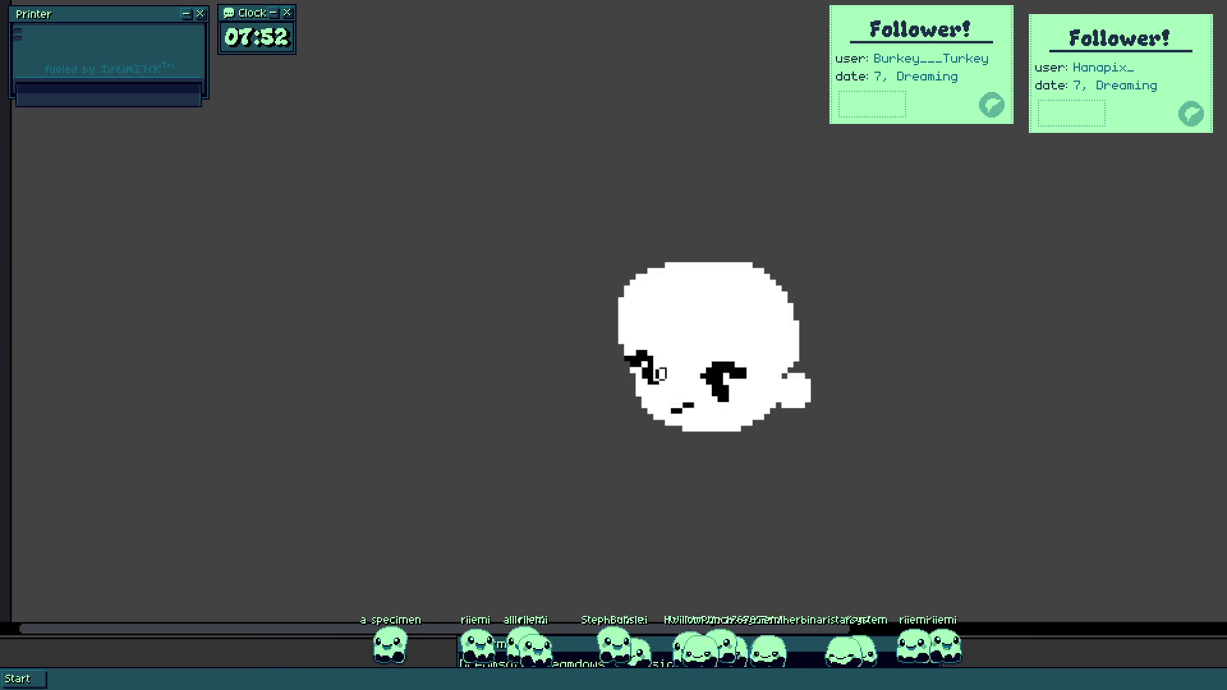
scroll(660, 380, "up", 2)
scroll(643, 384, "up", 2)
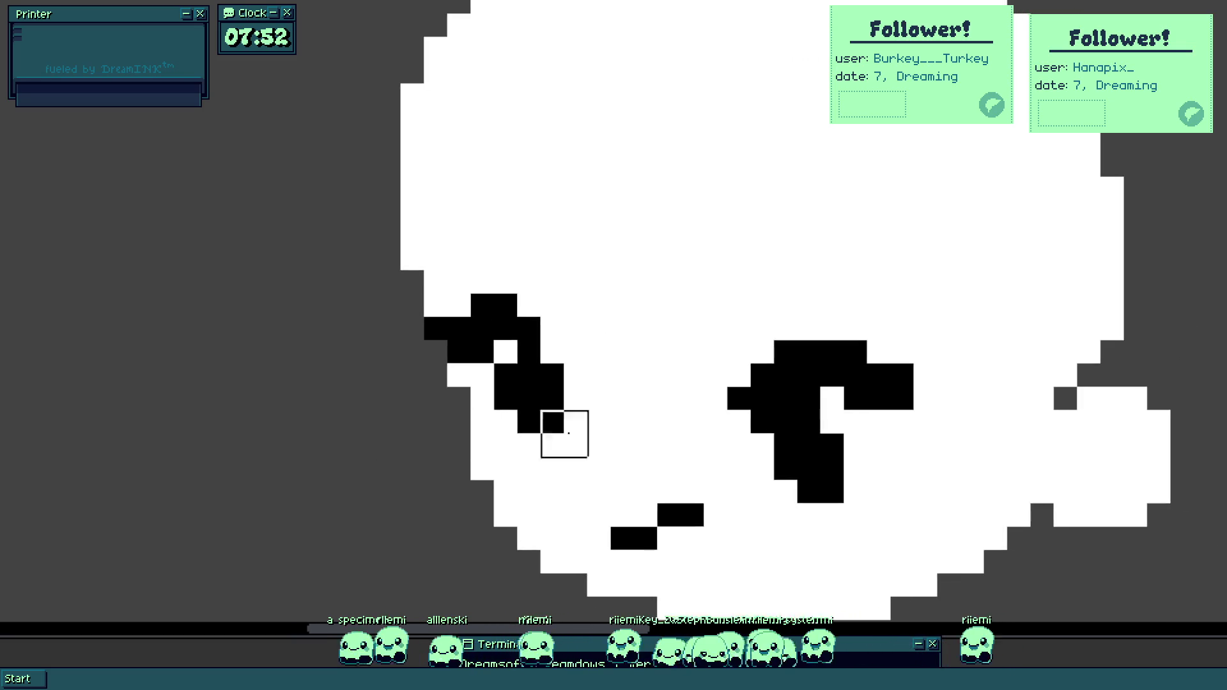
scroll(556, 397, "down", 3)
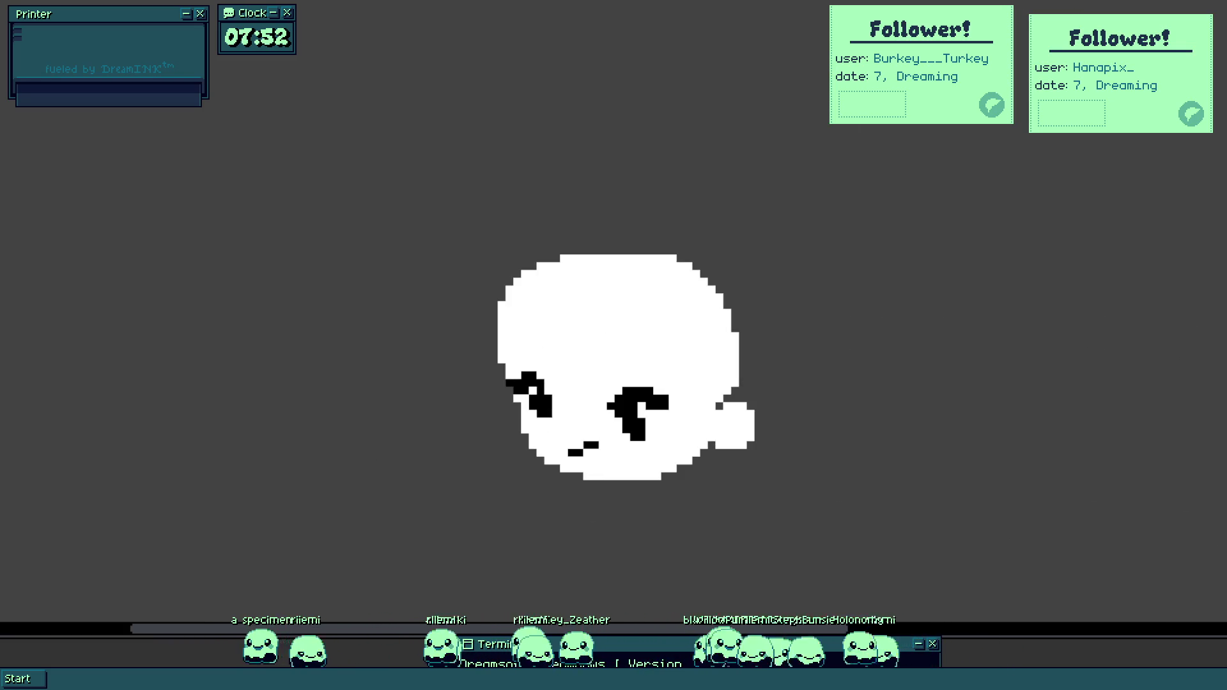
scroll(622, 345, "up", 2)
mouse_move(412, 295)
left_mouse_down()
mouse_move(422, 340)
mouse_move(780, 433)
mouse_move(614, 370)
mouse_move(583, 341)
mouse_move(625, 379)
left_mouse_up()
Add a small black bun arch peaking above the hairline.
scroll(582, 342, "up", 2)
mouse_move(608, 324)
left_mouse_down()
mouse_move(591, 289)
mouse_move(739, 333)
mouse_move(638, 277)
left_mouse_up()
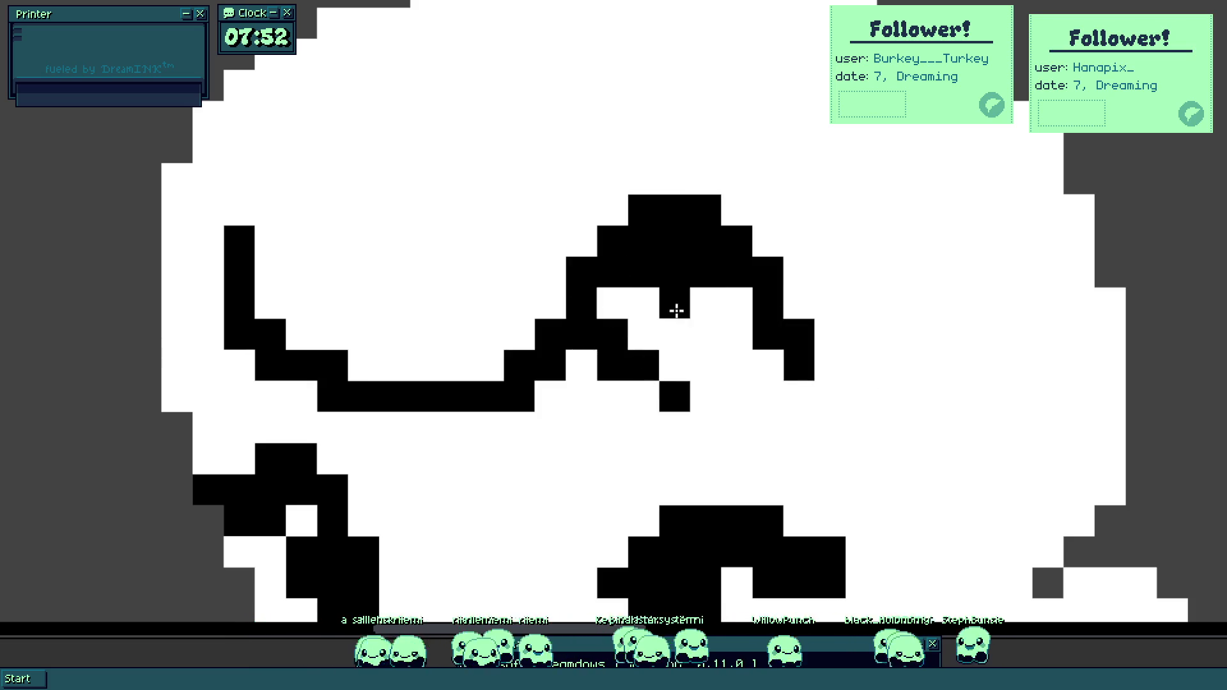
scroll(642, 279, "down", 5)
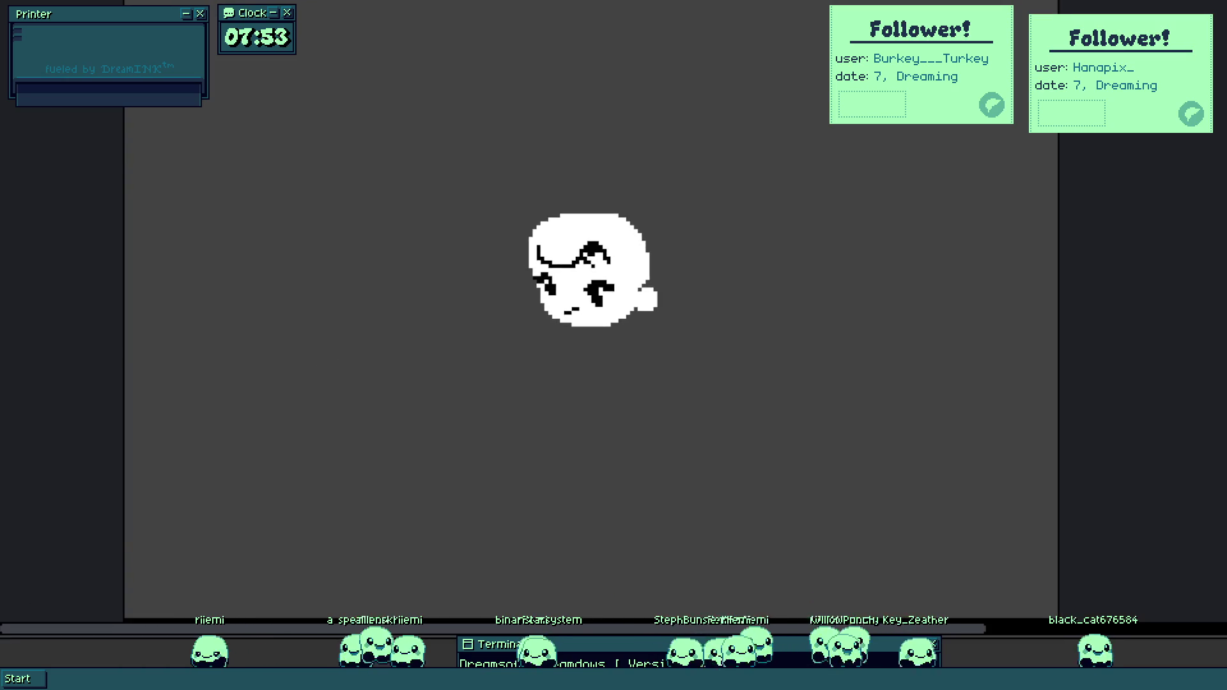
Paint a thick black line across the lower canvas and fill everything below it black.
left_click_drag(118, 420, 1058, 414)
left_click(730, 498)
scroll(649, 356, "down", 2)
scroll(633, 364, "up", 3)
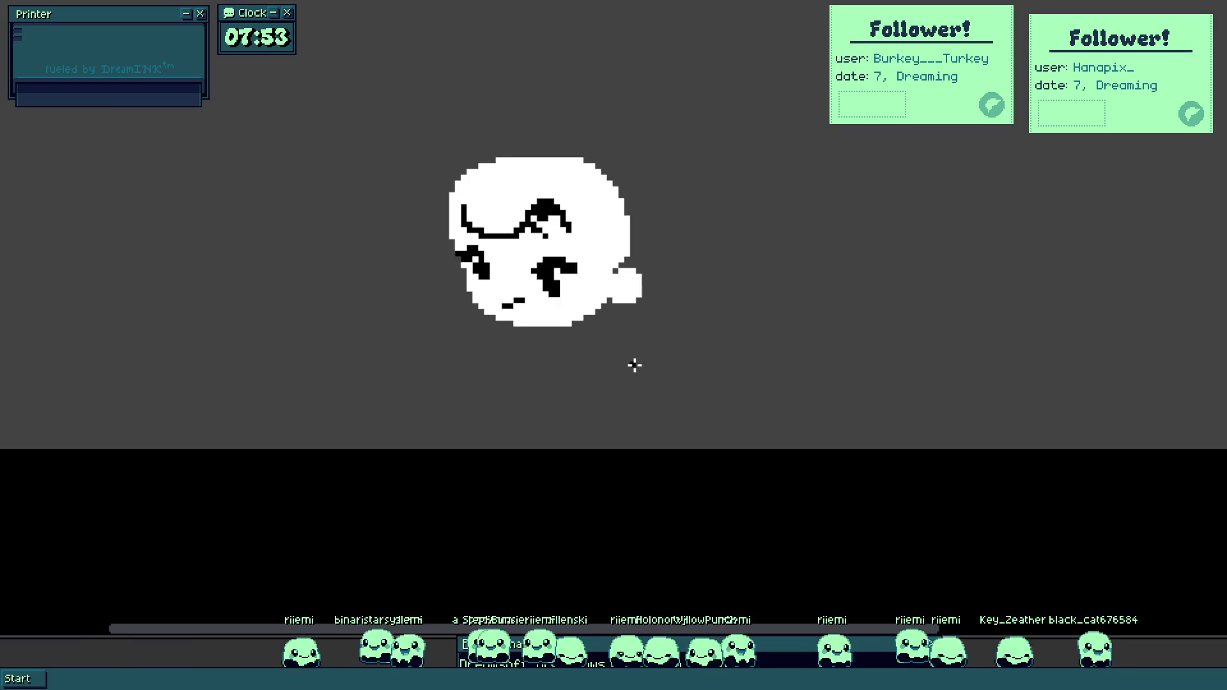
Shift the whole drawing up and to the right on the canvas.
left_click_drag(632, 364, 714, 342)
scroll(605, 333, "up", 3)
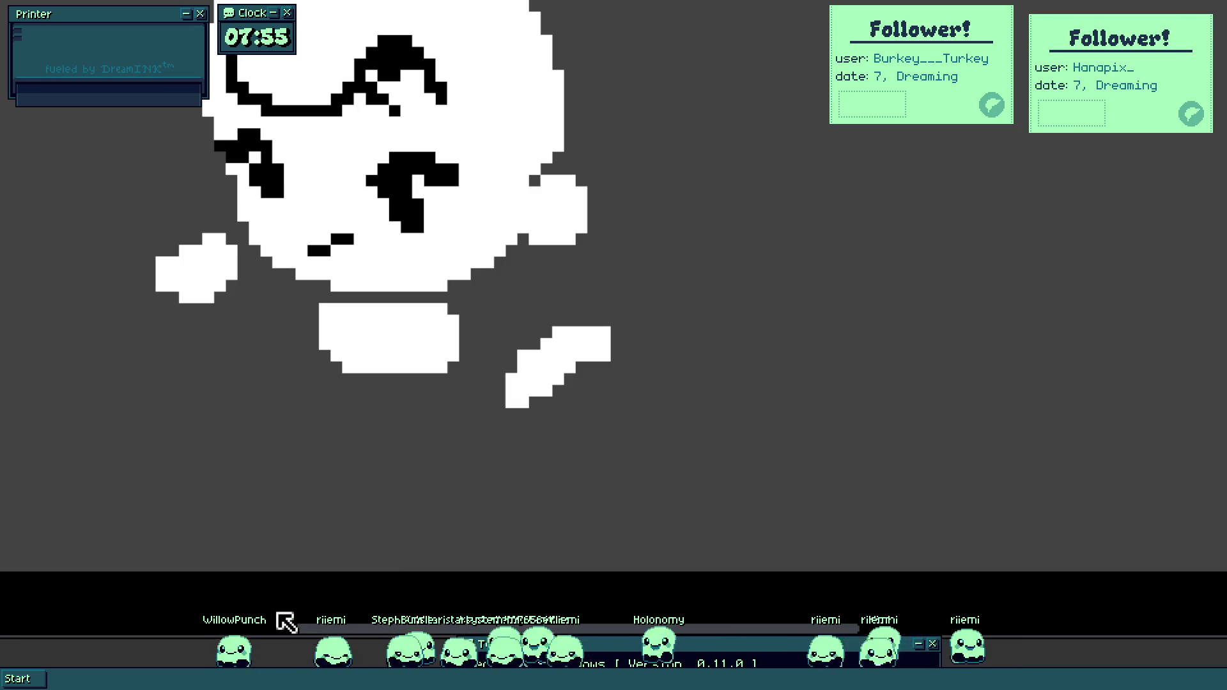
mouse_move(543, 316)
left_mouse_down()
mouse_move(540, 350)
mouse_move(624, 307)
mouse_move(607, 329)
left_mouse_up()
scroll(569, 316, "up", 1)
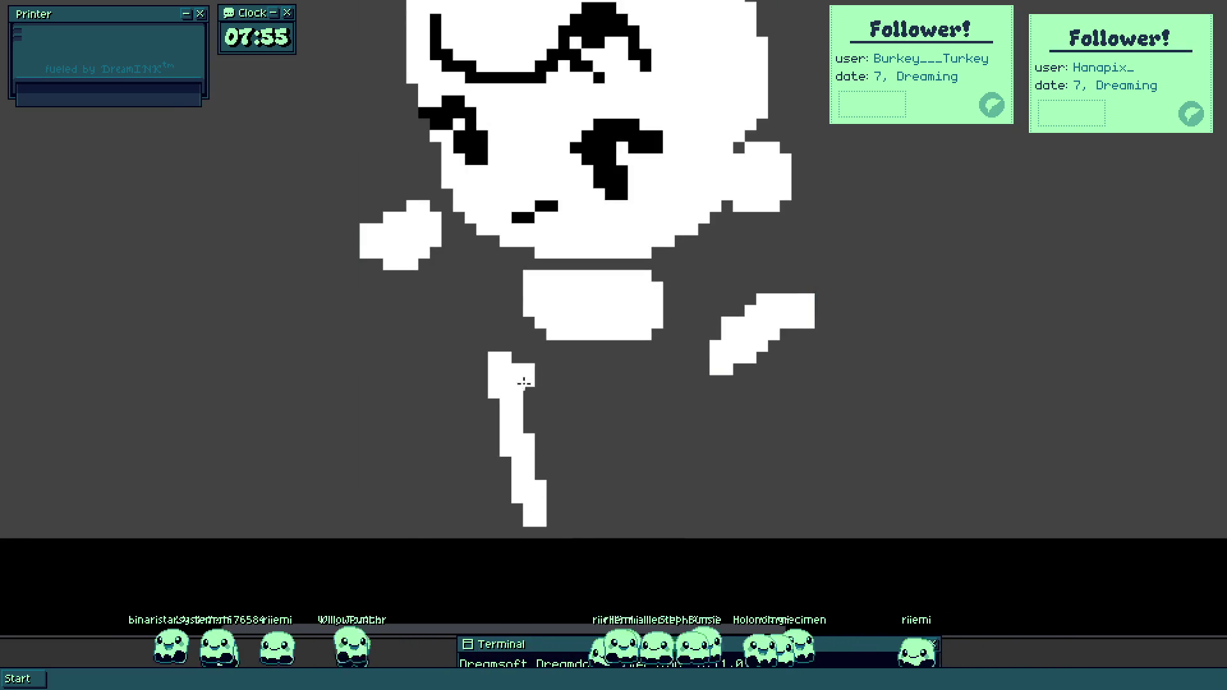
Draw the white left leg running down-left from the body.
left_click_drag(533, 377, 578, 499)
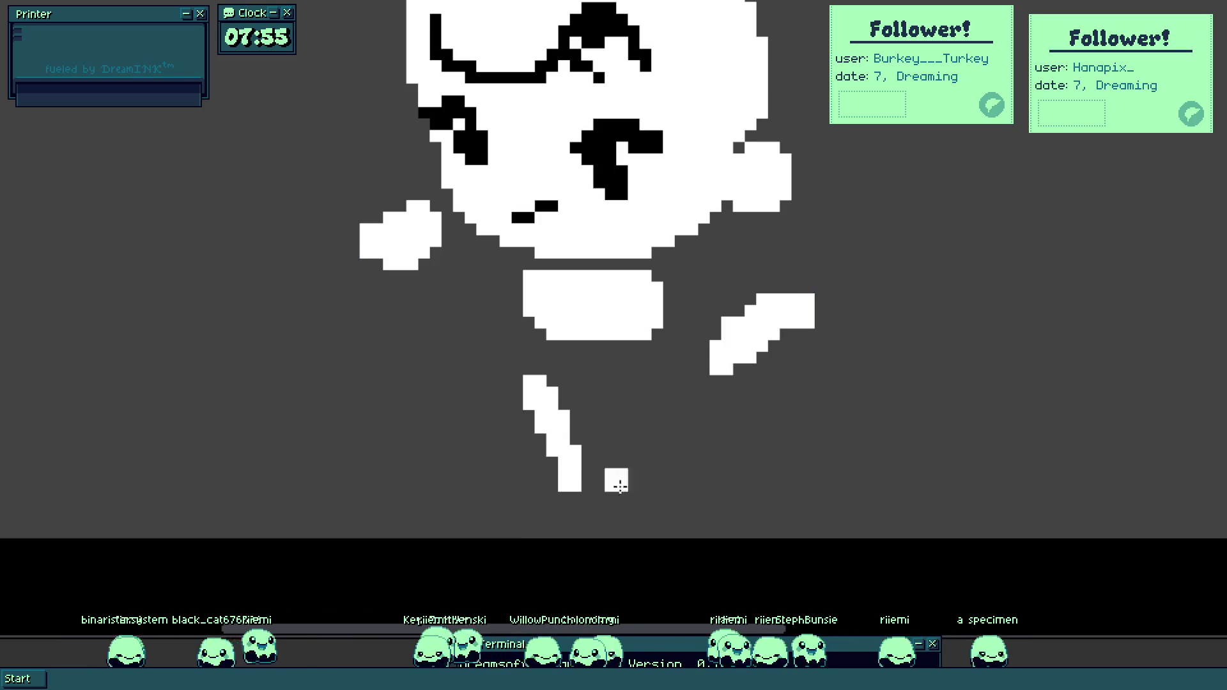
key("ctrl+z")
left_click_drag(542, 346, 465, 466)
Draw the right leg down-right to the black ground and fill the notches along its edge.
left_click_drag(640, 378, 670, 519)
key("ctrl+z")
left_click_drag(643, 379, 699, 493)
scroll(630, 457, "up", 1)
left_click_drag(627, 347, 695, 548)
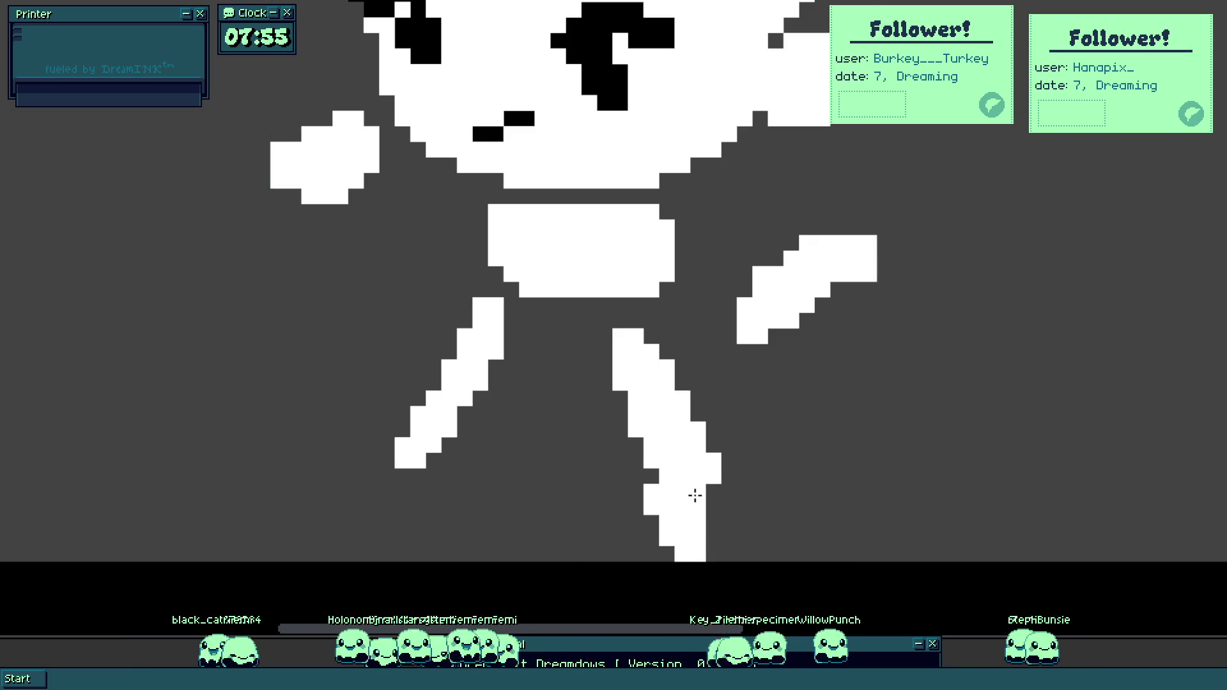
mouse_move(676, 473)
left_mouse_down()
mouse_move(655, 477)
mouse_move(652, 426)
left_mouse_up()
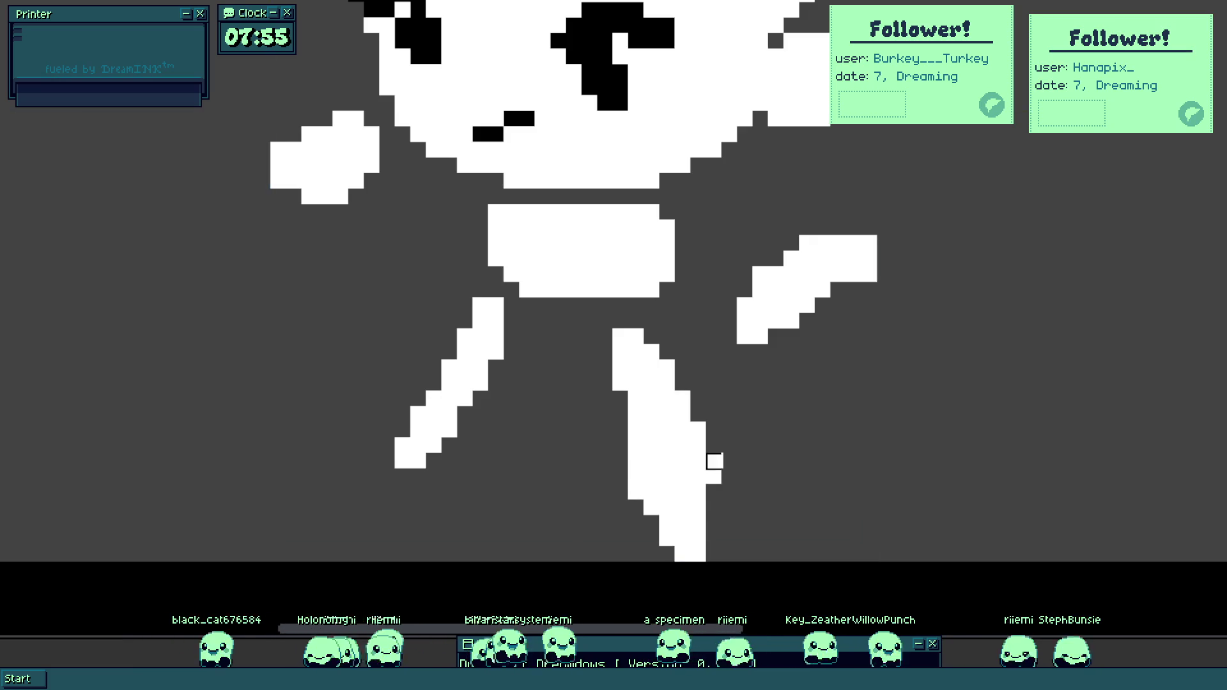
scroll(535, 316, "down", 5)
scroll(516, 400, "up", 3)
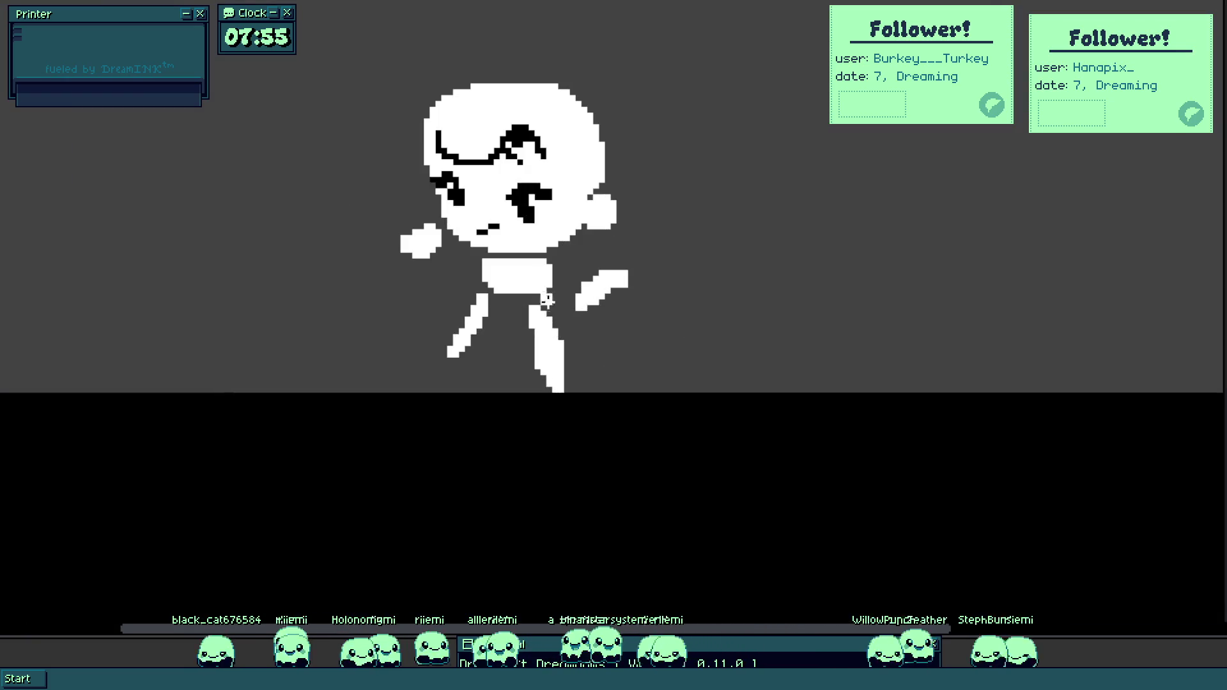
scroll(513, 356, "up", 3)
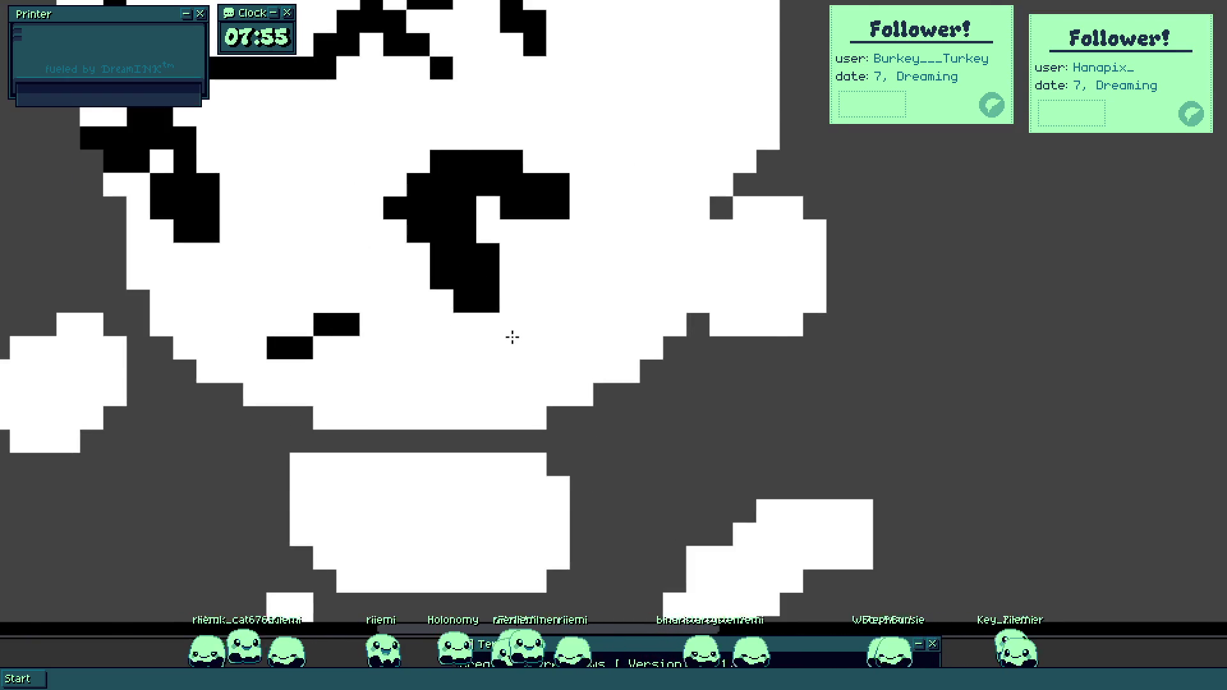
scroll(511, 423, "down", 3)
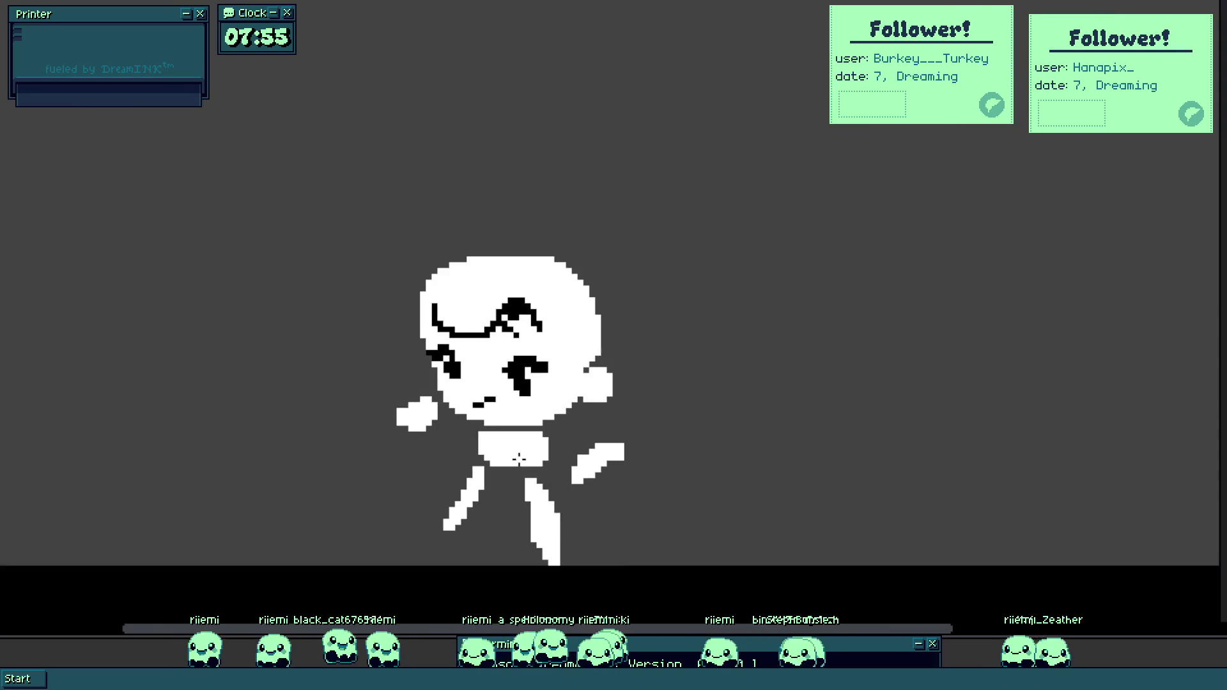
scroll(519, 459, "up", 5)
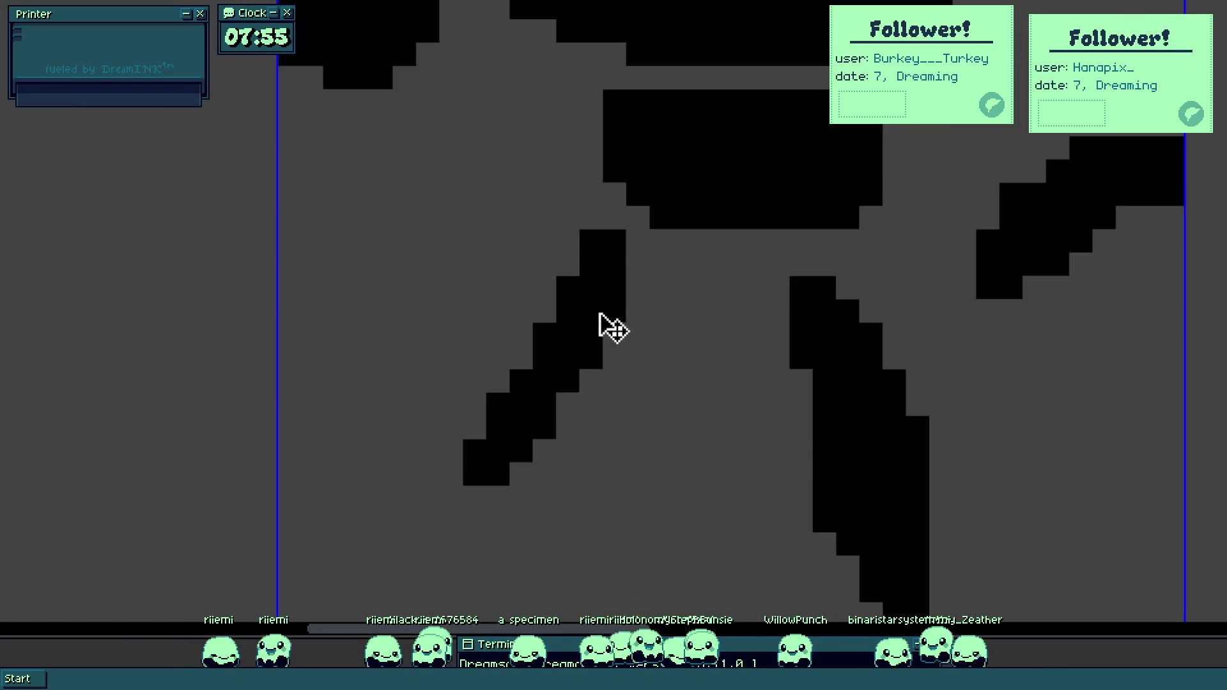
Paint extra white pixels in and around the left leg to make a chunky foot.
mouse_move(677, 293)
left_mouse_down()
mouse_move(556, 375)
mouse_move(640, 459)
mouse_move(591, 378)
left_mouse_up()
mouse_move(545, 455)
left_mouse_down()
mouse_move(460, 458)
mouse_move(496, 496)
mouse_move(424, 454)
mouse_move(550, 494)
mouse_move(468, 455)
mouse_move(480, 430)
mouse_move(630, 490)
mouse_move(627, 445)
mouse_move(630, 488)
left_mouse_up()
scroll(671, 418, "down", 3)
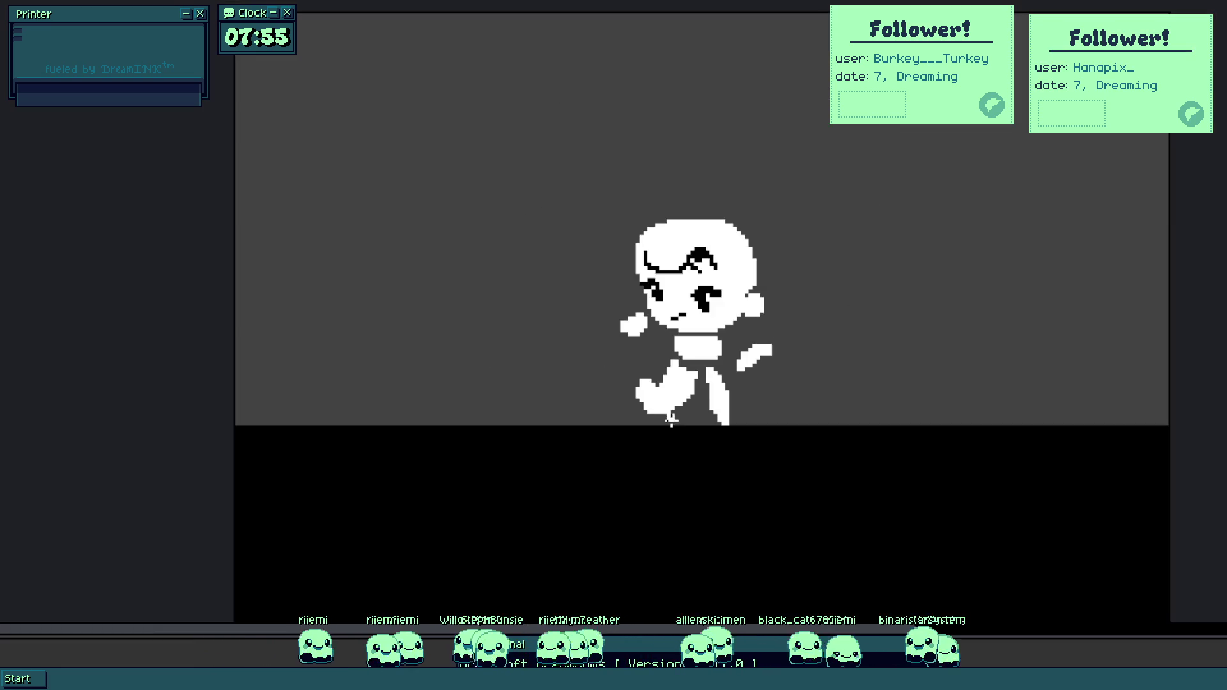
Thicken the right leg and erase stray white pixels from both legs' edges.
scroll(722, 380, "up", 3)
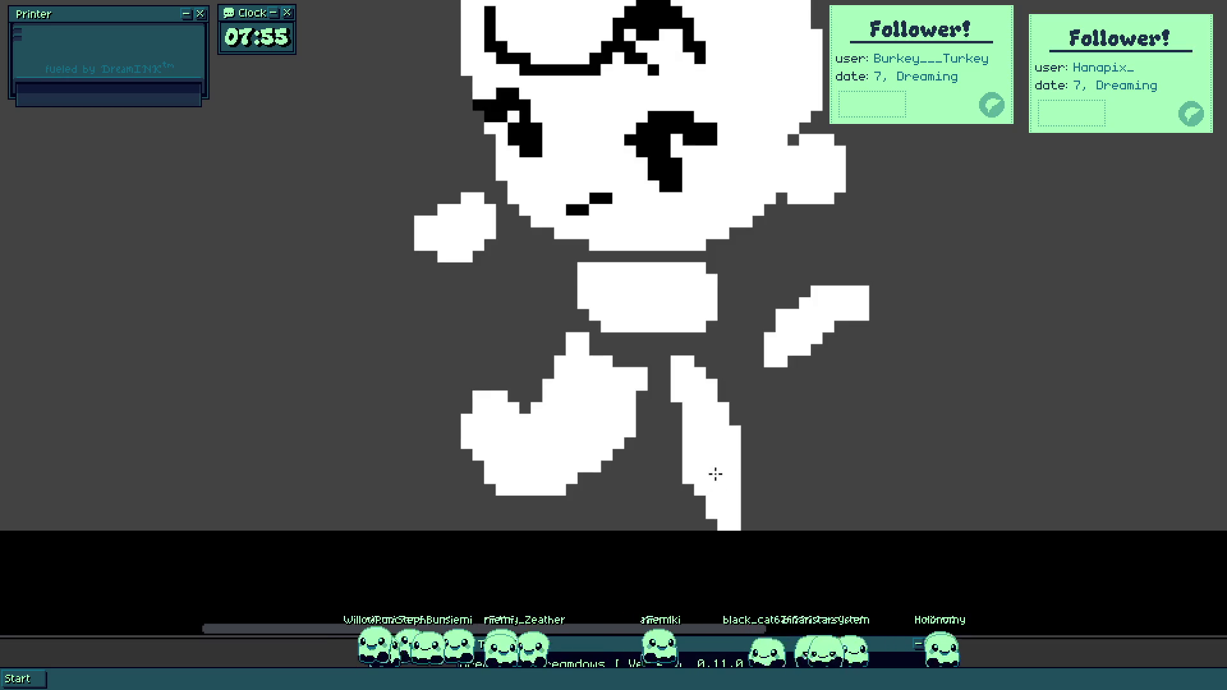
mouse_move(710, 430)
left_mouse_down()
mouse_move(751, 449)
mouse_move(679, 507)
mouse_move(711, 494)
left_mouse_up()
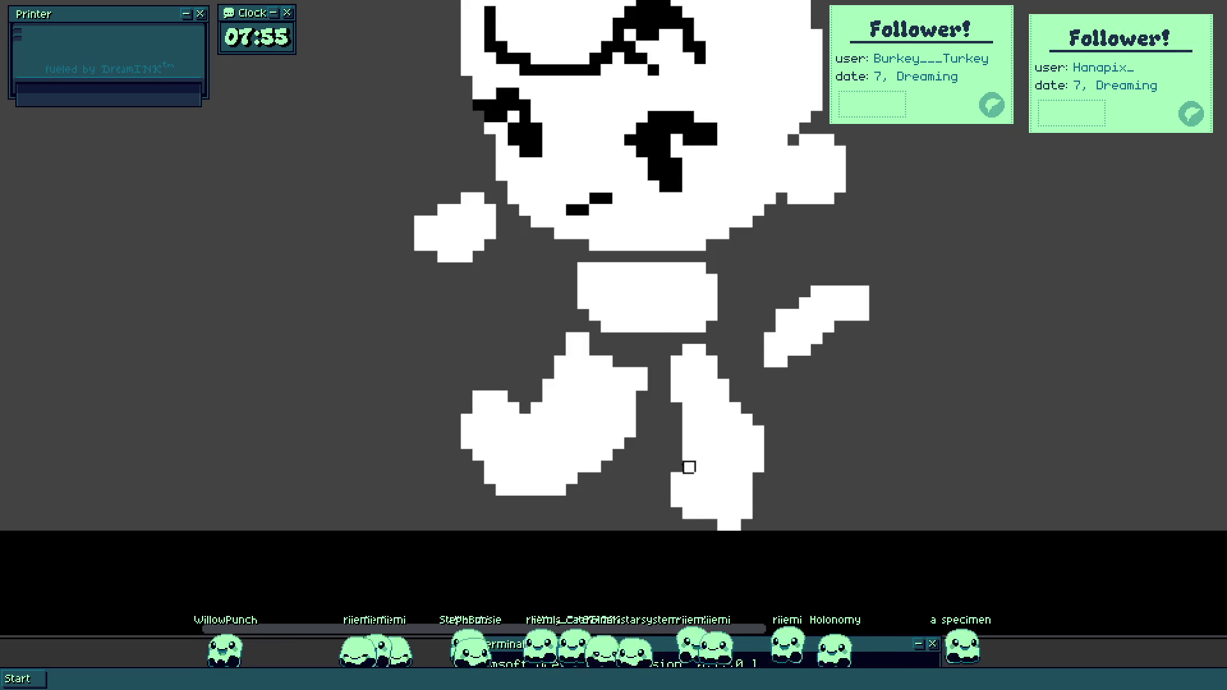
left_click_drag(775, 471, 740, 493)
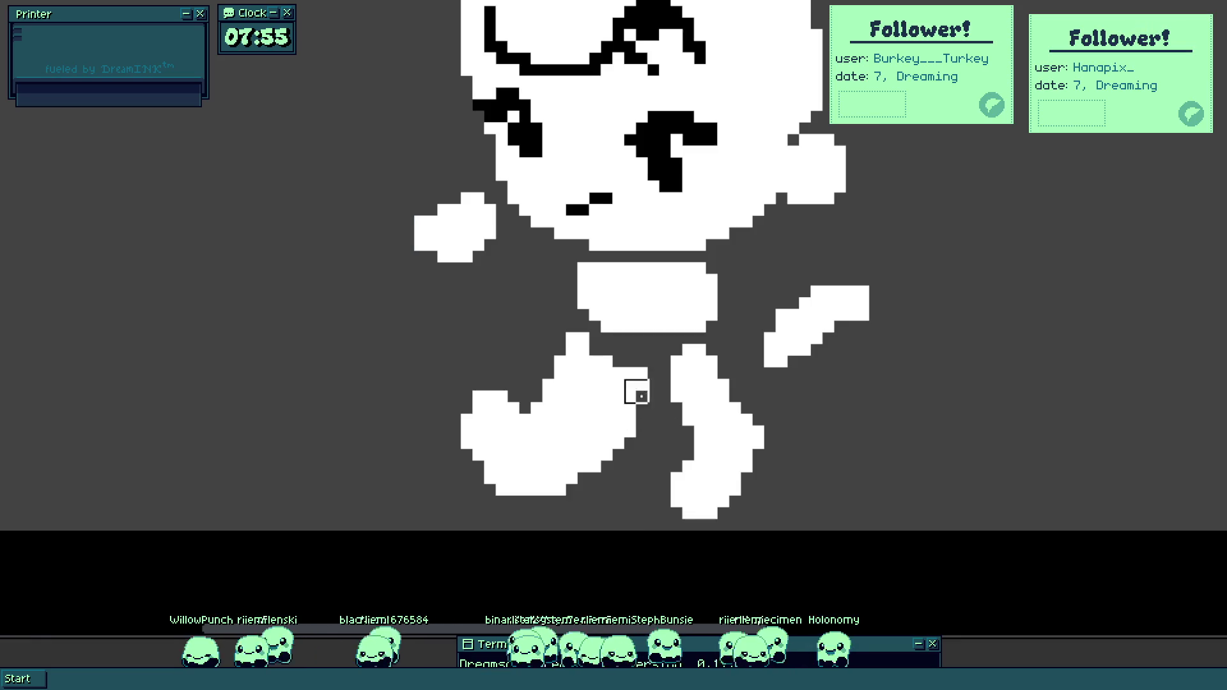
left_click_drag(485, 391, 508, 486)
left_click_drag(579, 357, 567, 380)
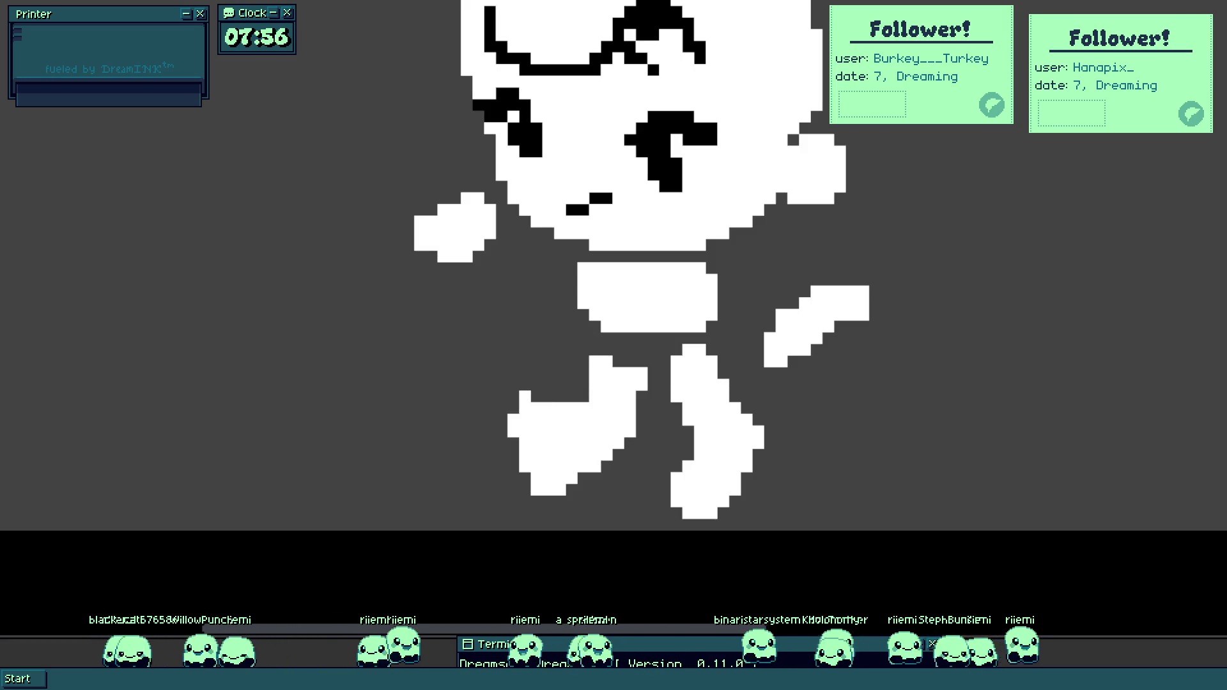
Lasso-select both legs and move them up toward the torso.
mouse_move(438, 356)
left_mouse_down()
mouse_move(631, 569)
mouse_move(984, 307)
left_mouse_up()
left_click_drag(666, 451, 666, 400)
key("e")
Touch up the left leg, erasing one top square and filling its notches white.
scroll(583, 353, "up", 1)
left_click(571, 358)
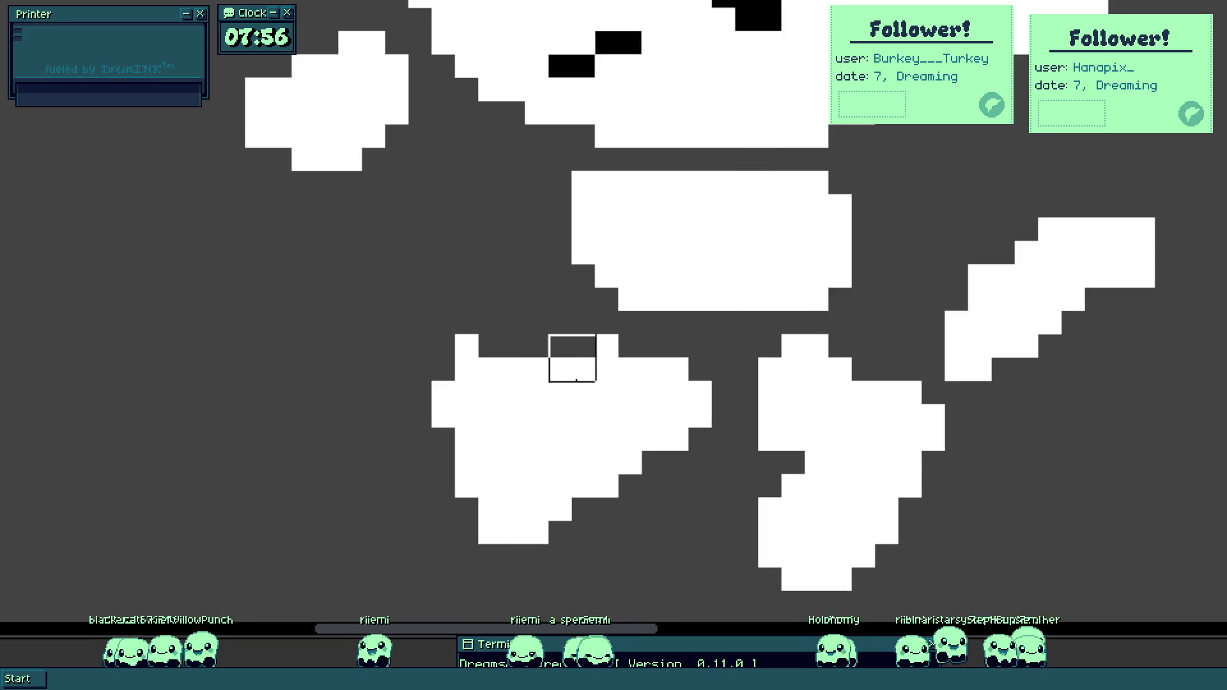
key("b")
mouse_move(572, 521)
left_mouse_down()
mouse_move(680, 449)
mouse_move(667, 379)
left_mouse_up()
mouse_move(558, 381)
left_mouse_down()
mouse_move(515, 375)
mouse_move(551, 375)
left_mouse_up()
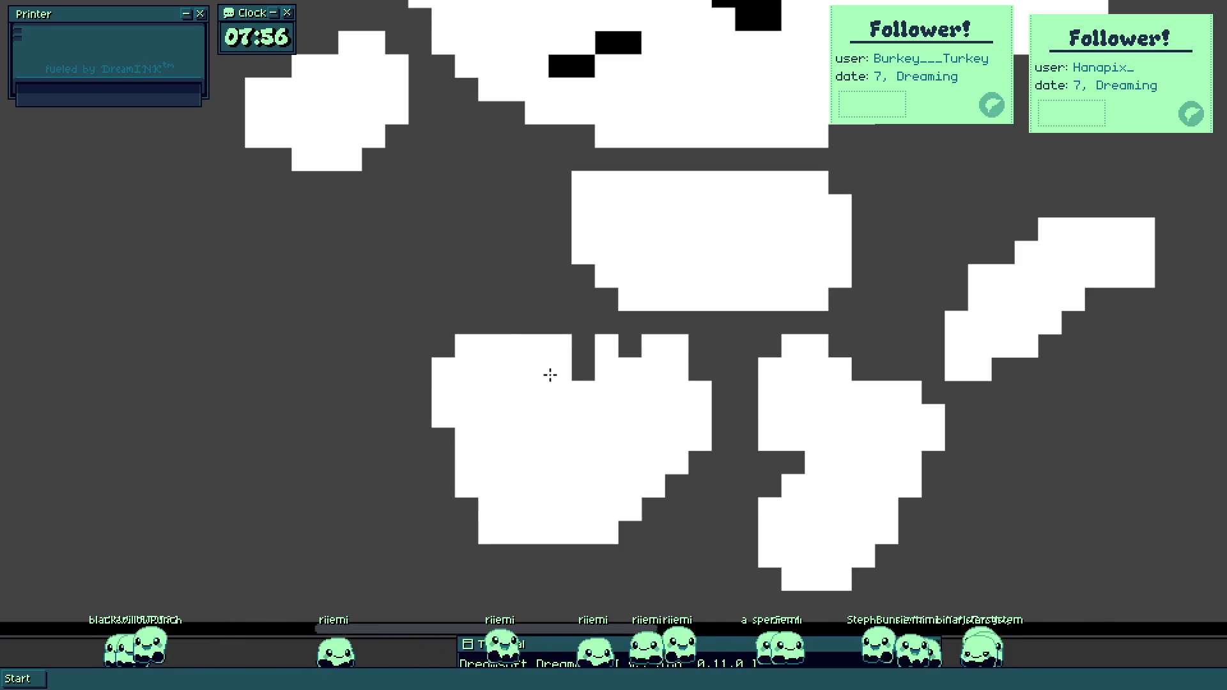
scroll(579, 398, "down", 3)
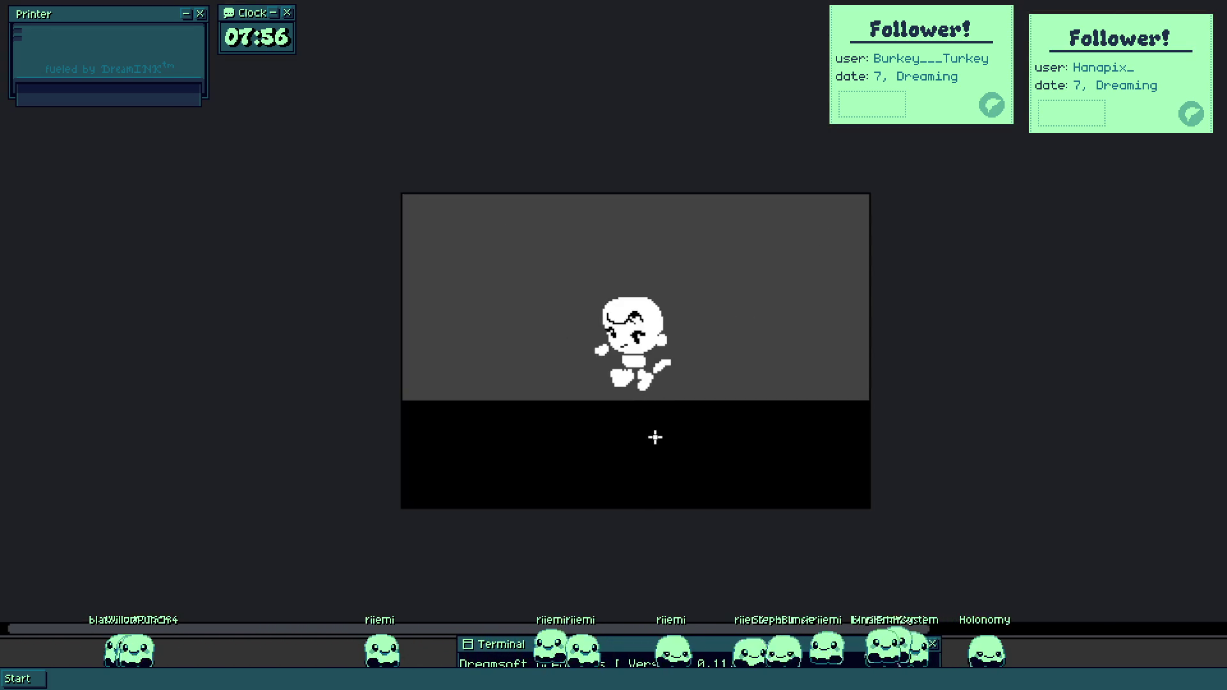
Touch up the left eye with a black edge pixel and a whitened column.
scroll(651, 377, "up", 2)
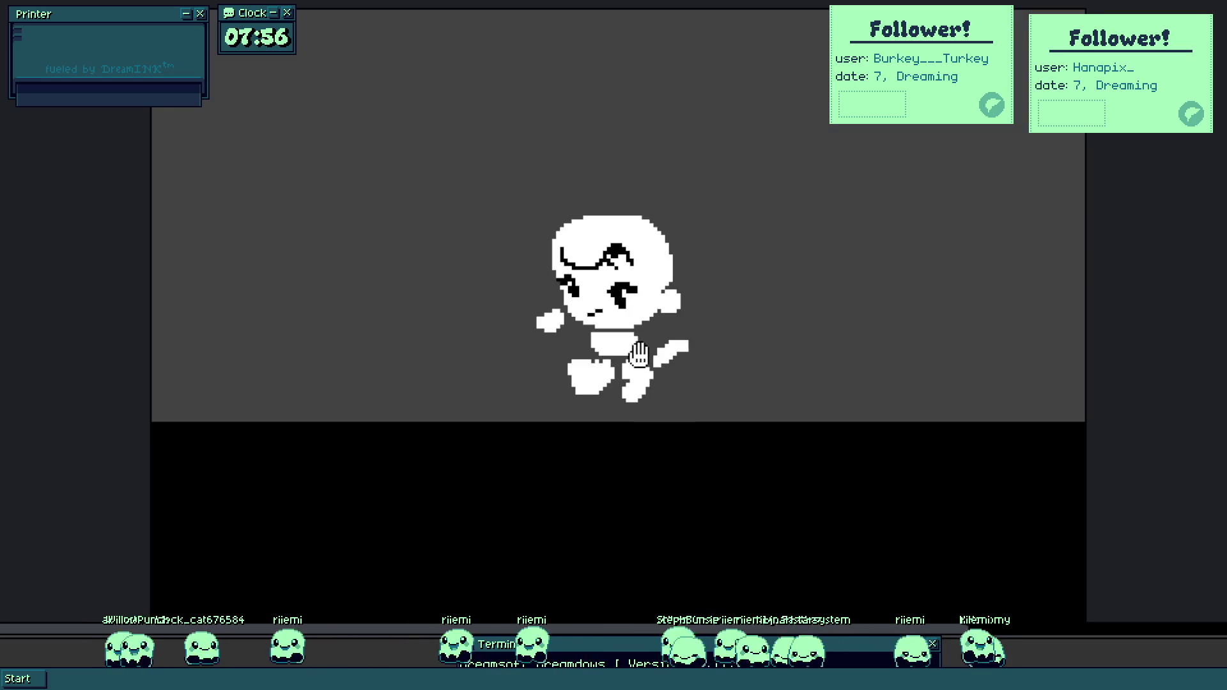
left_click_drag(639, 353, 703, 377)
scroll(655, 317, "up", 5)
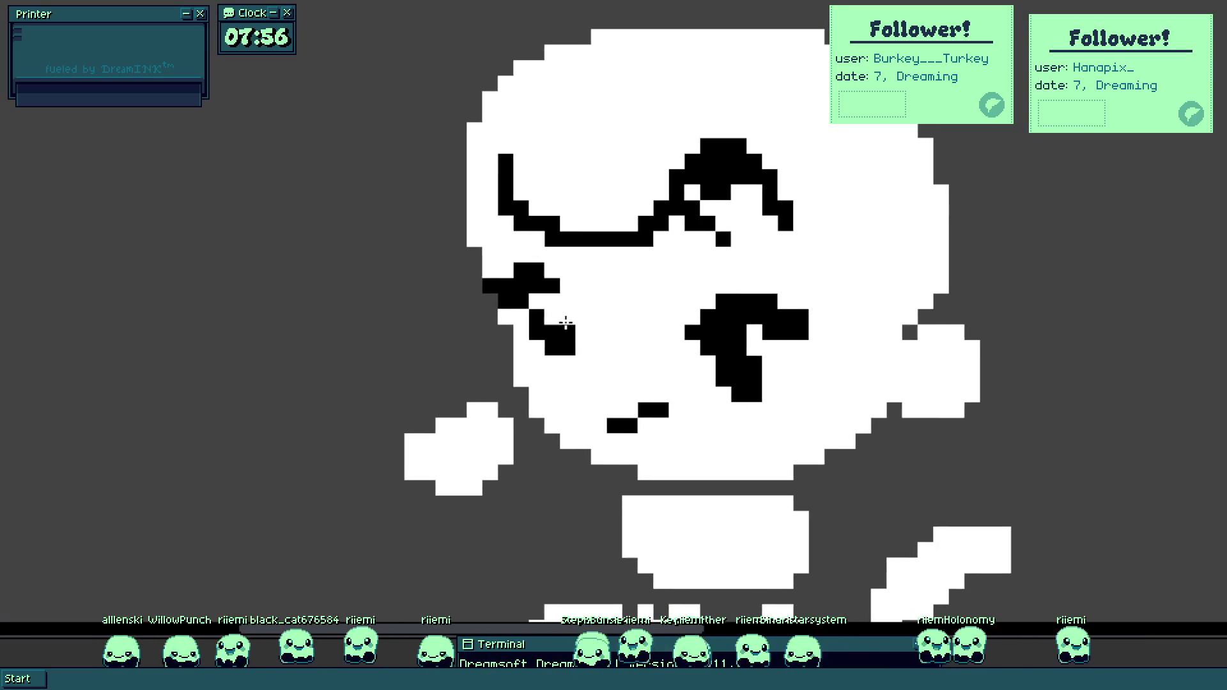
scroll(564, 327, "up", 3)
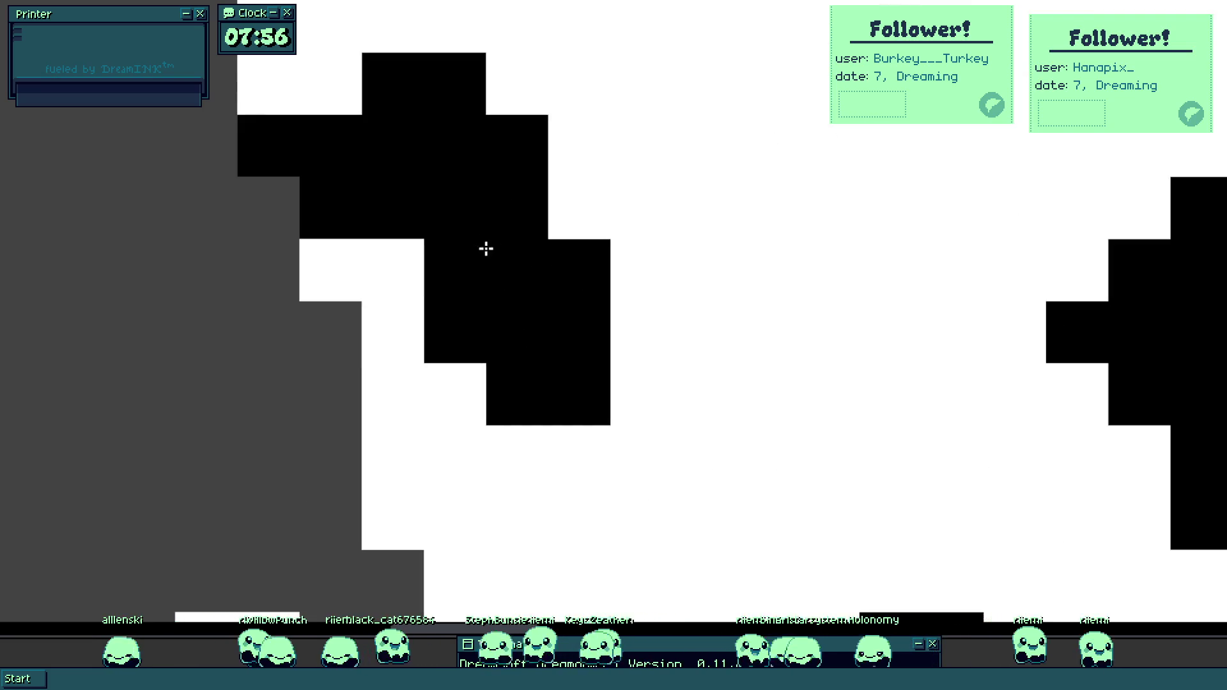
left_click(469, 295)
left_click(377, 224)
mouse_move(579, 268)
left_mouse_down()
mouse_move(590, 413)
mouse_move(534, 128)
left_mouse_up()
Extend the black glasses line across to the face's right edge.
scroll(520, 328, "down", 5)
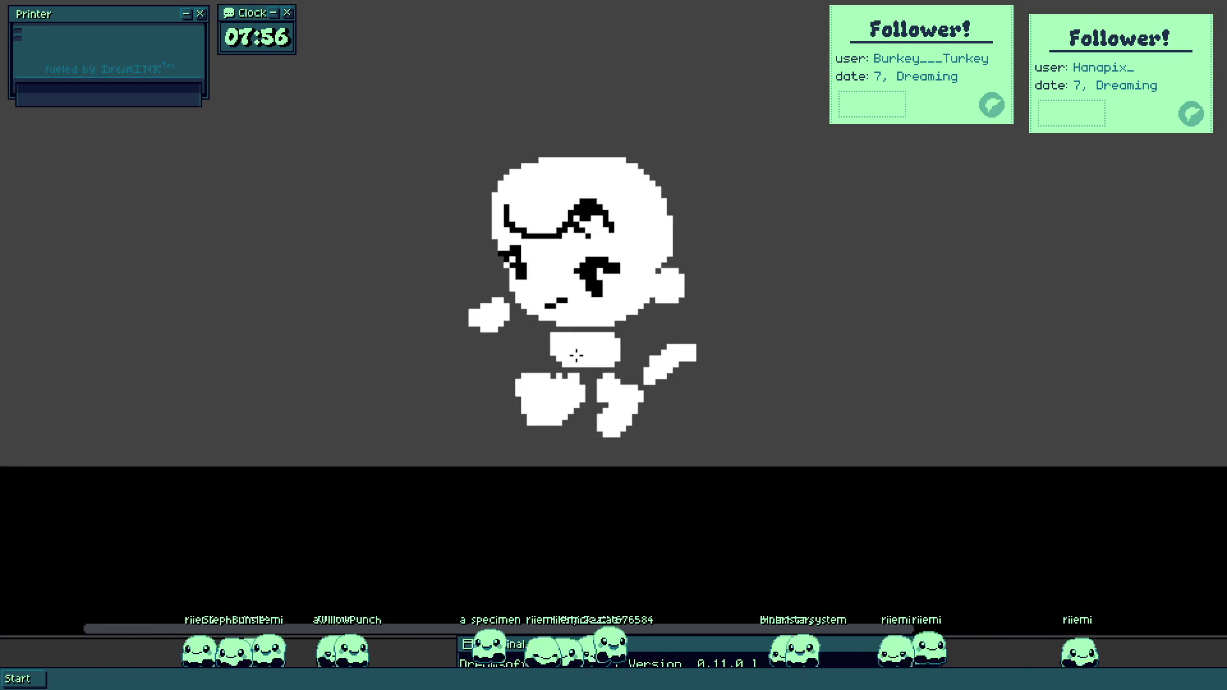
scroll(572, 313, "up", 3)
scroll(572, 313, "up", 3)
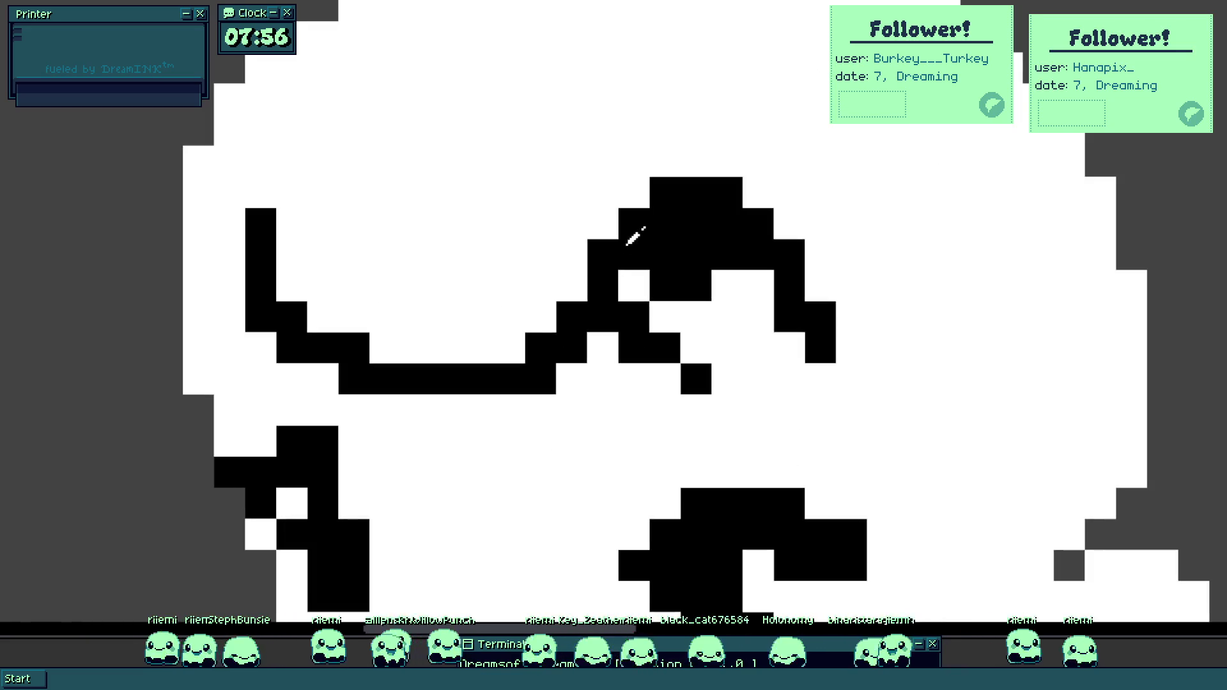
left_click_drag(270, 283, 220, 263)
scroll(219, 263, "down", 5)
scroll(447, 295, "up", 1)
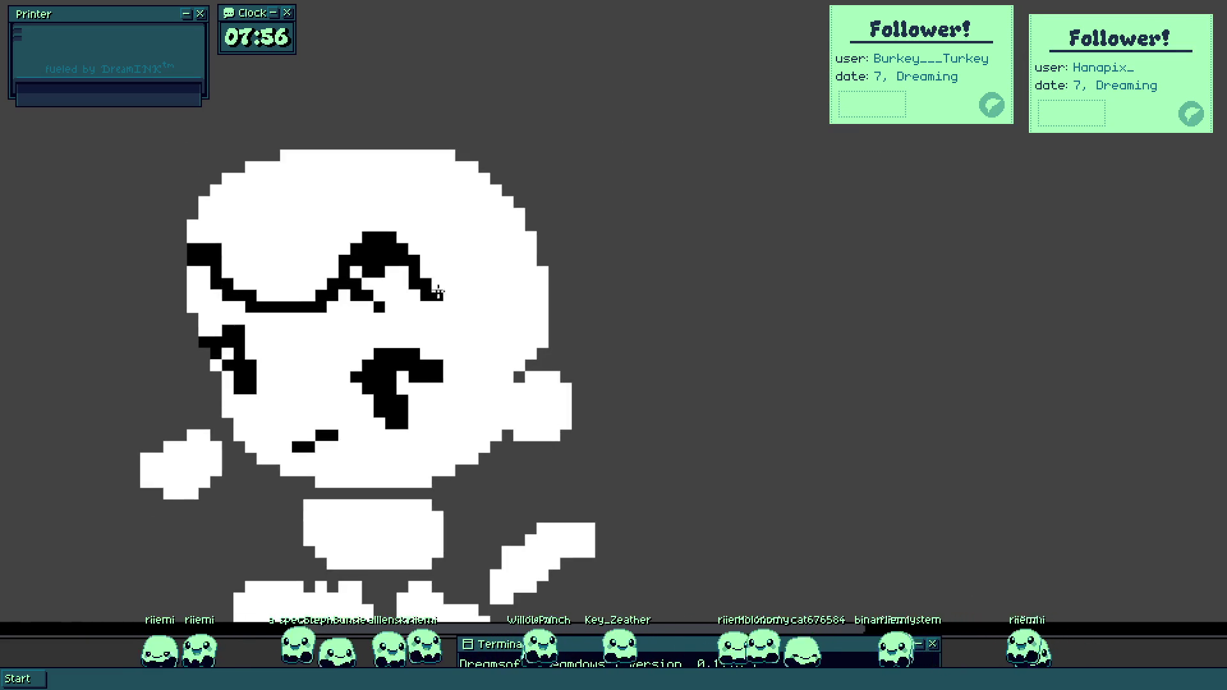
left_click_drag(447, 295, 532, 317)
Try a black fill on the hair area, then undo it.
left_click(463, 238)
scroll(460, 255, "down", 1)
key("ctrl+z")
Try antenna strokes from the head top, undo them, then paint a white trapezoid boat below.
left_click_drag(411, 241, 519, 237)
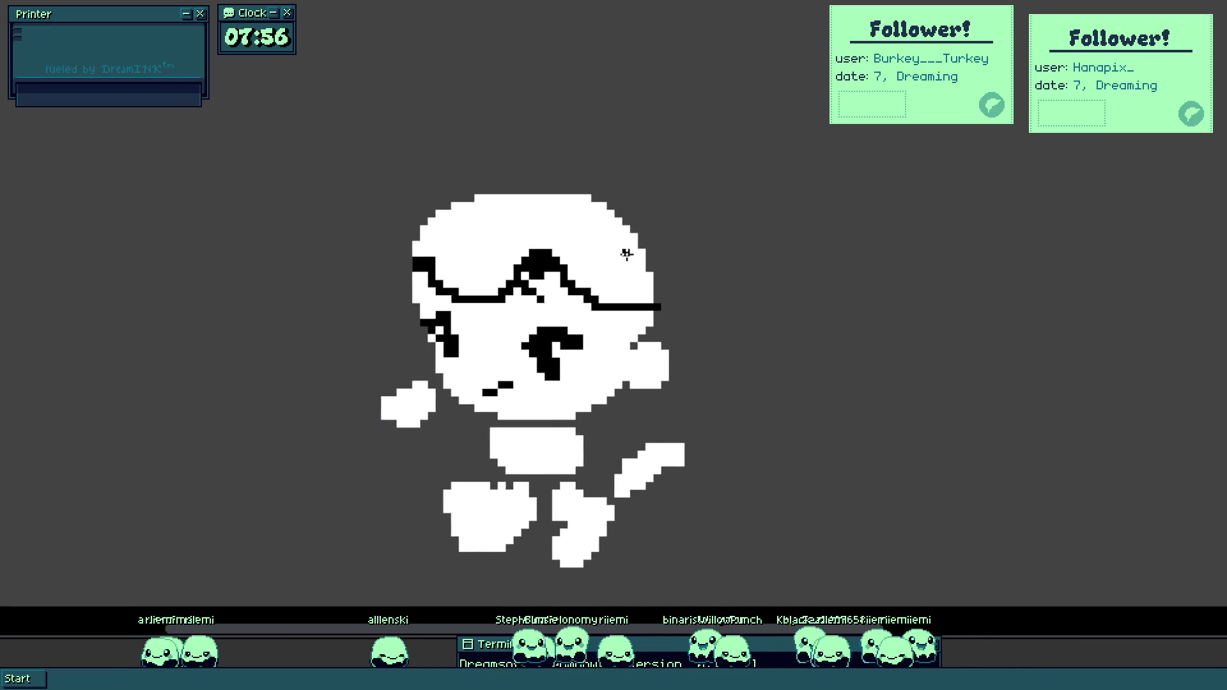
scroll(488, 192, "up", 1)
left_click_drag(487, 192, 523, 260)
left_click_drag(520, 243, 644, 170)
key("ctrl+z")
mouse_move(543, 255)
left_mouse_down()
mouse_move(716, 106)
mouse_move(693, 211)
left_mouse_up()
key("ctrl+z")
left_click_drag(706, 105, 682, 241)
key("ctrl+z")
left_click_drag(639, 332, 725, 88)
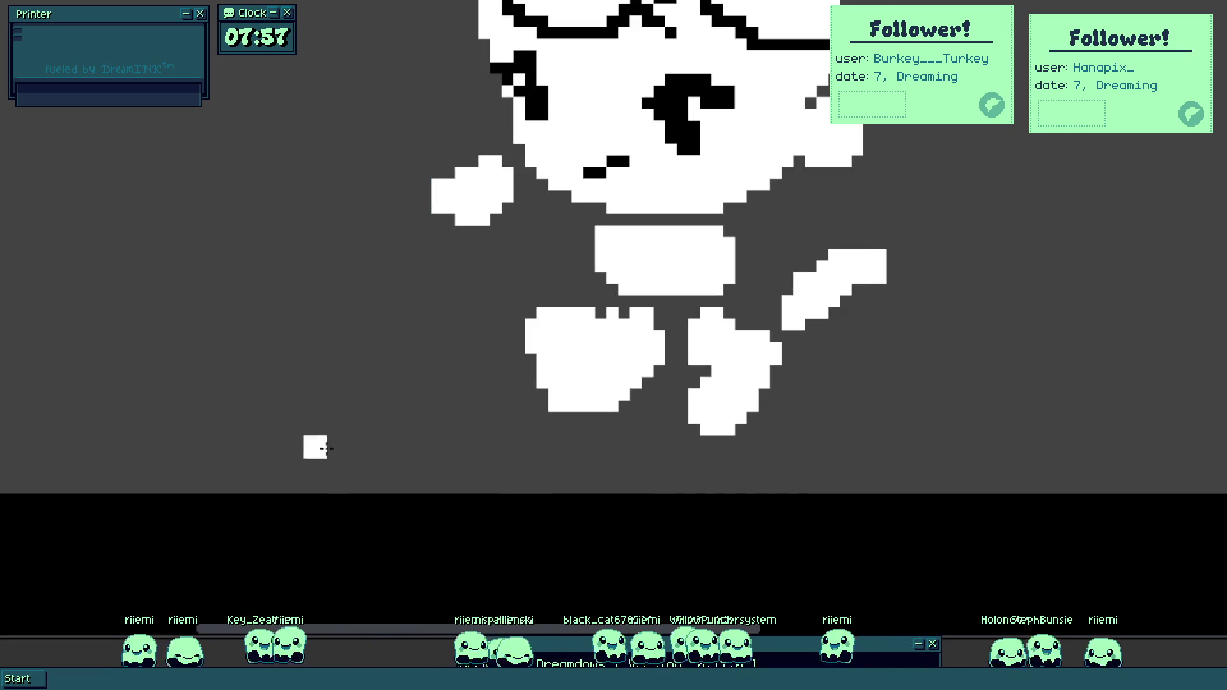
mouse_move(253, 388)
left_mouse_down()
mouse_move(365, 505)
mouse_move(1043, 529)
mouse_move(1194, 339)
mouse_move(1158, 360)
mouse_move(439, 391)
mouse_move(255, 416)
mouse_move(284, 416)
left_mouse_up()
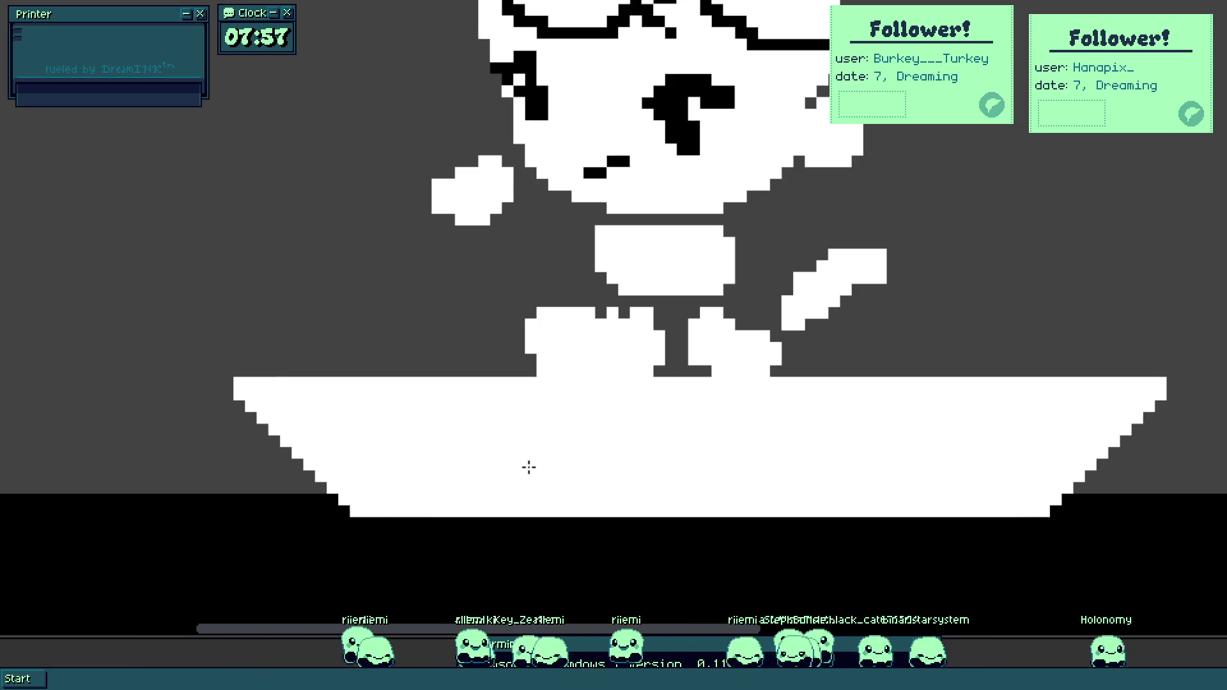
Drag the selected head down toward the white boat and recentre the head and boat.
scroll(865, 438, "up", 2)
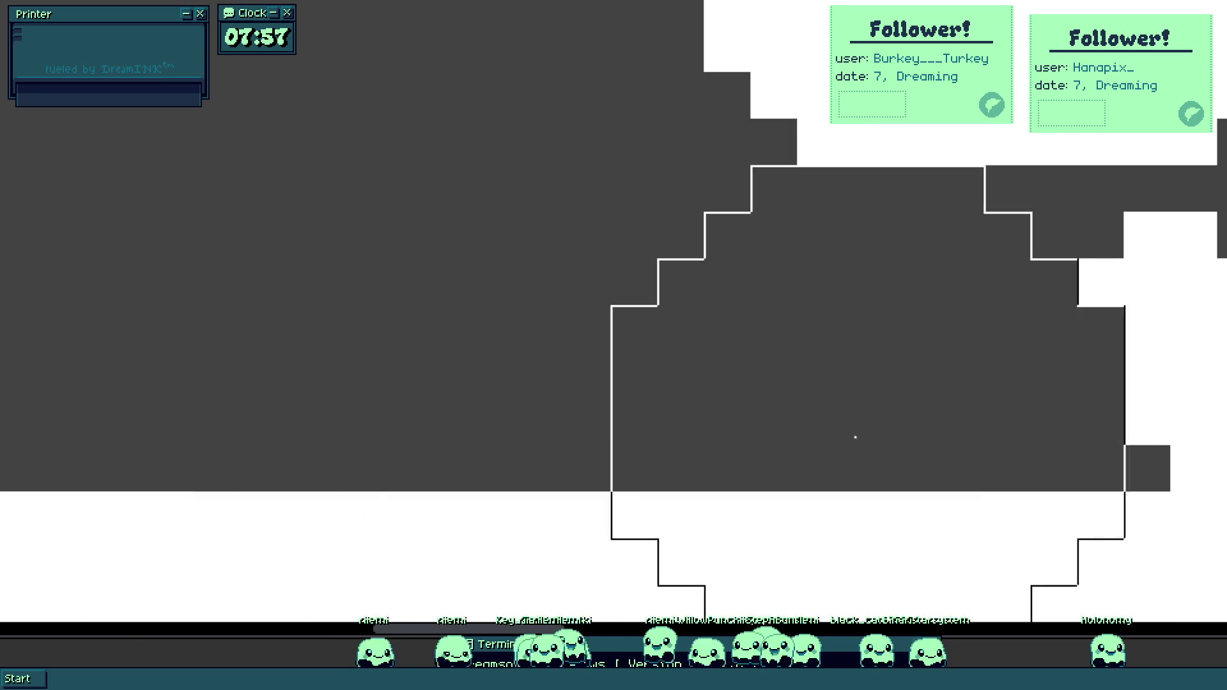
scroll(805, 472, "down", 1)
scroll(805, 472, "down", 2)
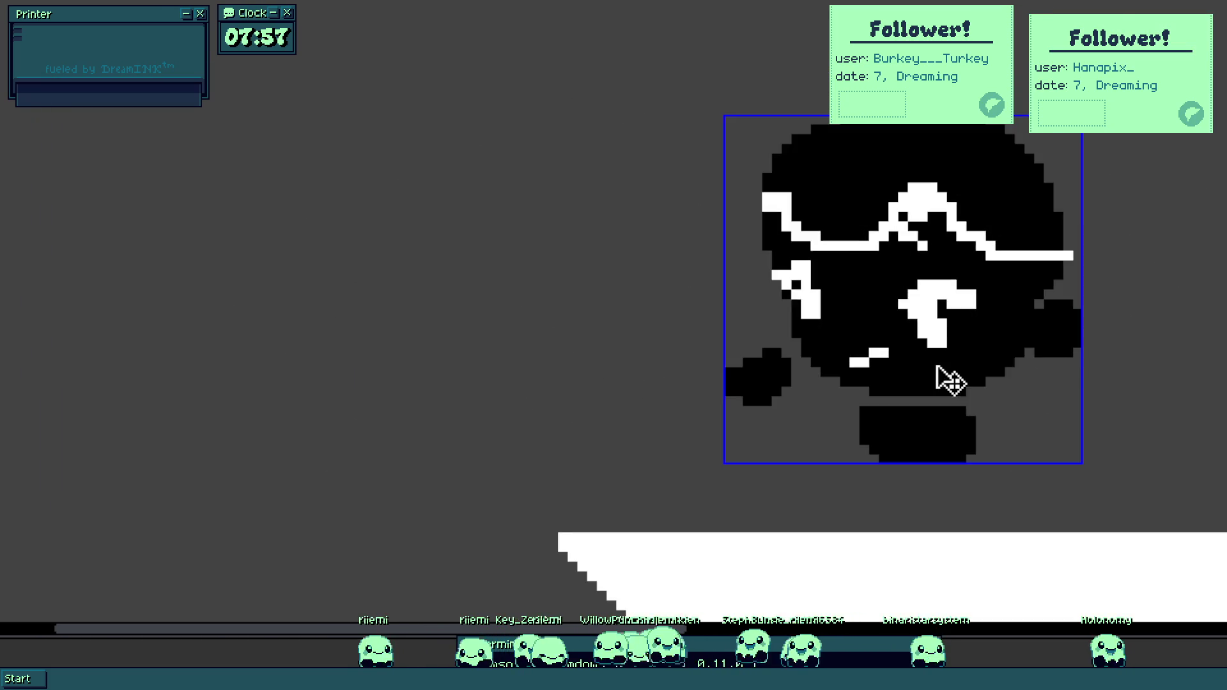
left_click_drag(933, 381, 942, 446)
scroll(855, 416, "down", 1)
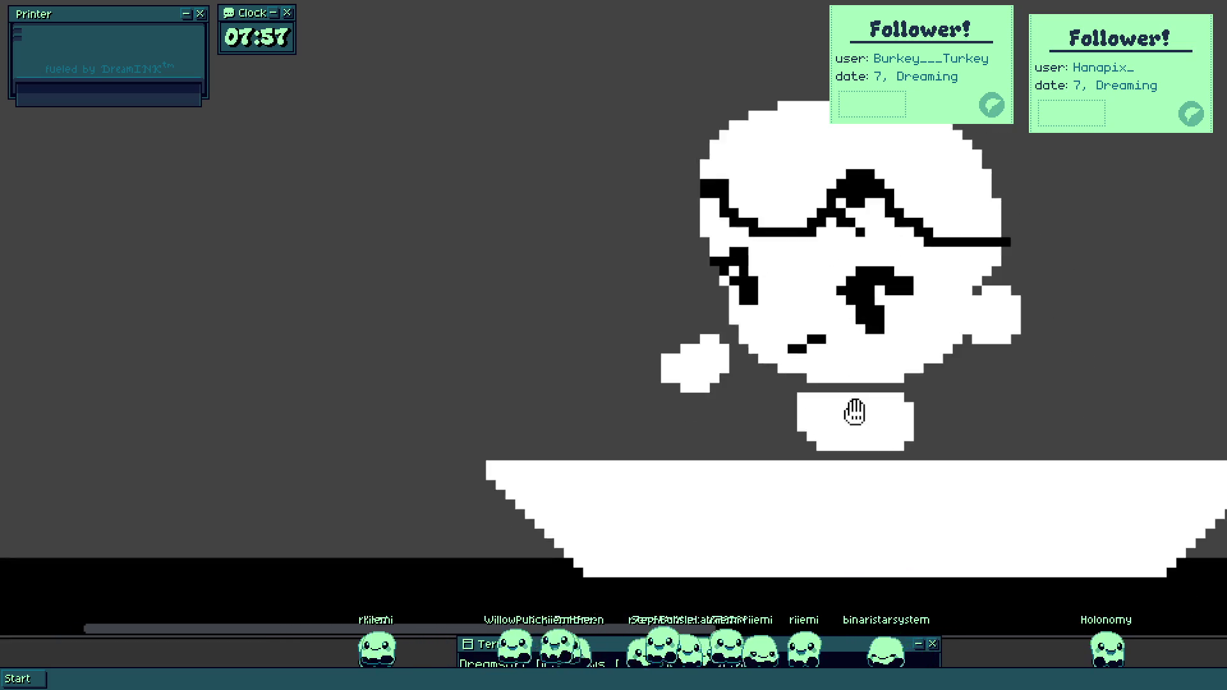
scroll(745, 273, "up", 1)
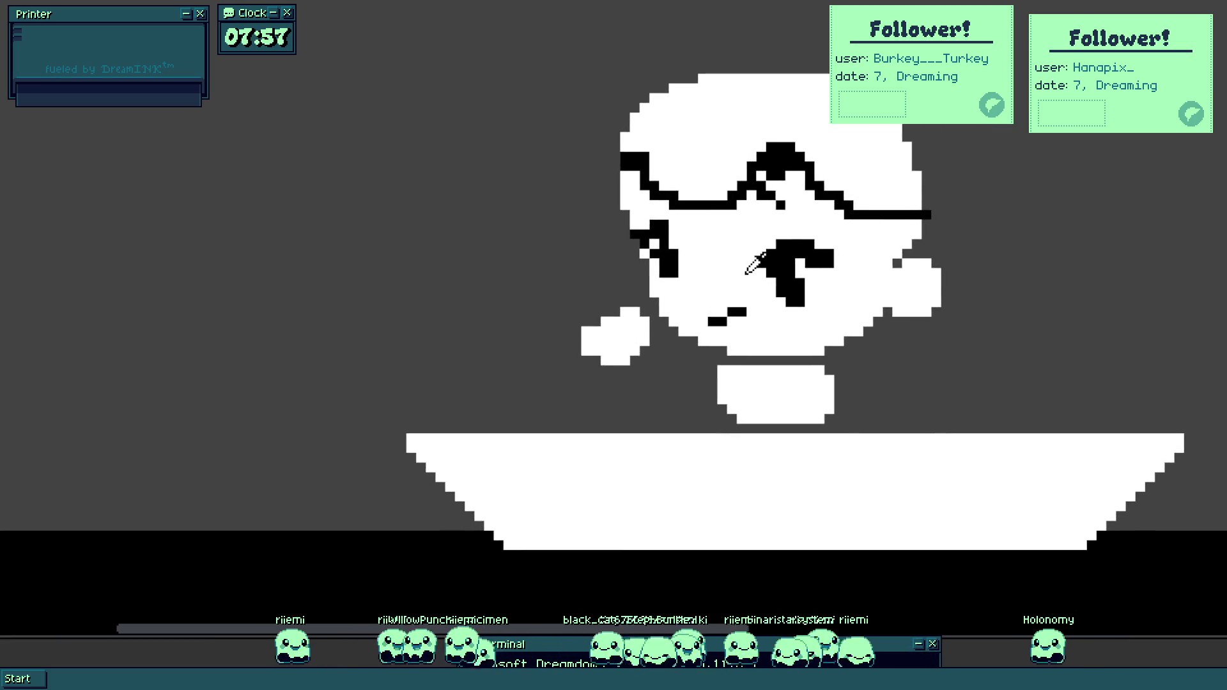
left_click_drag(752, 233, 610, 344)
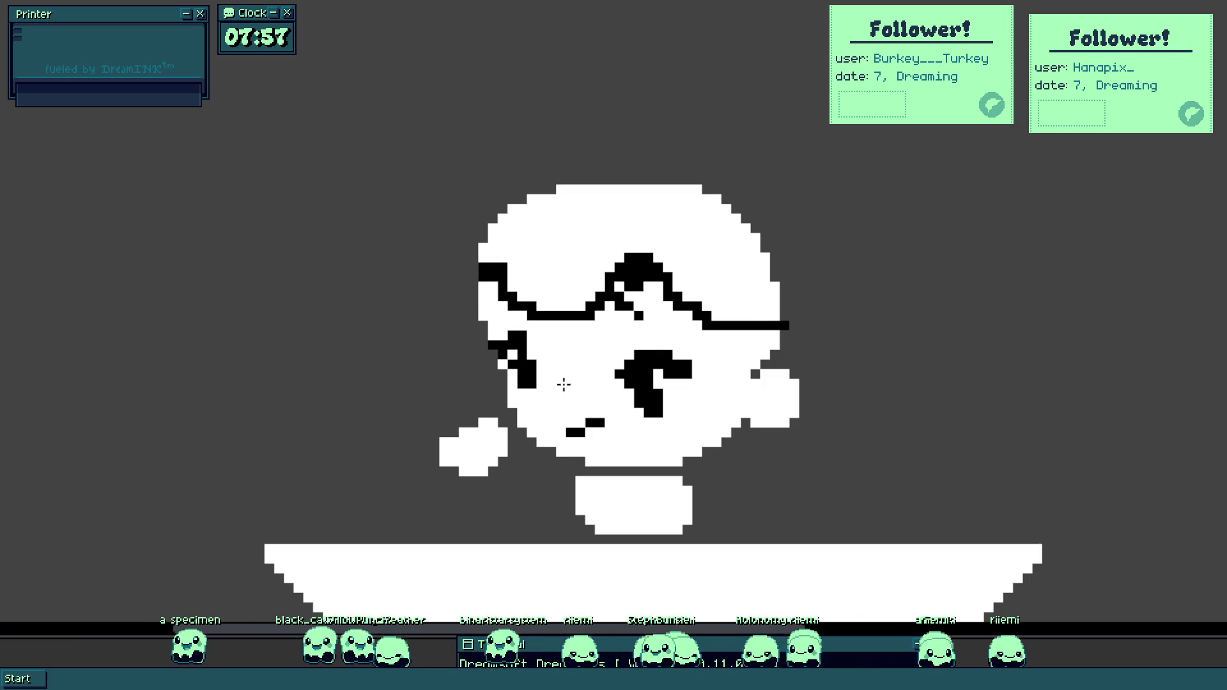
scroll(564, 384, "up", 5)
scroll(406, 383, "down", 3)
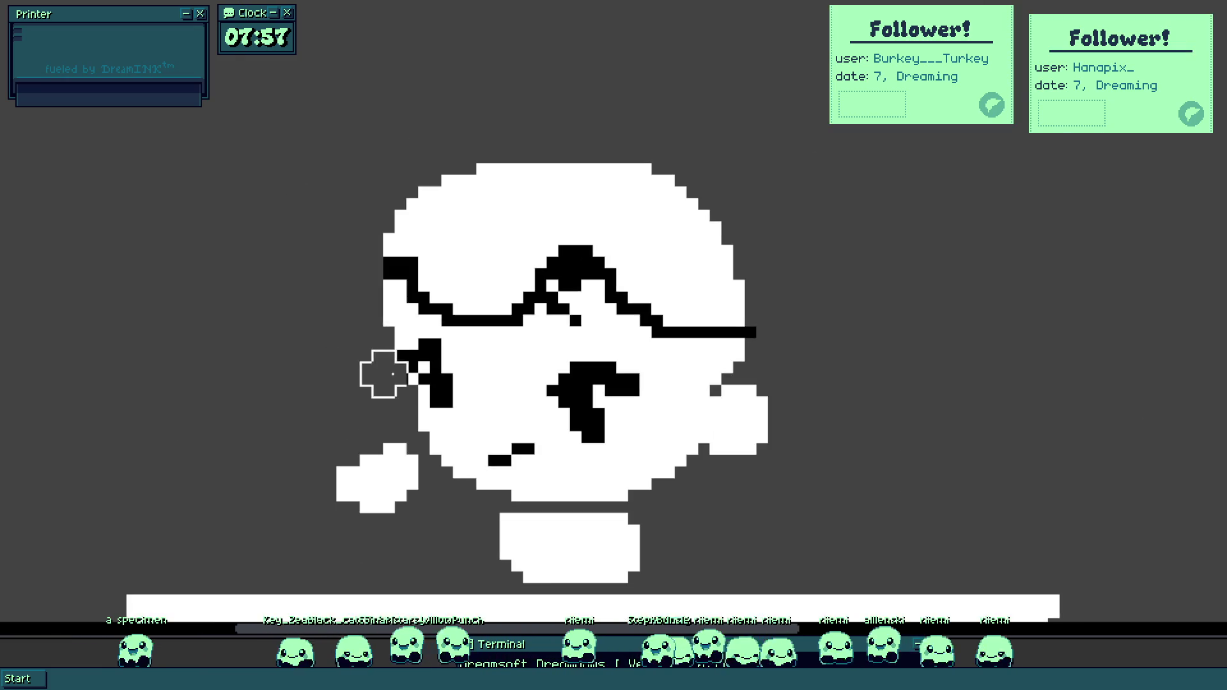
Bucket-fill the hair above the glasses line black.
scroll(435, 185, "up", 2)
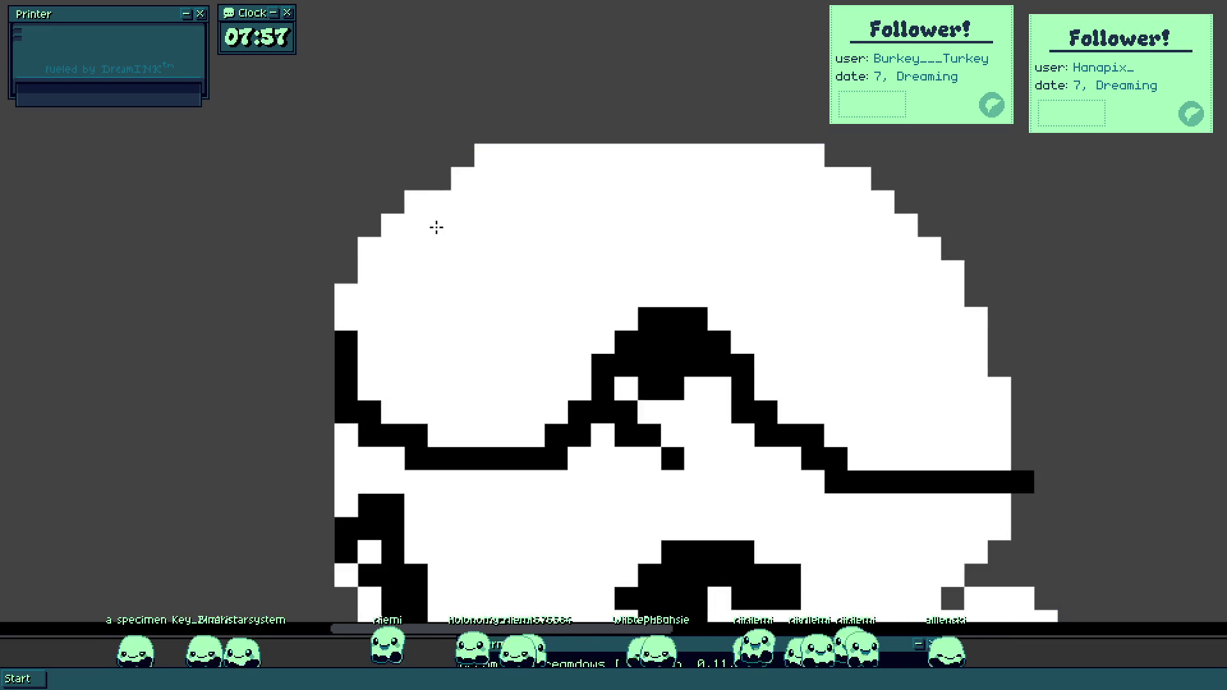
scroll(479, 170, "up", 2)
scroll(545, 327, "down", 4)
left_click(546, 327)
Enlarge the eye into a rounder black pupil with a white highlight cell.
scroll(554, 300, "up", 2)
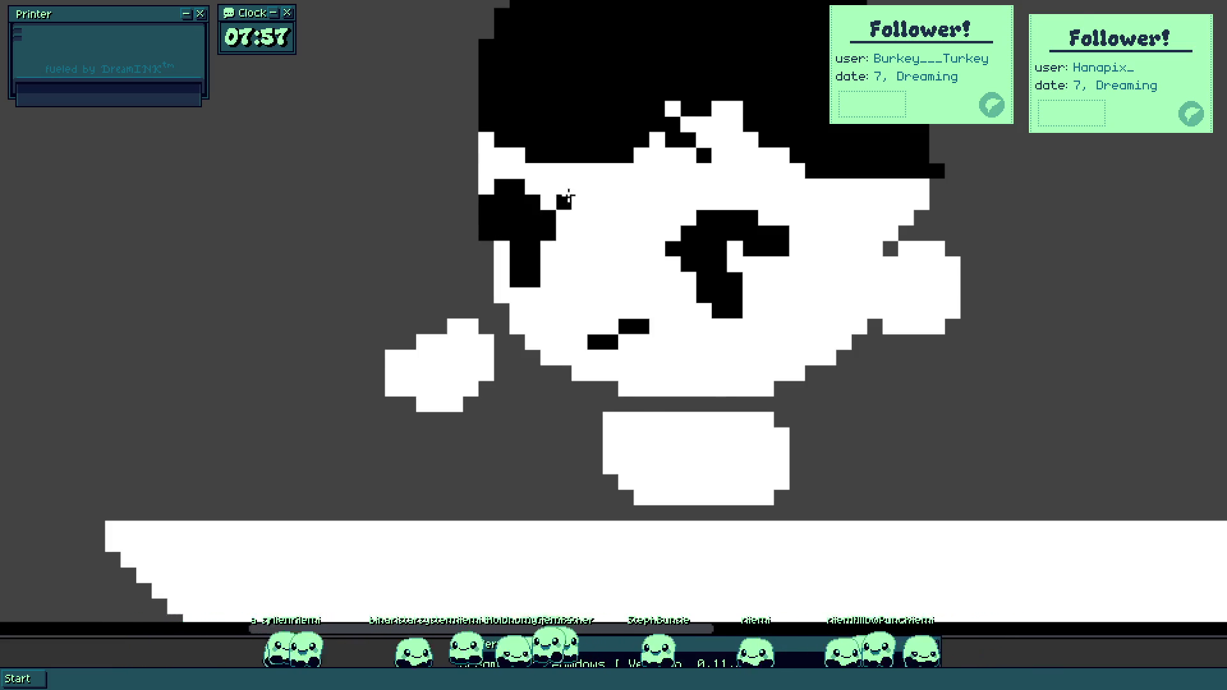
scroll(568, 198, "up", 1)
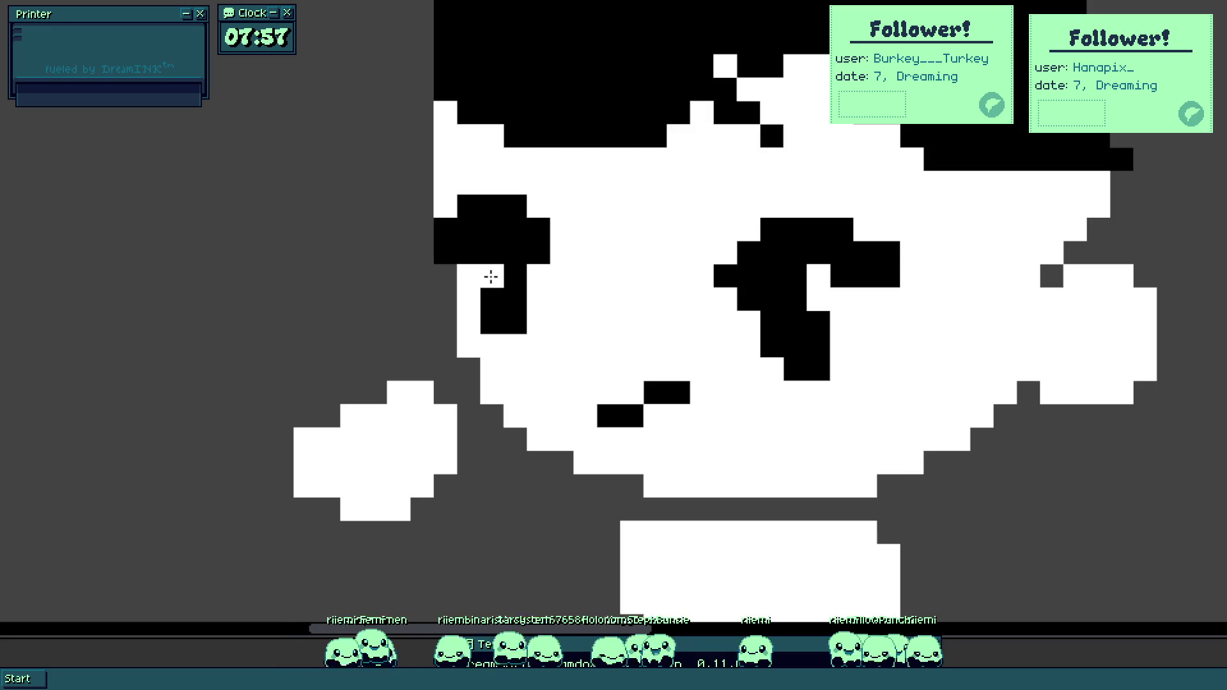
scroll(490, 276, "down", 3)
scroll(548, 281, "up", 4)
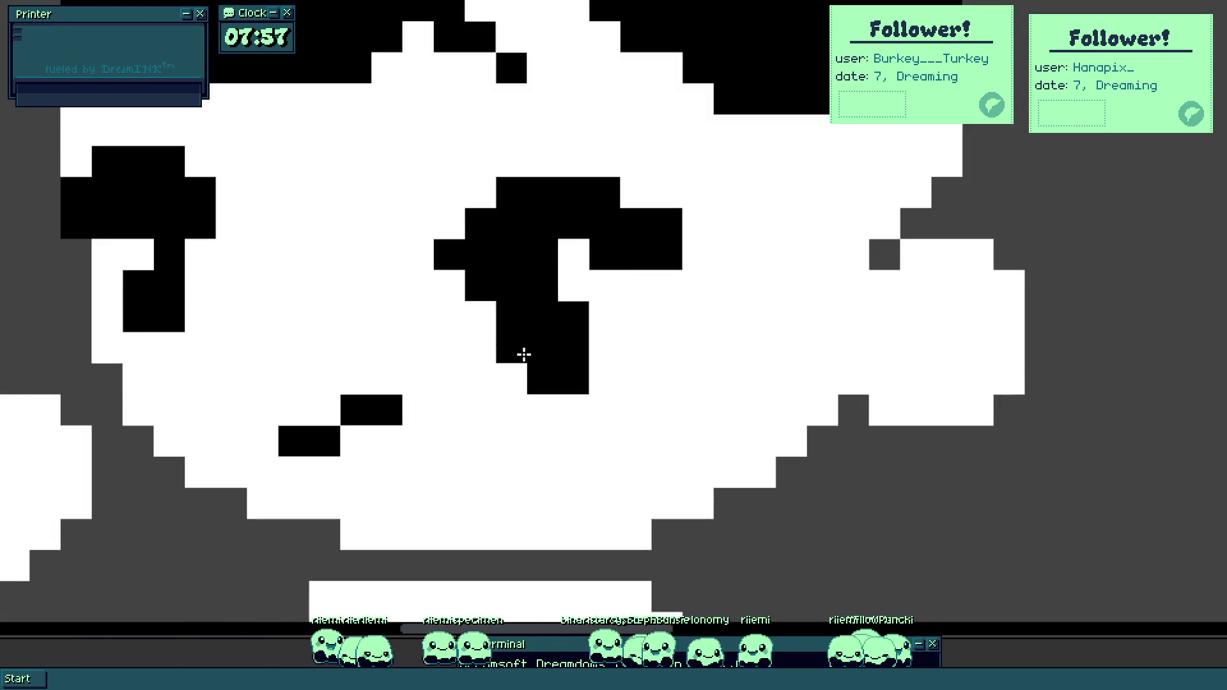
left_click_drag(507, 376, 565, 317)
left_click(447, 285)
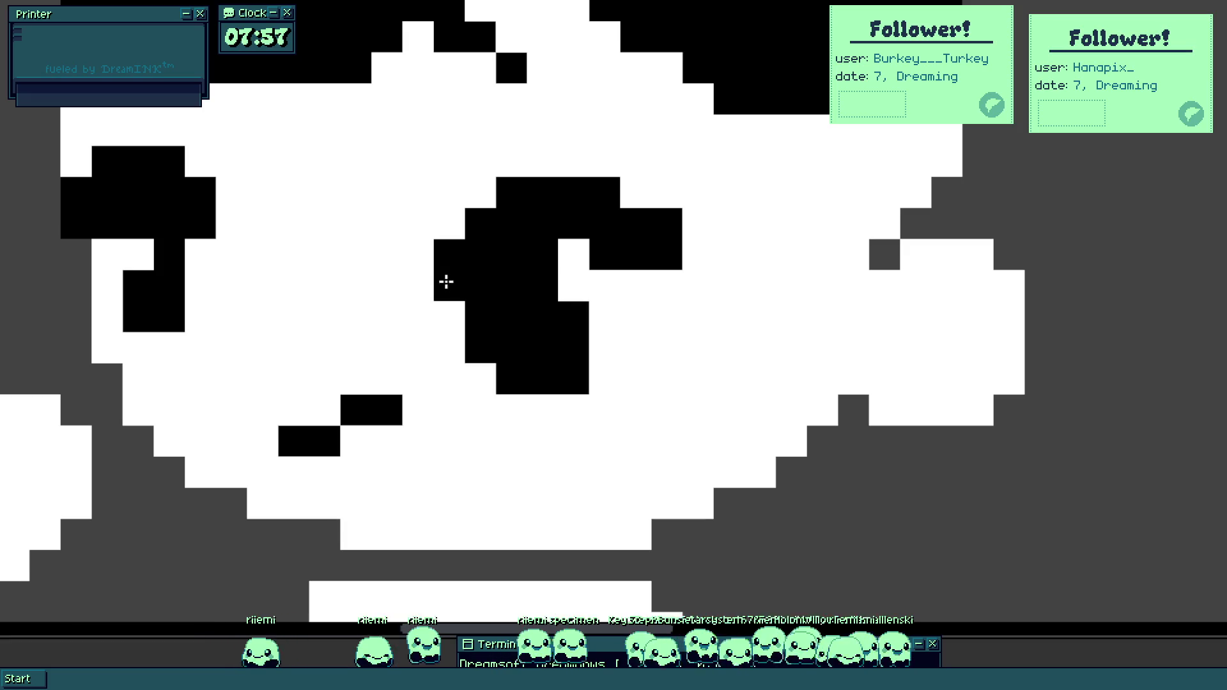
left_click_drag(605, 275, 604, 358)
left_click(577, 282)
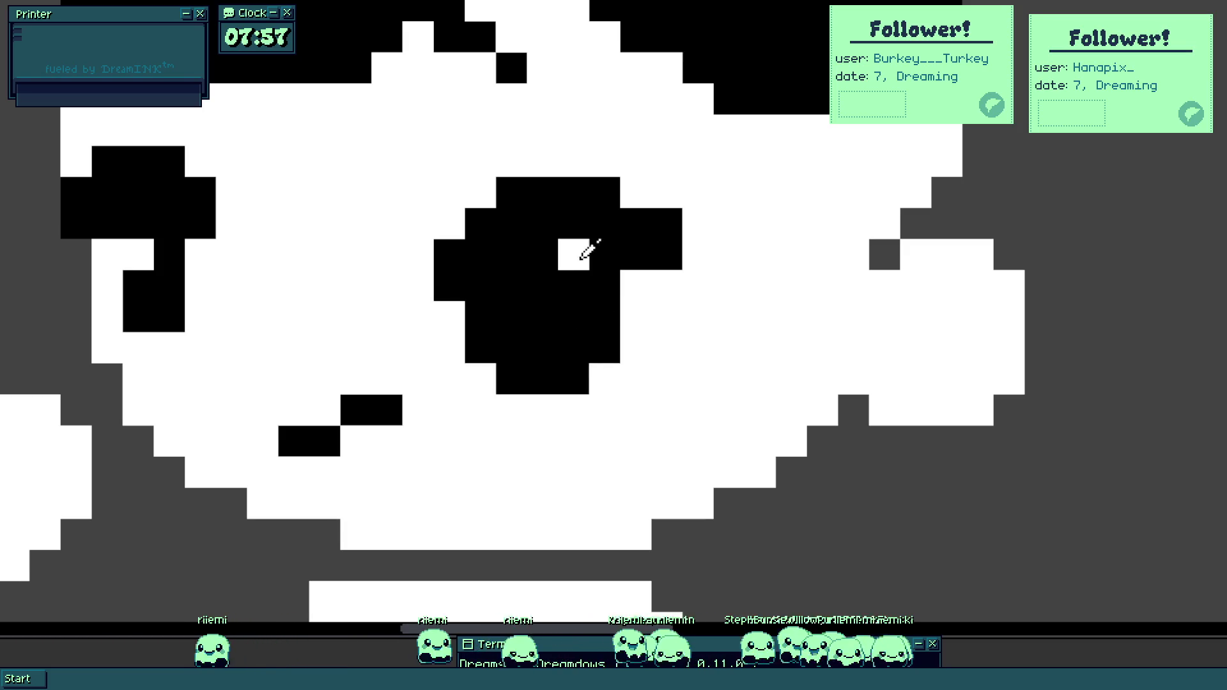
left_click(482, 284)
left_click(560, 297)
left_click_drag(560, 297, 567, 255)
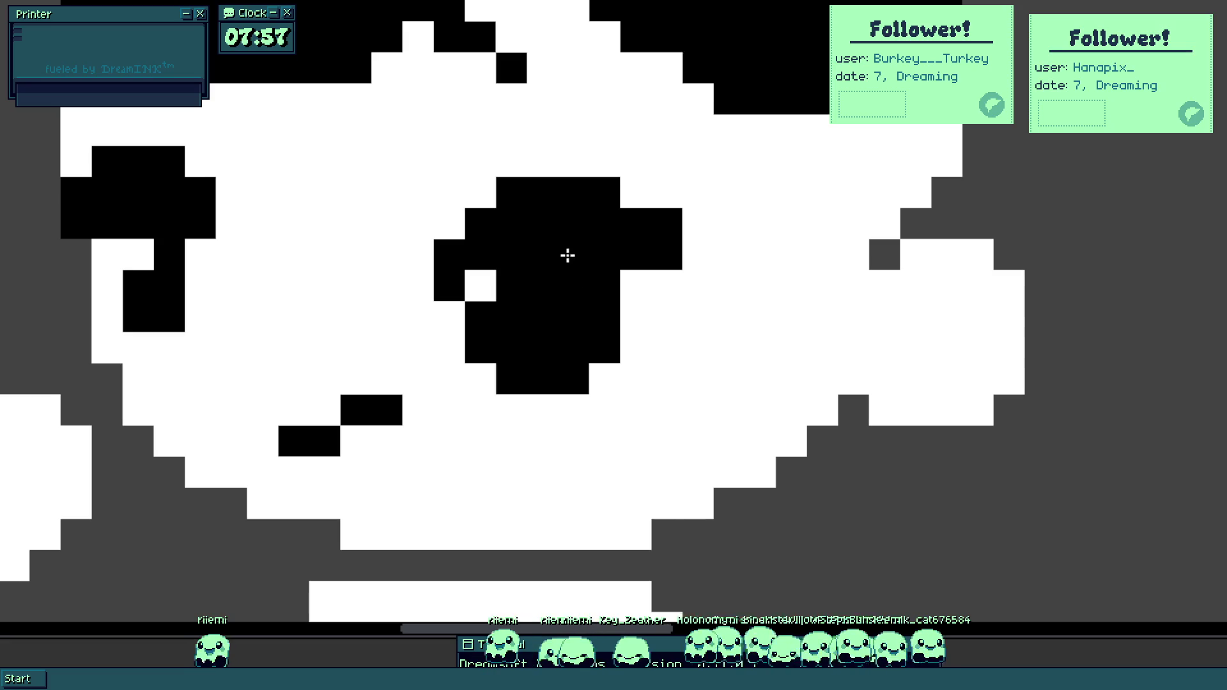
Try lengthening the mouth line diagonally, then undo it.
scroll(567, 254, "down", 3)
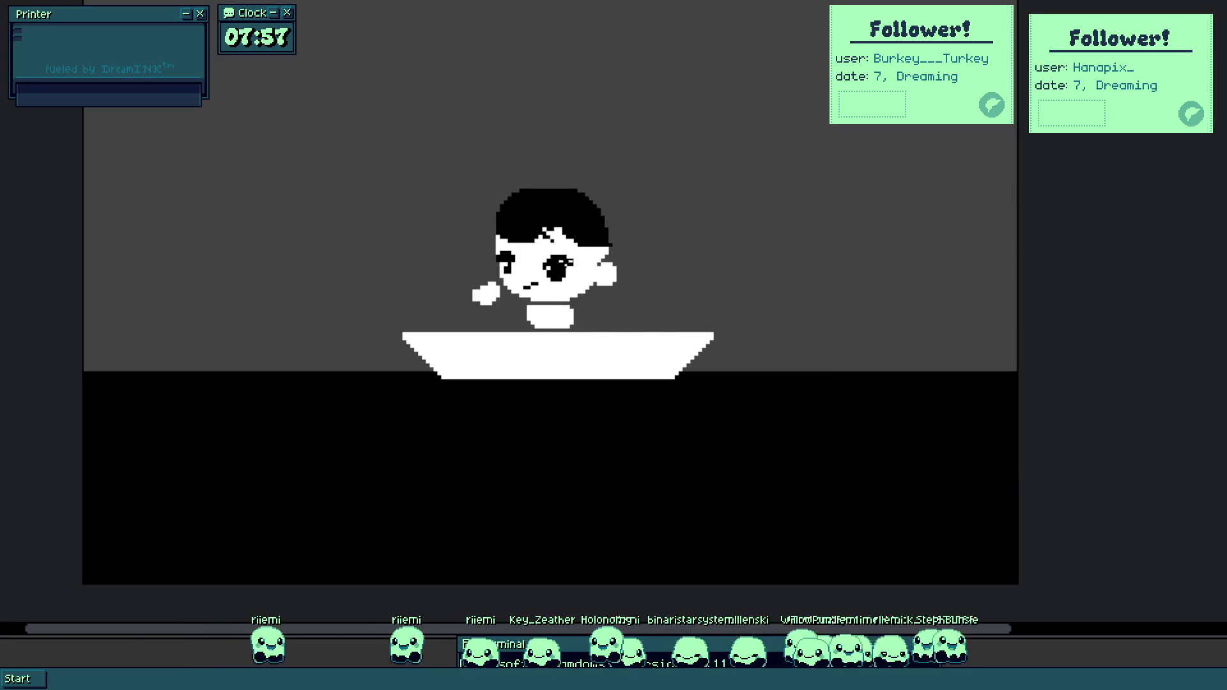
scroll(563, 256, "up", 3)
left_click_drag(412, 440, 476, 383)
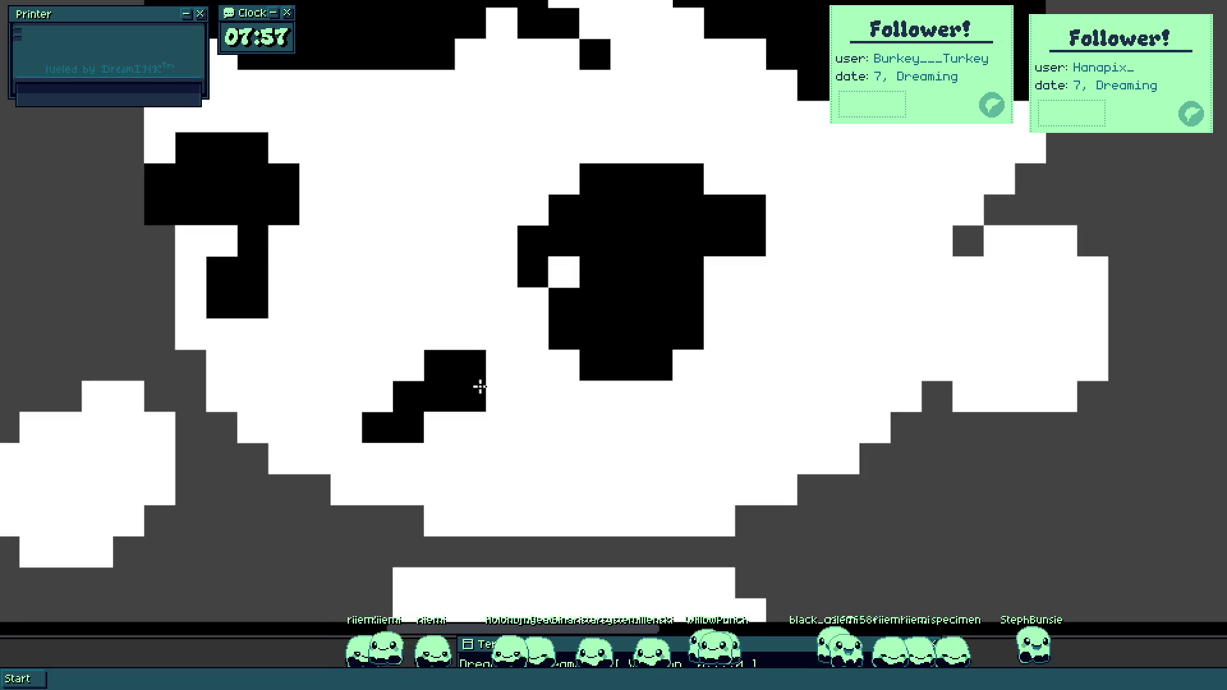
key("ctrl+z")
key("ctrl+z")
Undo the recent cheek and chin edits to remove the fist beside the face.
scroll(432, 403, "down", 3)
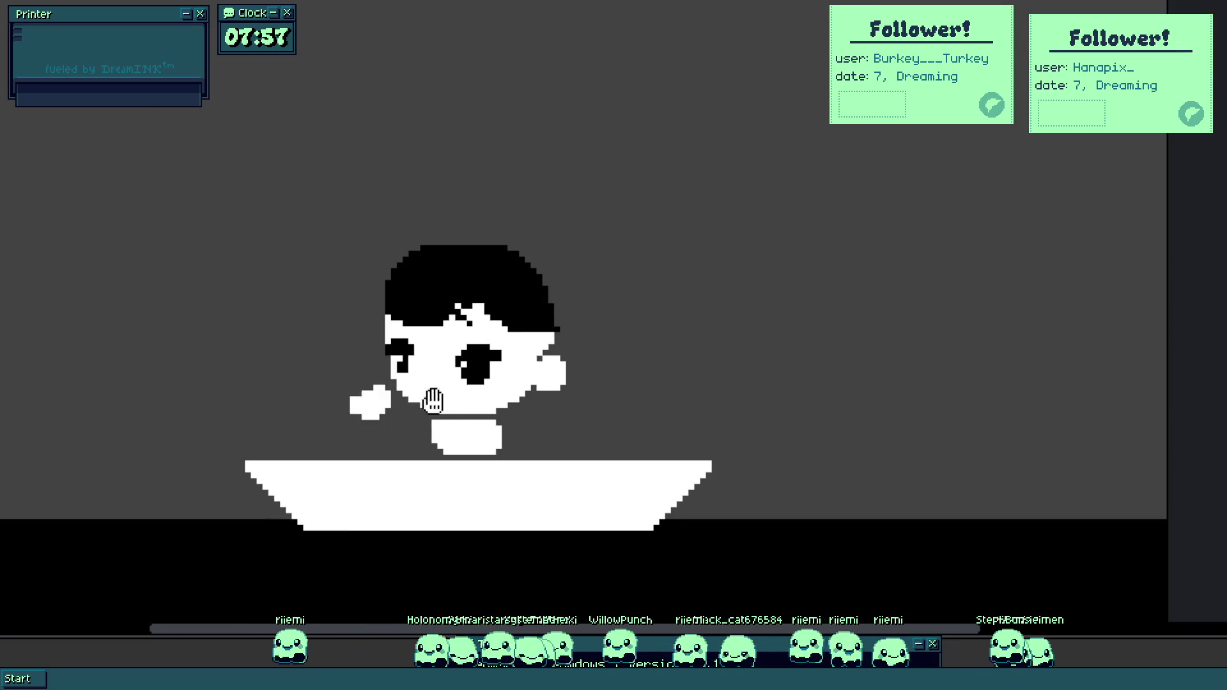
scroll(433, 400, "up", 3)
key("ctrl+z")
key("ctrl+z")
key("ctrl+z")
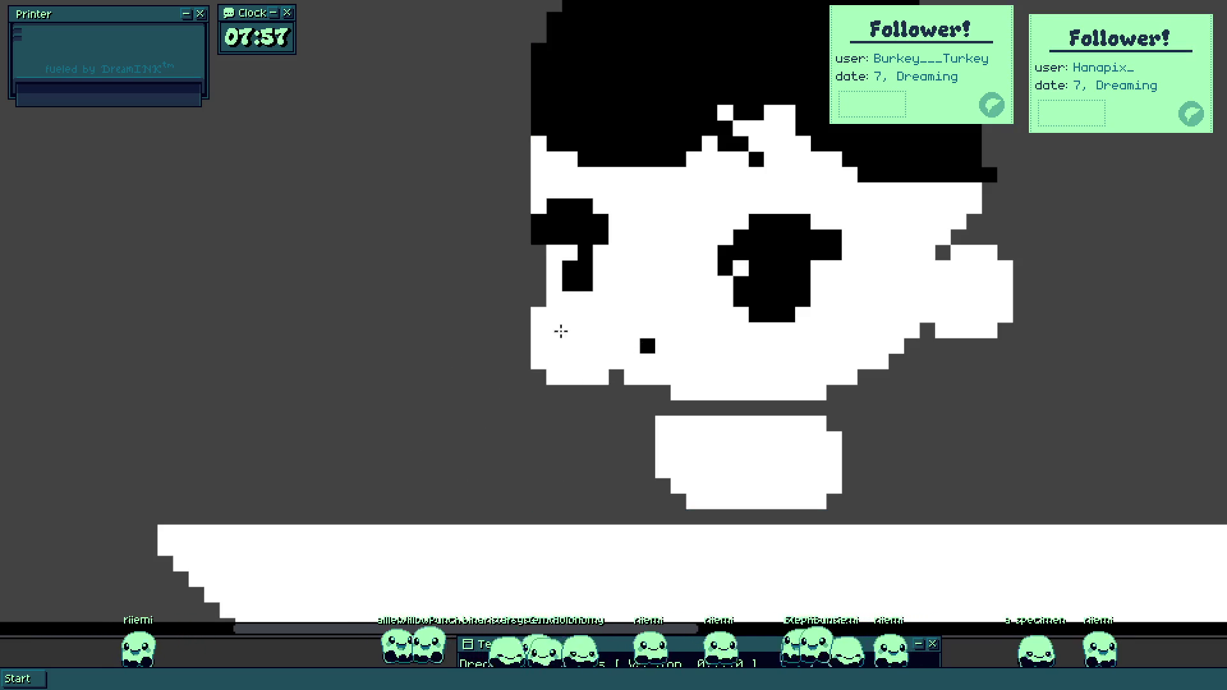
key("ctrl+z")
key("ctrl+z")
scroll(604, 323, "up", 3)
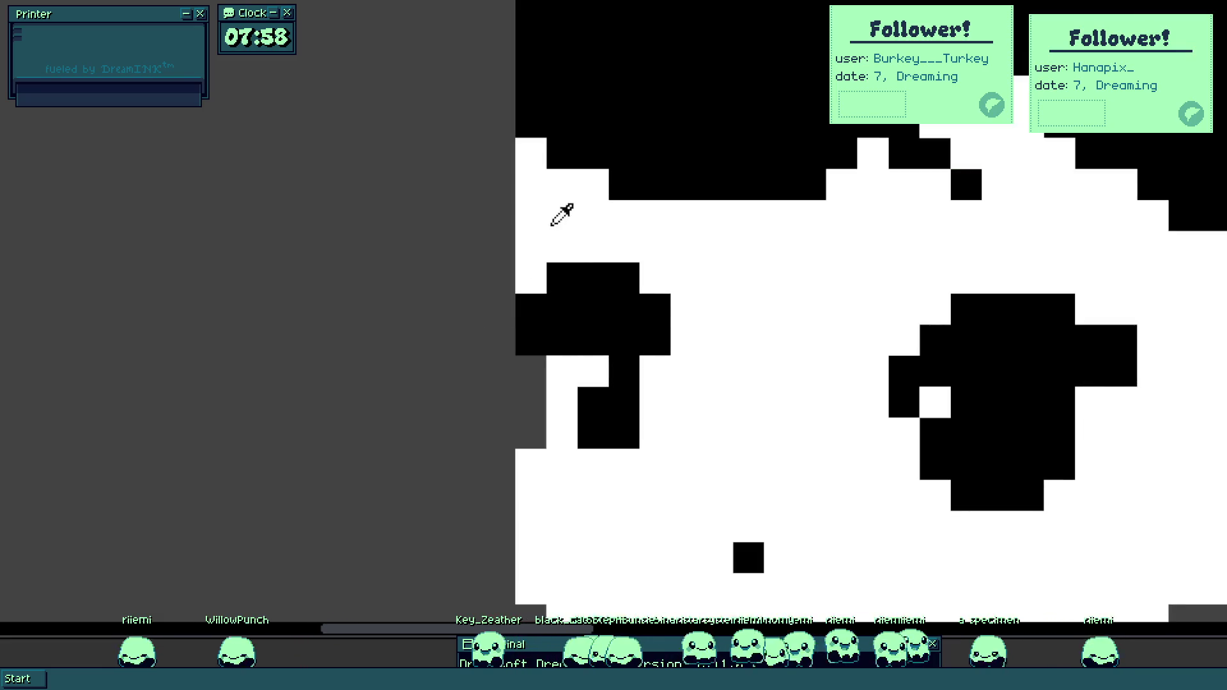
Paint black hair strands along the face's left edge, plus a stray hair pixel.
scroll(550, 225, "up", 2)
mouse_move(485, 355)
left_mouse_down()
mouse_move(535, 224)
mouse_move(492, 237)
mouse_move(420, 385)
mouse_move(378, 356)
mouse_move(482, 362)
mouse_move(411, 475)
mouse_move(368, 459)
left_mouse_up()
scroll(482, 362, "up", 4)
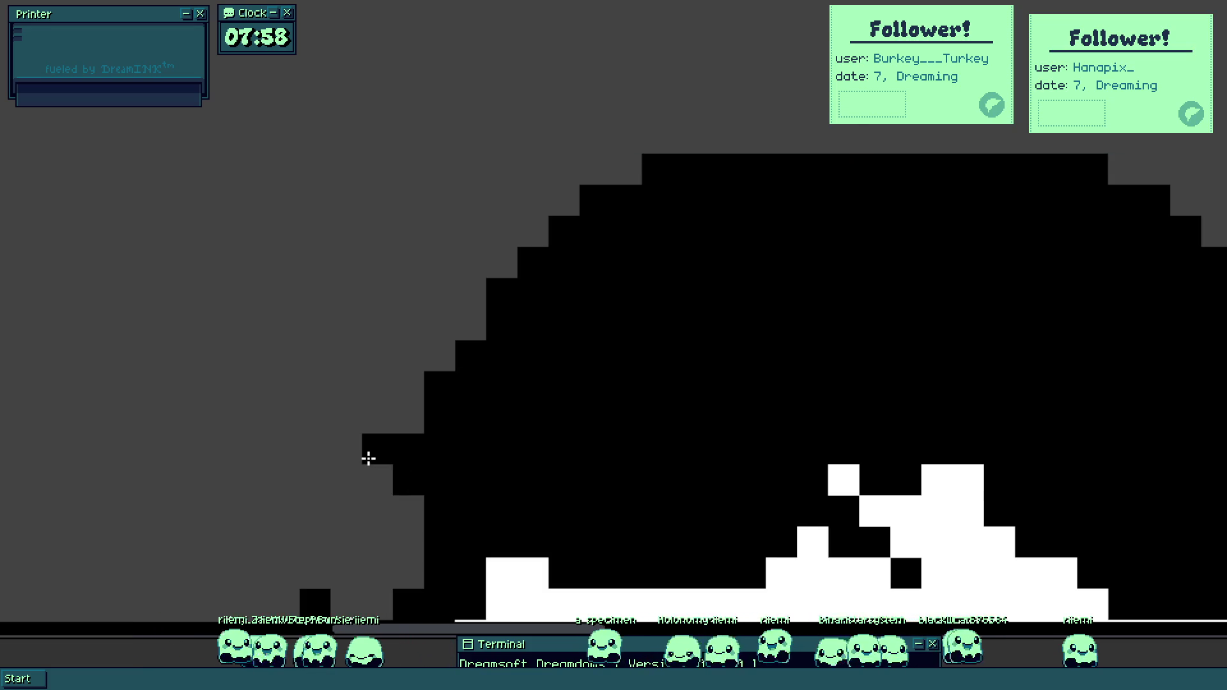
left_click(409, 419)
scroll(409, 419, "down", 5)
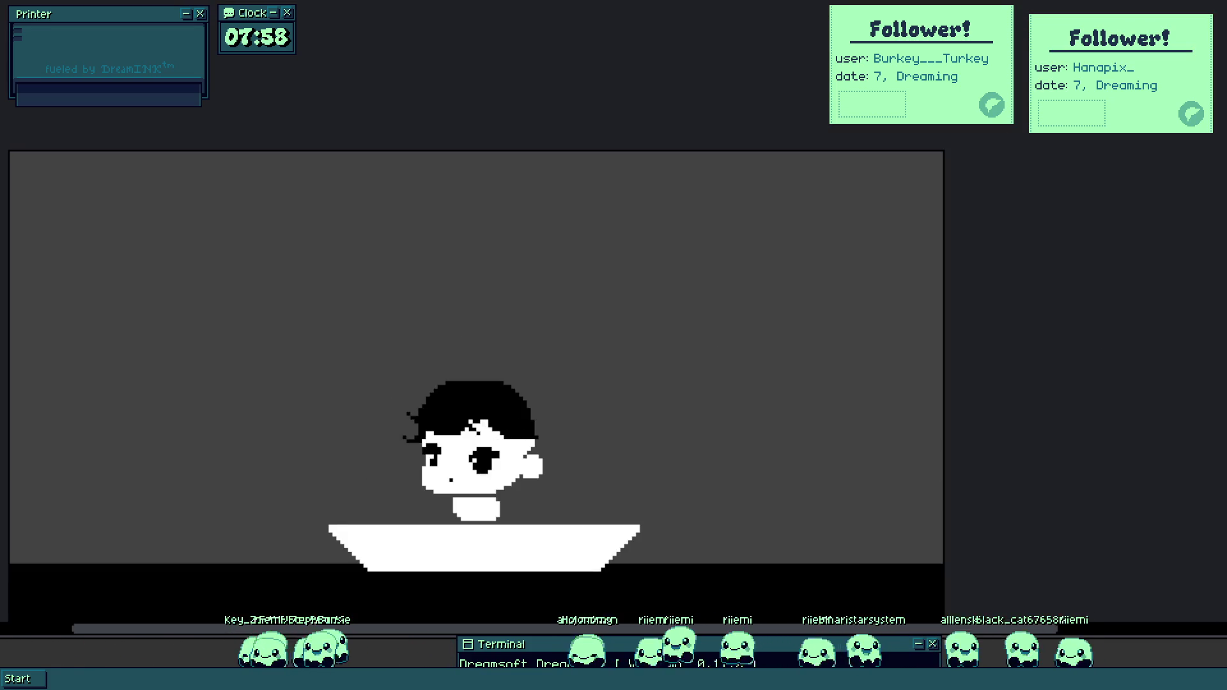
scroll(419, 402, "up", 5)
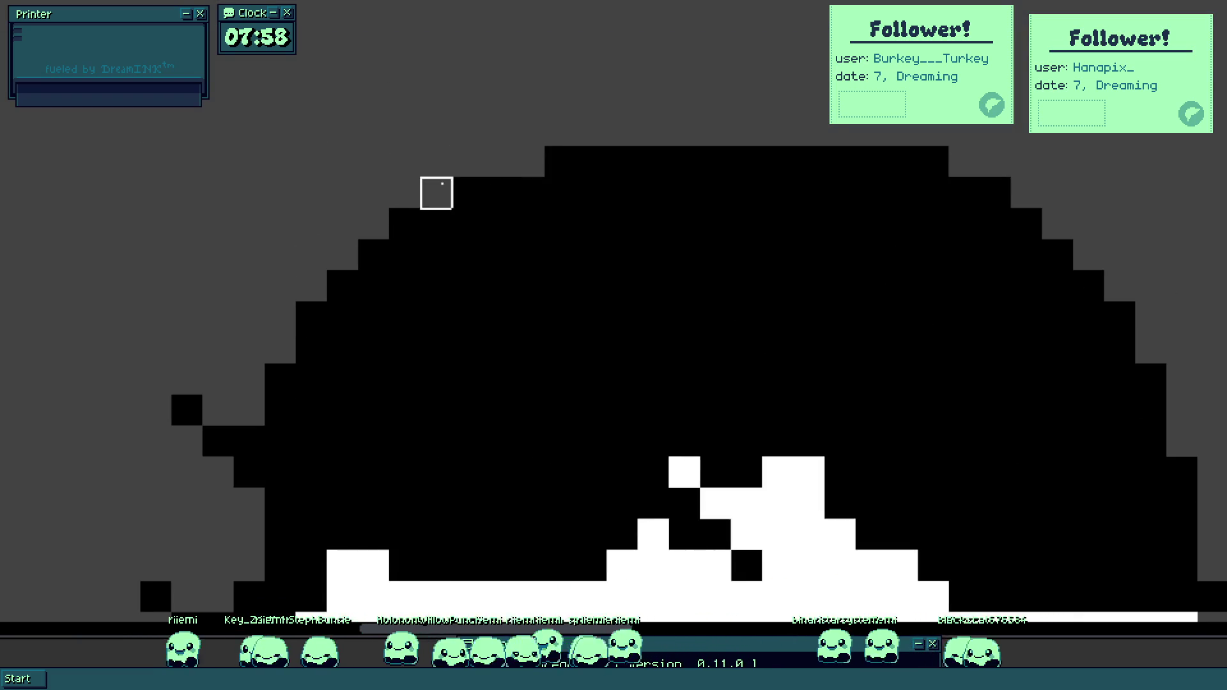
scroll(546, 204, "down", 5)
scroll(633, 215, "up", 3)
Draw a curved black bun on top of the hair and fill it in.
mouse_move(543, 296)
left_mouse_down()
mouse_move(636, 219)
mouse_move(683, 217)
mouse_move(645, 217)
left_mouse_up()
key("ctrl+z")
scroll(524, 282, "up", 1)
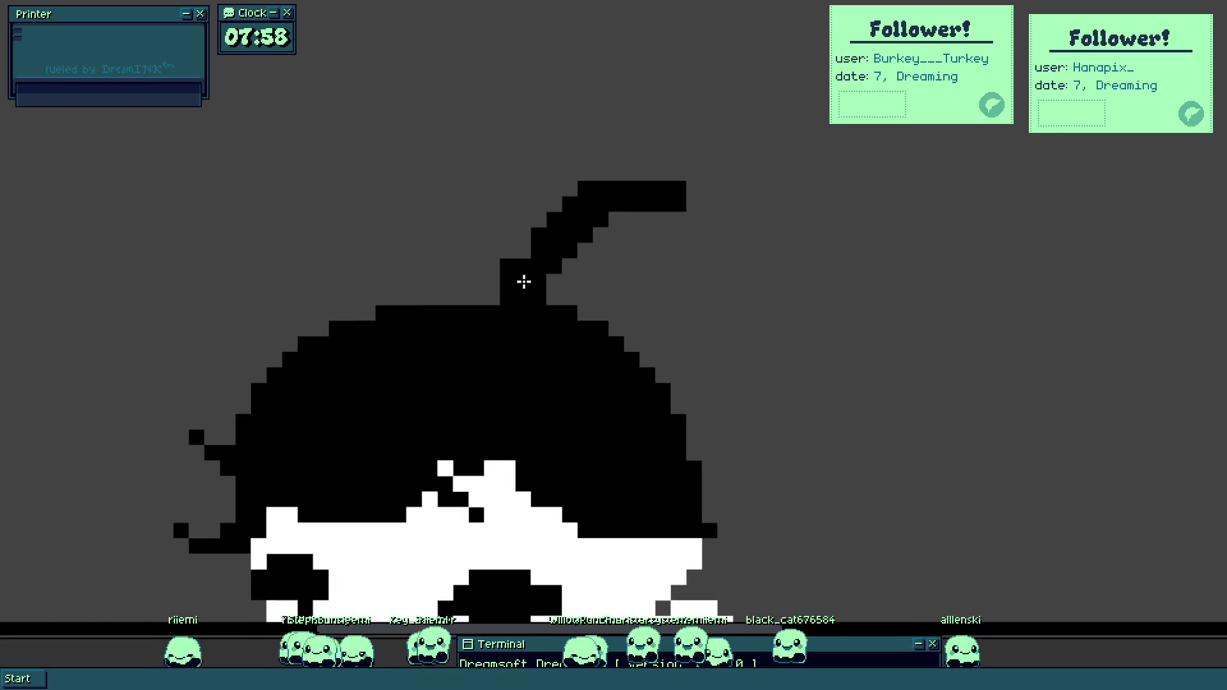
scroll(566, 227, "up", 1)
mouse_move(649, 183)
left_mouse_down()
mouse_move(710, 170)
mouse_move(795, 269)
mouse_move(657, 444)
left_mouse_up()
scroll(627, 274, "down", 2)
mouse_move(642, 263)
left_mouse_down()
mouse_move(671, 260)
mouse_move(619, 386)
mouse_move(682, 290)
left_mouse_up()
Add a two-cell black nose bar on the face.
scroll(683, 289, "down", 2)
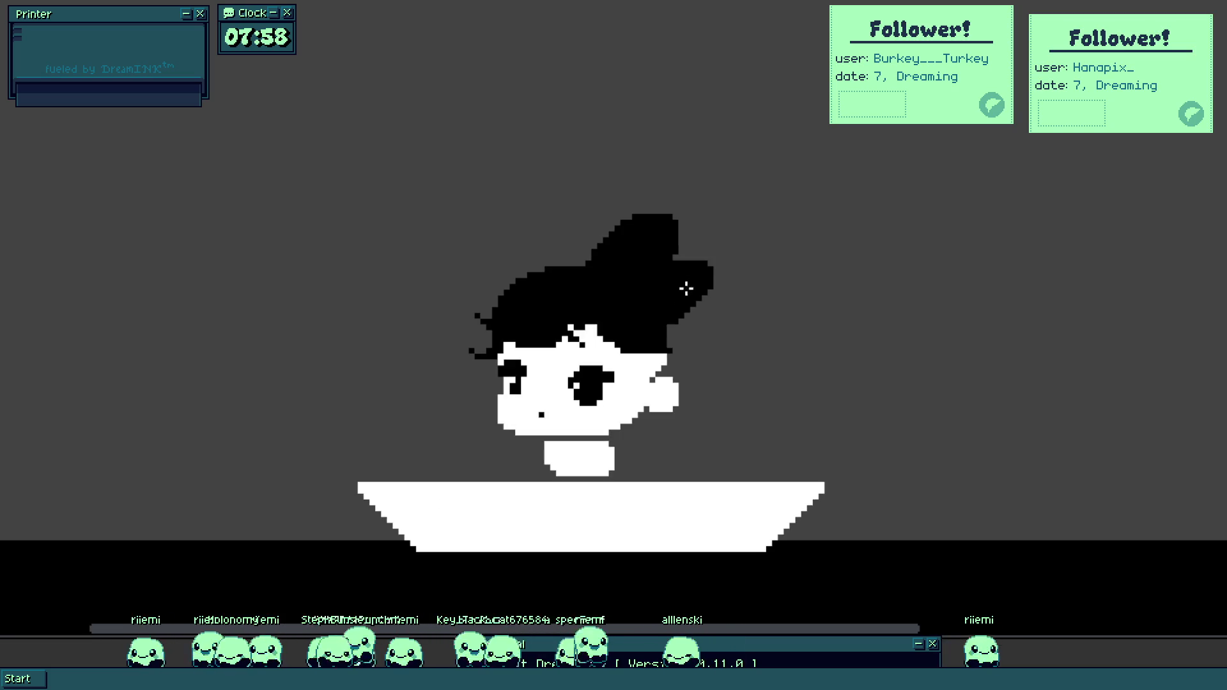
scroll(521, 395, "up", 2)
left_click(561, 481)
left_click_drag(561, 481, 575, 476)
Paint grey shading along the lower-left face edge and cheek, erasing misplaced cells.
scroll(581, 448, "down", 2)
scroll(583, 438, "up", 3)
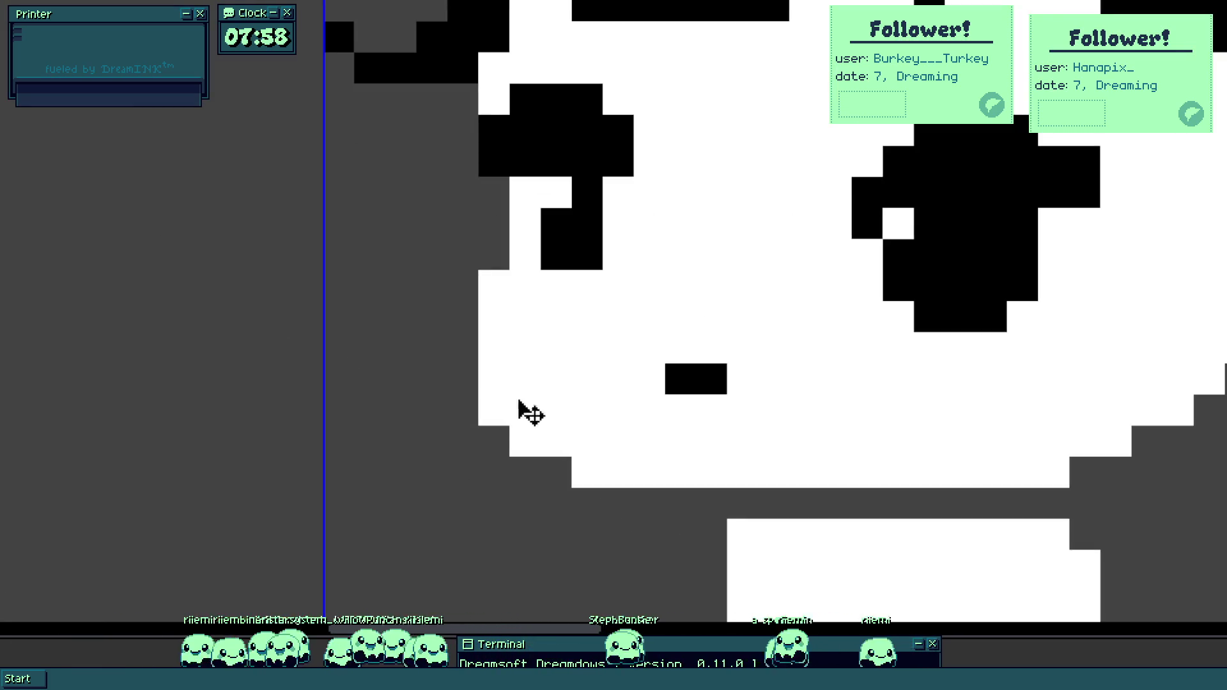
left_click_drag(494, 410, 580, 459)
left_click(493, 379)
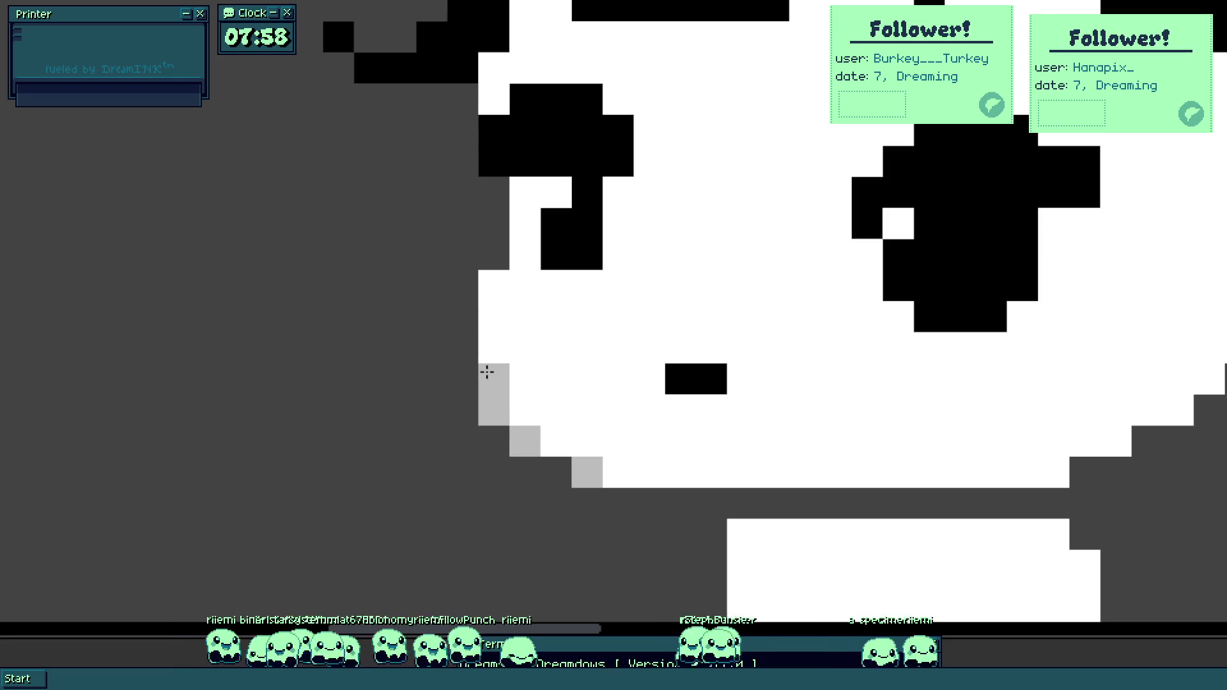
right_click(494, 411)
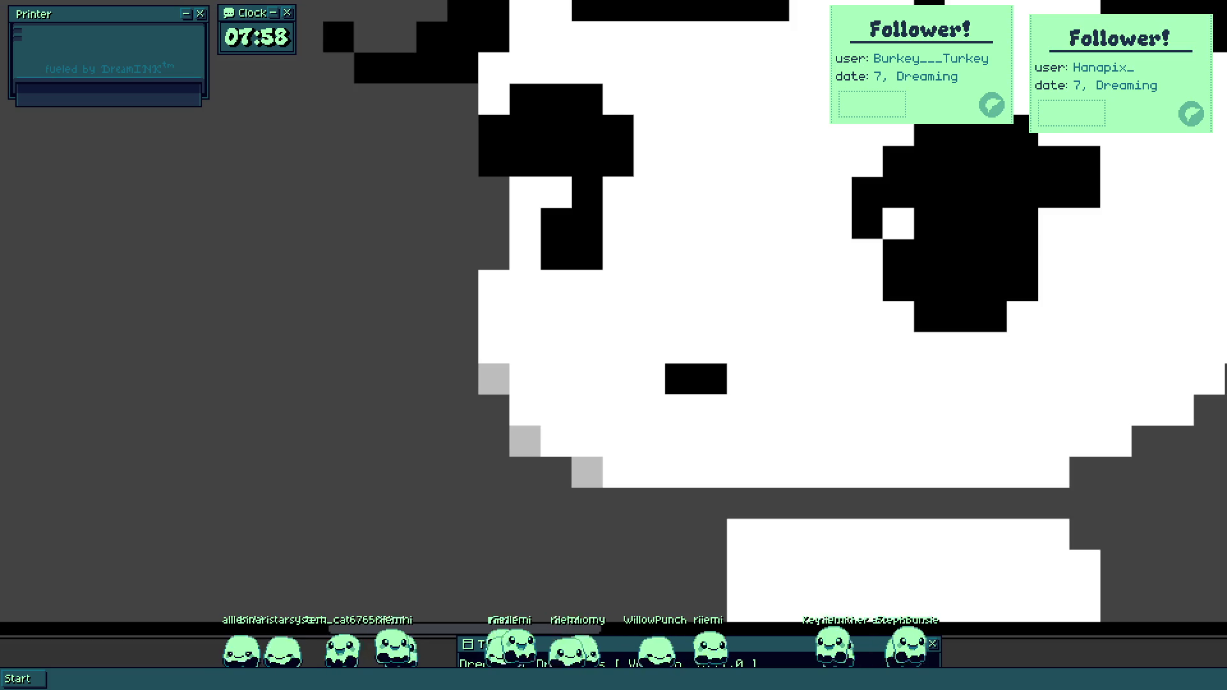
right_click(525, 441)
Add grey shading cells around the left eye, removing a stray cell below it.
left_click(488, 289)
scroll(489, 289, "up", 3)
left_click(513, 358)
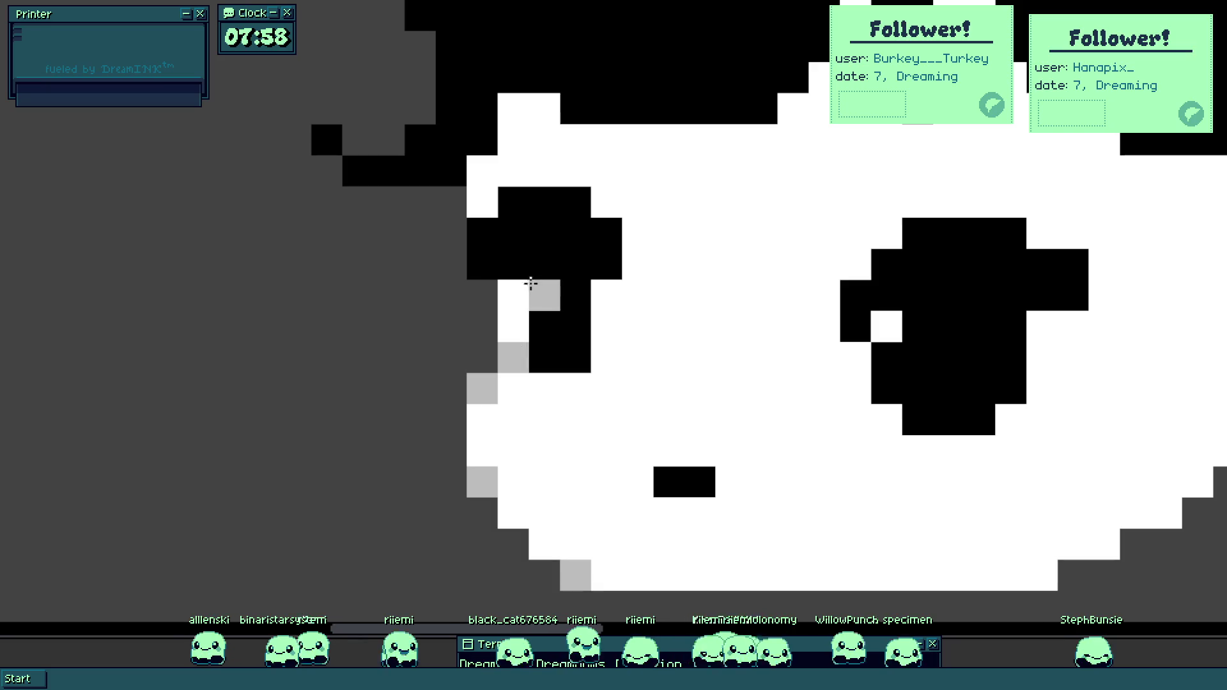
left_click(513, 295)
right_click(513, 357)
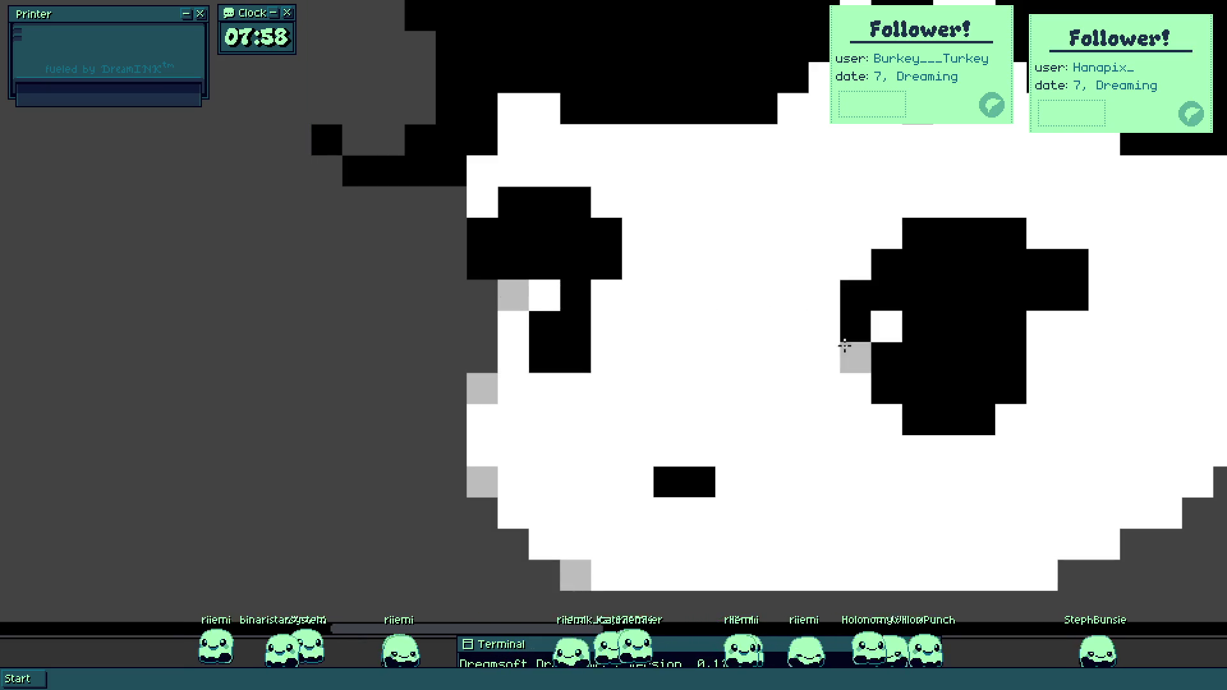
Shade beside the right eye and add dark grey pixels along the eye's top edge.
left_click(1076, 360)
scroll(1076, 360, "up", 2)
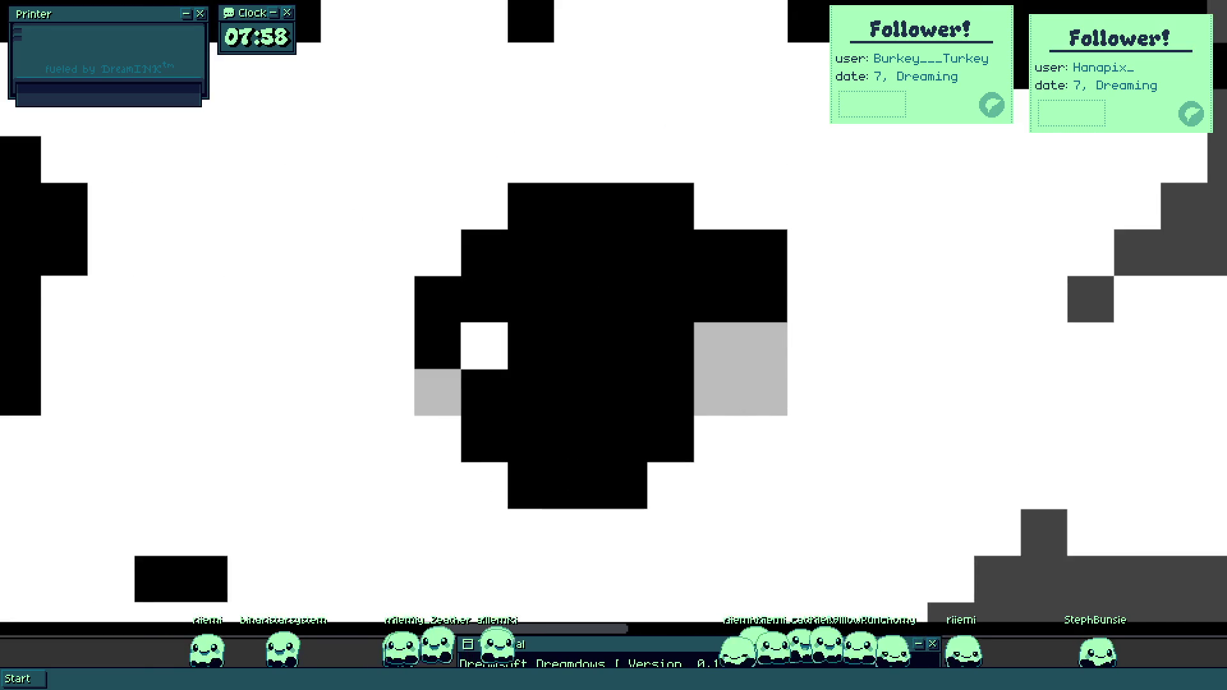
right_click(745, 421)
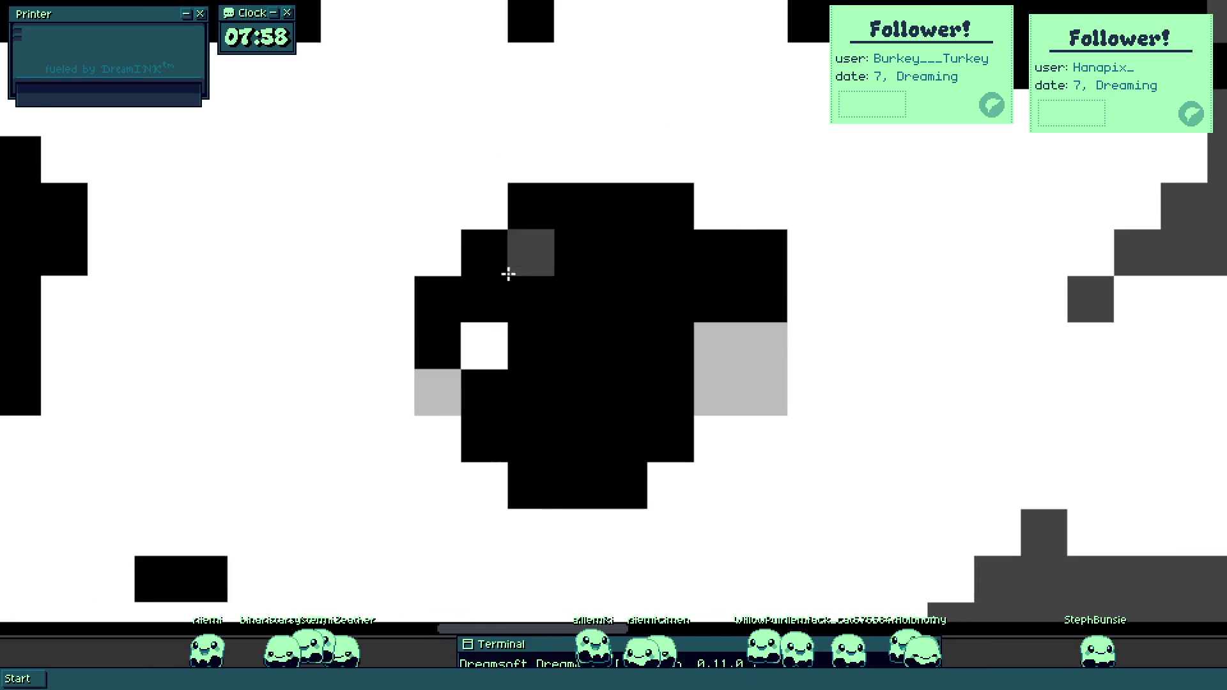
left_click(519, 217)
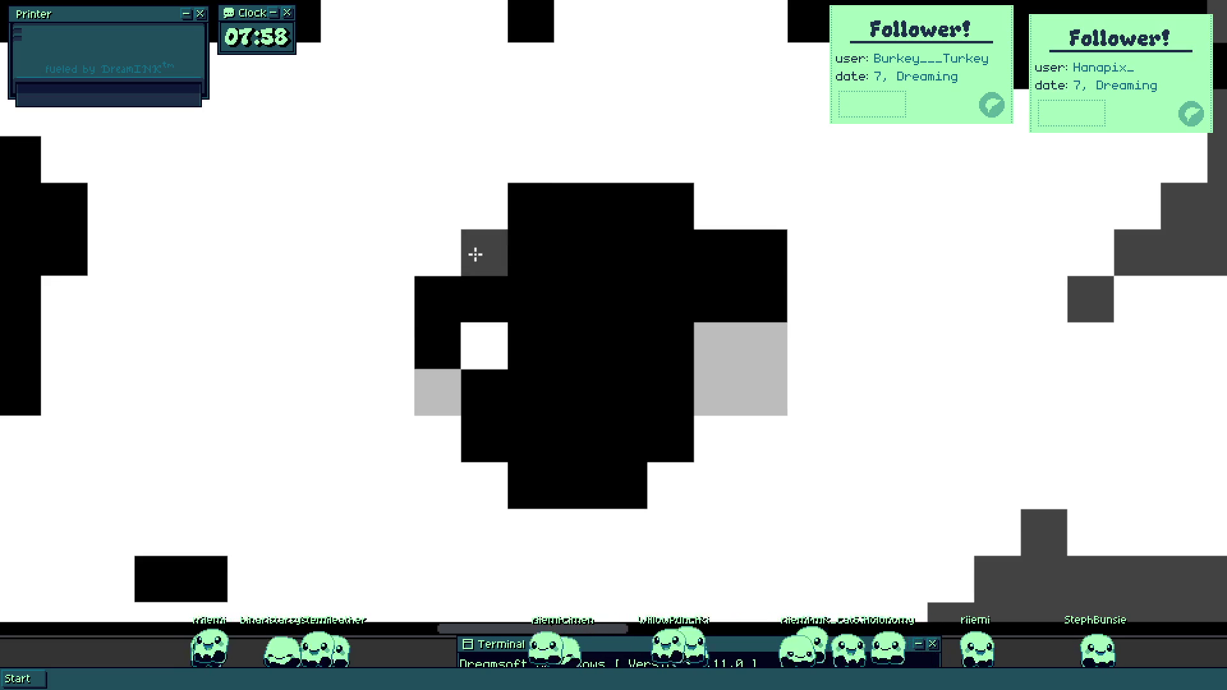
left_click(660, 216)
left_click(763, 252)
Paint light grey cells beside the left eye and in the cell below it.
scroll(623, 338, "down", 5)
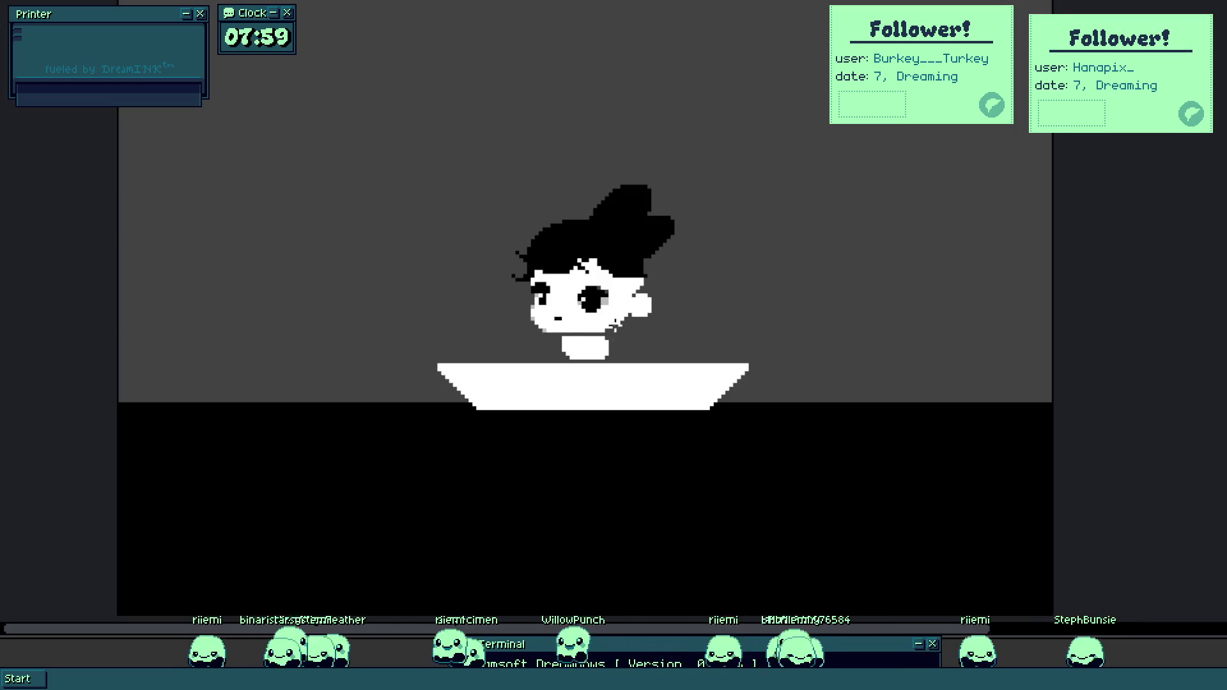
scroll(553, 293, "up", 6)
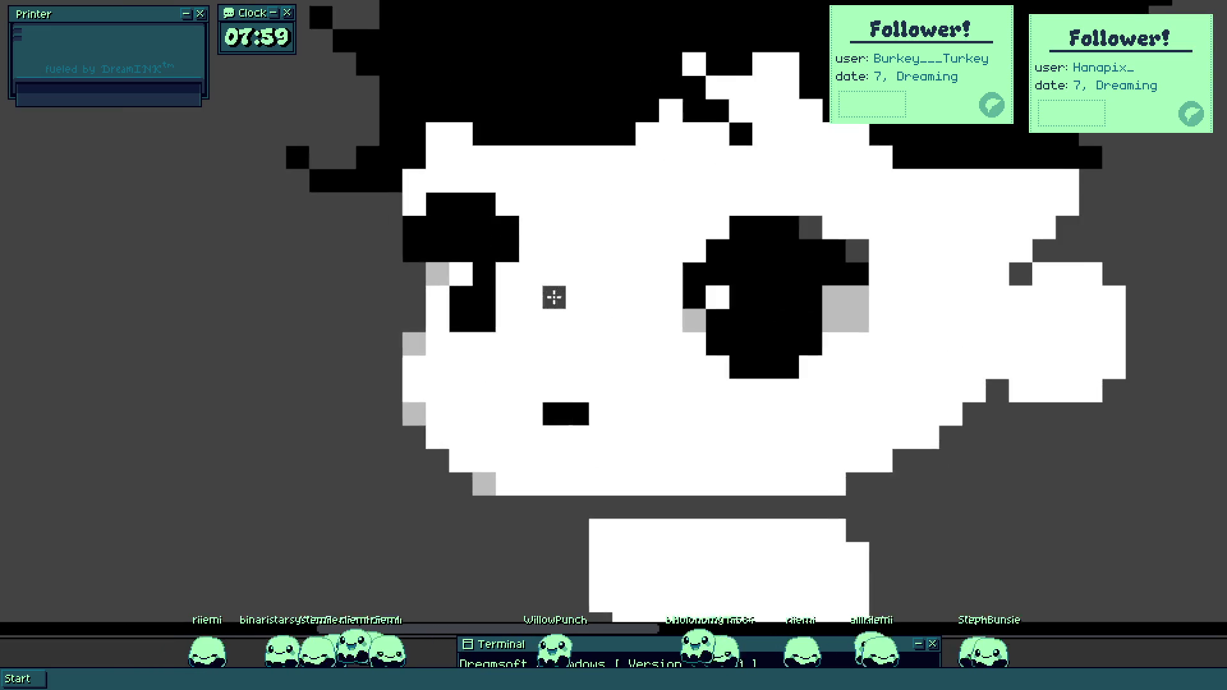
left_click(342, 243)
left_click(343, 290)
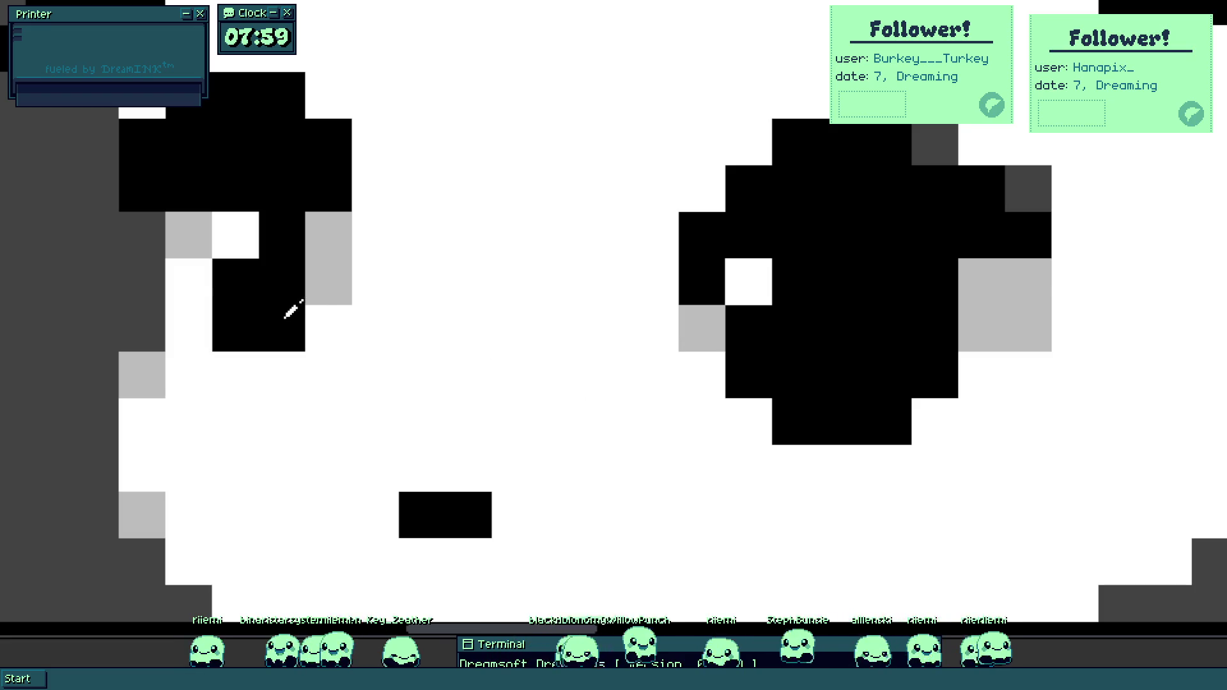
scroll(293, 310, "down", 2)
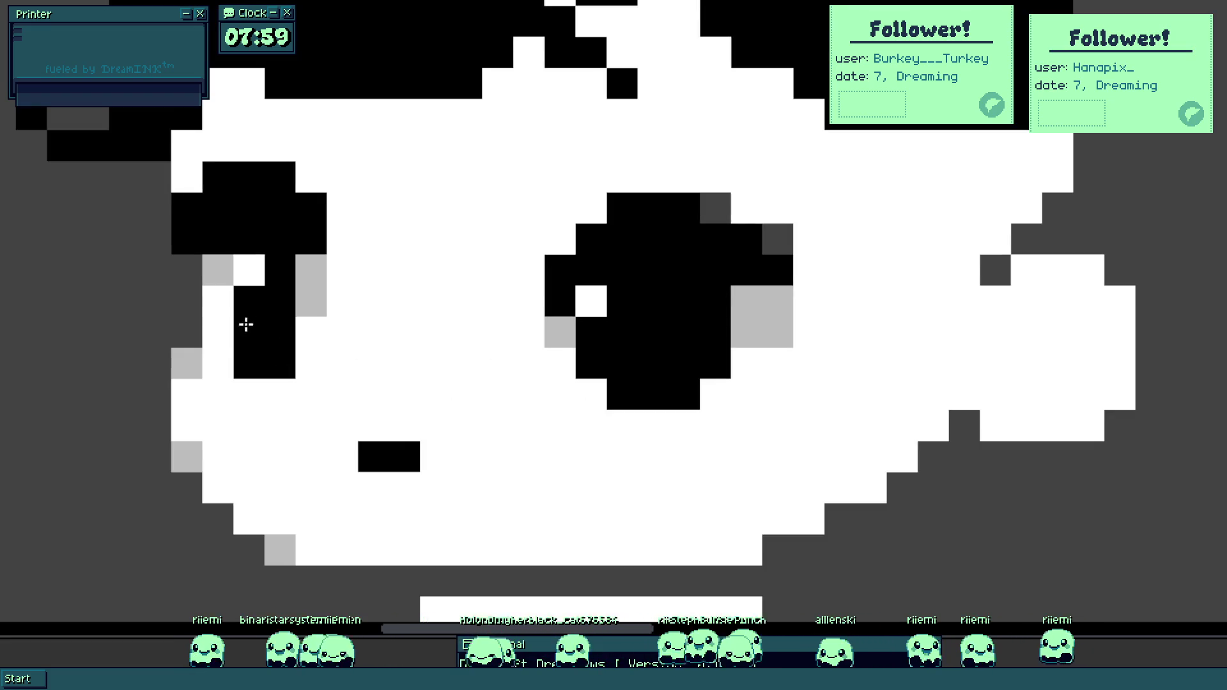
scroll(258, 374, "down", 4)
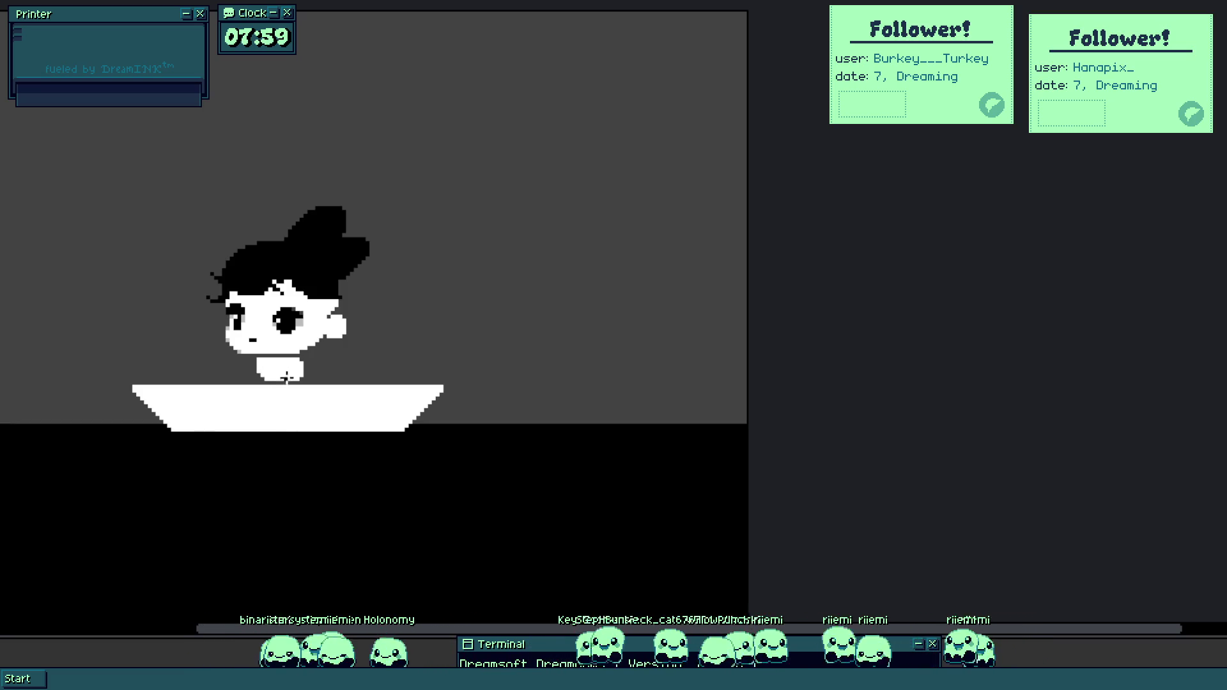
scroll(278, 336, "up", 5)
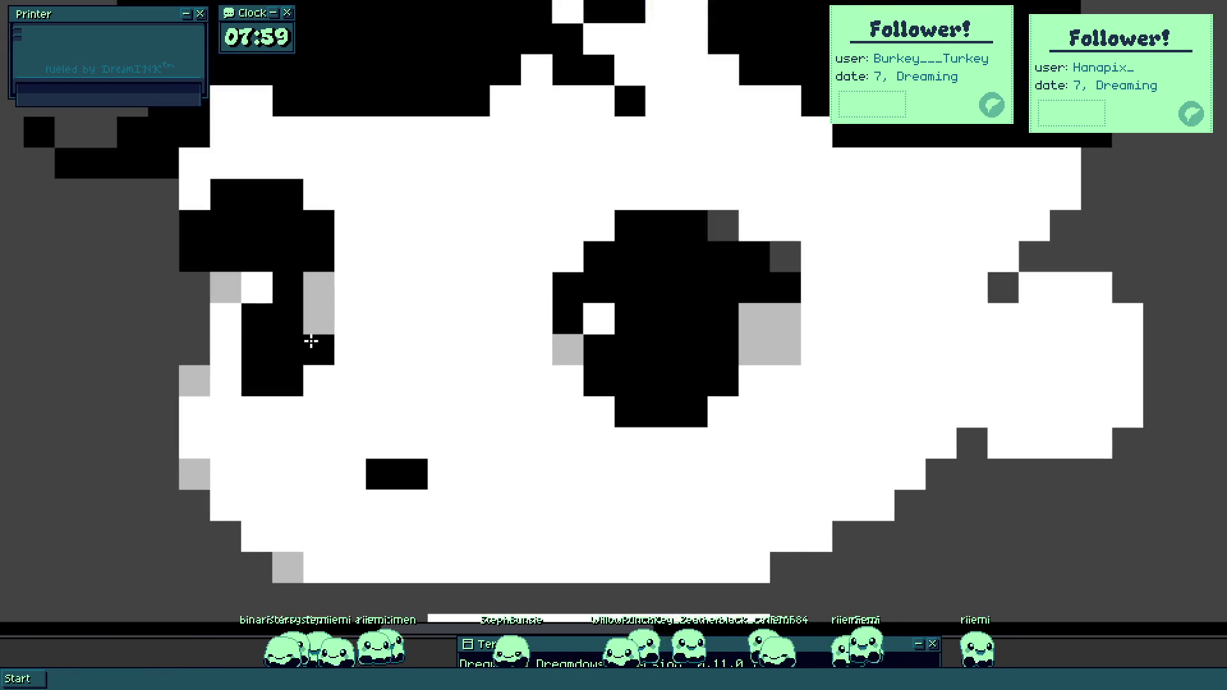
scroll(364, 257, "down", 5)
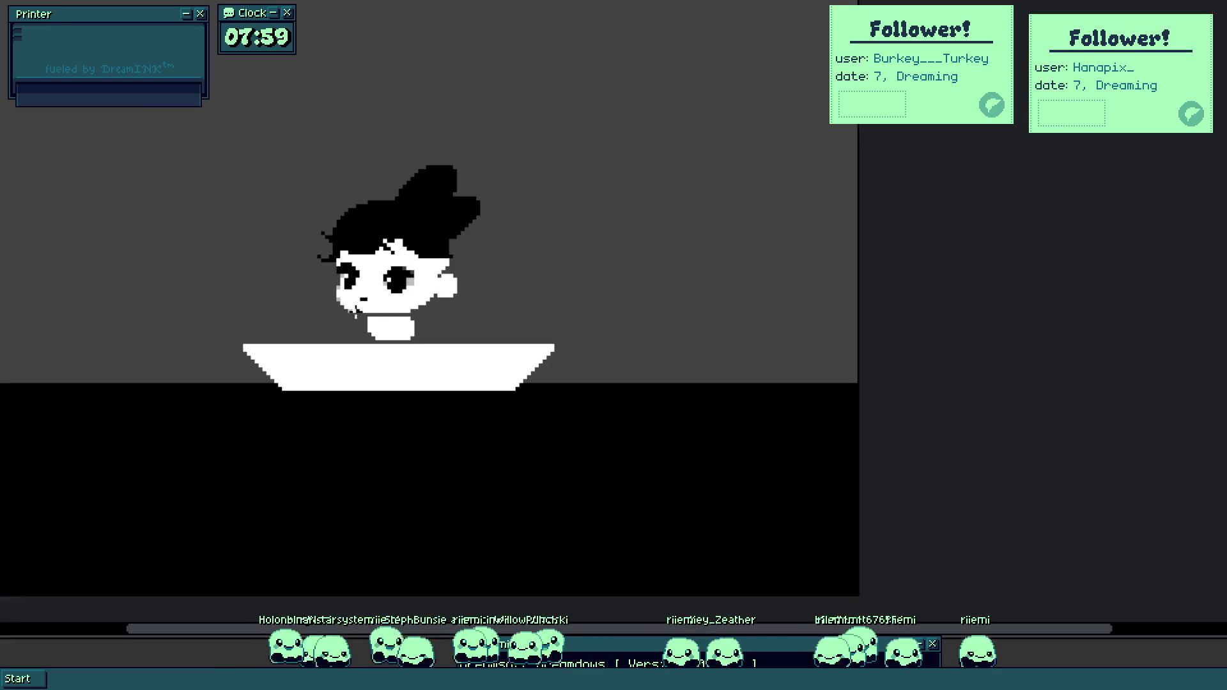
scroll(332, 275, "up", 5)
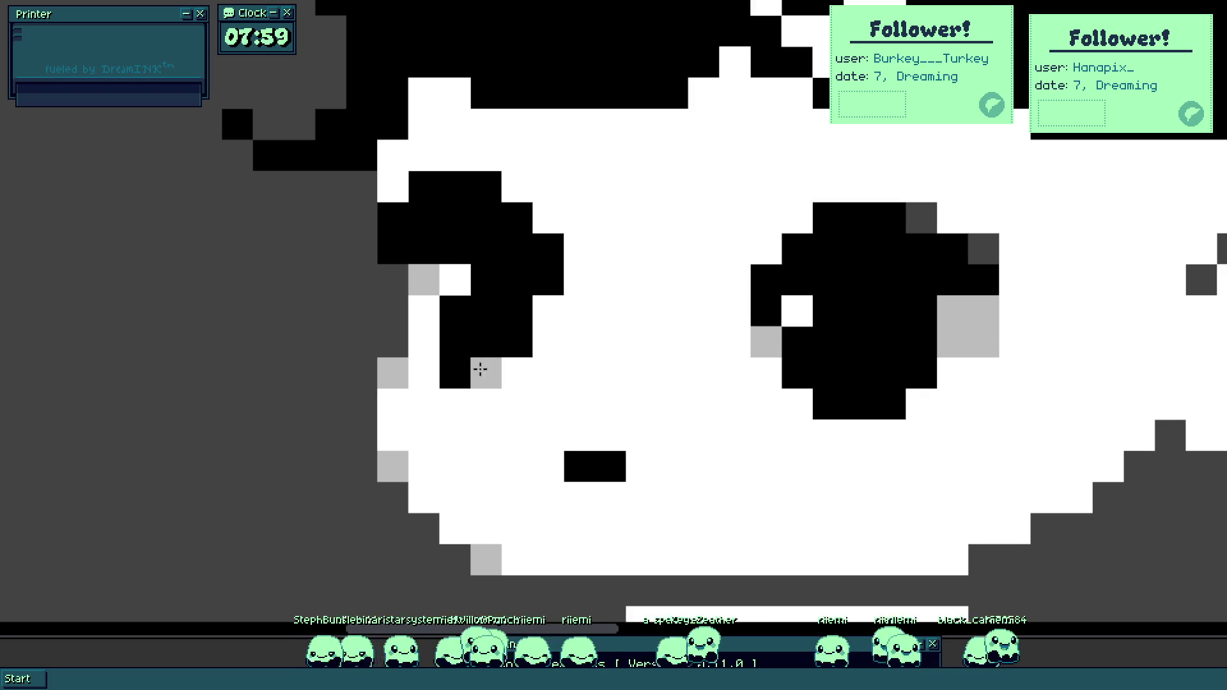
left_click(512, 370)
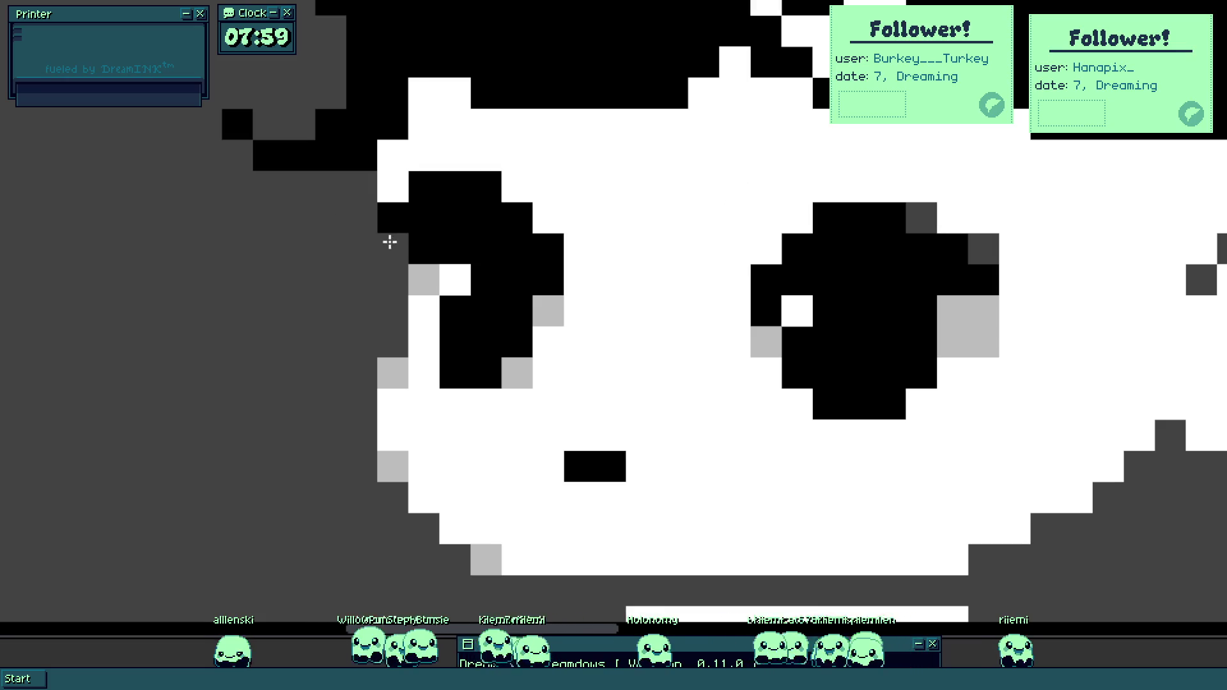
scroll(520, 219, "down", 5)
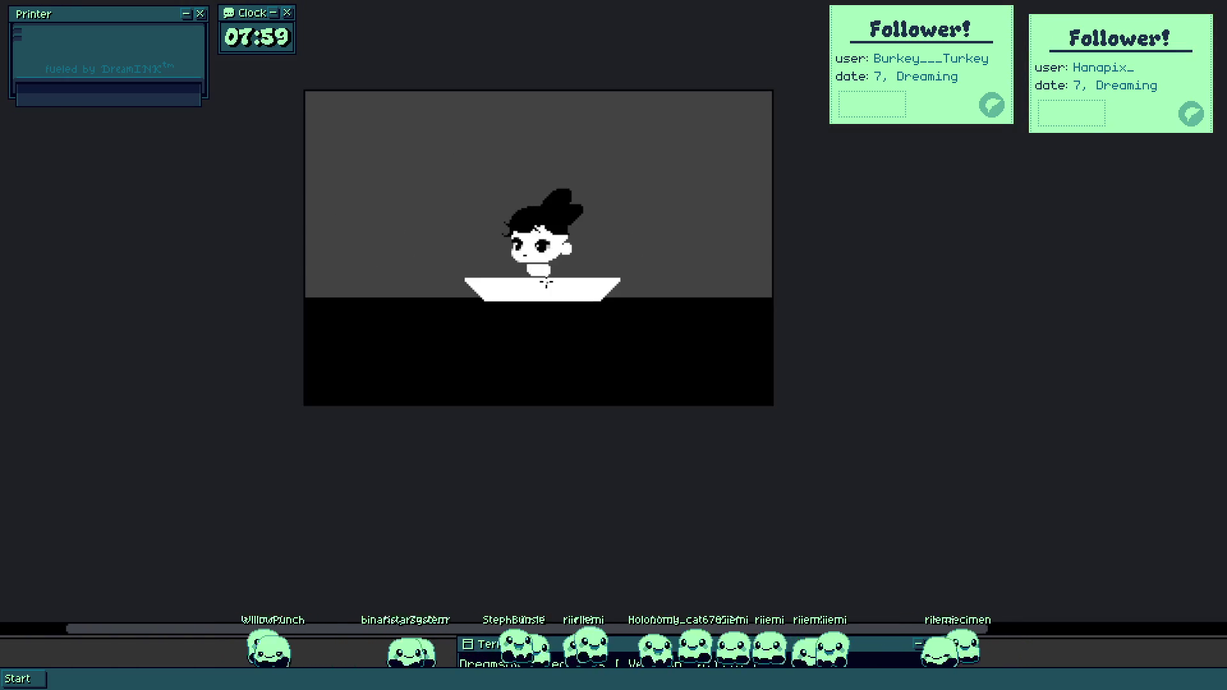
Fill the top of the chibi's body with black.
scroll(546, 283, "up", 2)
scroll(530, 422, "down", 3)
scroll(532, 404, "up", 1)
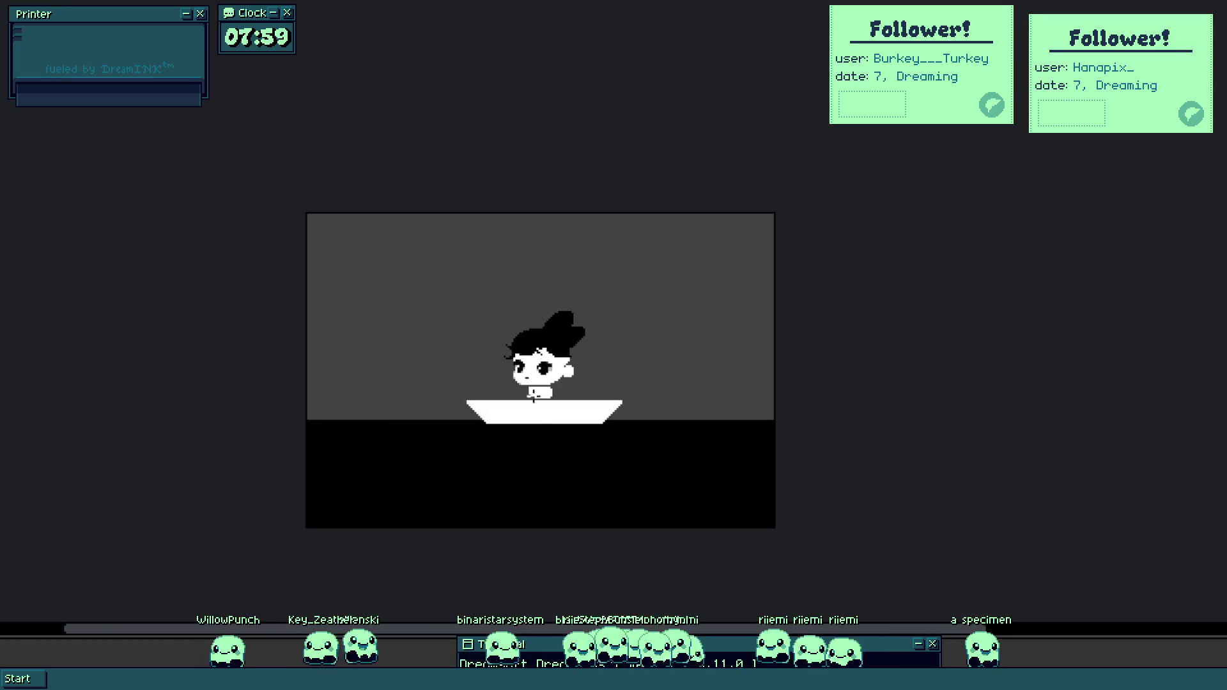
scroll(532, 404, "up", 5)
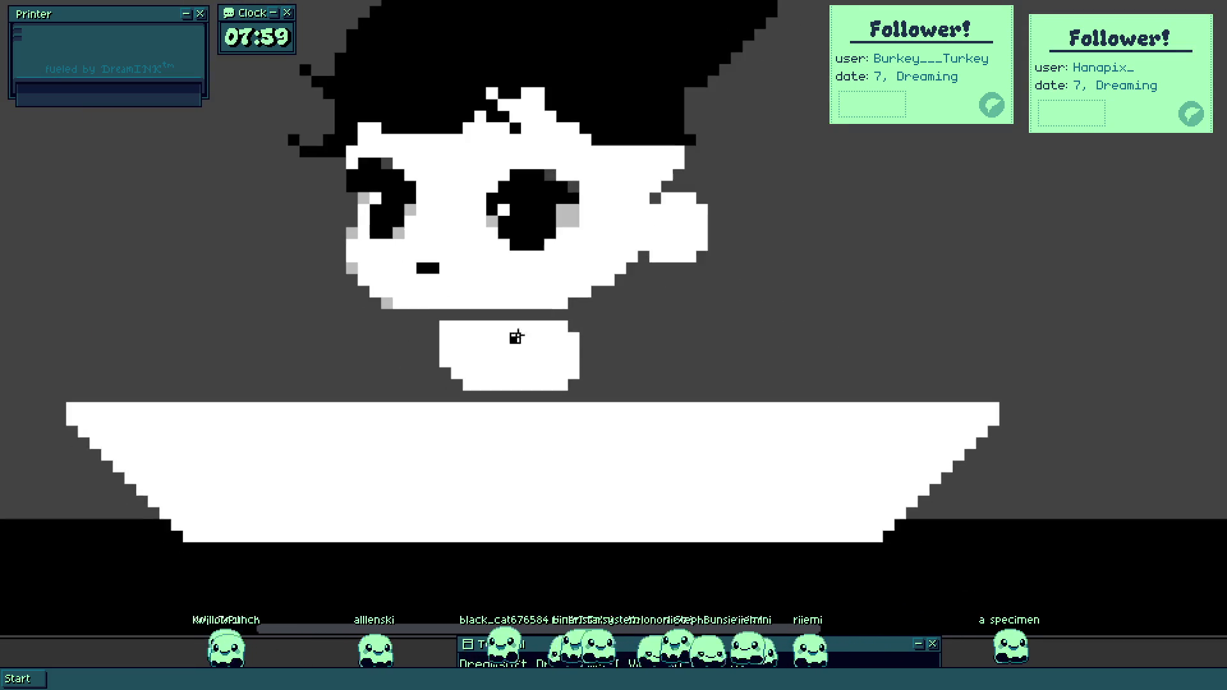
scroll(526, 338, "up", 1)
left_click_drag(444, 332, 580, 317)
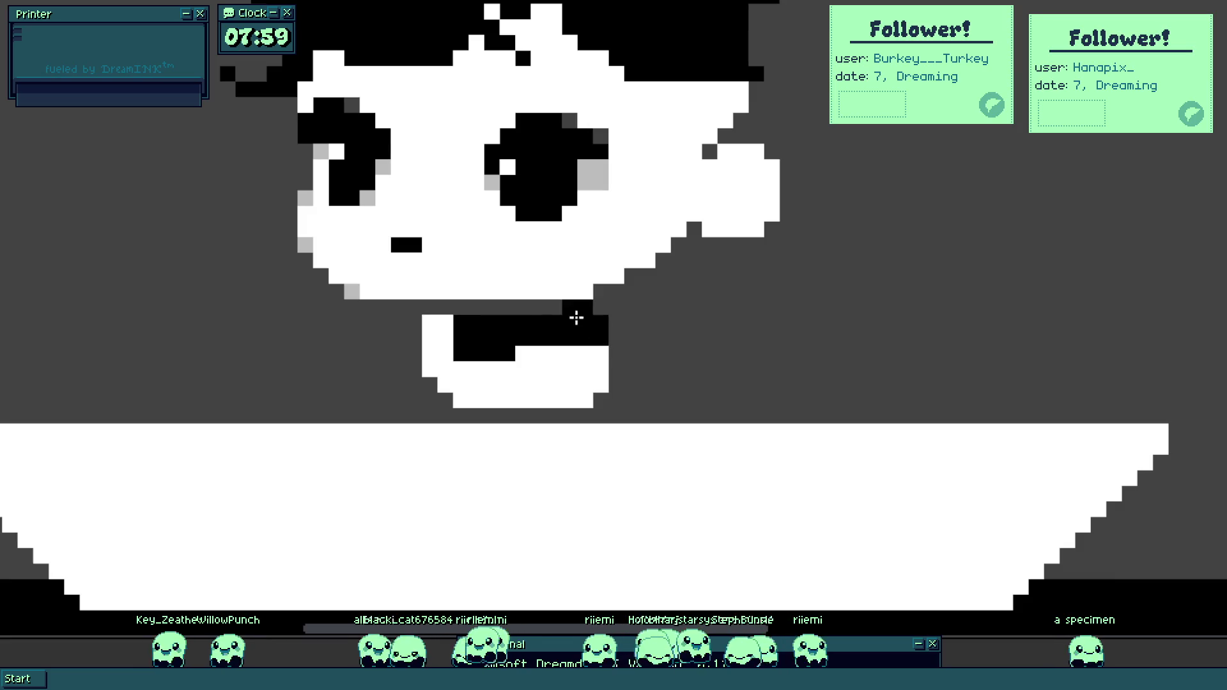
scroll(466, 313, "up", 1)
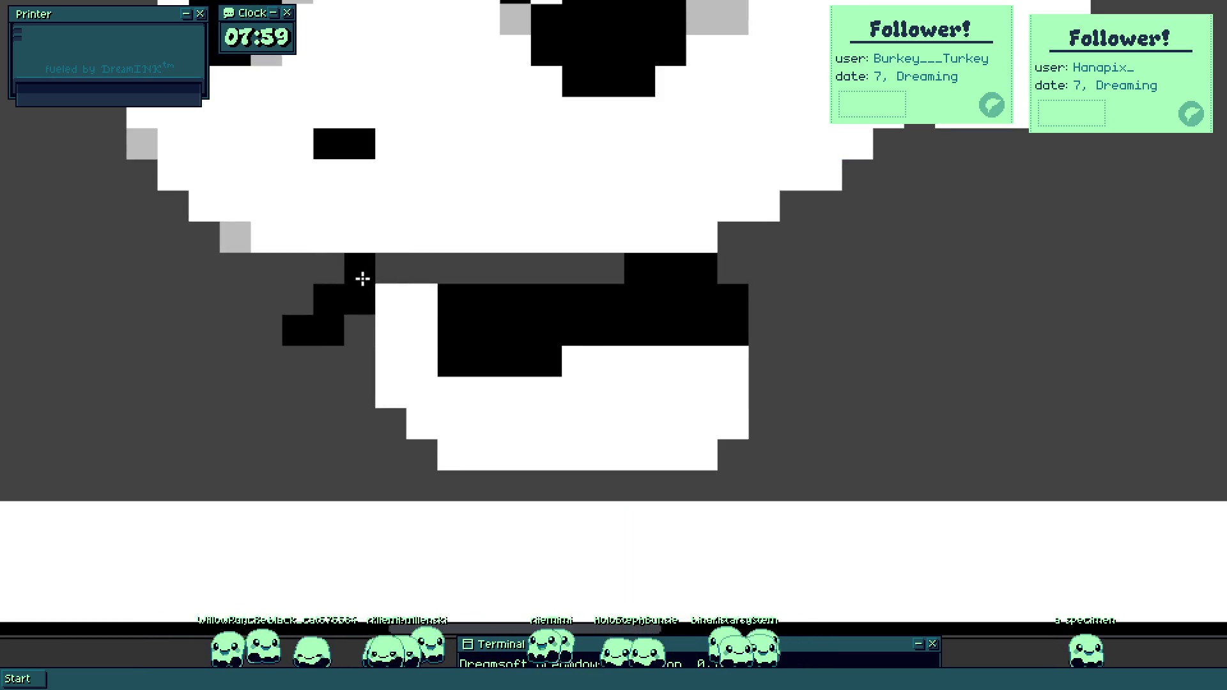
left_click_drag(419, 300, 422, 332)
left_click_drag(479, 296, 643, 274)
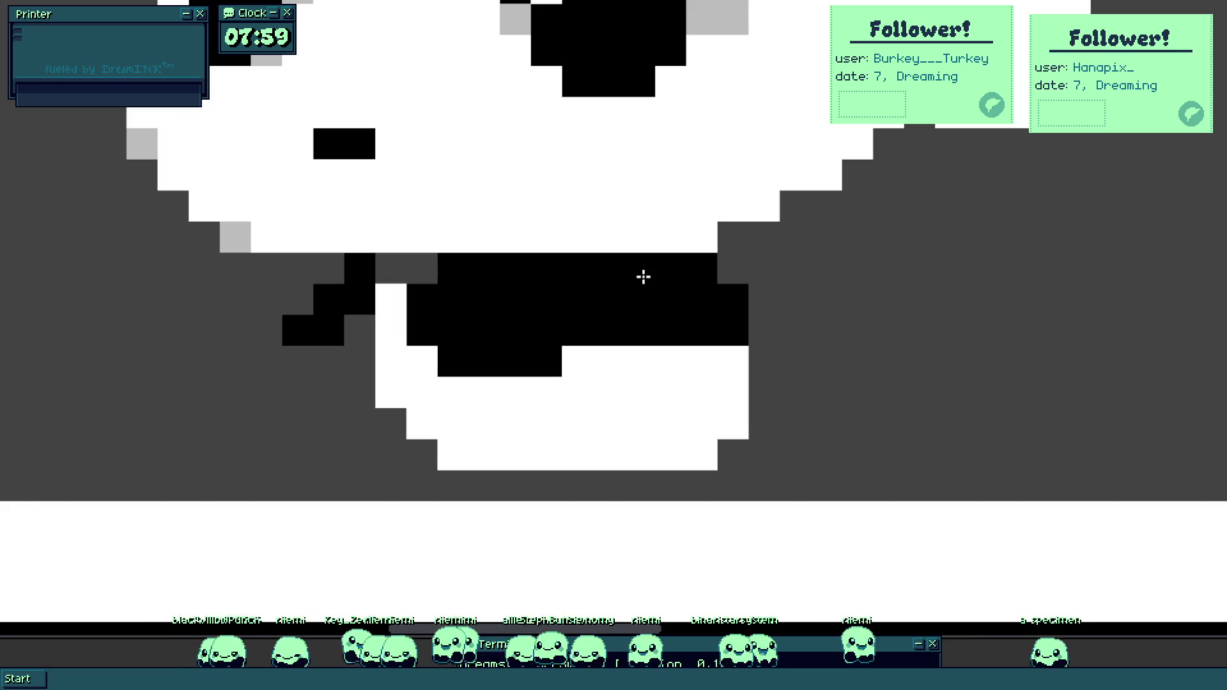
Draw a white hand left of the body with a black diagonal and light grey shading.
left_click_drag(440, 367, 394, 378)
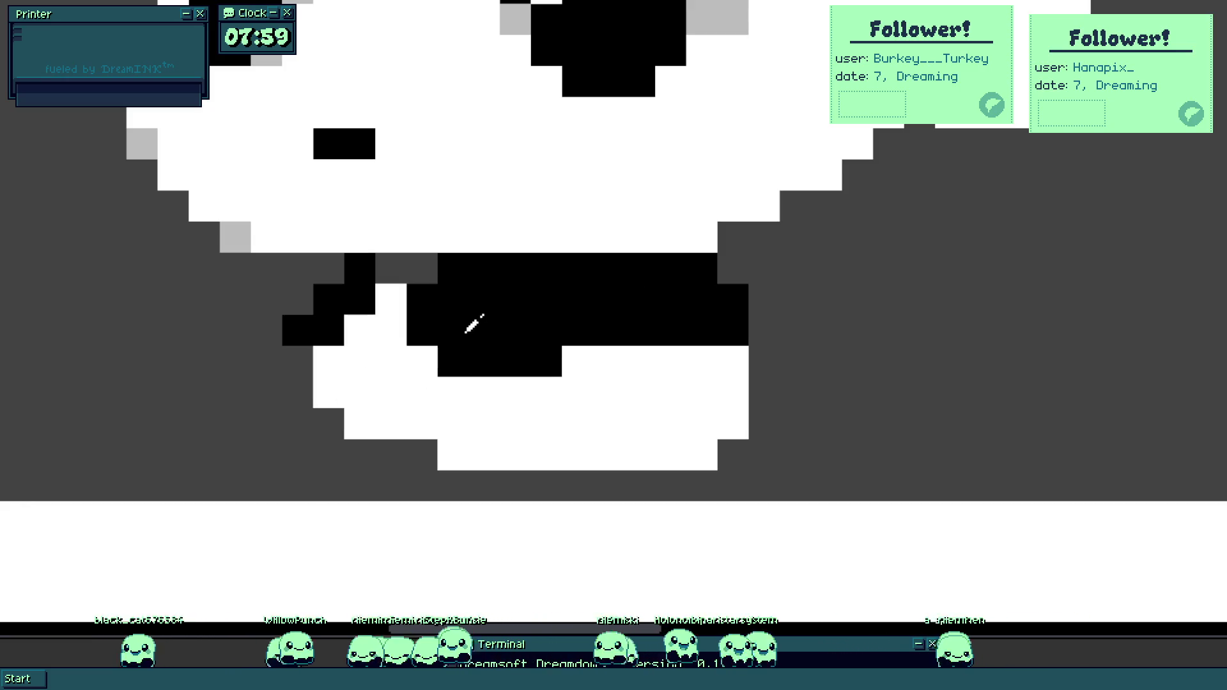
left_click(361, 389)
left_click(390, 423)
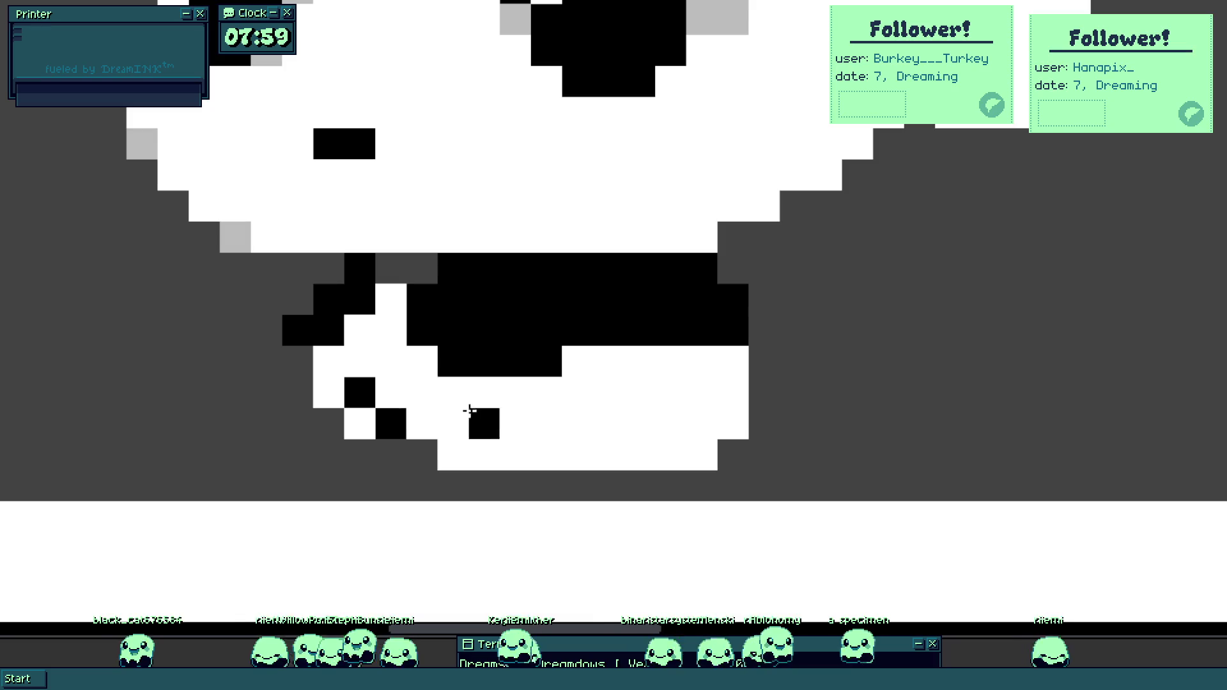
left_click(528, 27)
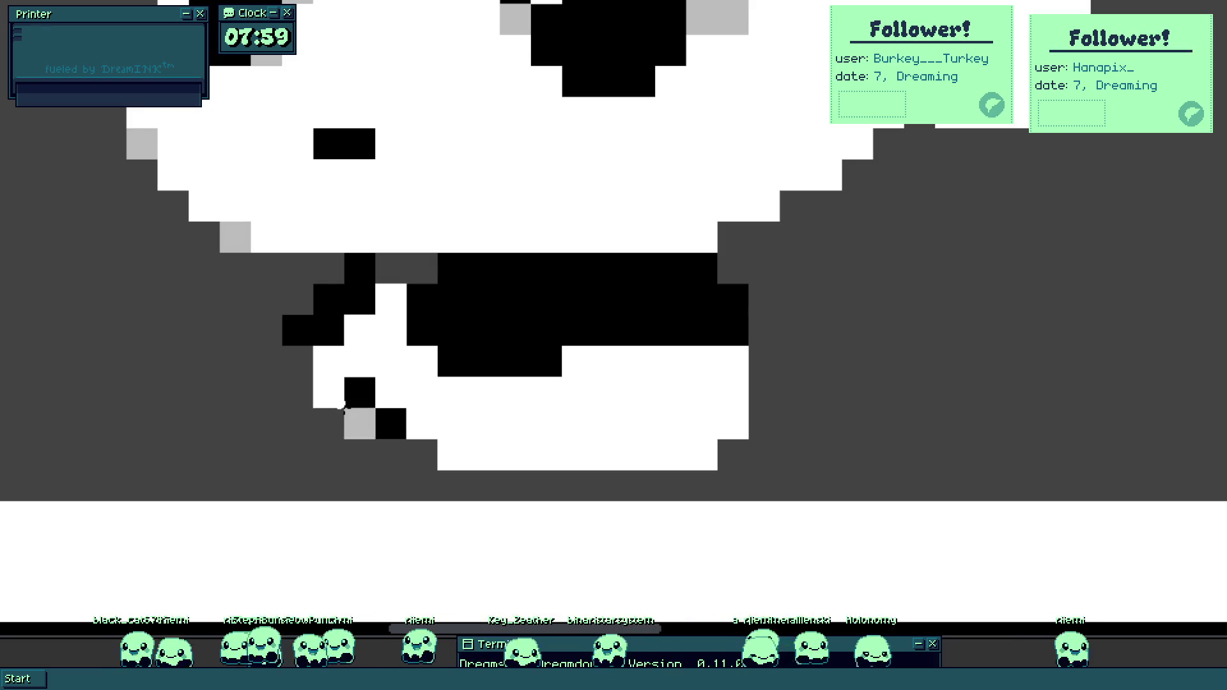
left_click(328, 392)
left_click(360, 423)
left_click(392, 391)
left_click(422, 361)
left_click(422, 424)
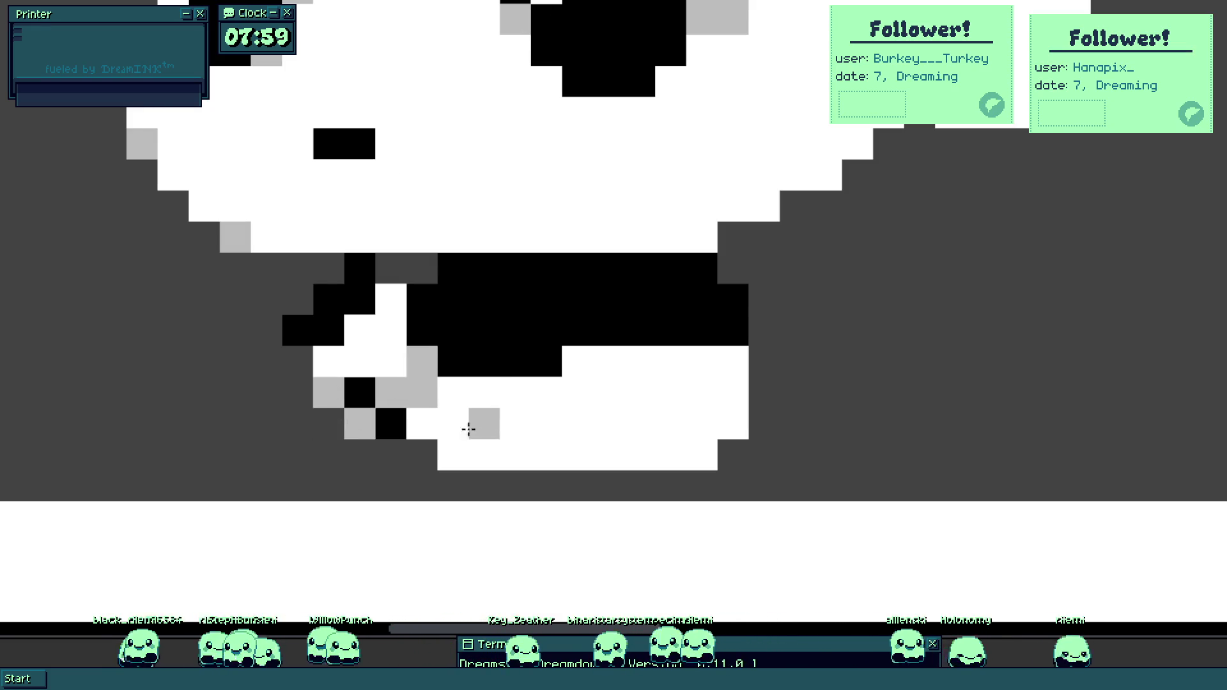
left_click(422, 423)
Add a black sleeve and extend the black outfit upward and along its right side.
mouse_move(297, 361)
left_mouse_down()
mouse_move(280, 474)
mouse_move(277, 458)
mouse_move(271, 471)
mouse_move(209, 488)
mouse_move(332, 424)
mouse_move(331, 460)
mouse_move(326, 444)
mouse_move(365, 469)
mouse_move(364, 486)
mouse_move(512, 389)
mouse_move(487, 474)
left_mouse_up()
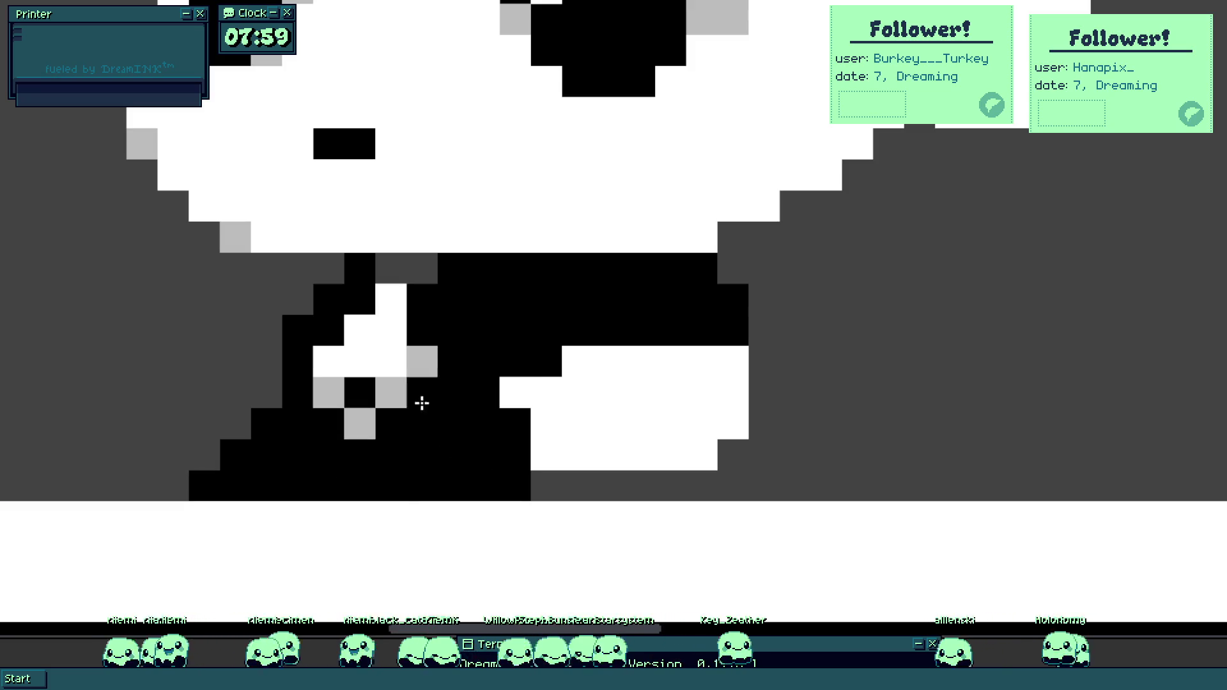
scroll(419, 419, "down", 3)
scroll(432, 314, "up", 1)
scroll(433, 314, "up", 1)
scroll(521, 386, "down", 3)
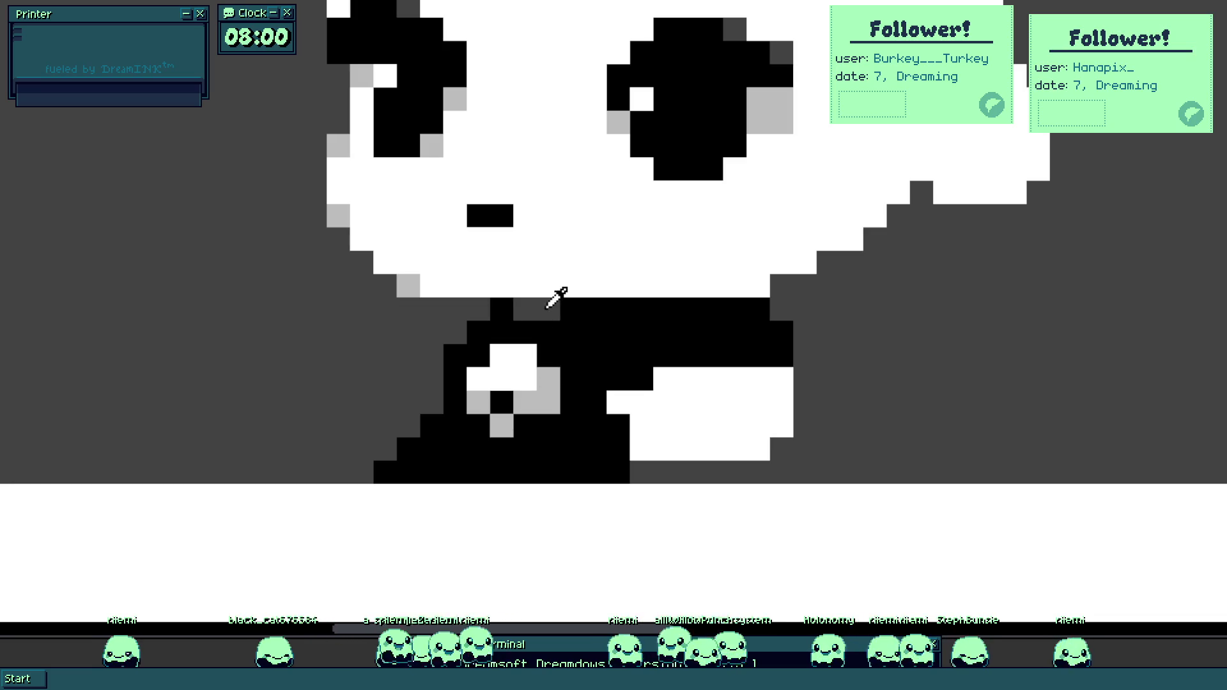
scroll(527, 321, "down", 3)
scroll(592, 297, "up", 4)
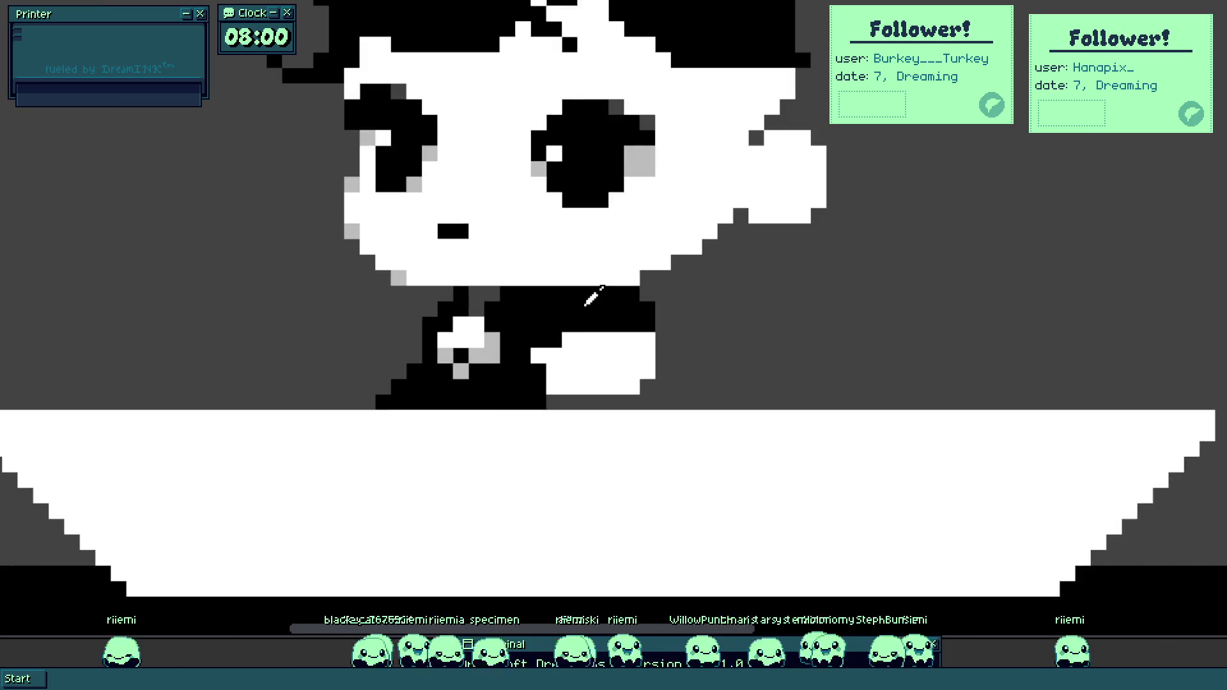
mouse_move(653, 318)
left_mouse_down()
mouse_move(649, 255)
mouse_move(679, 241)
mouse_move(718, 274)
mouse_move(633, 359)
mouse_move(543, 353)
left_mouse_up()
mouse_move(779, 365)
left_mouse_down()
mouse_move(854, 512)
mouse_move(773, 485)
mouse_move(704, 534)
mouse_move(709, 479)
mouse_move(633, 532)
mouse_move(620, 502)
mouse_move(431, 538)
left_mouse_up()
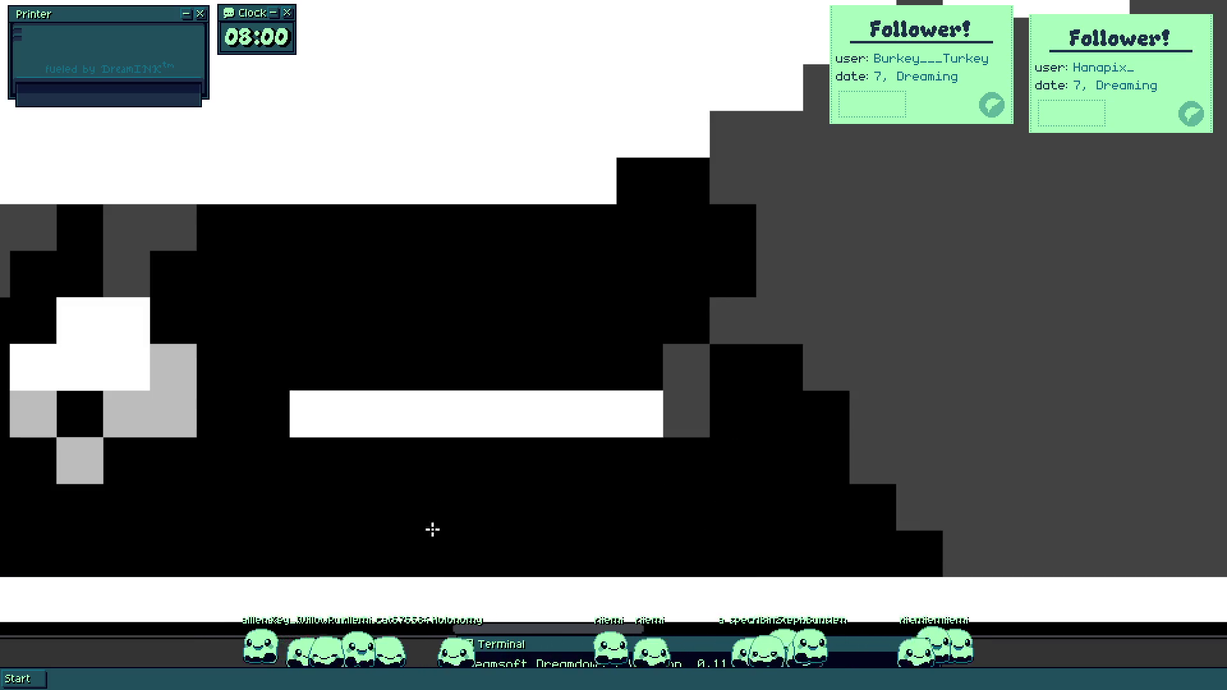
Paint dark grey cells below the hand and recolour the white bar dark grey.
scroll(480, 429, "down", 2)
scroll(447, 397, "up", 1)
scroll(419, 403, "up", 1)
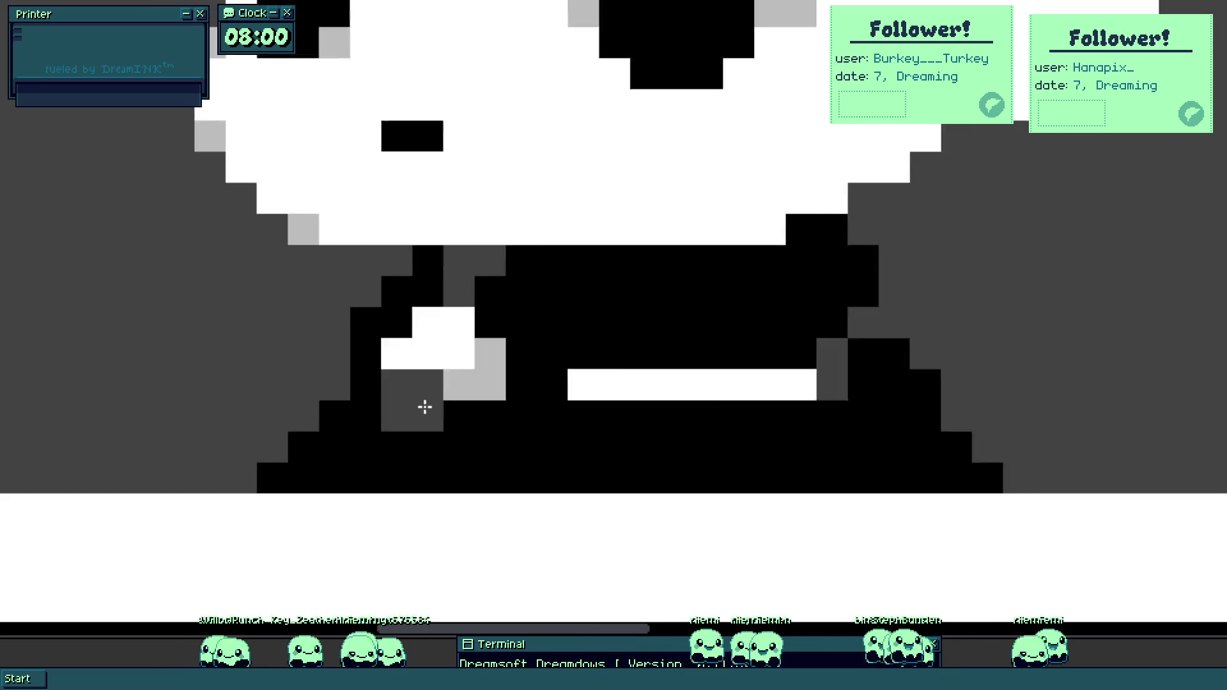
mouse_move(455, 466)
left_mouse_down()
mouse_move(439, 485)
mouse_move(508, 520)
left_mouse_up()
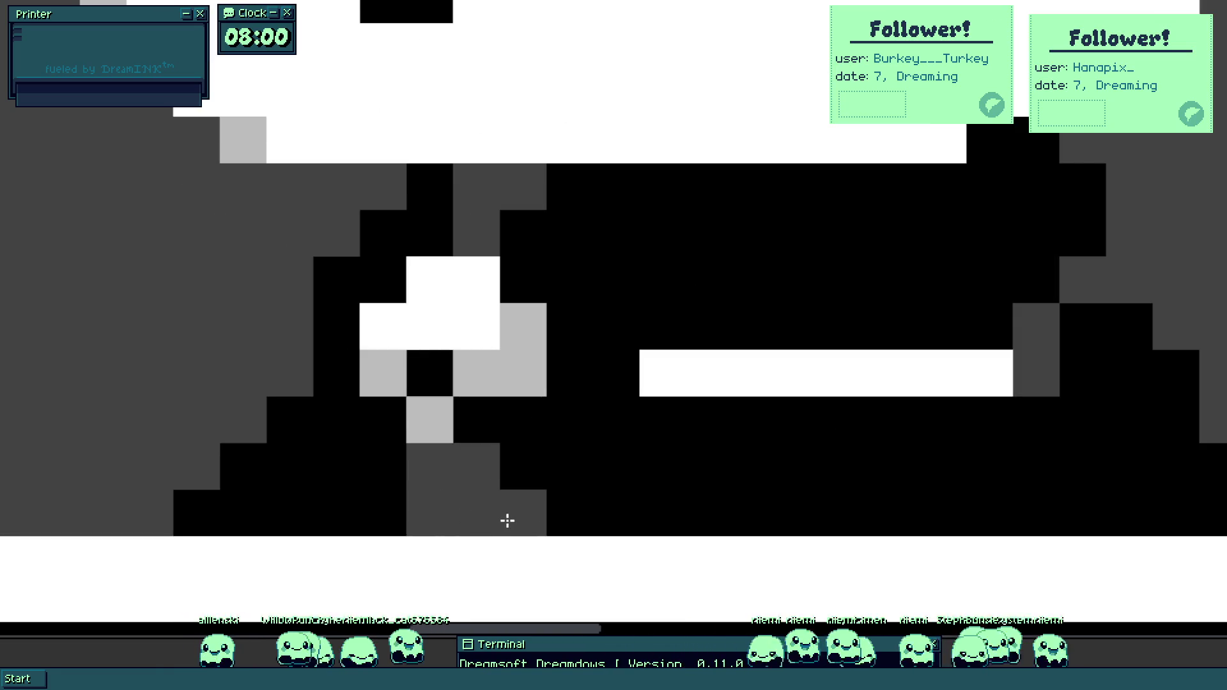
mouse_move(702, 370)
left_mouse_down()
mouse_move(937, 370)
mouse_move(1023, 331)
left_mouse_up()
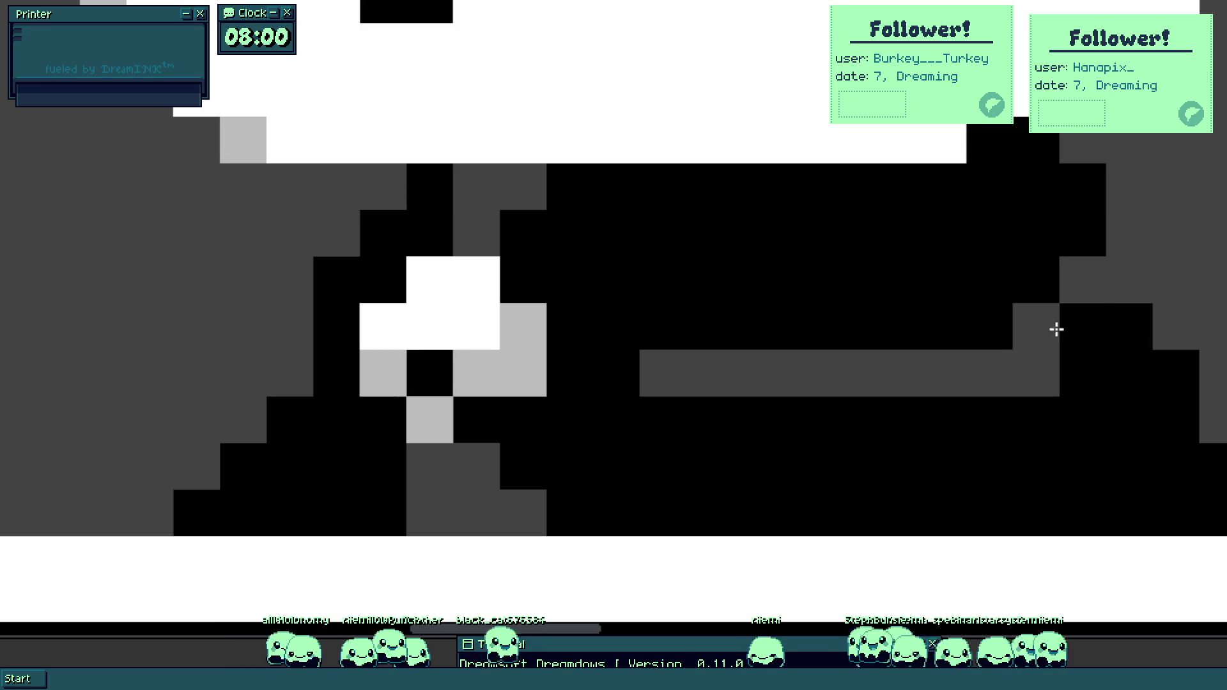
left_click_drag(639, 377, 567, 386)
scroll(571, 412, "down", 3)
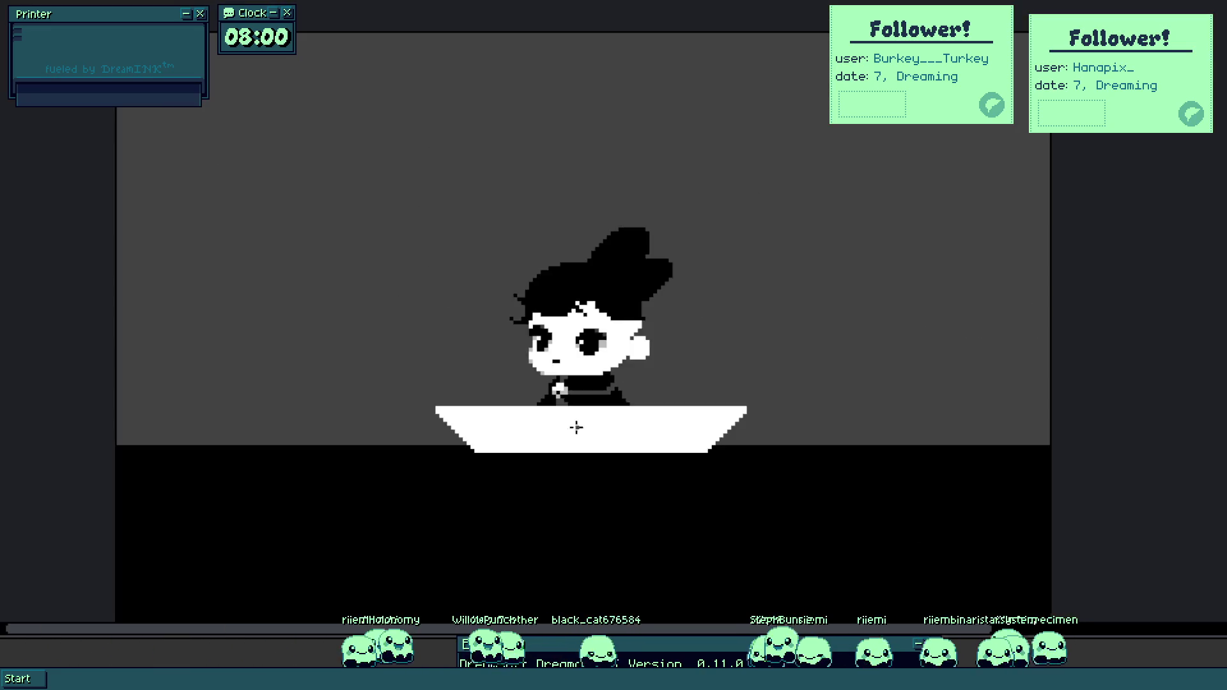
Extend the hair bun's edge with an L of black pixels and raise its bump one pixel.
scroll(571, 413, "up", 1)
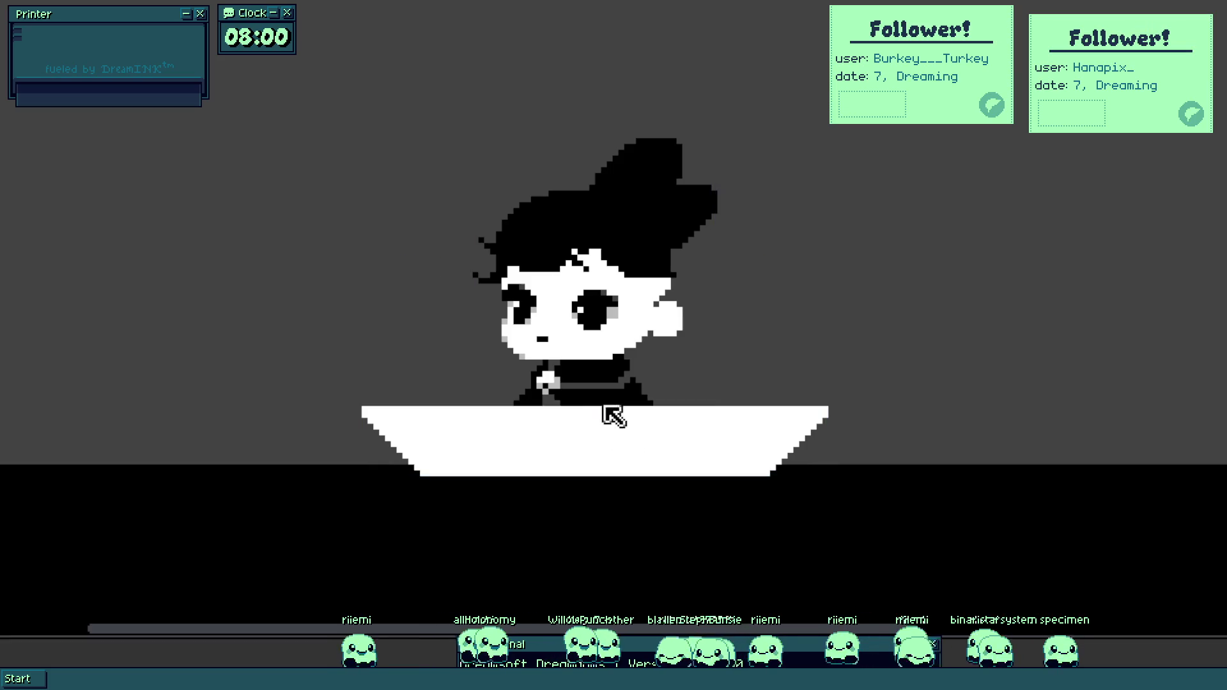
scroll(587, 277, "up", 1)
scroll(619, 383, "up", 1)
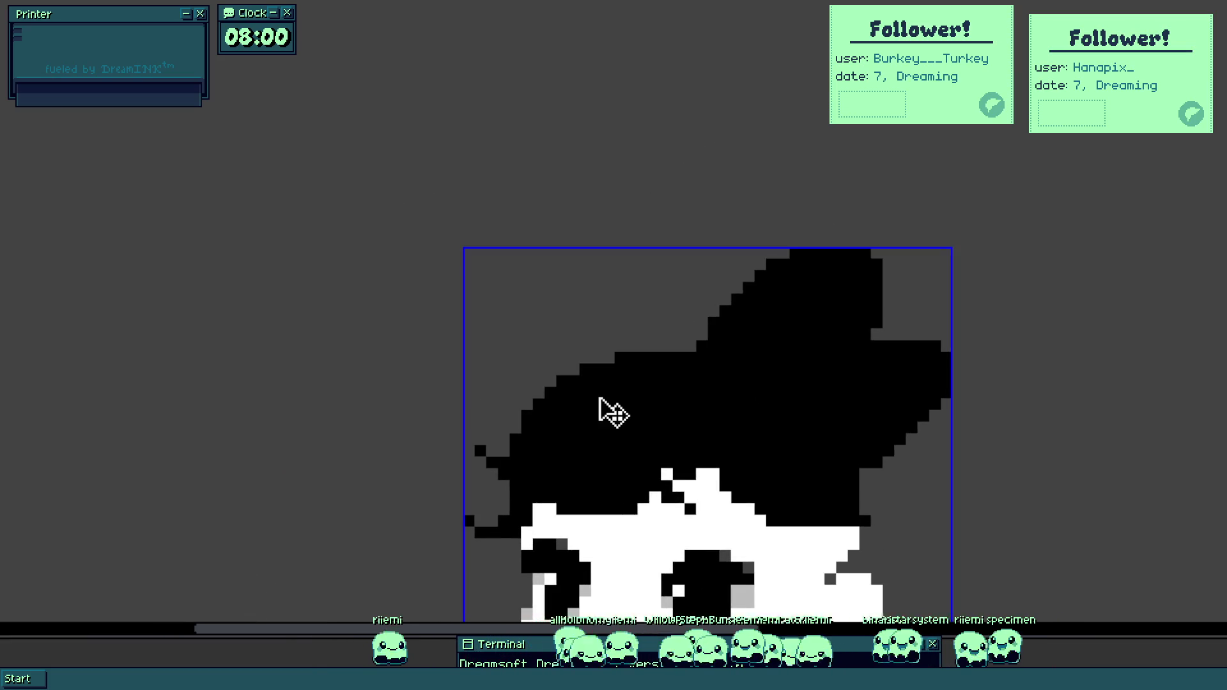
scroll(604, 403, "up", 1)
left_click_drag(452, 318, 473, 341)
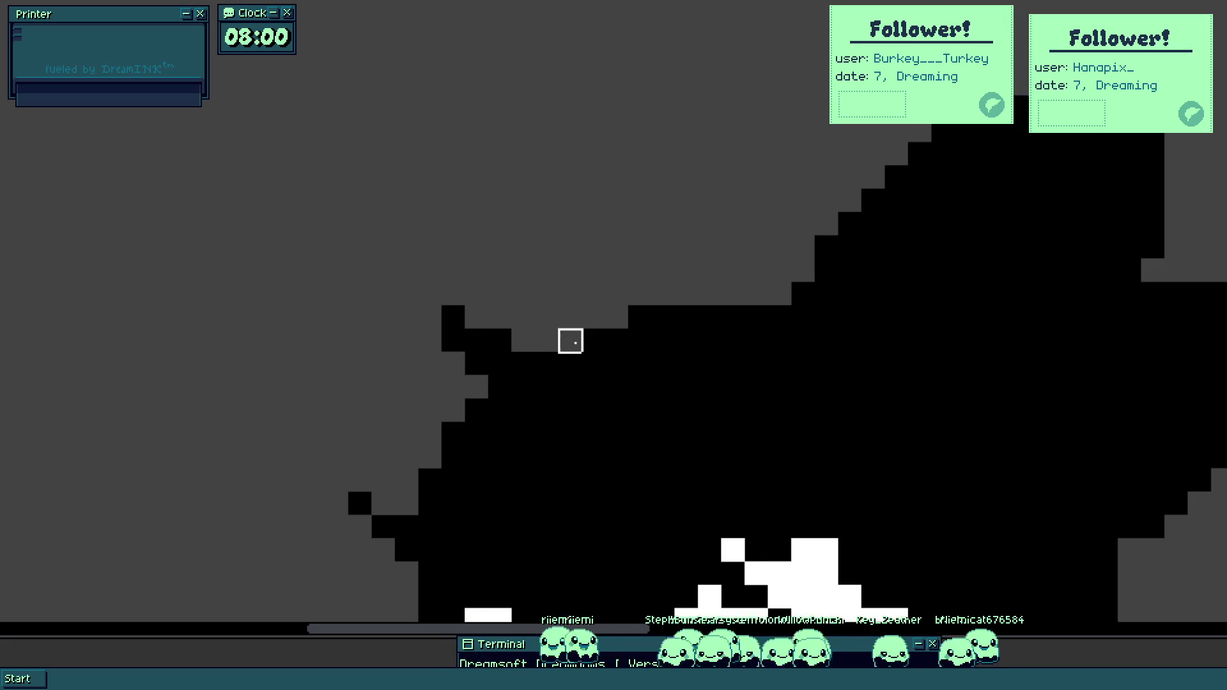
left_click(708, 270)
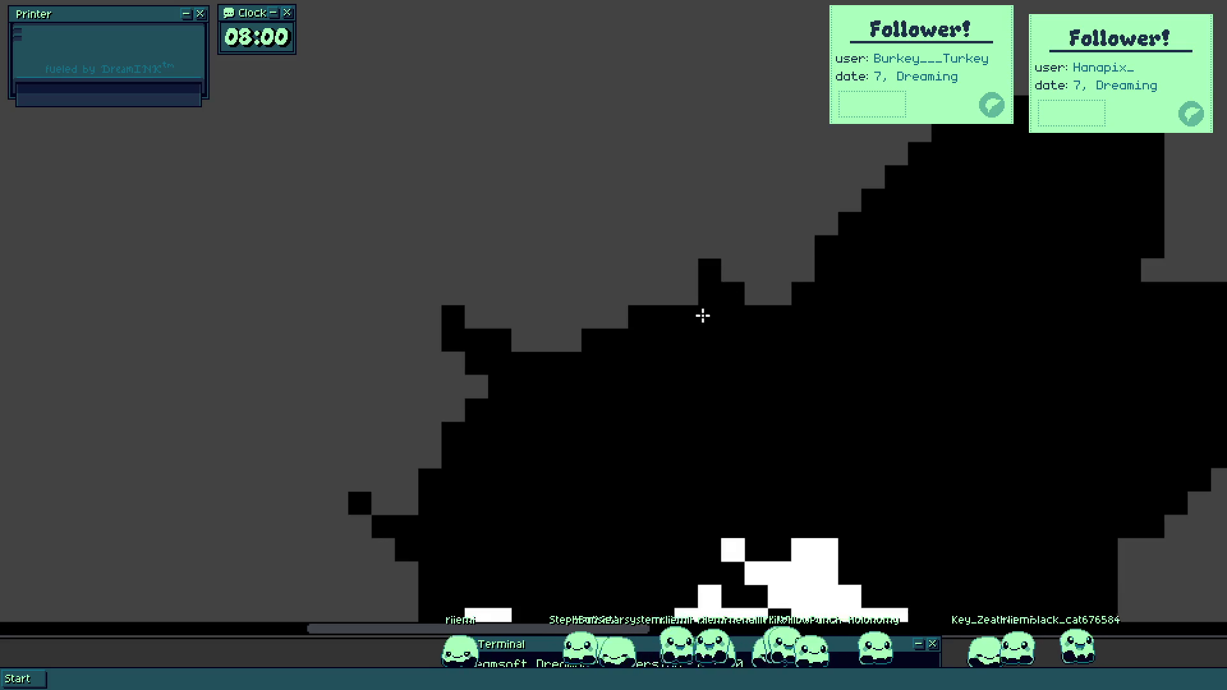
Paint a row of black pixels along the fringe above the eyebrows.
scroll(704, 312, "down", 3)
scroll(679, 354, "up", 2)
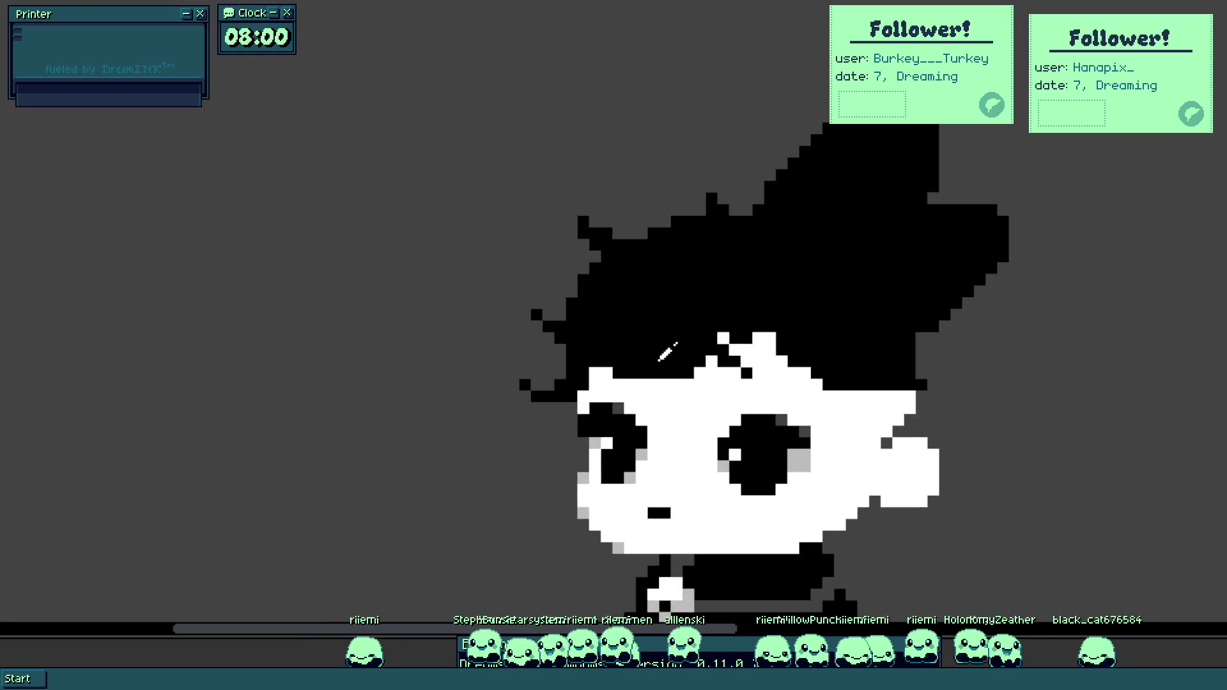
scroll(655, 384, "down", 4)
scroll(658, 390, "up", 3)
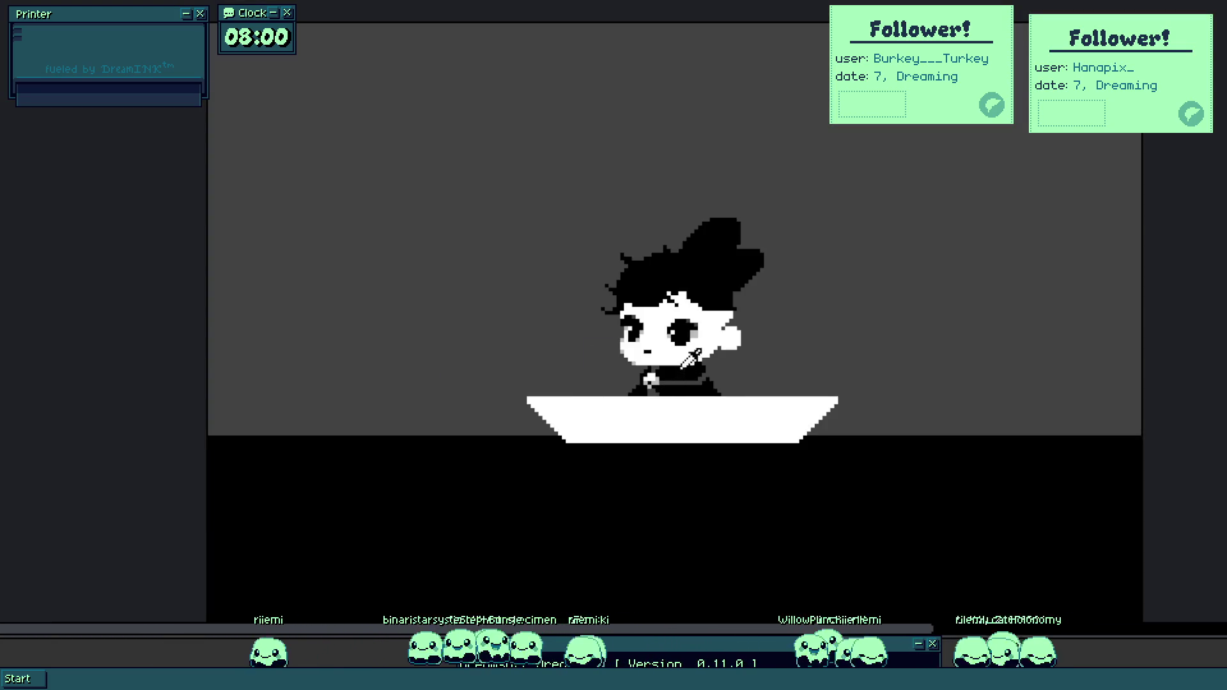
scroll(716, 358, "up", 3)
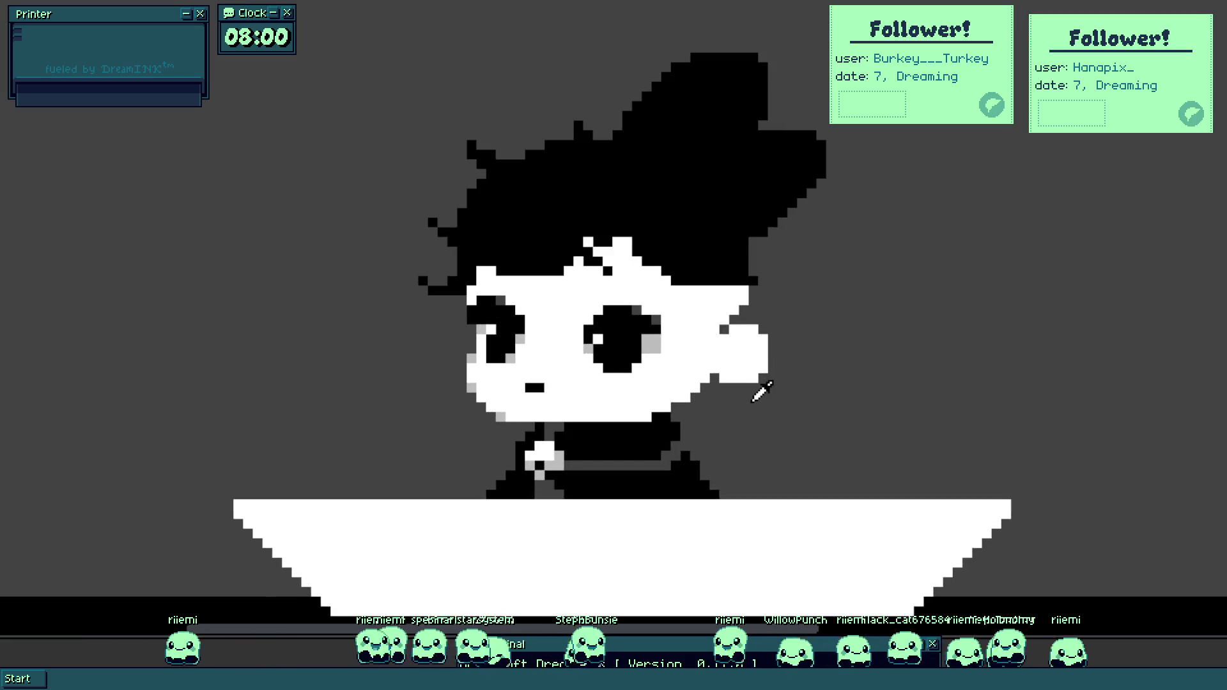
scroll(583, 301, "up", 2)
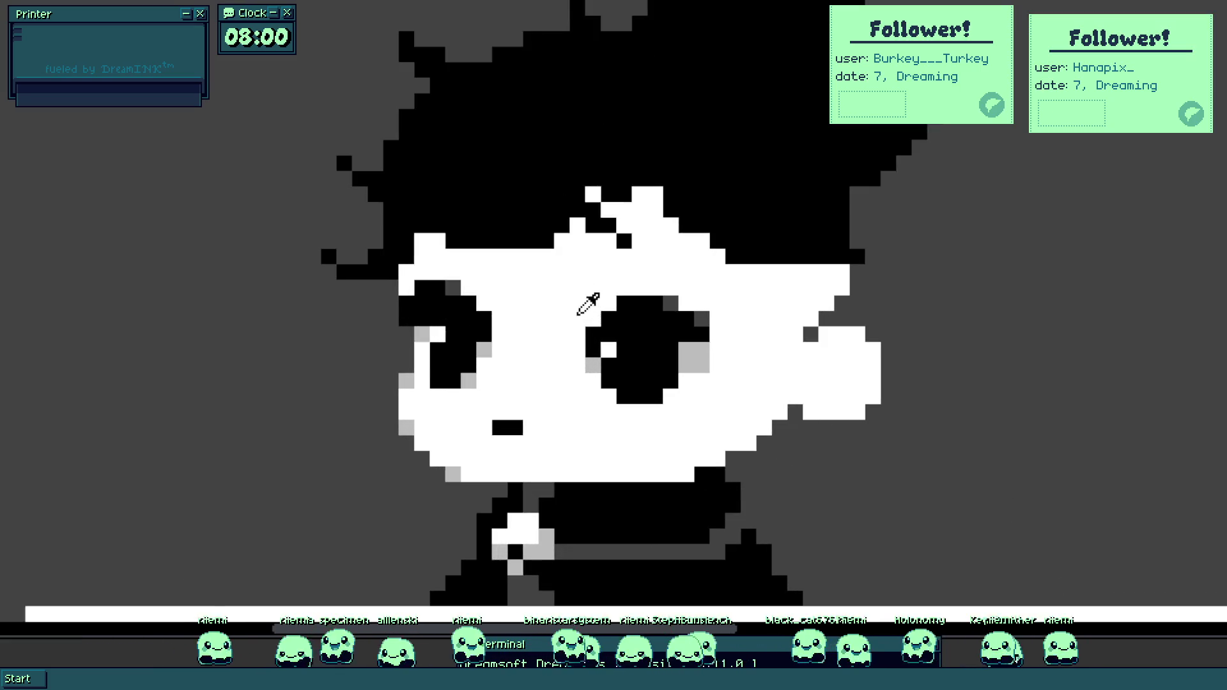
scroll(659, 239, "up", 3)
mouse_move(659, 238)
left_mouse_down()
mouse_move(692, 222)
mouse_move(556, 255)
mouse_move(576, 244)
mouse_move(507, 235)
mouse_move(775, 287)
left_mouse_up()
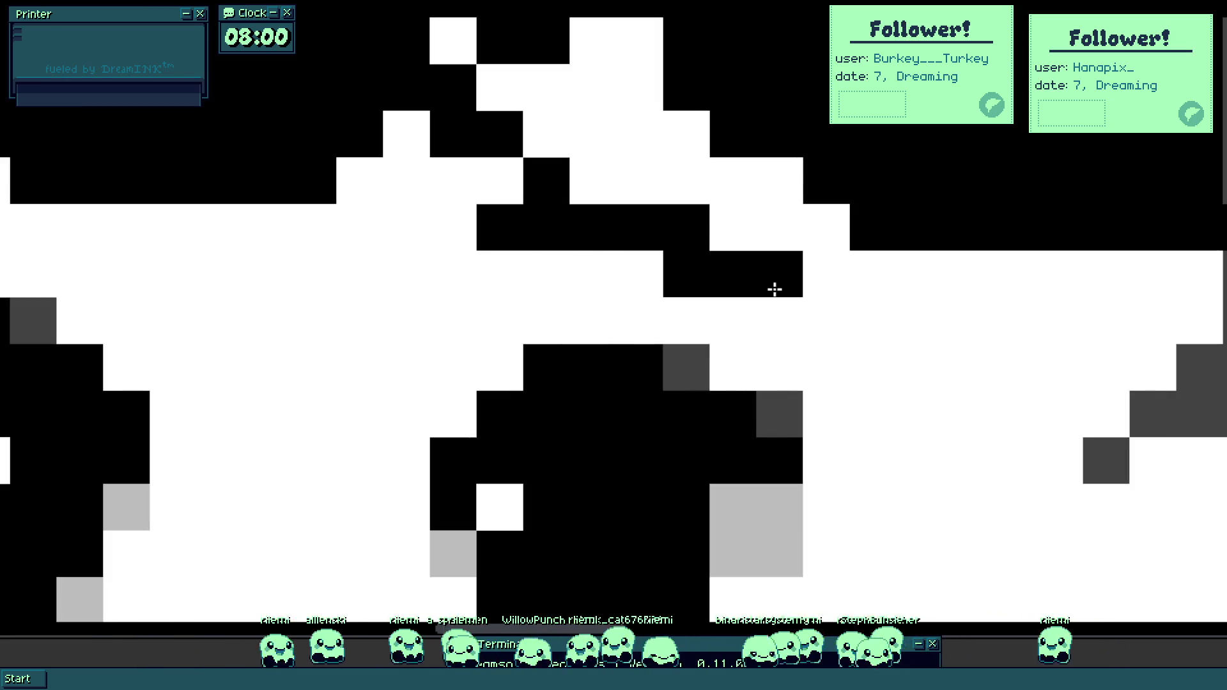
scroll(722, 313, "down", 5)
scroll(736, 296, "up", 3)
scroll(449, 266, "up", 2)
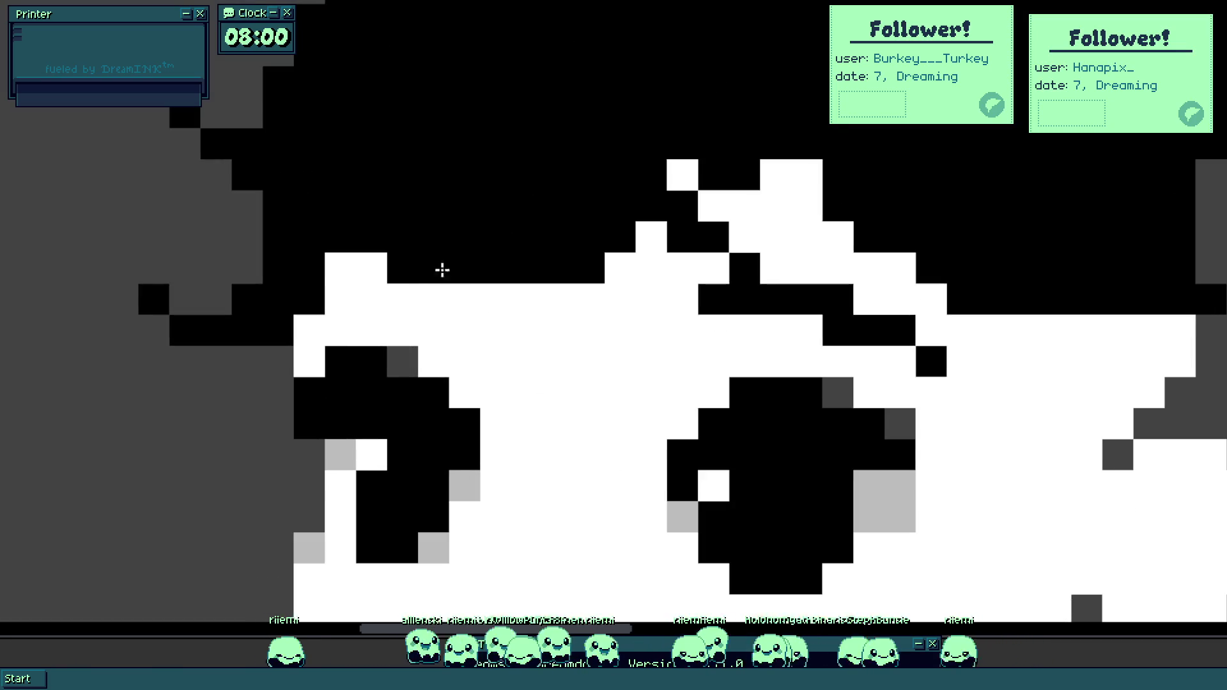
left_click_drag(531, 263, 593, 407)
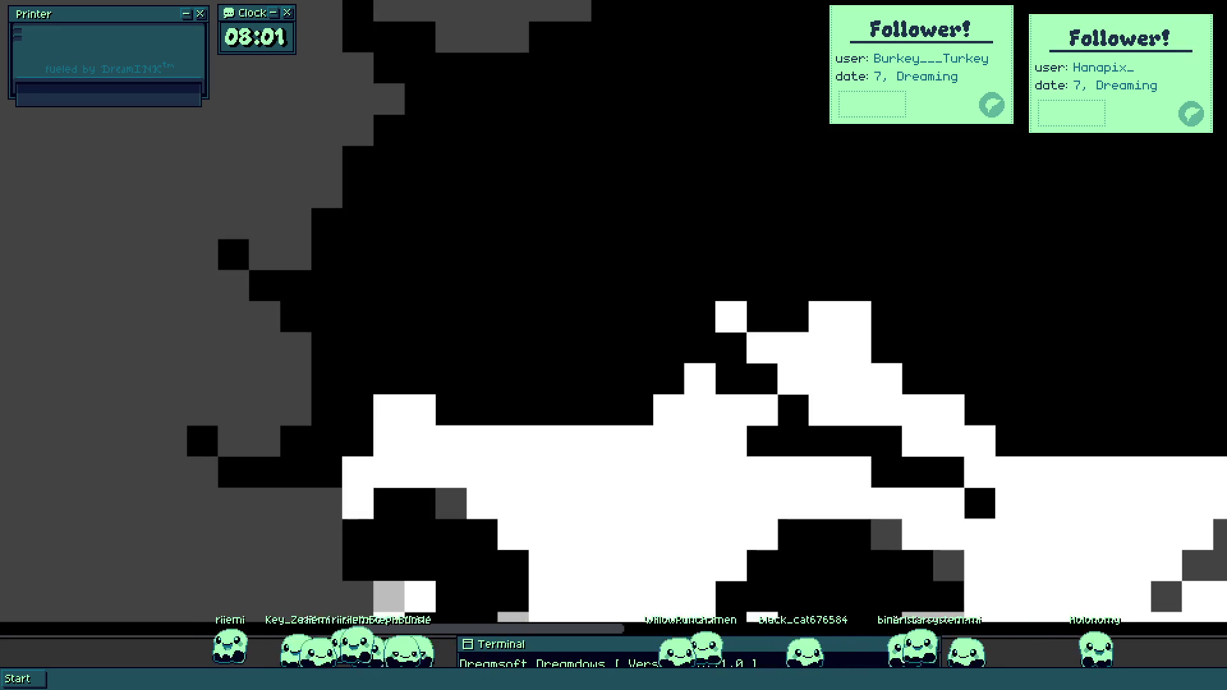
scroll(435, 348, "up", 5)
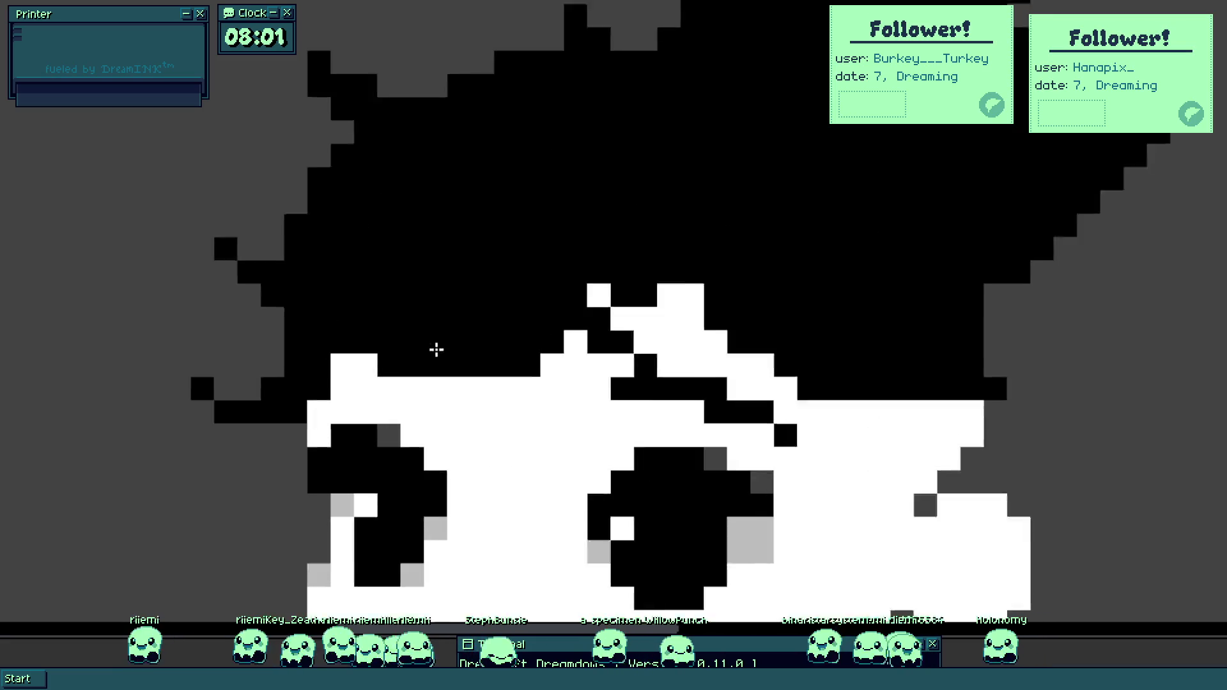
Fill the forehead cells under the fringe white, then blacken stray white pixels in the hair.
left_click_drag(438, 238, 343, 366)
mouse_move(430, 239)
left_mouse_down()
mouse_move(504, 411)
mouse_move(611, 367)
mouse_move(585, 350)
left_mouse_up()
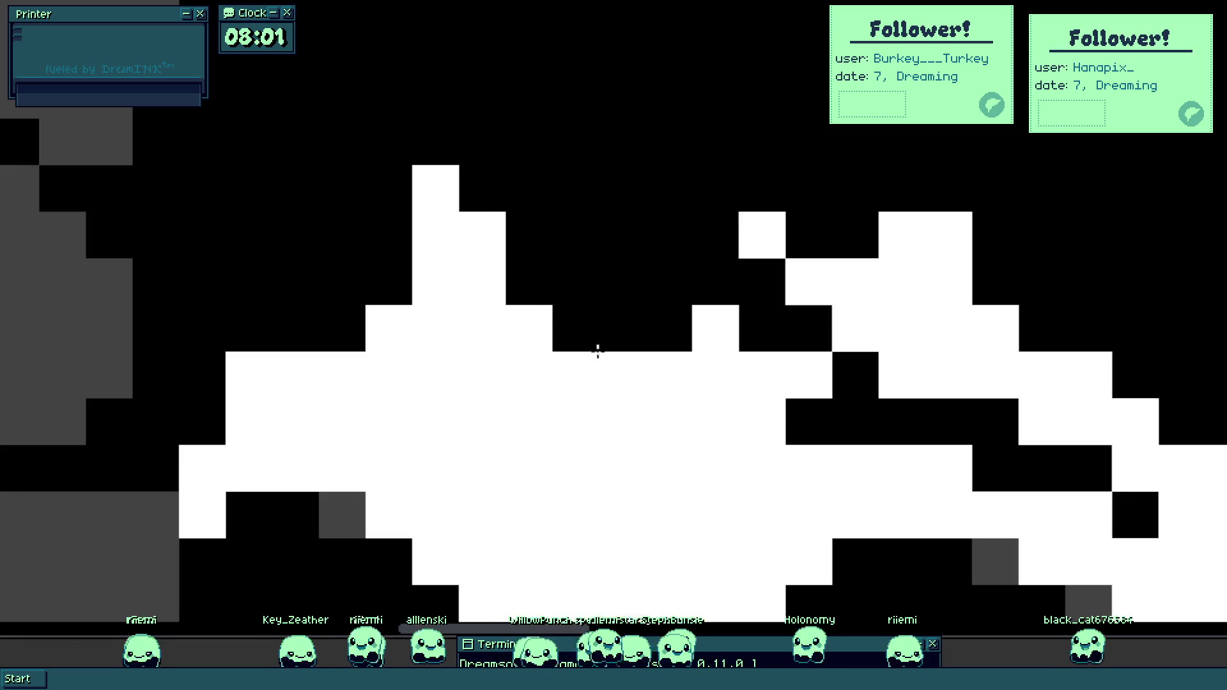
scroll(584, 350, "down", 5)
scroll(624, 367, "up", 3)
scroll(464, 303, "down", 4)
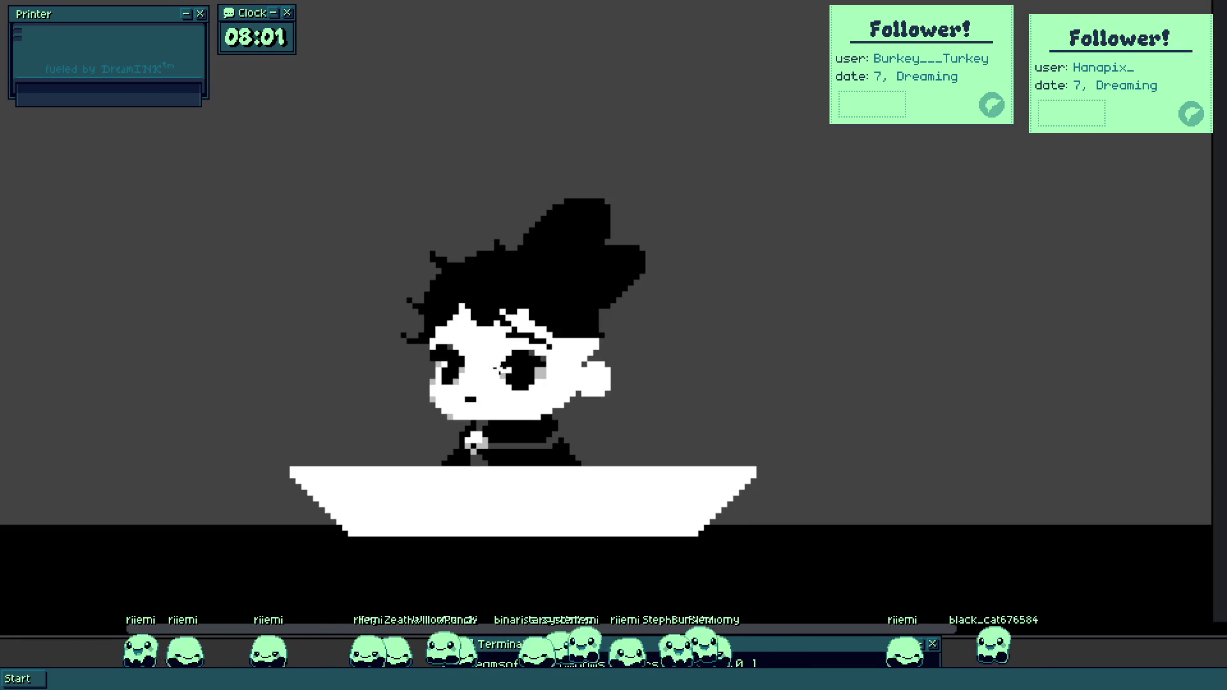
scroll(480, 356, "up", 4)
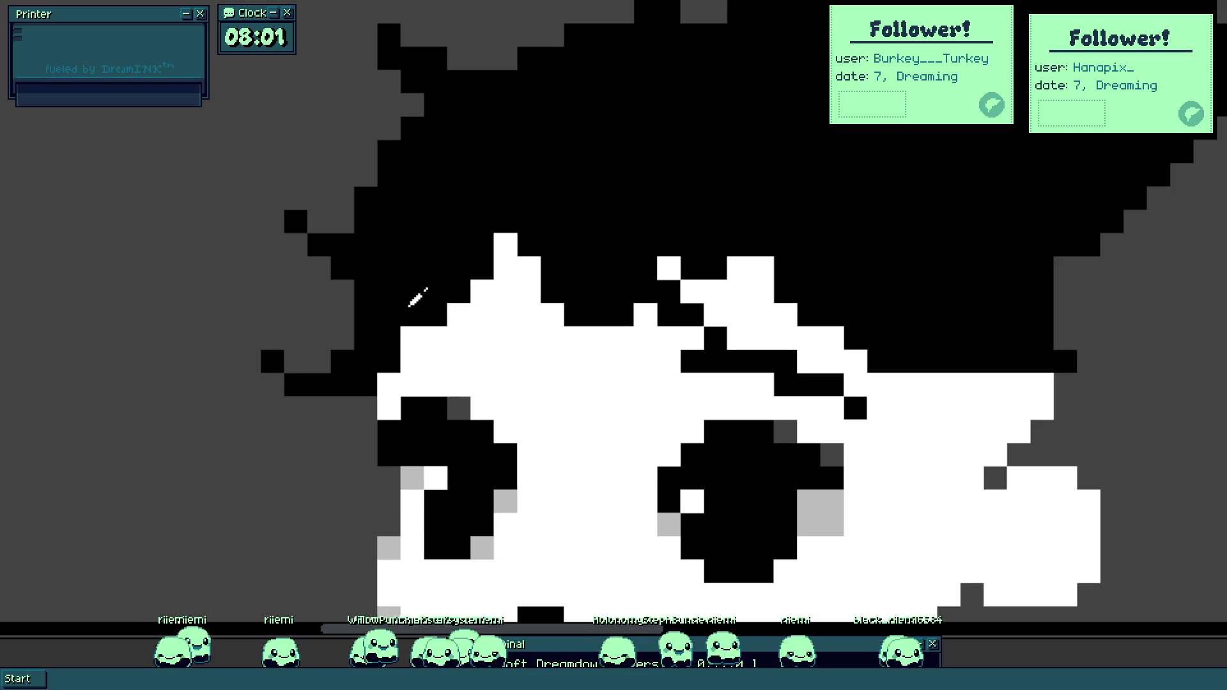
scroll(416, 297, "down", 4)
scroll(443, 313, "up", 4)
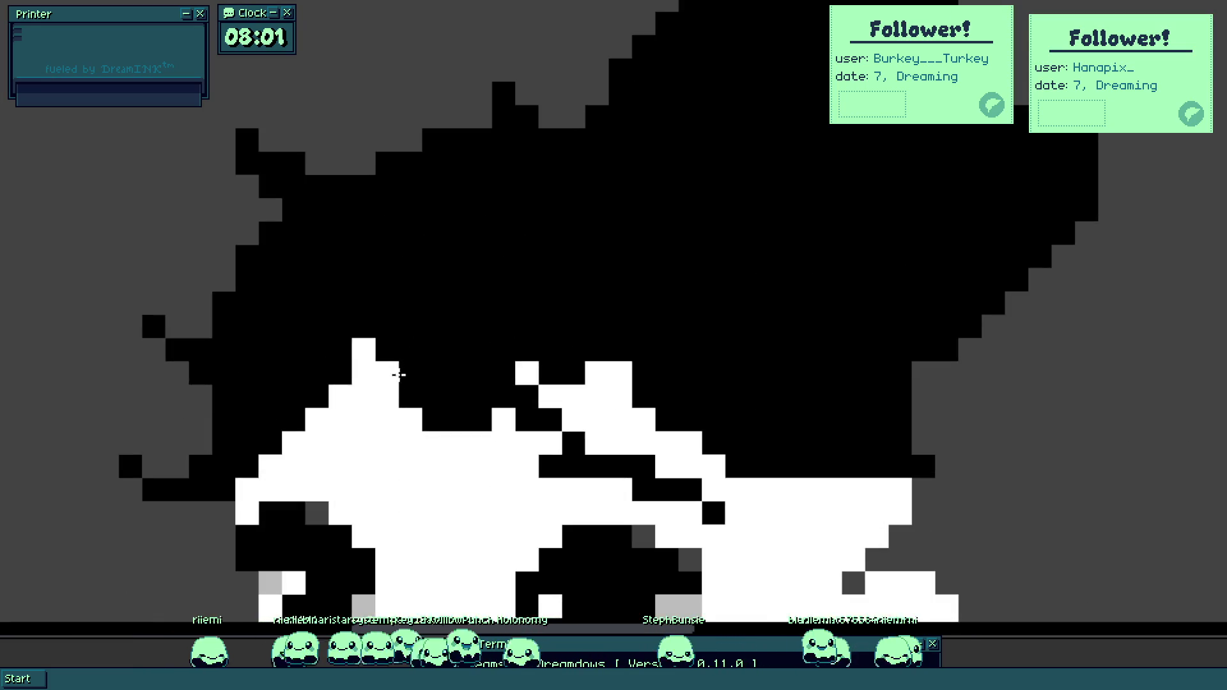
left_click(388, 373)
left_click_drag(428, 384, 648, 401)
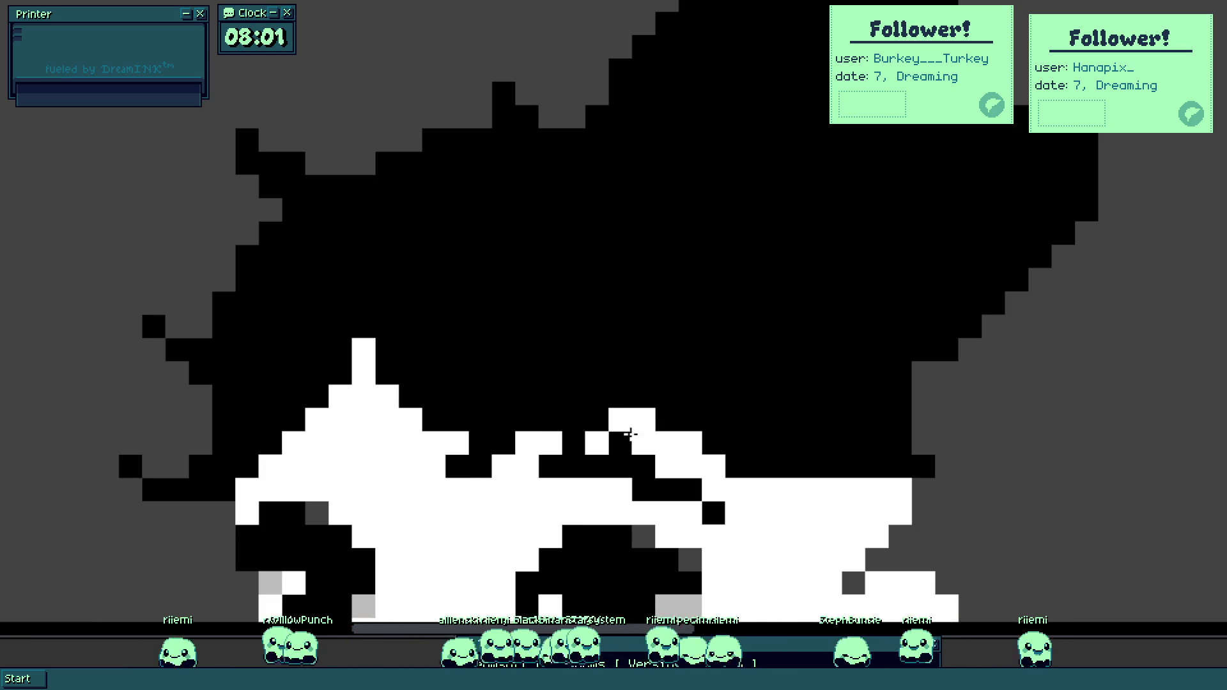
Soften the hairline with dark grey pixels and light grey on the fringe tip.
left_click_drag(429, 399, 609, 345)
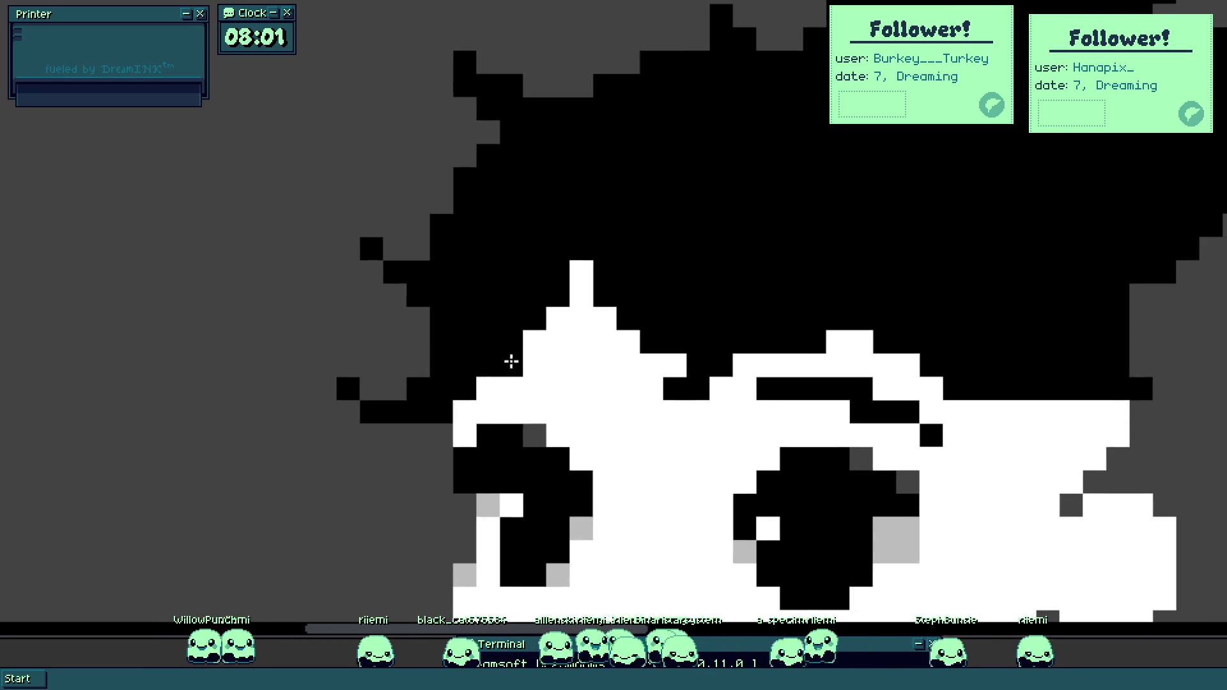
left_click(535, 435)
left_click_drag(511, 365, 534, 341)
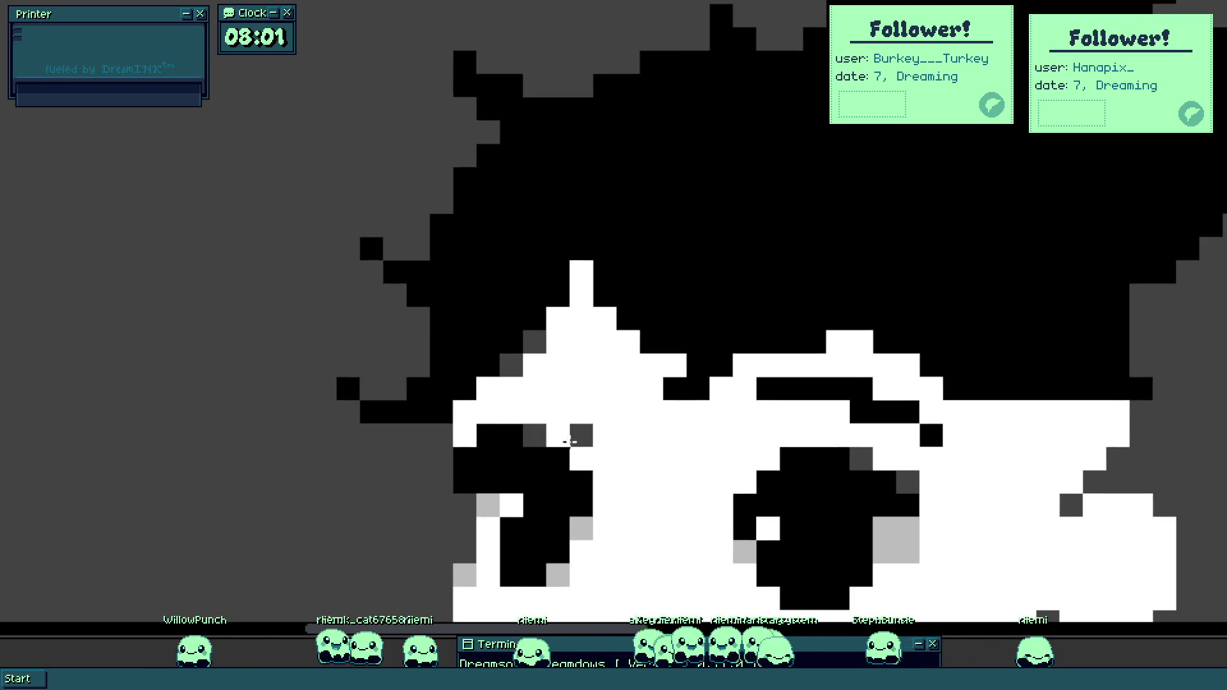
left_click(558, 317)
left_click(581, 272)
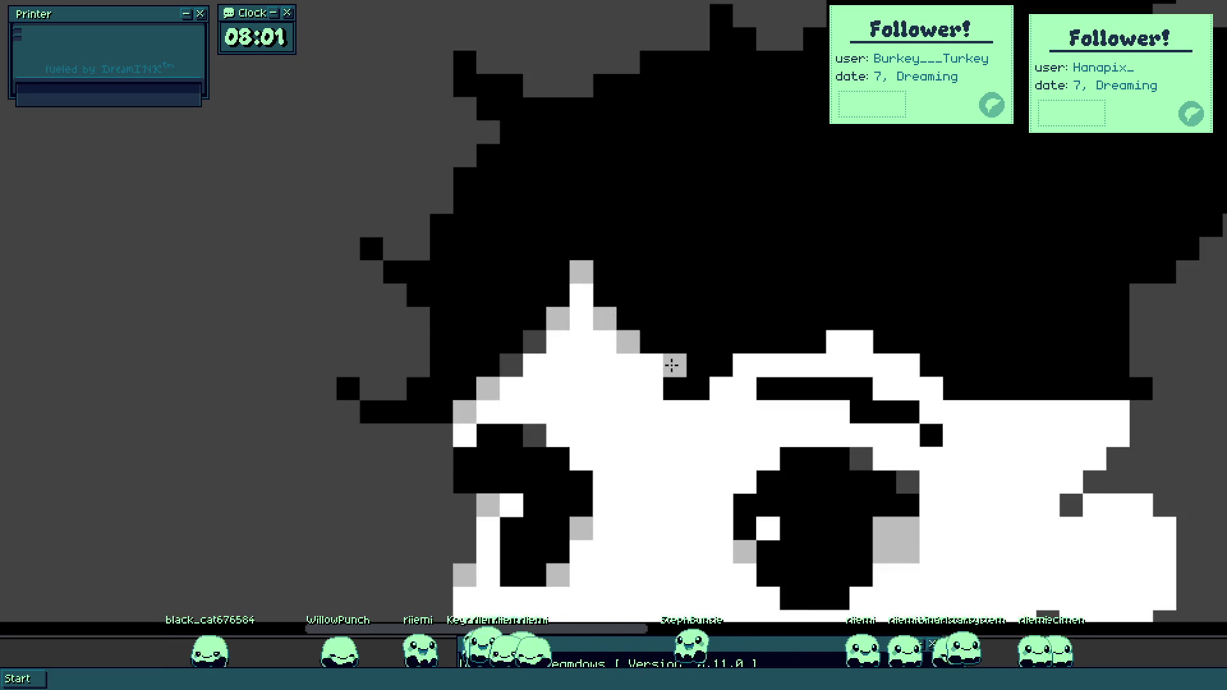
scroll(671, 365, "down", 5)
scroll(671, 452, "up", 3)
scroll(636, 402, "down", 2)
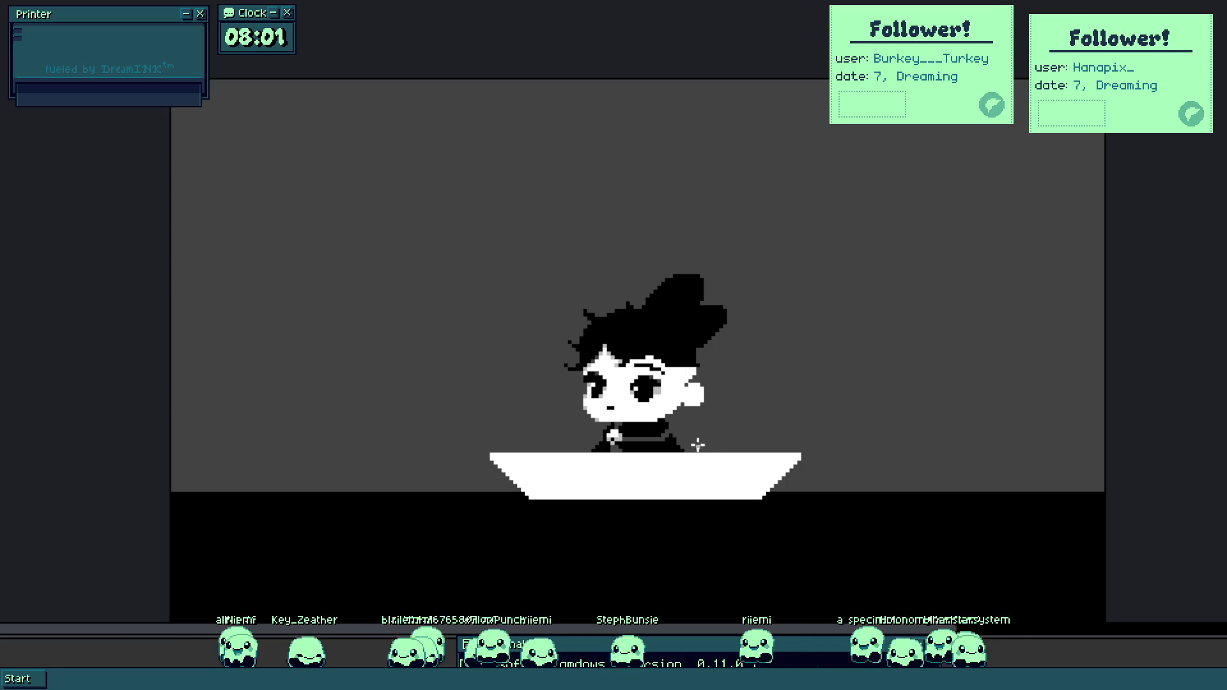
scroll(661, 412, "up", 5)
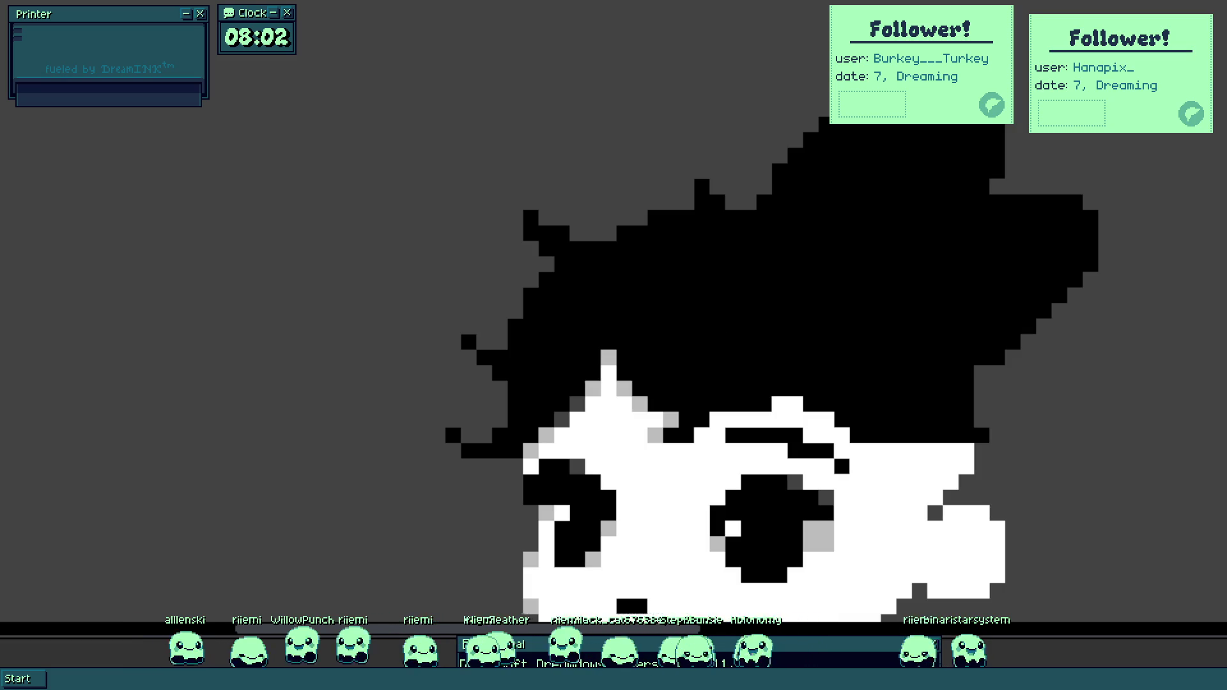
Turn the grey cells near the top of the hair black.
mouse_move(624, 295)
left_mouse_down()
mouse_move(601, 268)
mouse_move(473, 476)
mouse_move(619, 192)
mouse_move(536, 296)
mouse_move(592, 278)
left_mouse_up()
scroll(597, 288, "up", 2)
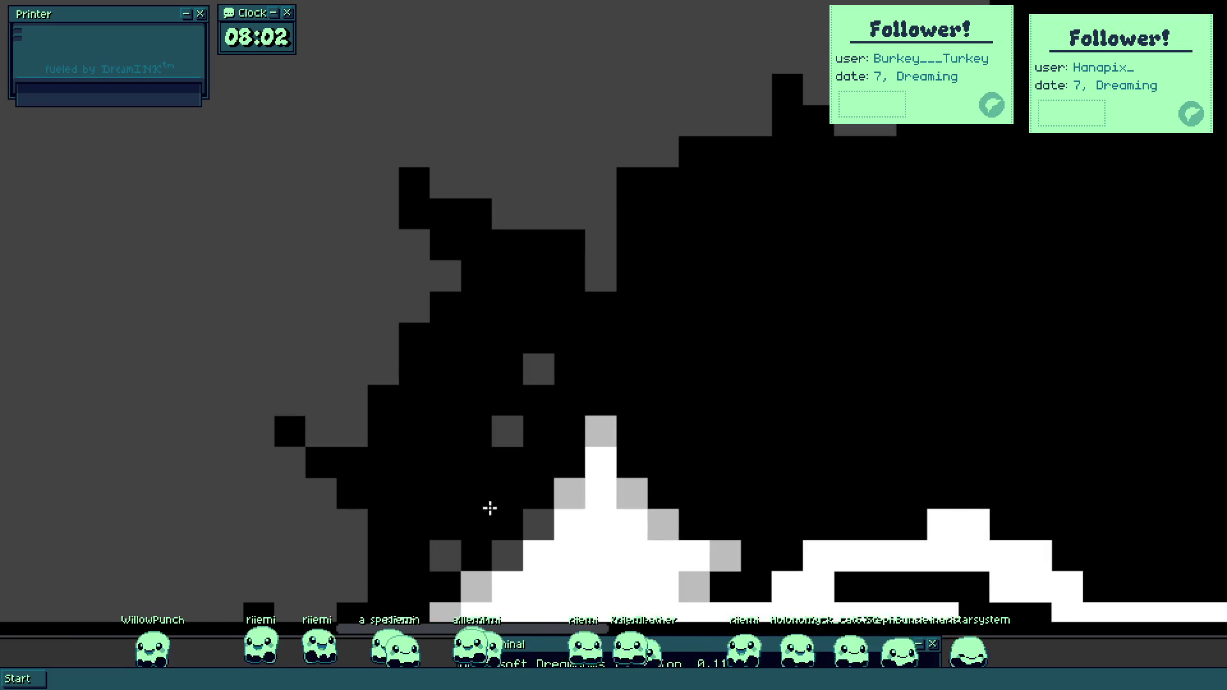
mouse_move(532, 418)
left_mouse_down()
mouse_move(611, 268)
mouse_move(540, 220)
mouse_move(665, 165)
left_mouse_up()
scroll(665, 165, "down", 5)
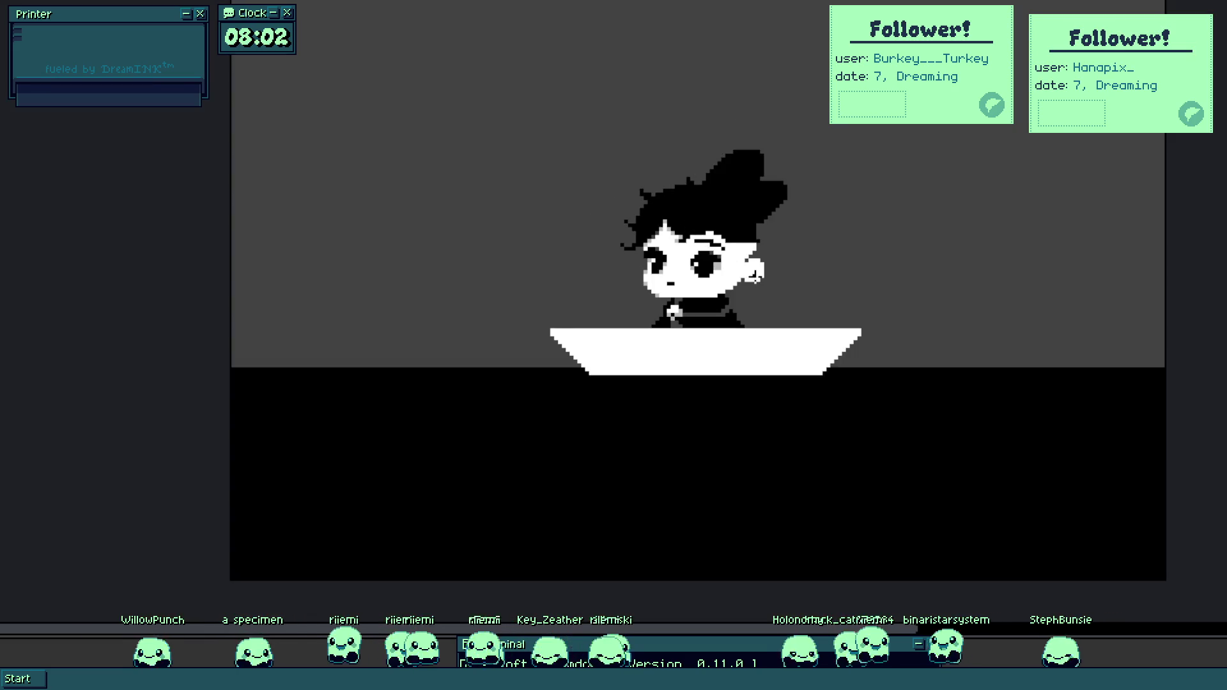
scroll(740, 263, "up", 5)
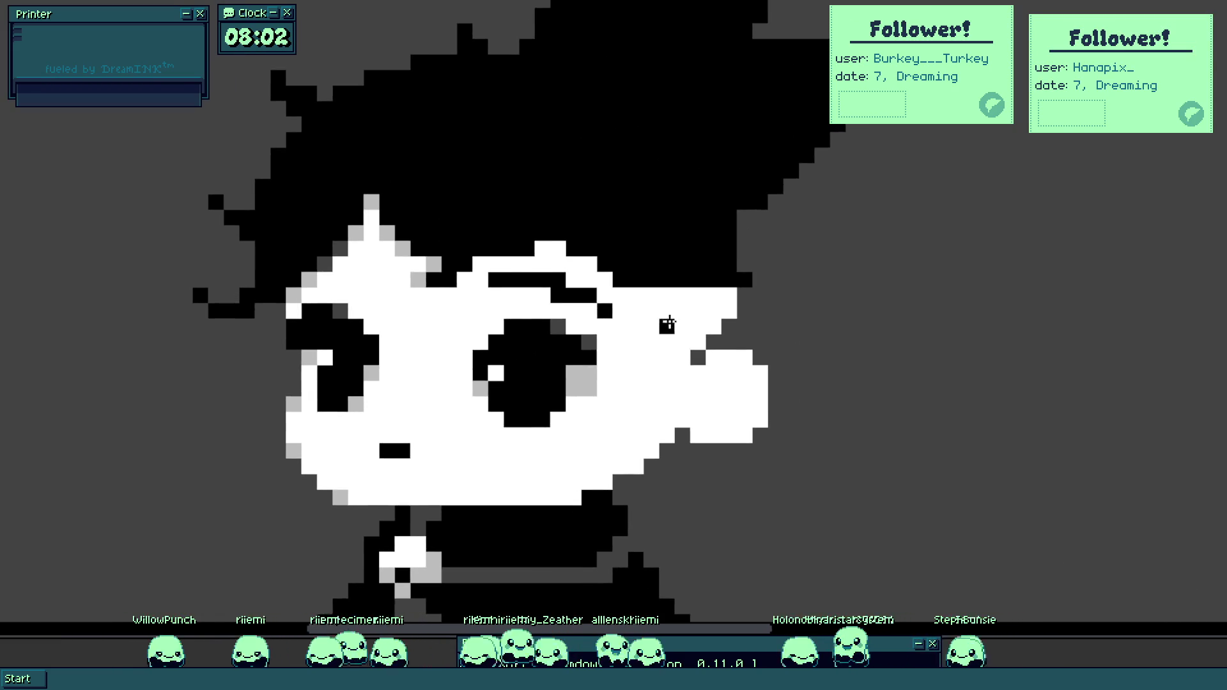
Paint black hair cells beside the face.
scroll(668, 323, "up", 2)
mouse_move(639, 307)
left_mouse_down()
mouse_move(677, 397)
mouse_move(681, 270)
mouse_move(671, 288)
left_mouse_up()
scroll(631, 291, "down", 5)
scroll(711, 326, "up", 4)
scroll(759, 332, "up", 2)
scroll(760, 330, "down", 2)
mouse_move(765, 333)
left_mouse_down()
mouse_move(824, 319)
mouse_move(750, 400)
mouse_move(789, 471)
mouse_move(800, 463)
mouse_move(731, 367)
mouse_move(699, 351)
mouse_move(693, 296)
mouse_move(683, 342)
mouse_move(712, 364)
mouse_move(715, 397)
mouse_move(758, 444)
mouse_move(790, 437)
left_mouse_up()
Add black strands right of the cheek, plus a pixel below-right of it.
scroll(780, 327, "up", 1)
scroll(683, 342, "up", 2)
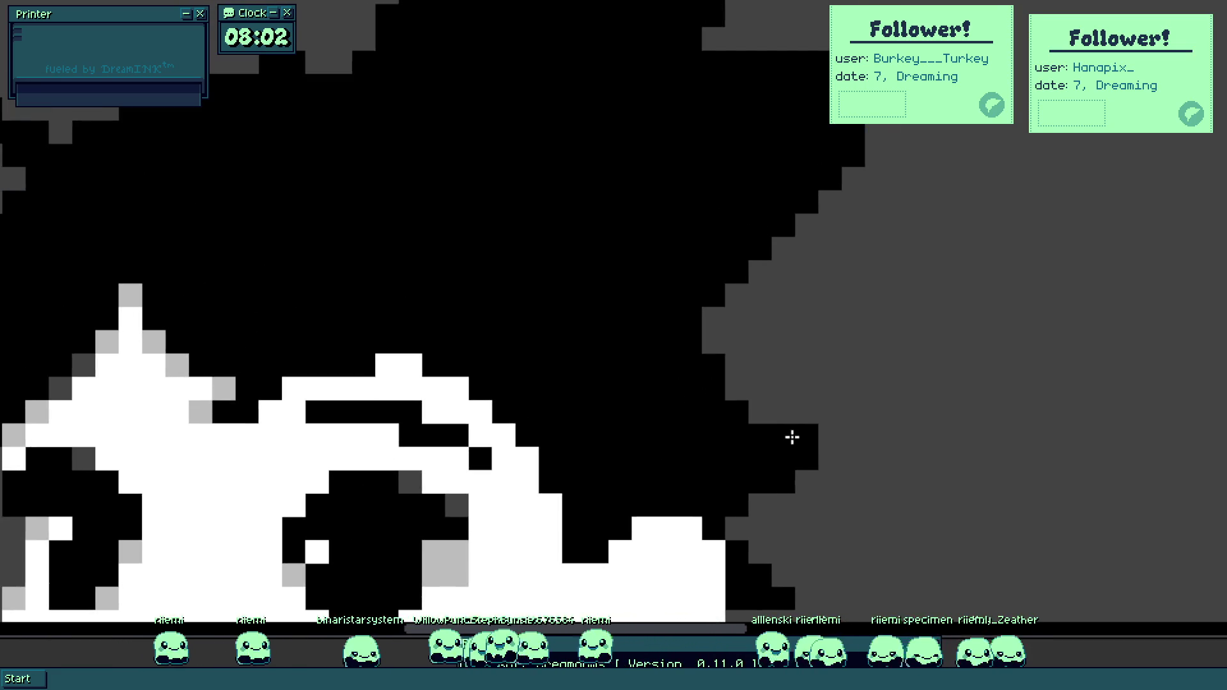
scroll(807, 414, "down", 5)
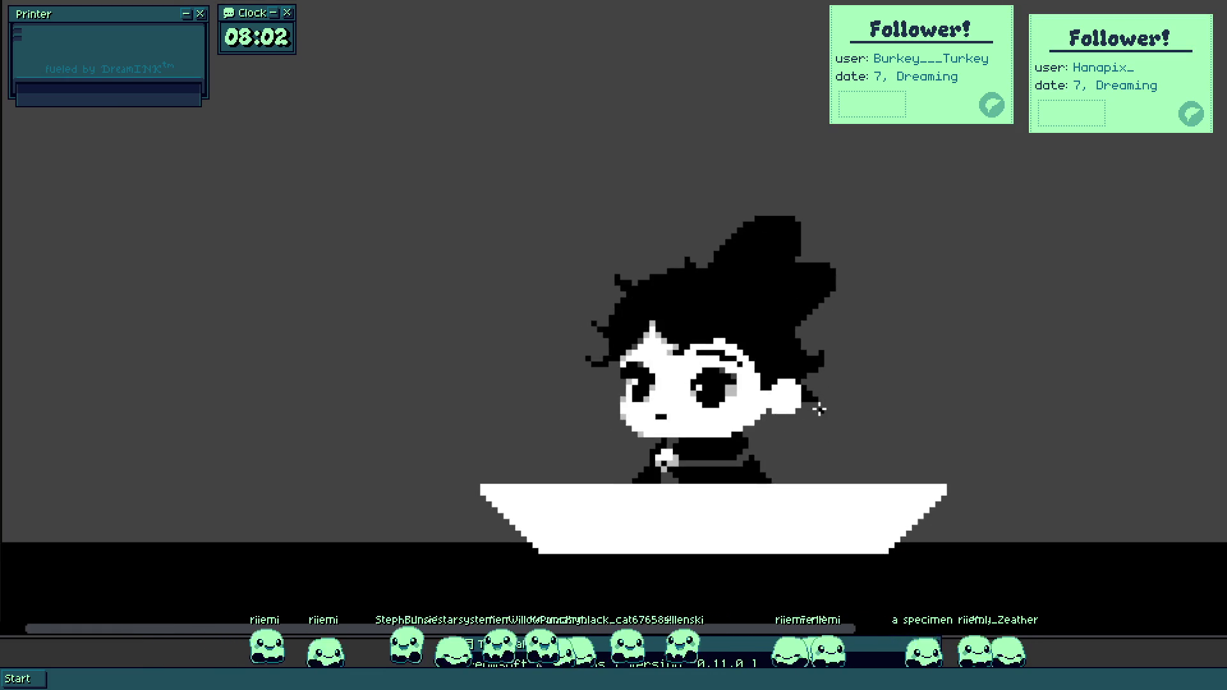
scroll(786, 422, "up", 6)
mouse_move(742, 349)
left_mouse_down()
mouse_move(745, 301)
mouse_move(802, 319)
mouse_move(770, 411)
mouse_move(726, 433)
mouse_move(715, 411)
left_mouse_up()
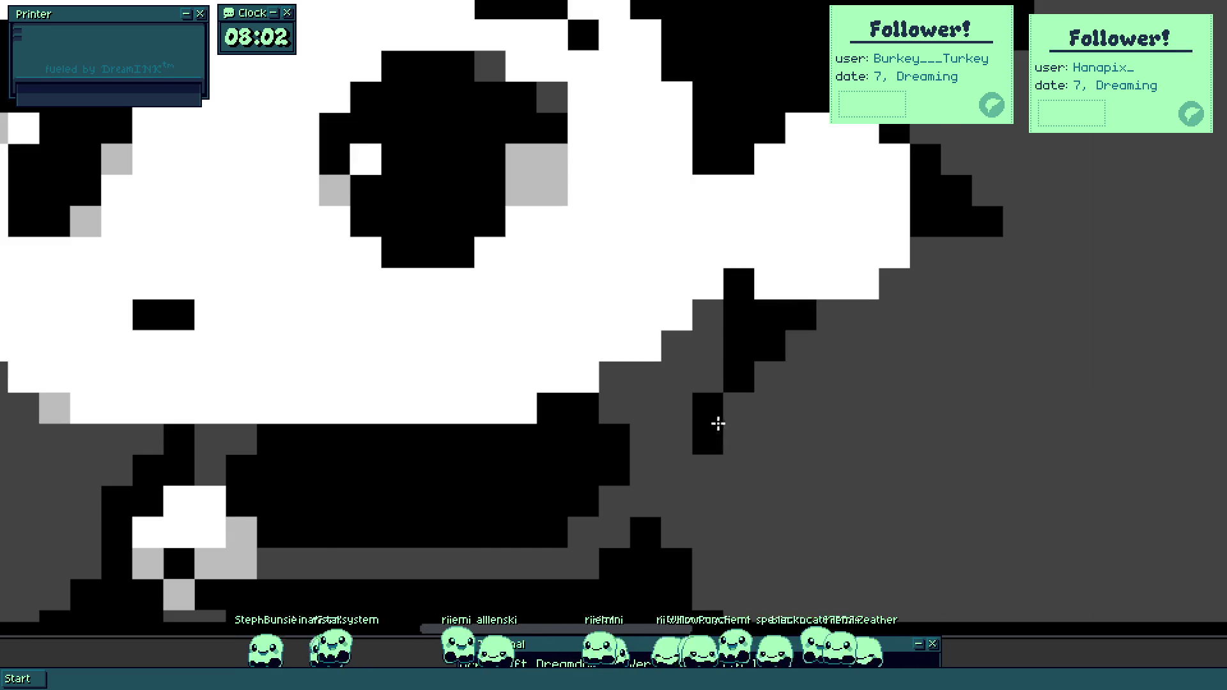
scroll(715, 411, "down", 2)
scroll(719, 414, "up", 1)
left_click(784, 466)
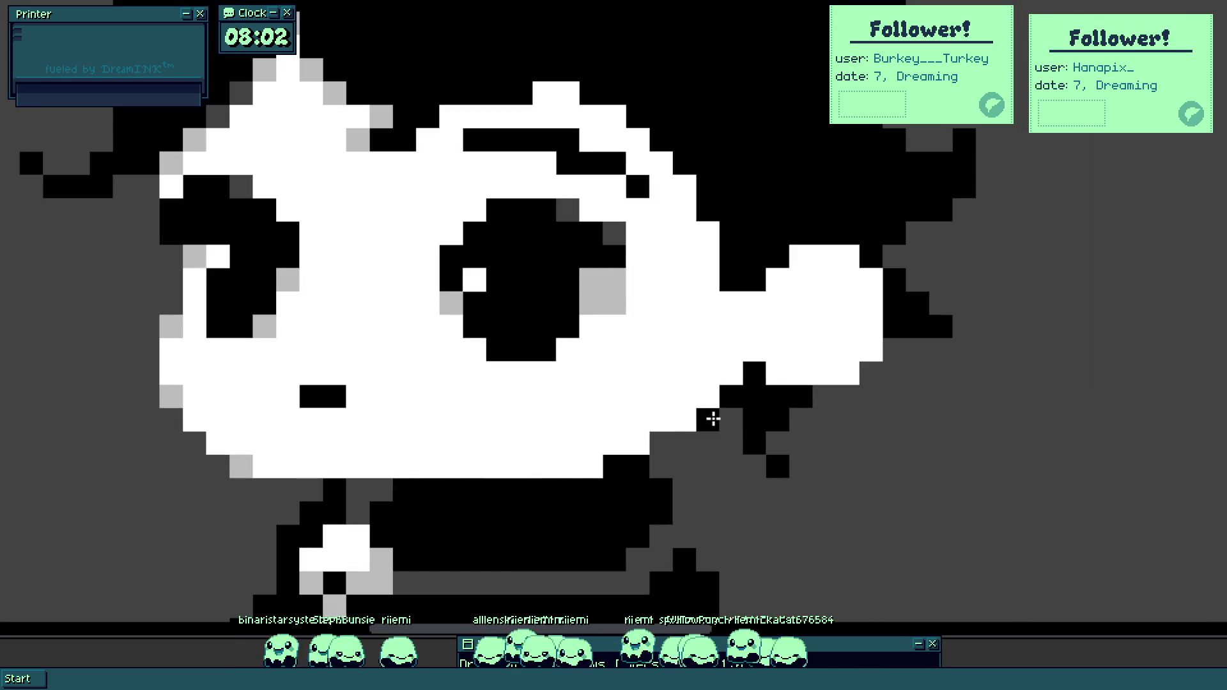
scroll(752, 412, "down", 4)
scroll(708, 419, "down", 2)
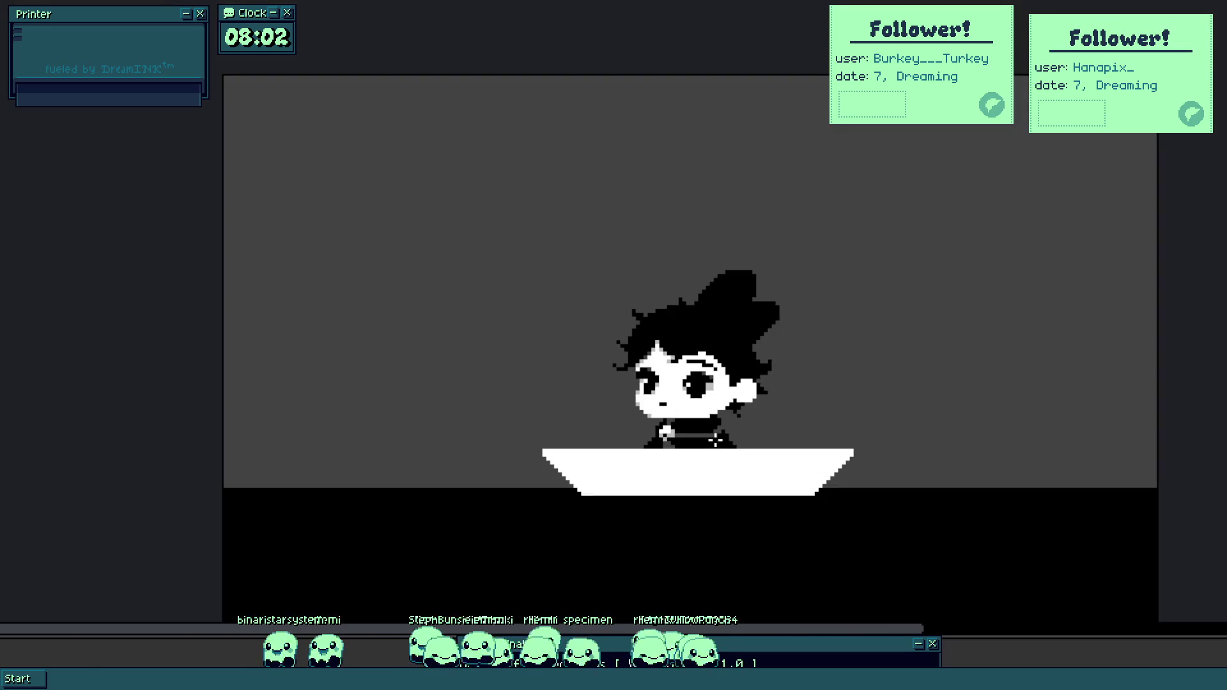
scroll(703, 404, "up", 4)
Paint light grey blush blocks under the right and left eyes.
mouse_move(758, 428)
left_mouse_down()
mouse_move(746, 416)
mouse_move(788, 430)
mouse_move(775, 448)
mouse_move(806, 391)
mouse_move(804, 451)
left_mouse_up()
mouse_move(374, 393)
left_mouse_down()
mouse_move(388, 405)
mouse_move(365, 383)
mouse_move(394, 351)
left_mouse_up()
scroll(394, 352, "down", 3)
scroll(404, 365, "up", 3)
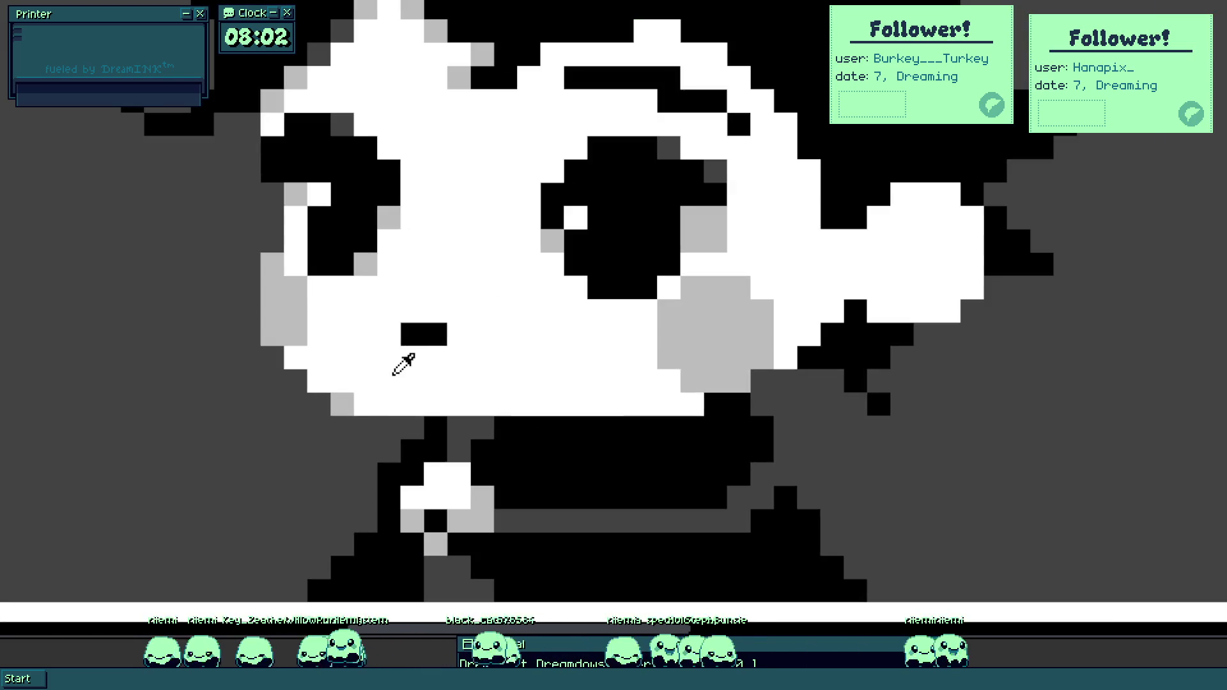
scroll(336, 341, "up", 2)
scroll(520, 472, "down", 2)
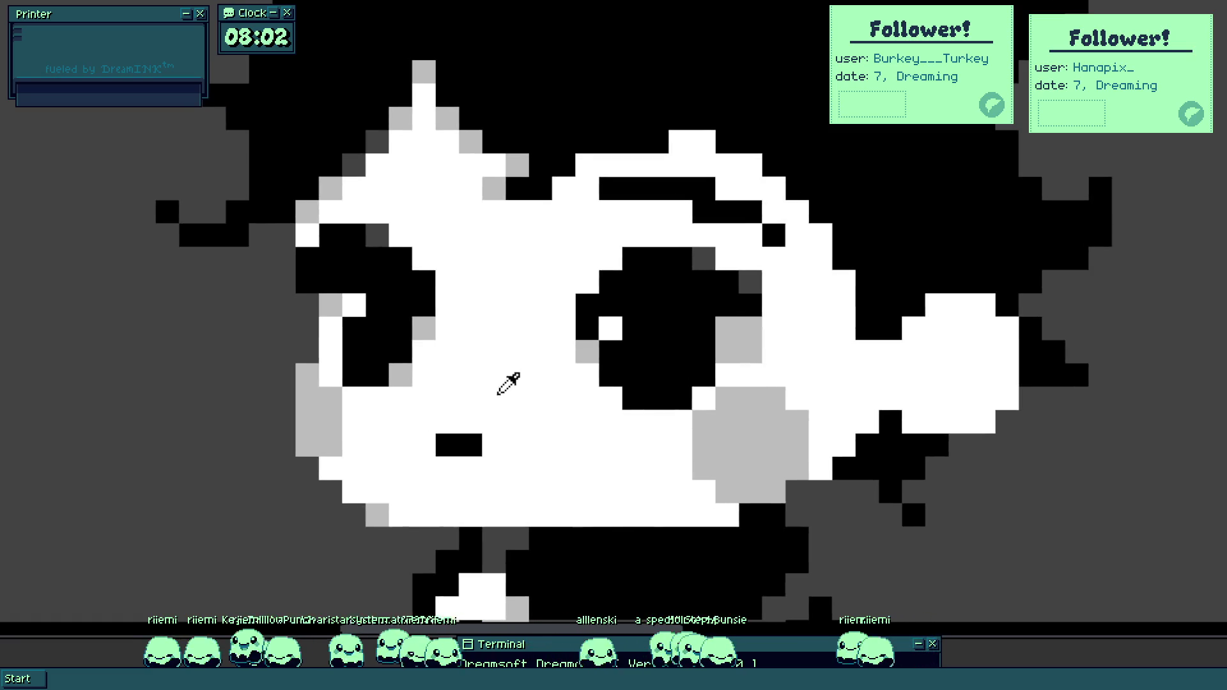
Eyedrop dark and light grey from the eye and add one pixel of each to the mouth.
left_click(702, 257, "alt")
left_click(470, 444)
left_click(585, 357, "alt")
left_click(492, 446)
Paint a stroke of grey shading pixels beside the chibi's eye.
scroll(472, 365, "down", 5)
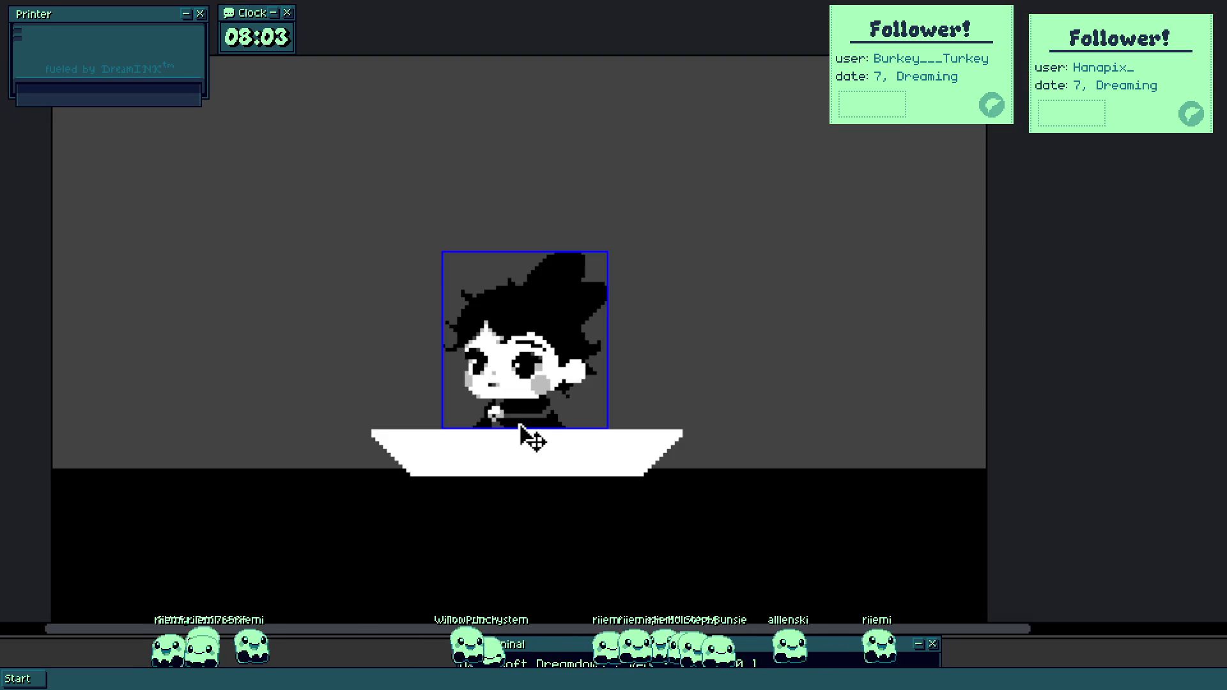
scroll(494, 365, "up", 5)
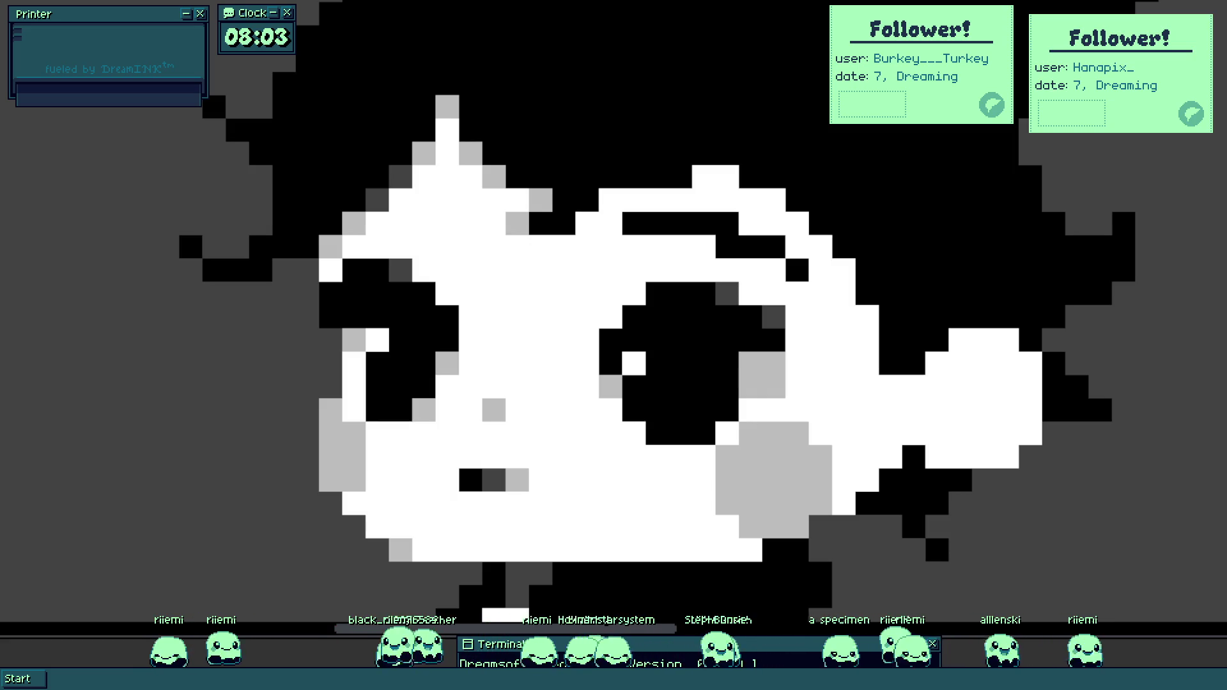
scroll(520, 364, "down", 5)
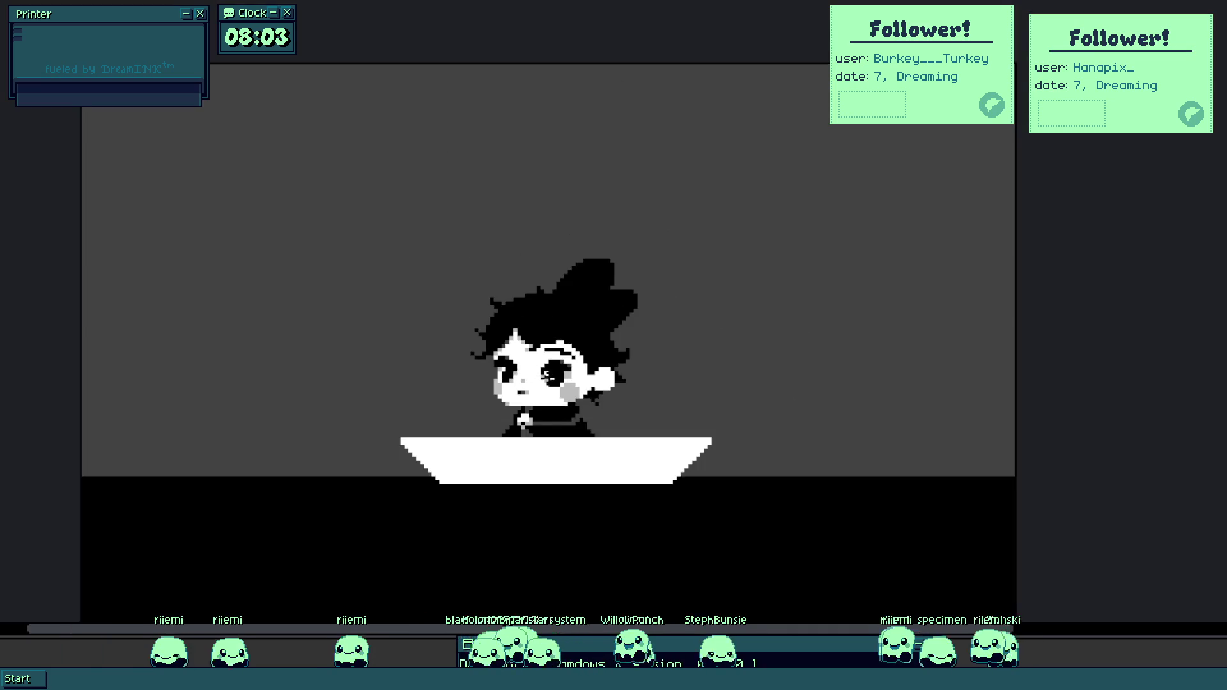
scroll(492, 356, "up", 5)
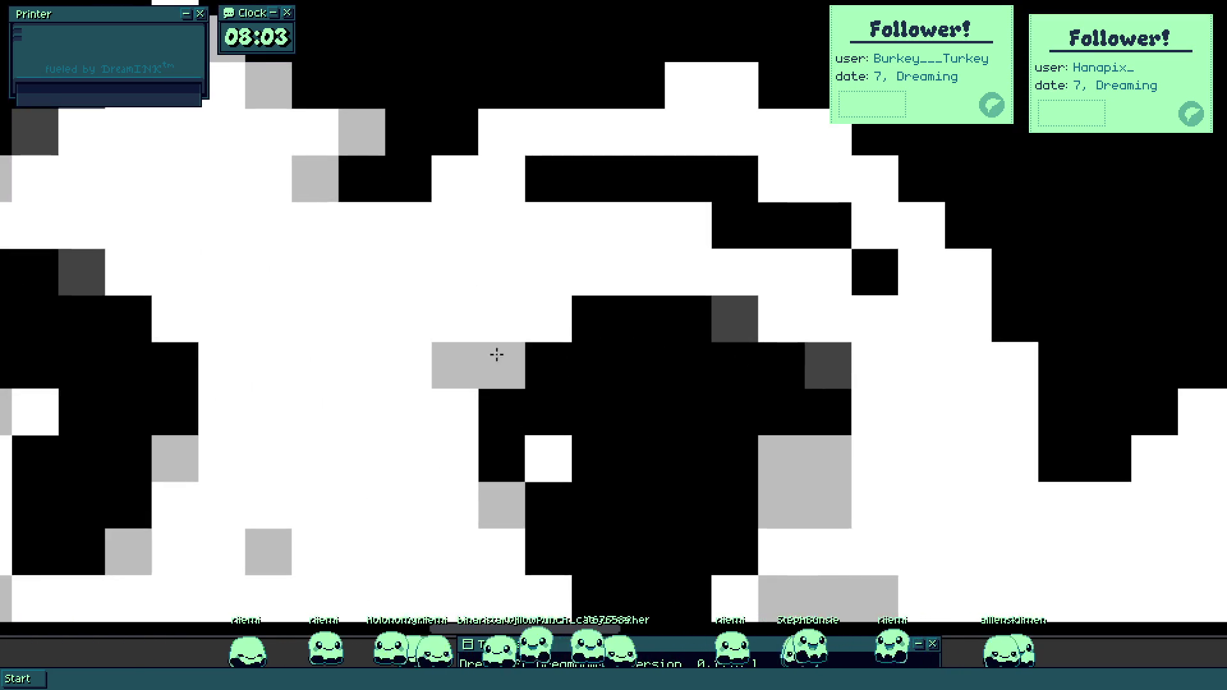
mouse_move(179, 334)
left_mouse_down()
mouse_move(216, 337)
mouse_move(224, 364)
mouse_move(175, 335)
mouse_move(219, 291)
left_mouse_up()
scroll(218, 292, "down", 5)
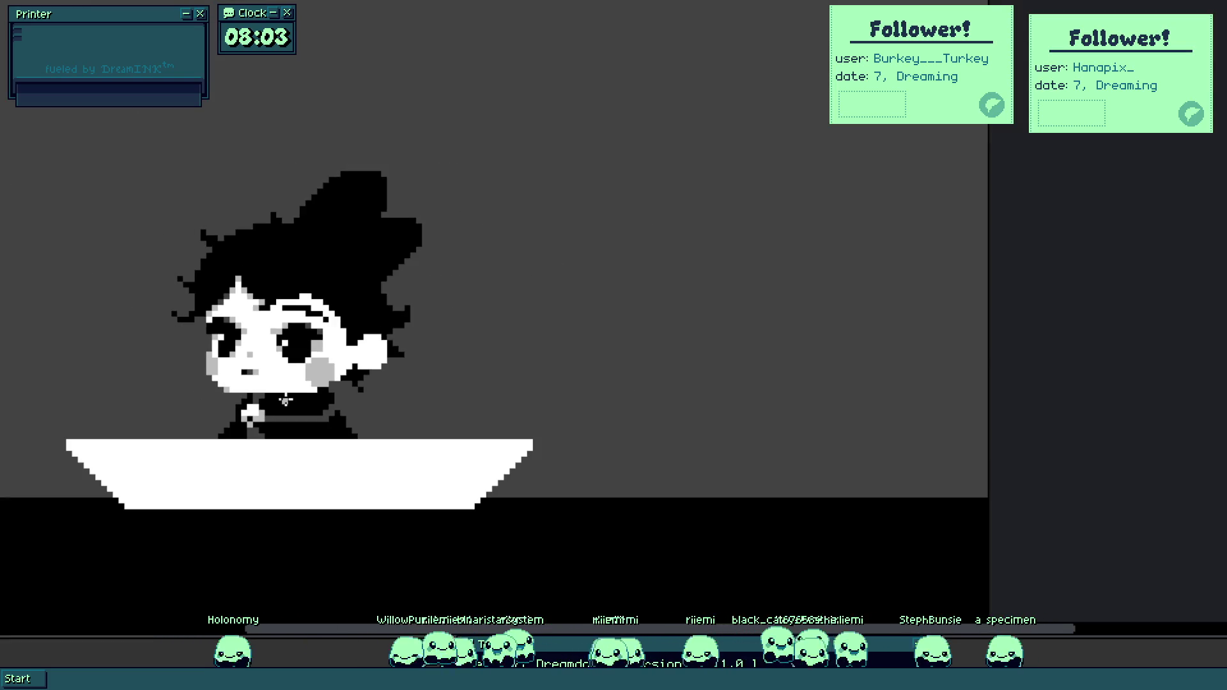
Select the whole character sprite with the Move tool, then drop the selection.
left_click(287, 401)
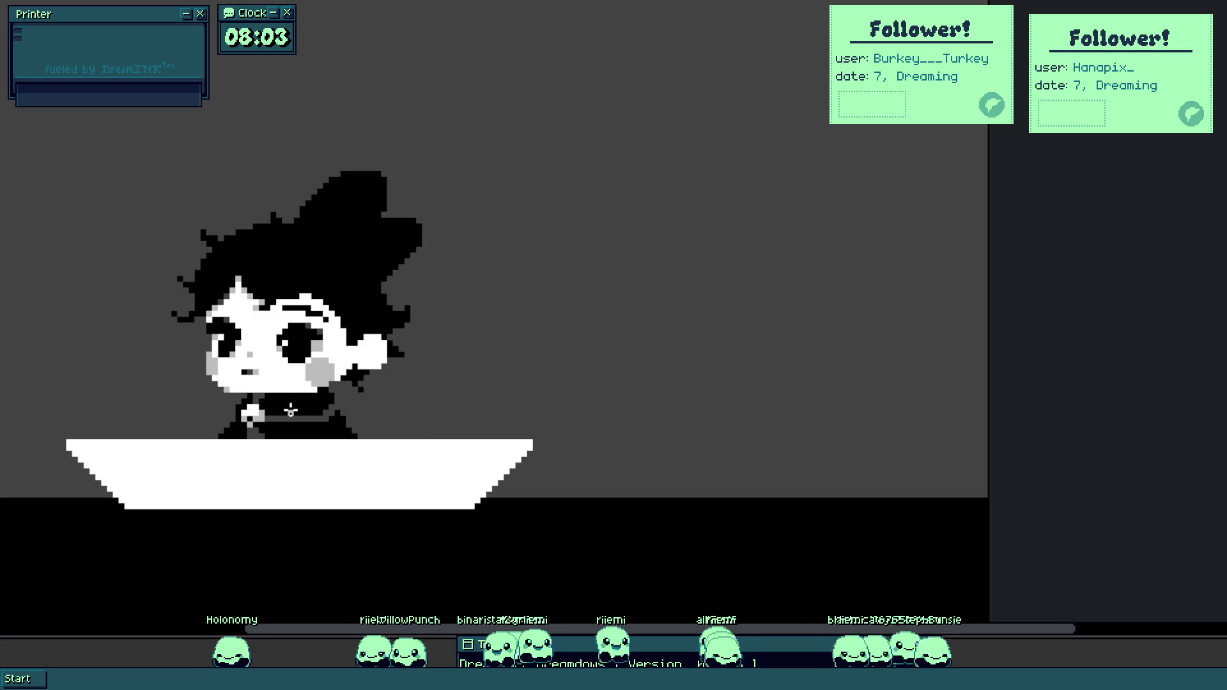
key("Escape")
scroll(406, 353, "up", 5)
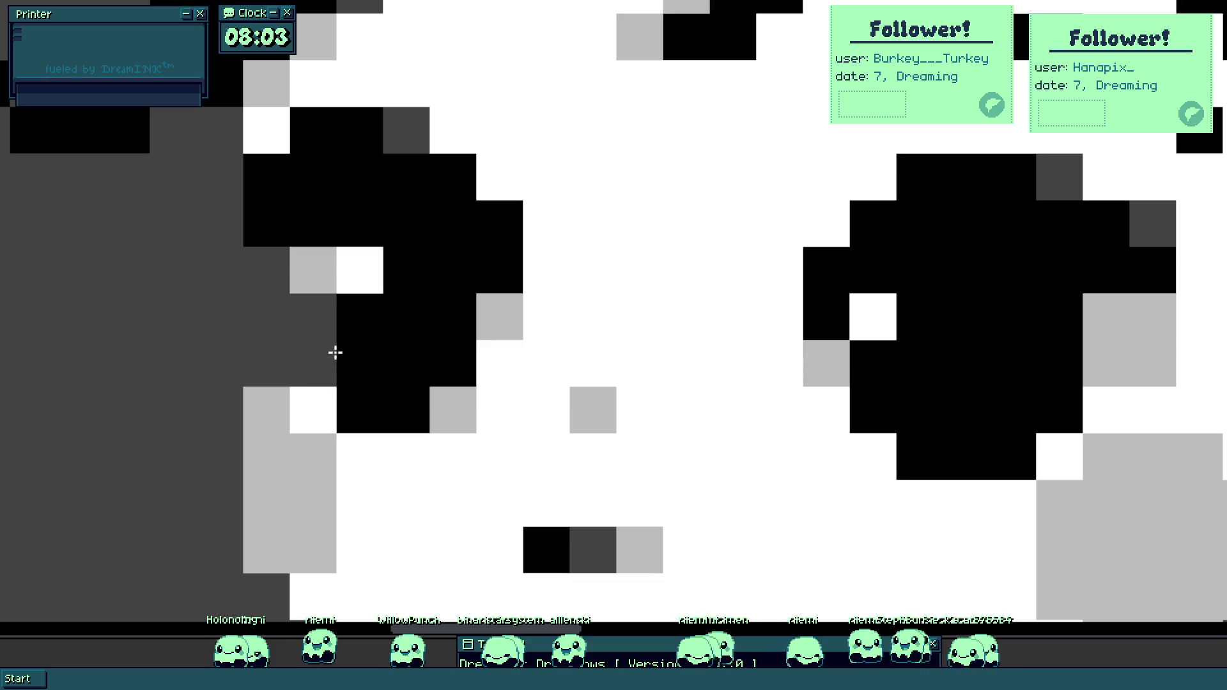
scroll(331, 356, "down", 5)
left_click(384, 430)
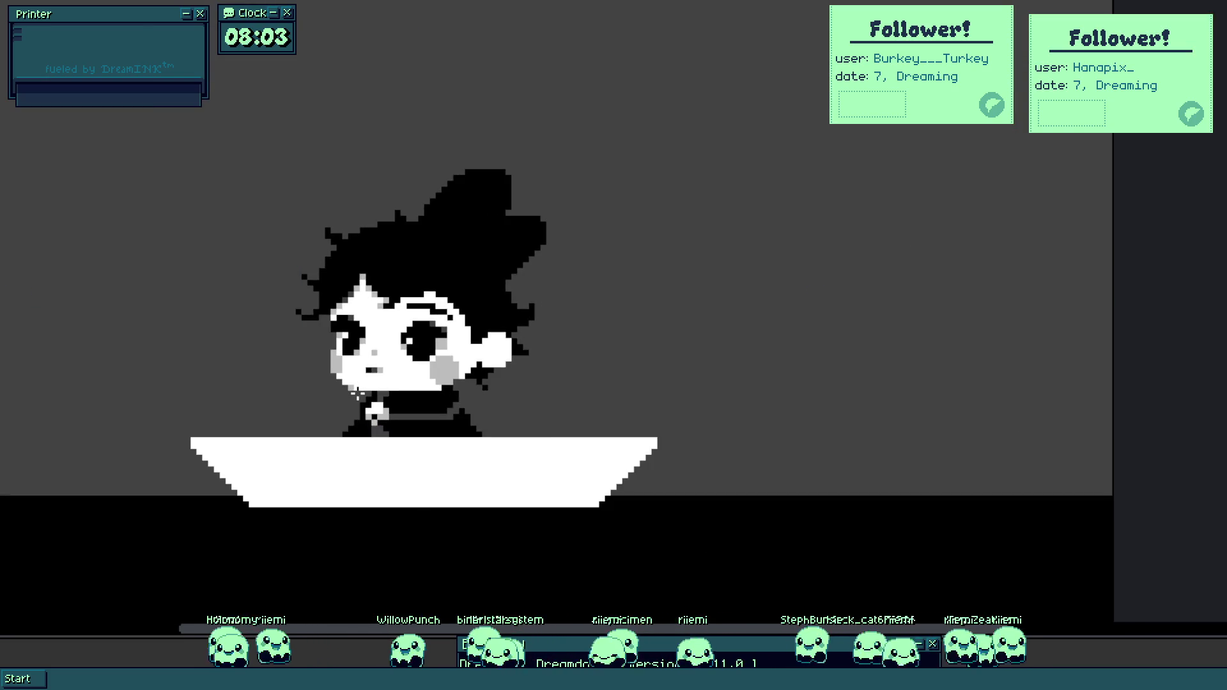
scroll(458, 336, "up", 5)
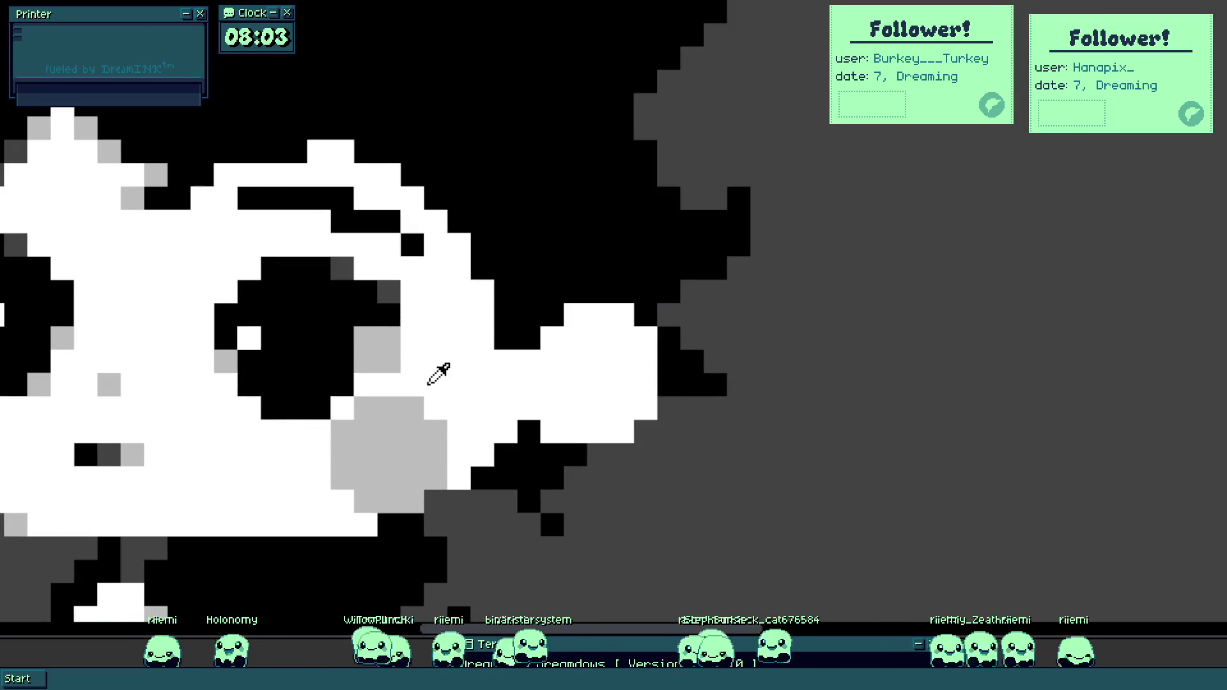
Paint black hair pixels and a black line along the hair beside the right cheek.
left_click_drag(439, 374, 543, 343)
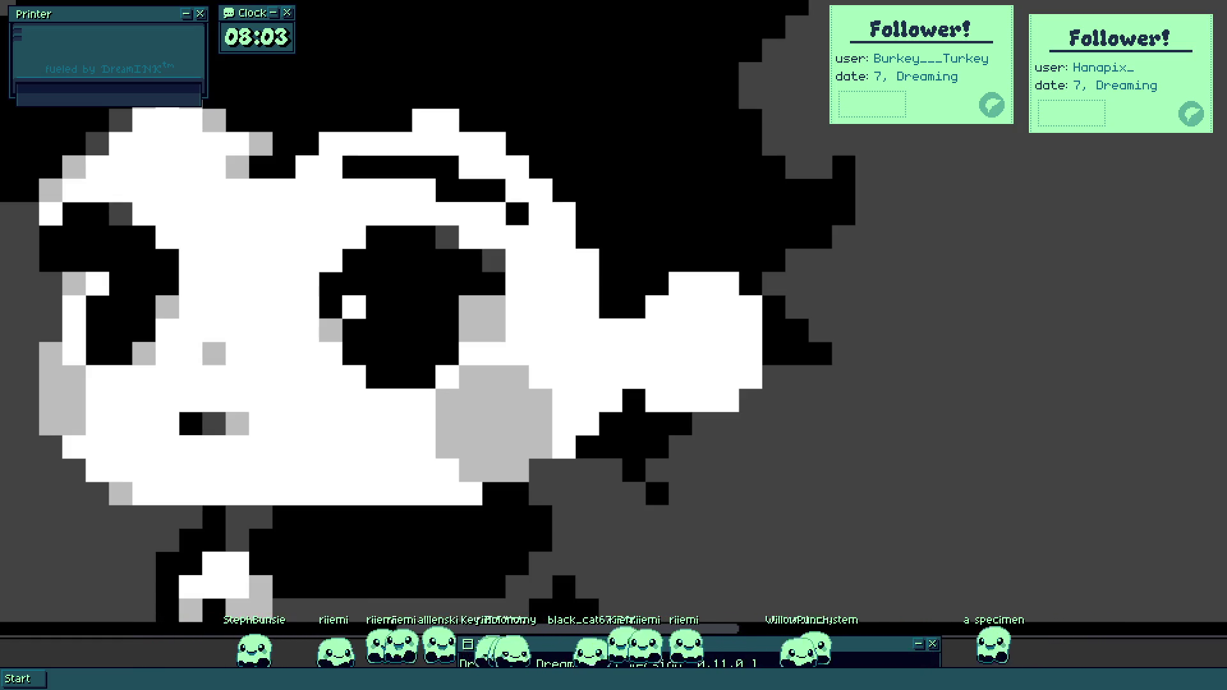
scroll(639, 383, "down", 3)
scroll(690, 386, "up", 4)
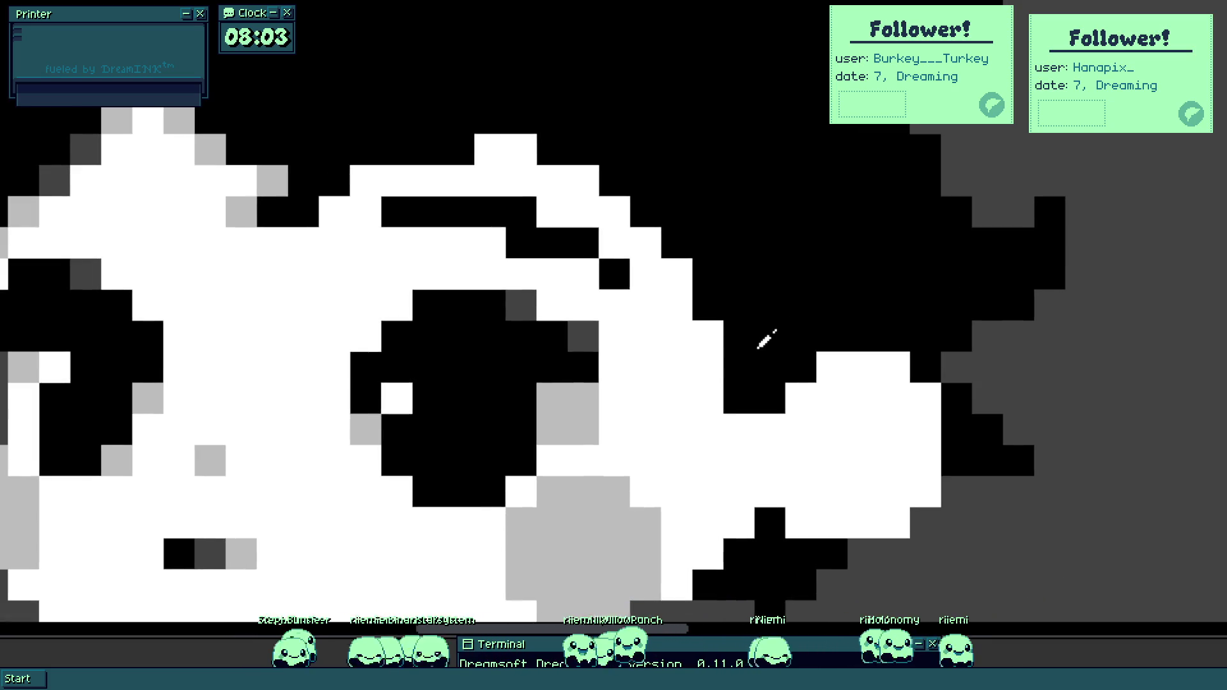
left_click(676, 460)
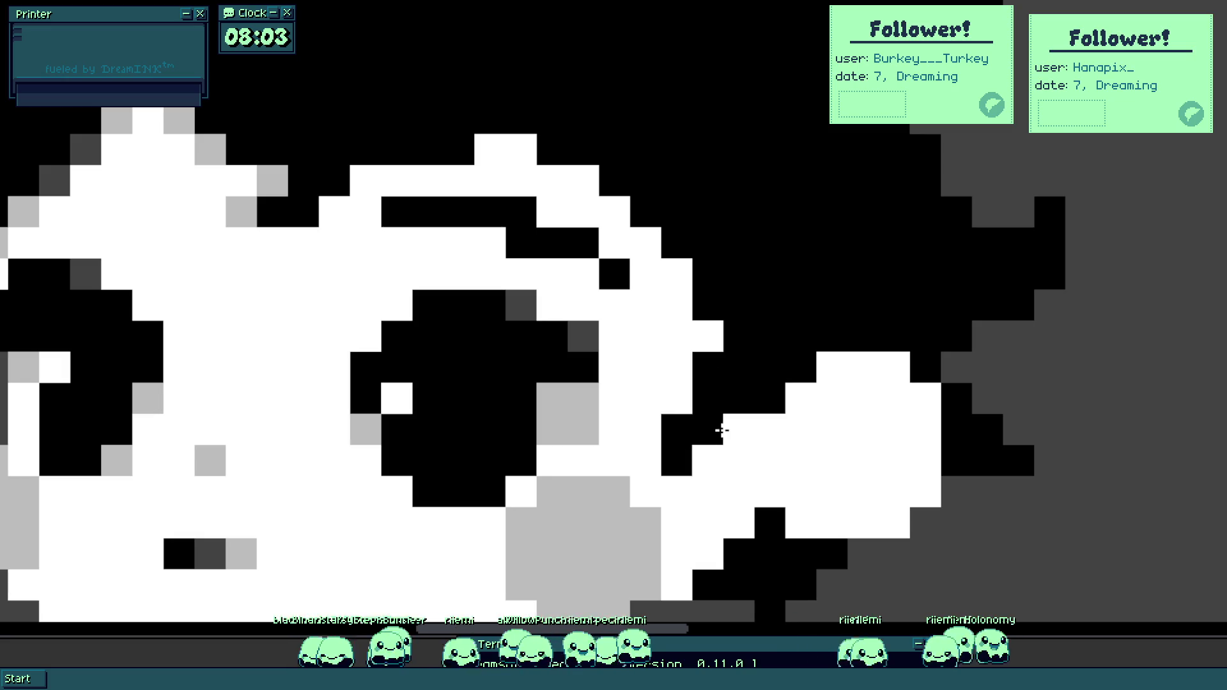
left_click(715, 337)
left_click(677, 399)
mouse_move(769, 438)
left_mouse_down()
mouse_move(799, 461)
mouse_move(791, 396)
mouse_move(840, 364)
left_mouse_up()
scroll(838, 446, "down", 3)
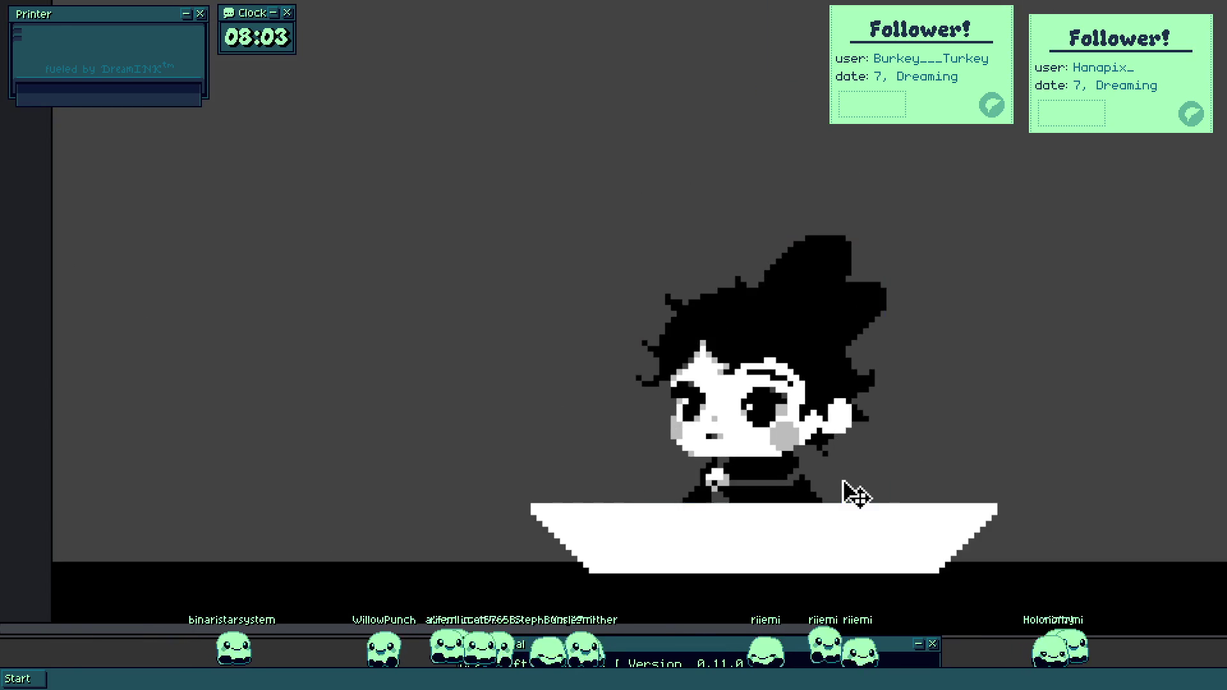
scroll(831, 452, "up", 3)
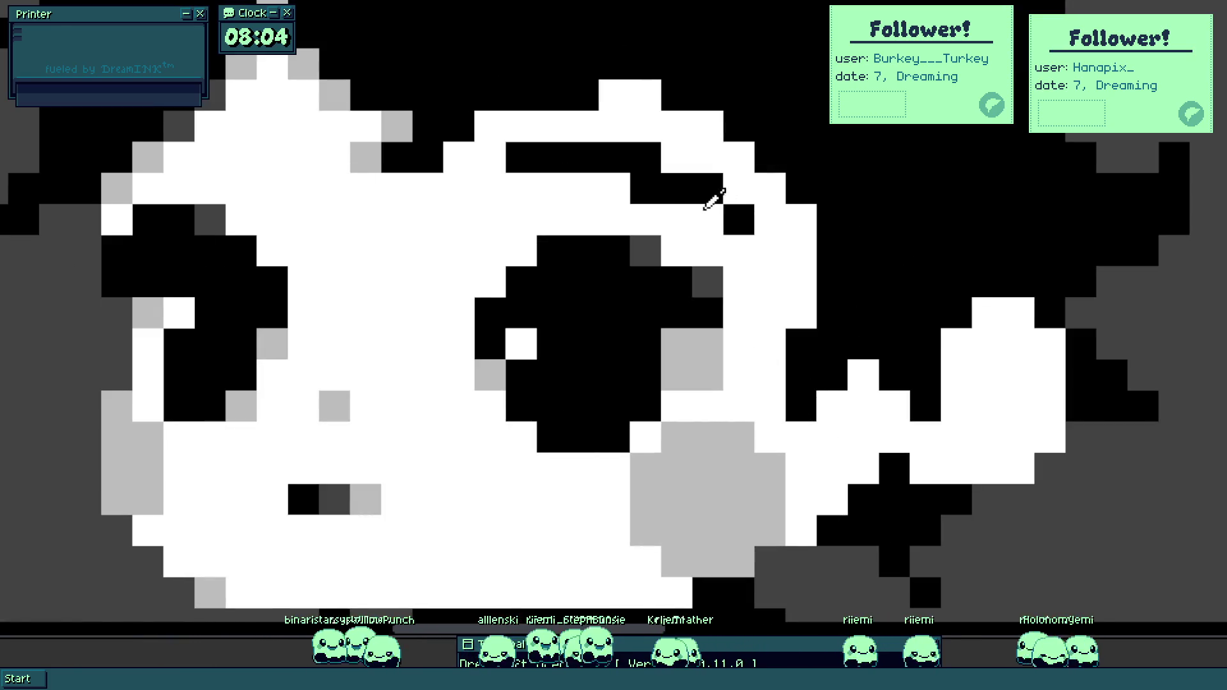
Eyedrop light grey and paint it into the eyes, undoing one stray pixel.
left_click(719, 330)
left_click(707, 282)
left_click(645, 284)
key("ctrl+z")
Add a dark grey cell near the eye and a black pixel to its left.
left_click(553, 251)
scroll(556, 254, "down", 3)
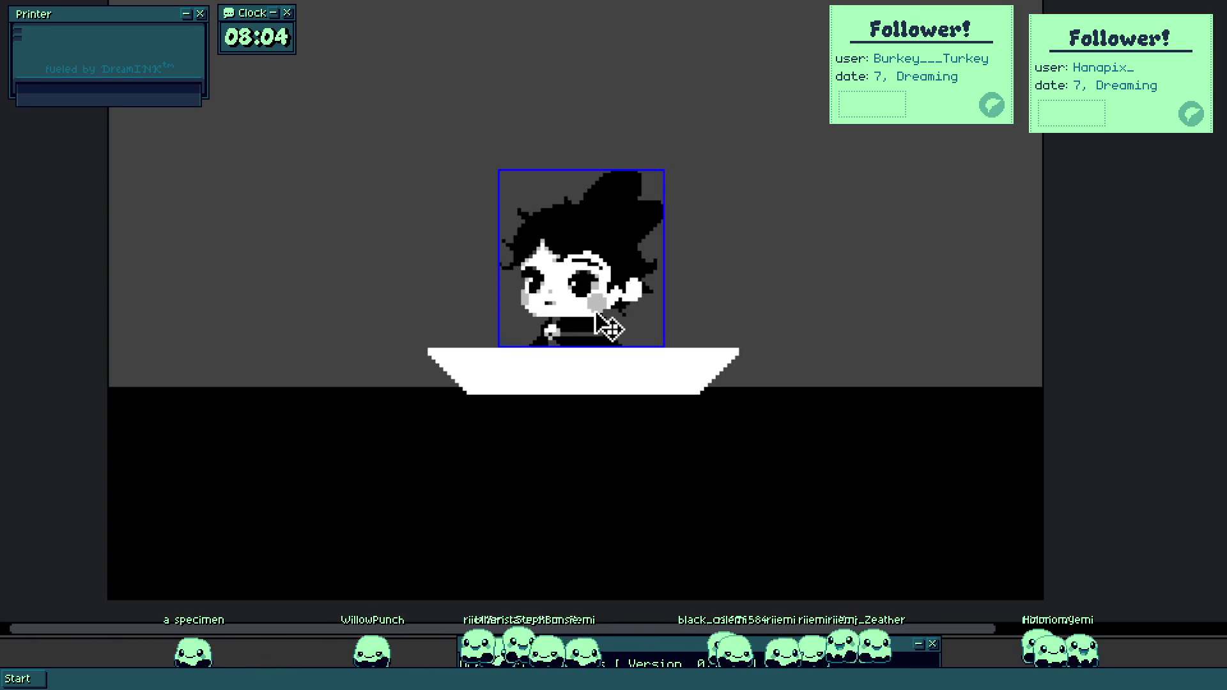
scroll(540, 276, "up", 3)
scroll(540, 276, "up", 1)
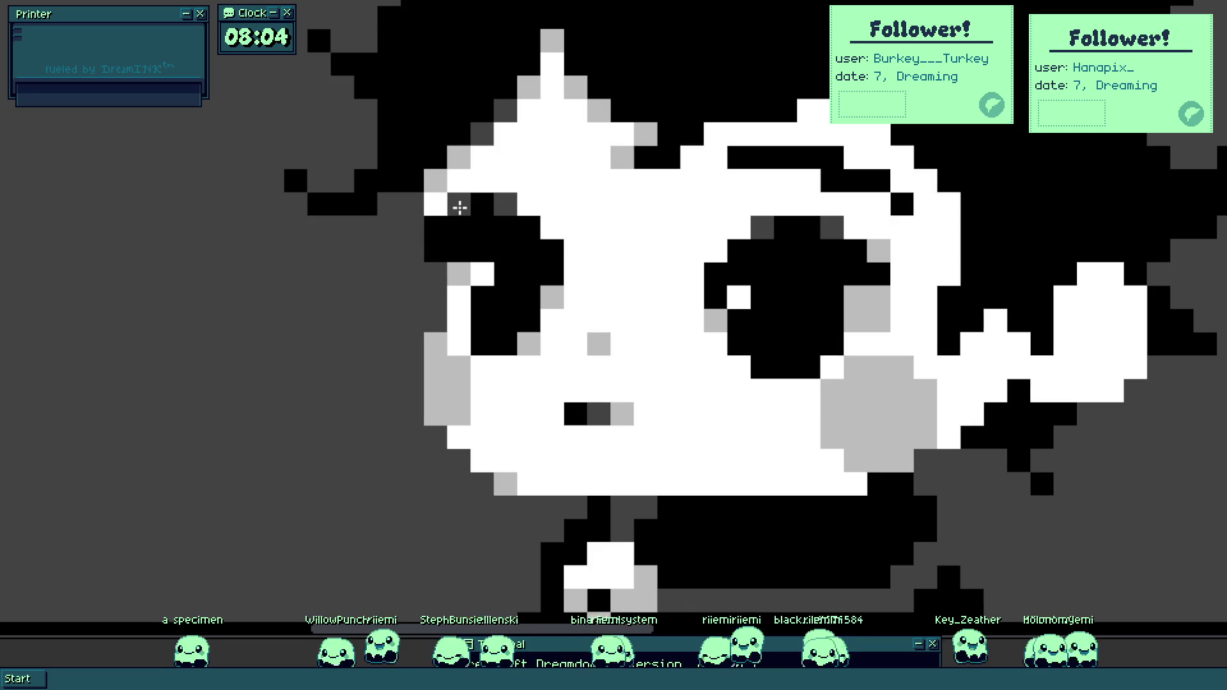
left_click(443, 232)
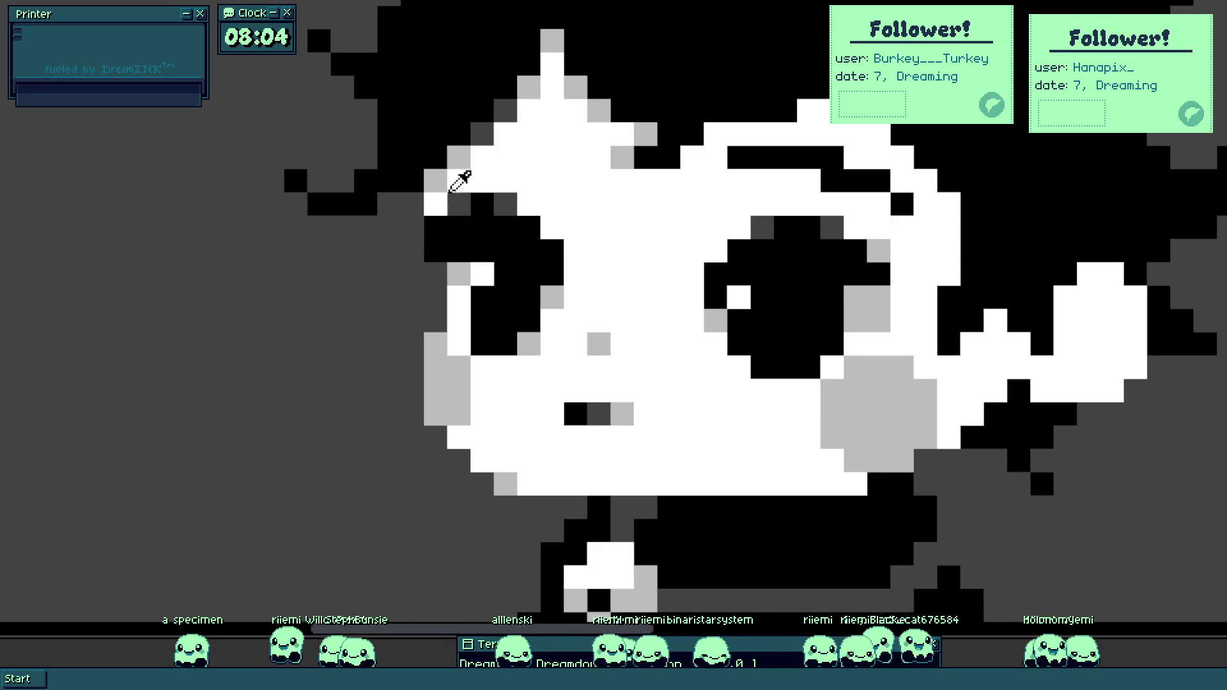
scroll(596, 430, "down", 1)
scroll(466, 301, "up", 2)
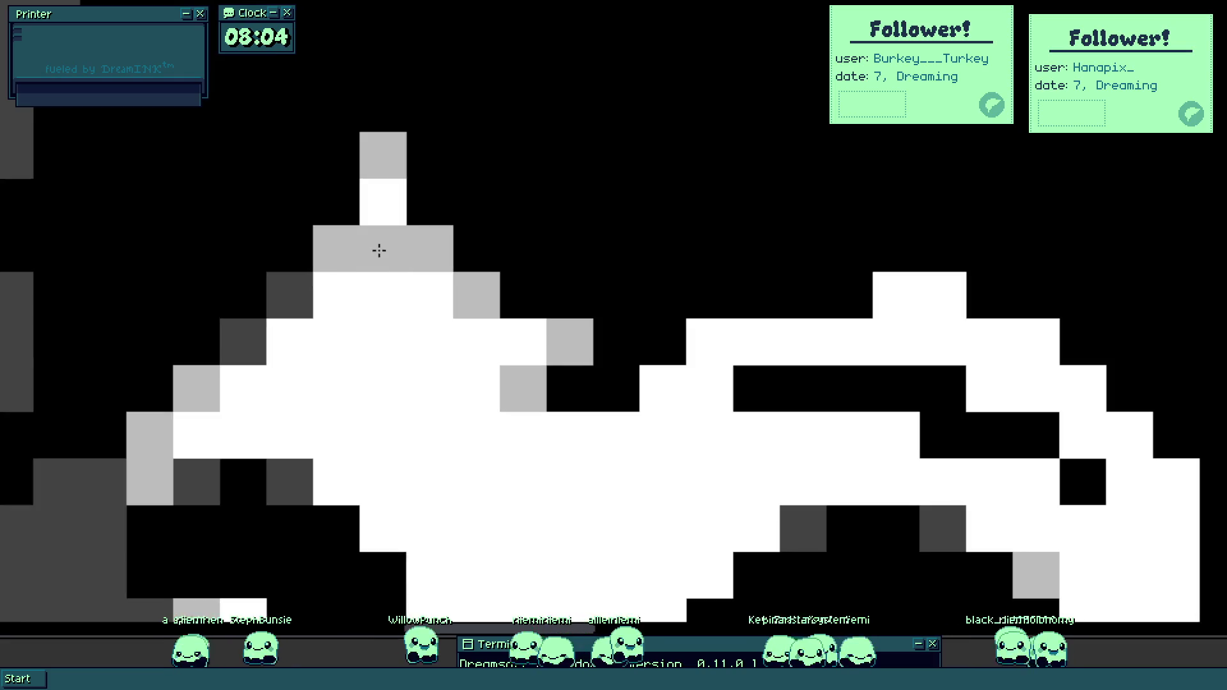
scroll(435, 329, "down", 5)
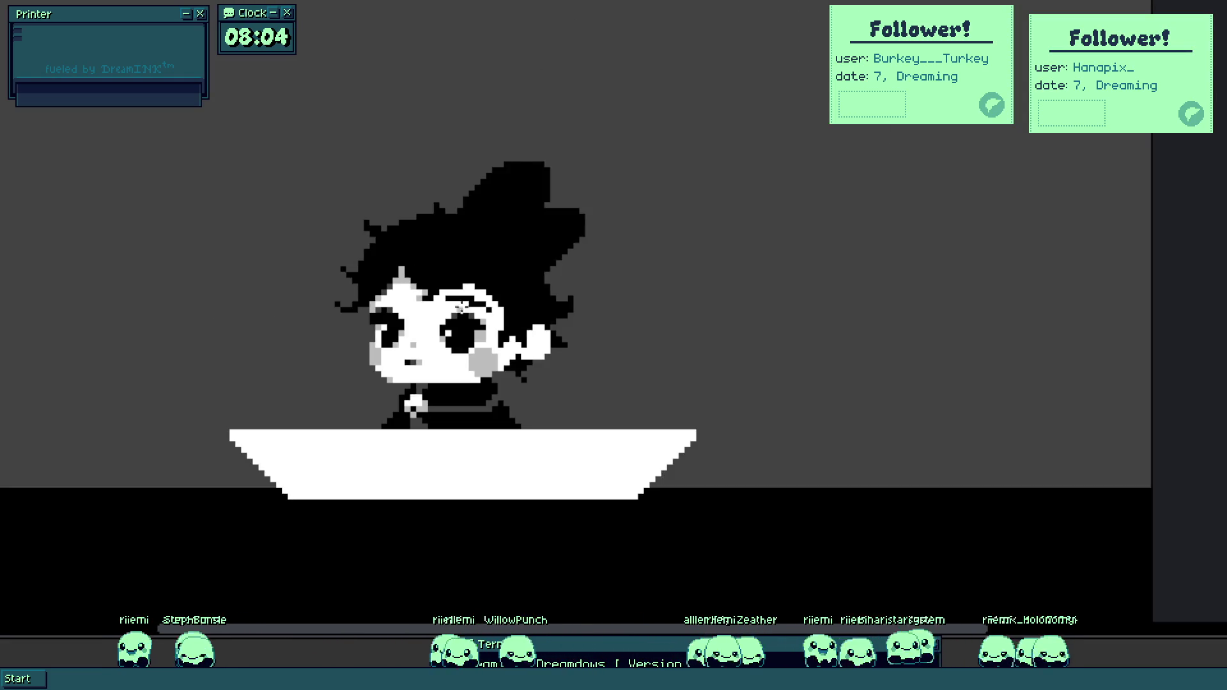
scroll(470, 312, "up", 5)
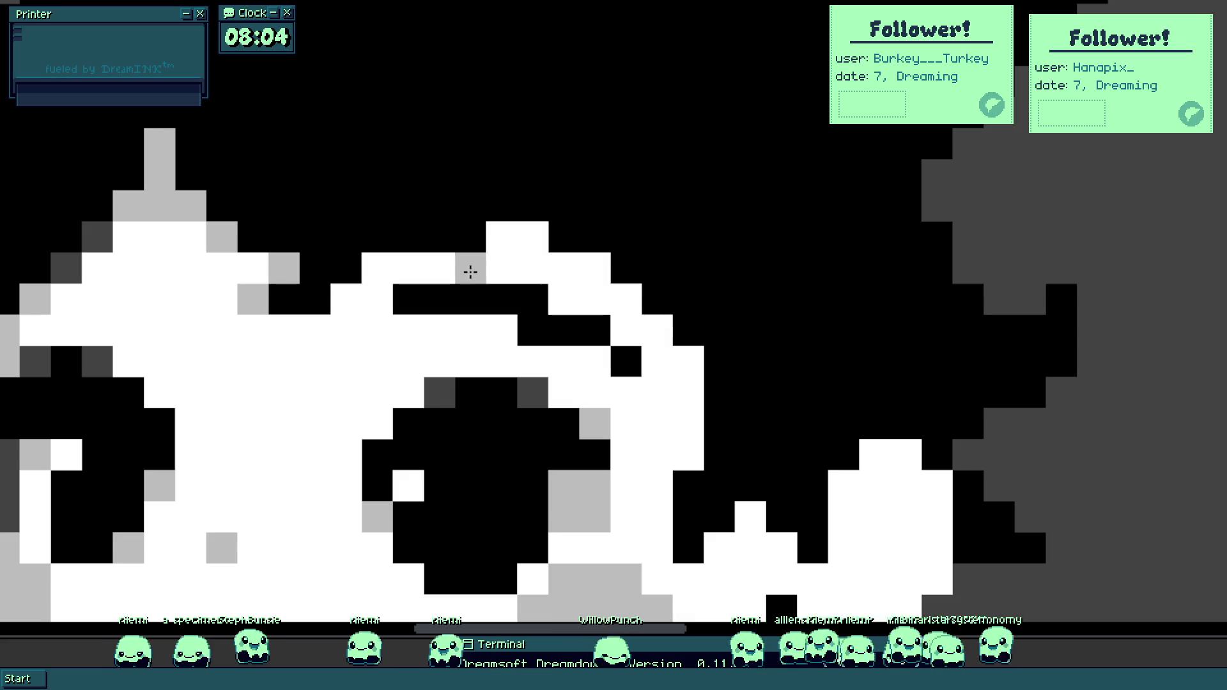
Brush a grey band across the top of the face and add dark grey pixels along the hair edge.
mouse_move(566, 273)
left_mouse_down()
mouse_move(392, 271)
mouse_move(343, 299)
mouse_move(529, 241)
mouse_move(688, 361)
mouse_move(692, 392)
mouse_move(660, 392)
mouse_move(688, 425)
left_mouse_up()
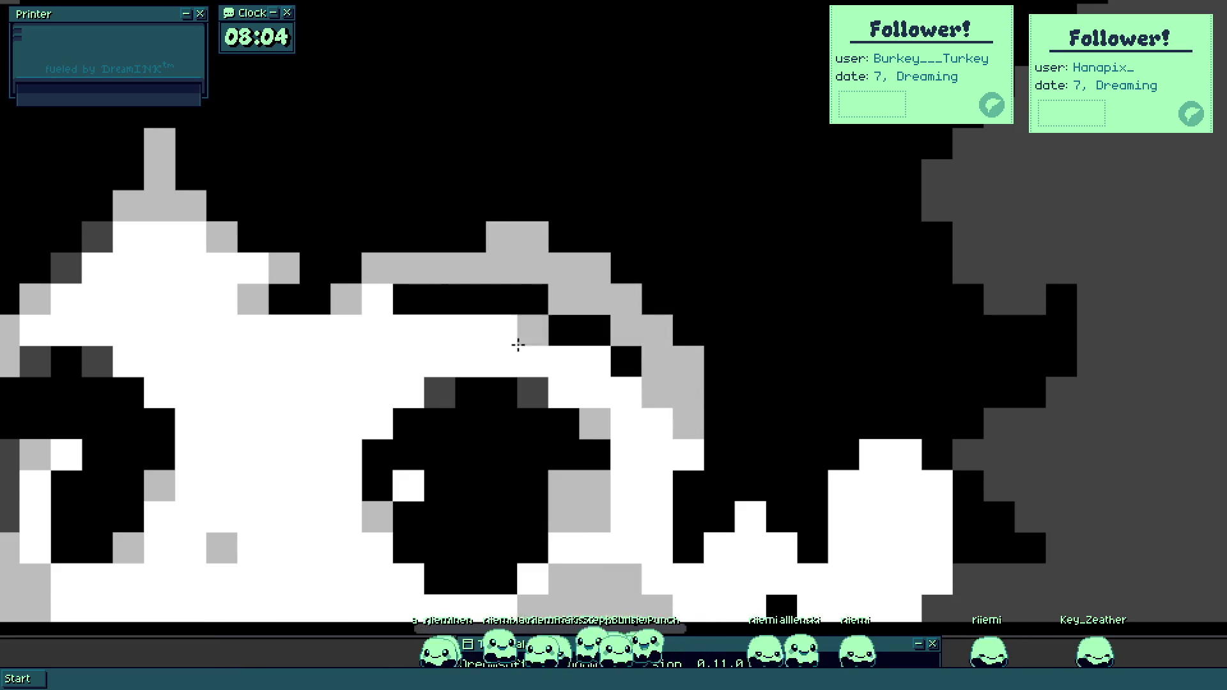
left_click(502, 331)
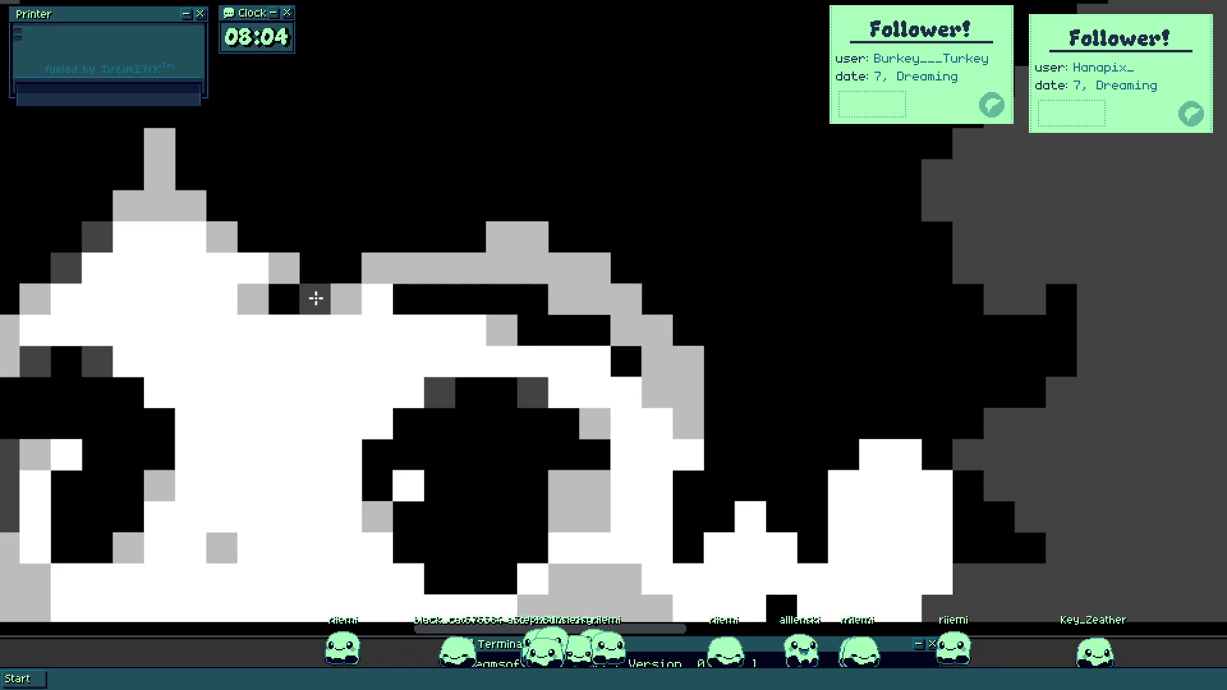
left_click(282, 302)
left_click(314, 268)
left_click(259, 240)
left_click(190, 176)
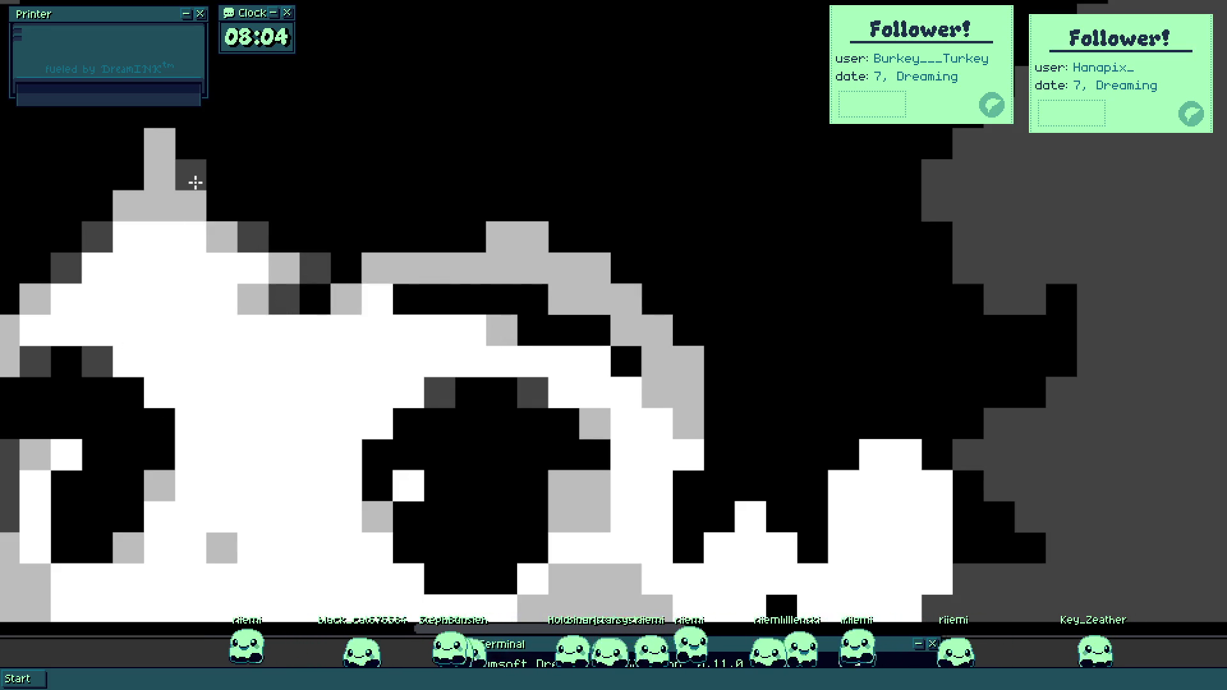
left_click(127, 175)
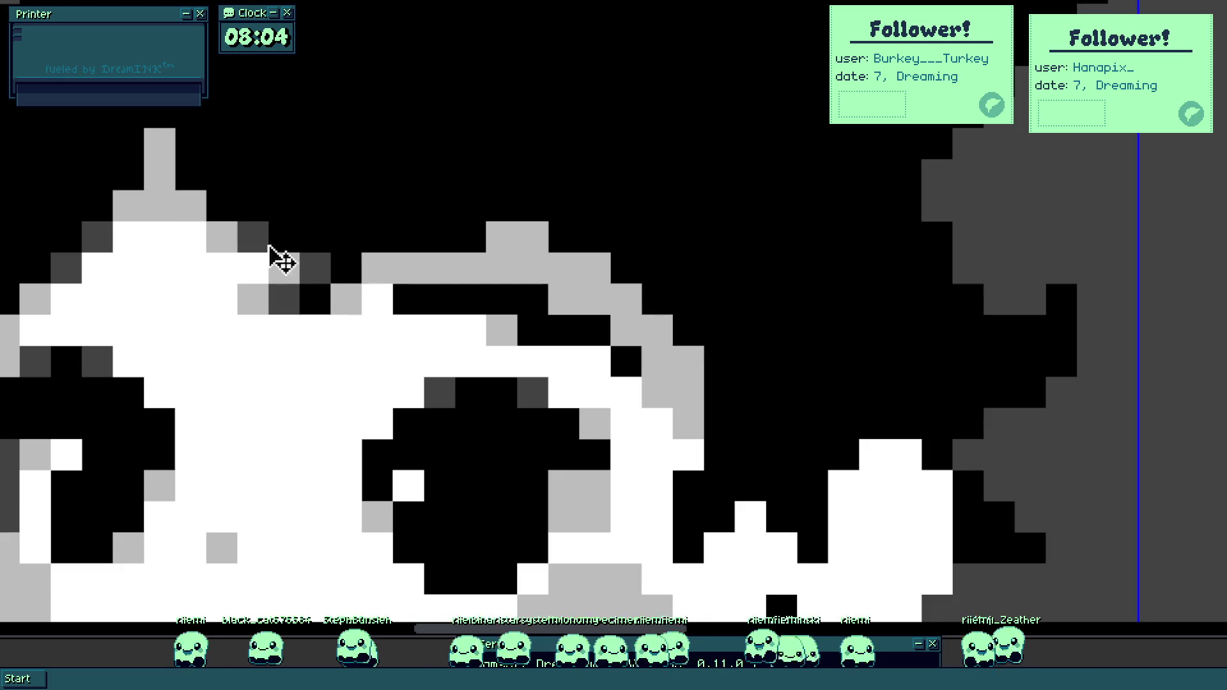
Turn two black hair cells dark grey.
left_click(383, 228)
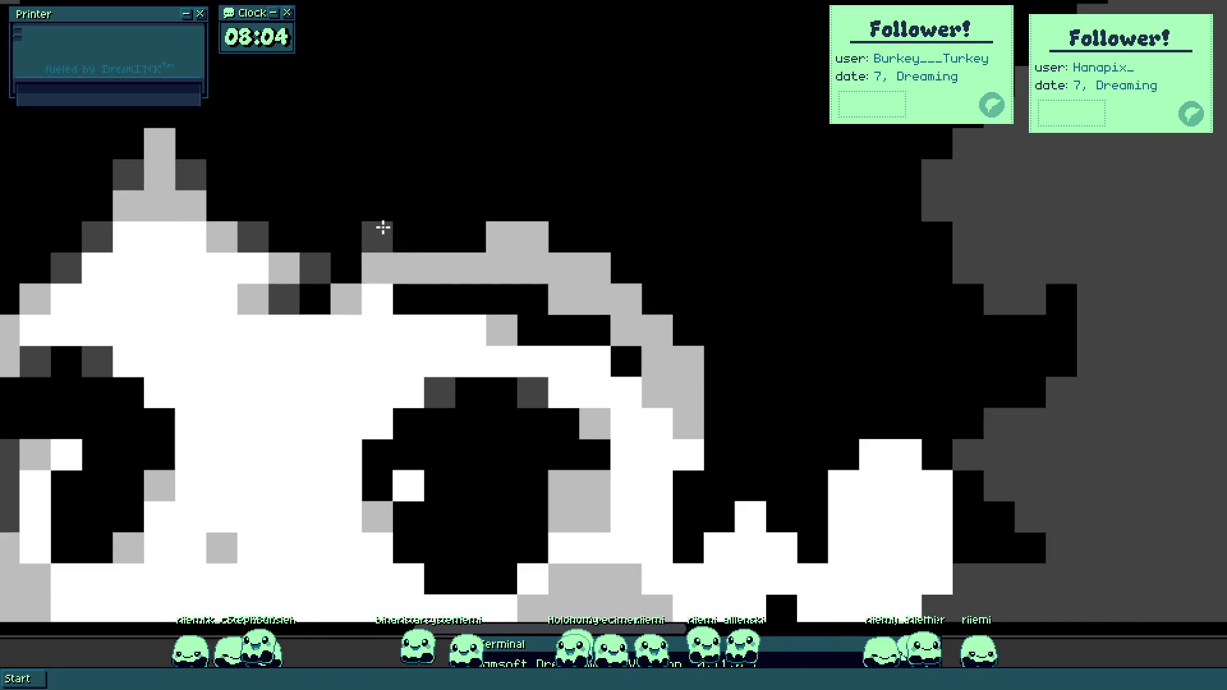
left_click(216, 210)
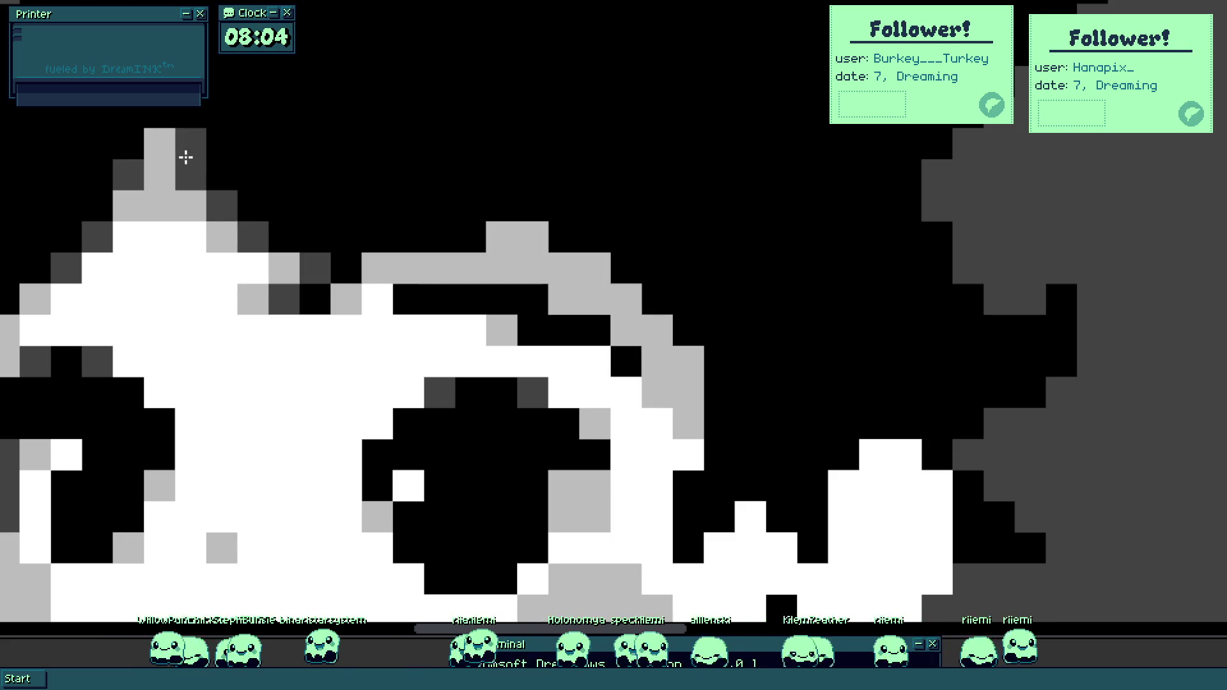
scroll(224, 264, "down", 5)
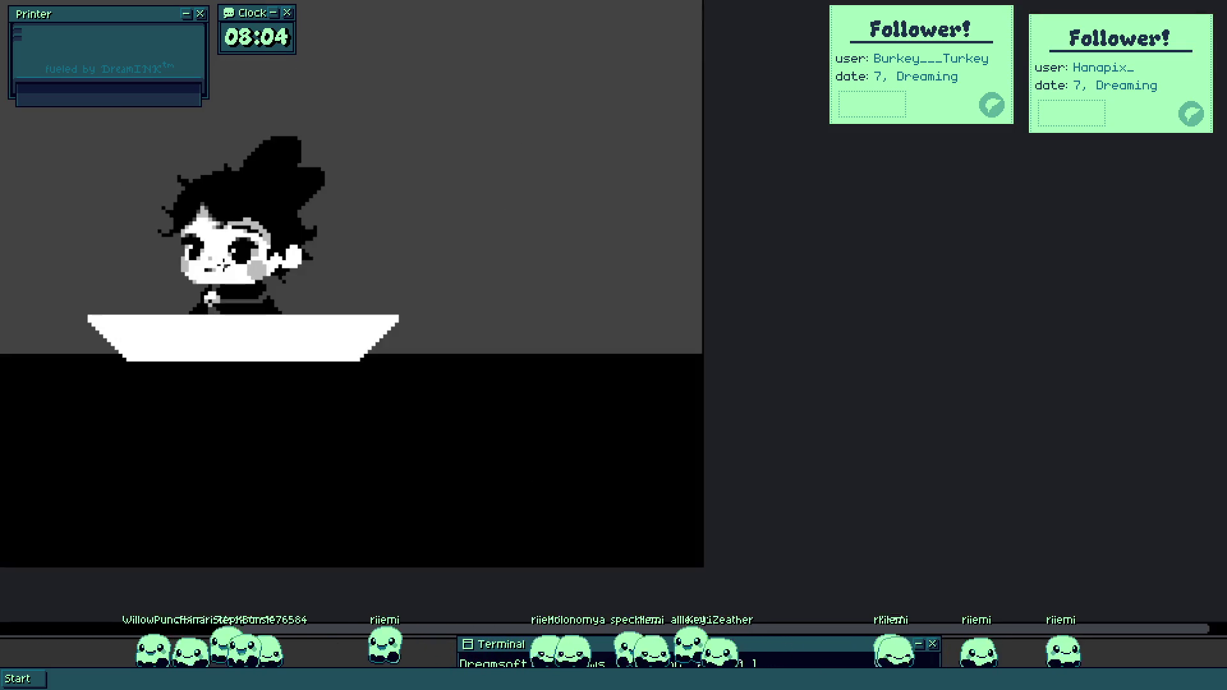
key("v")
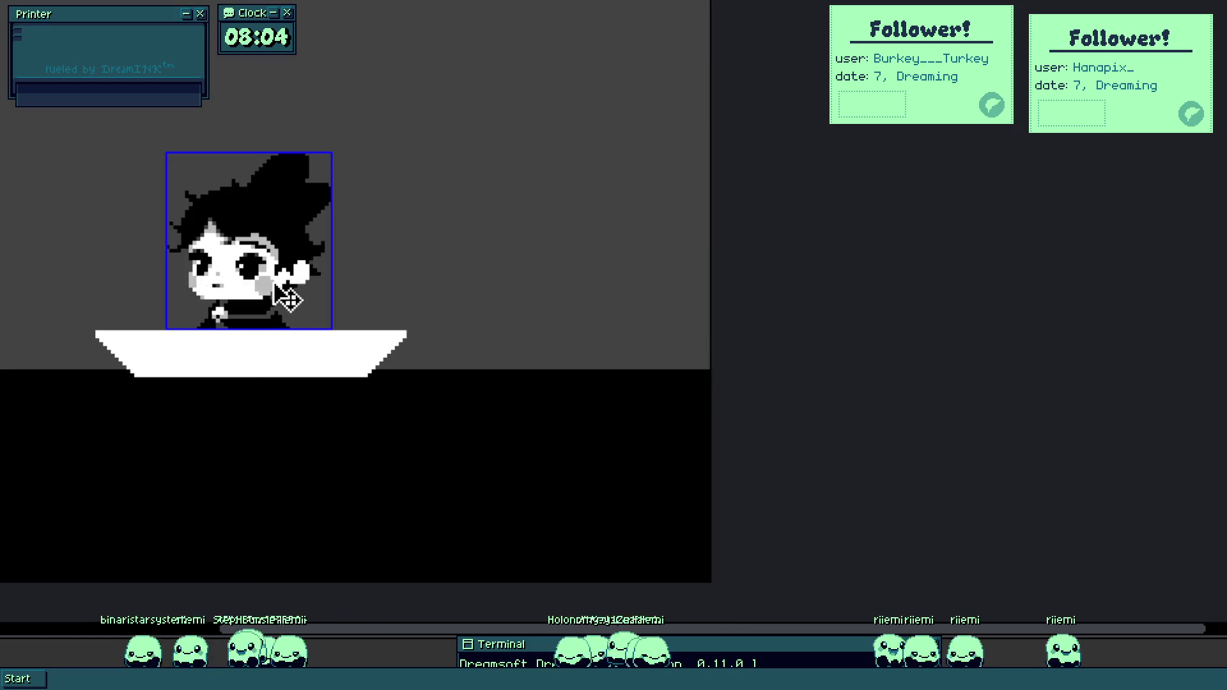
key("b")
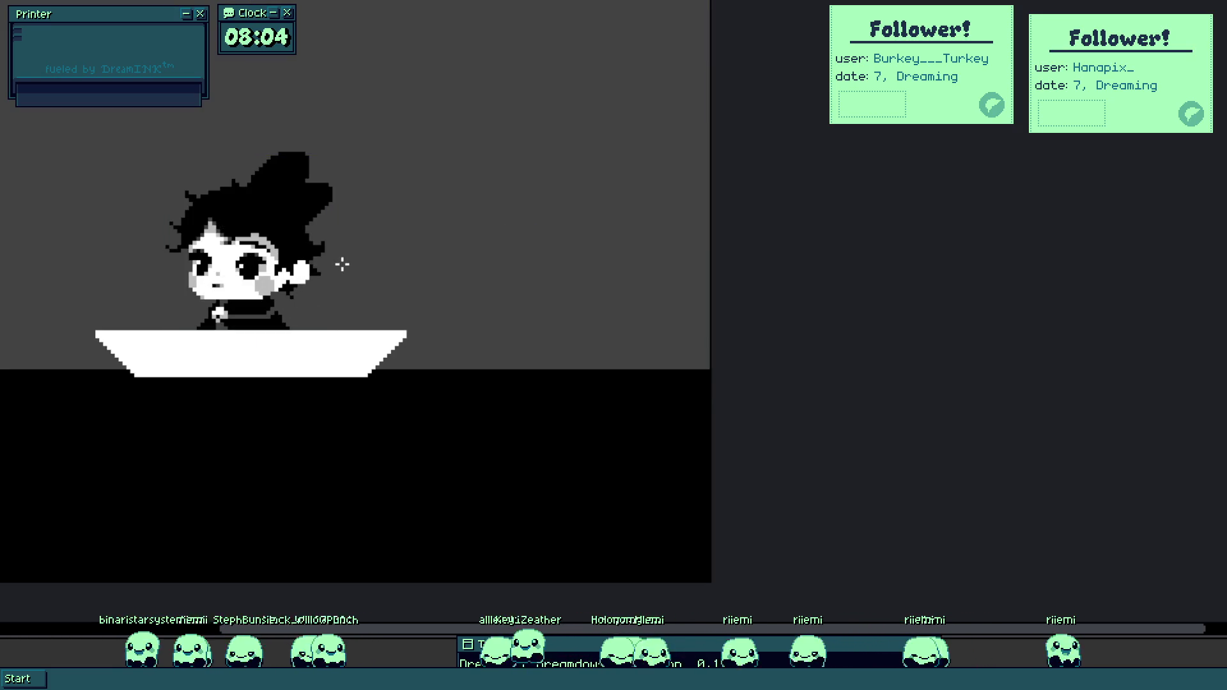
scroll(342, 264, "up", 5)
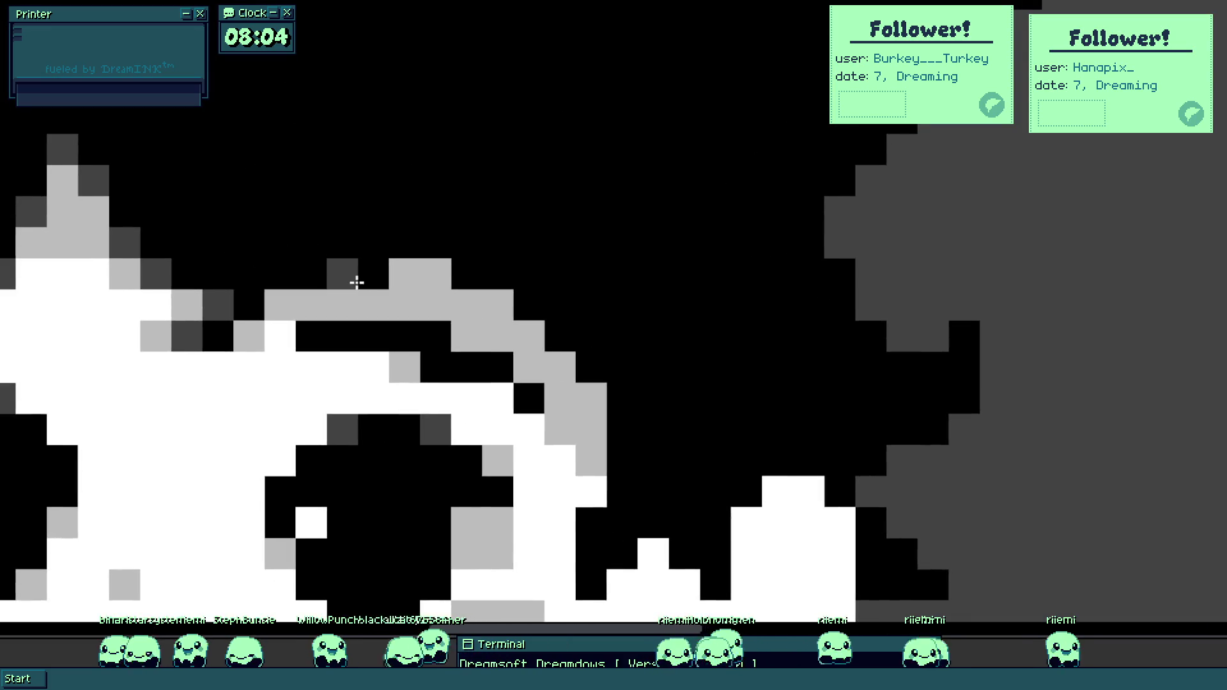
Add light grey cells along the hair edge and a dark grey pixel above the grey band.
left_click(335, 278)
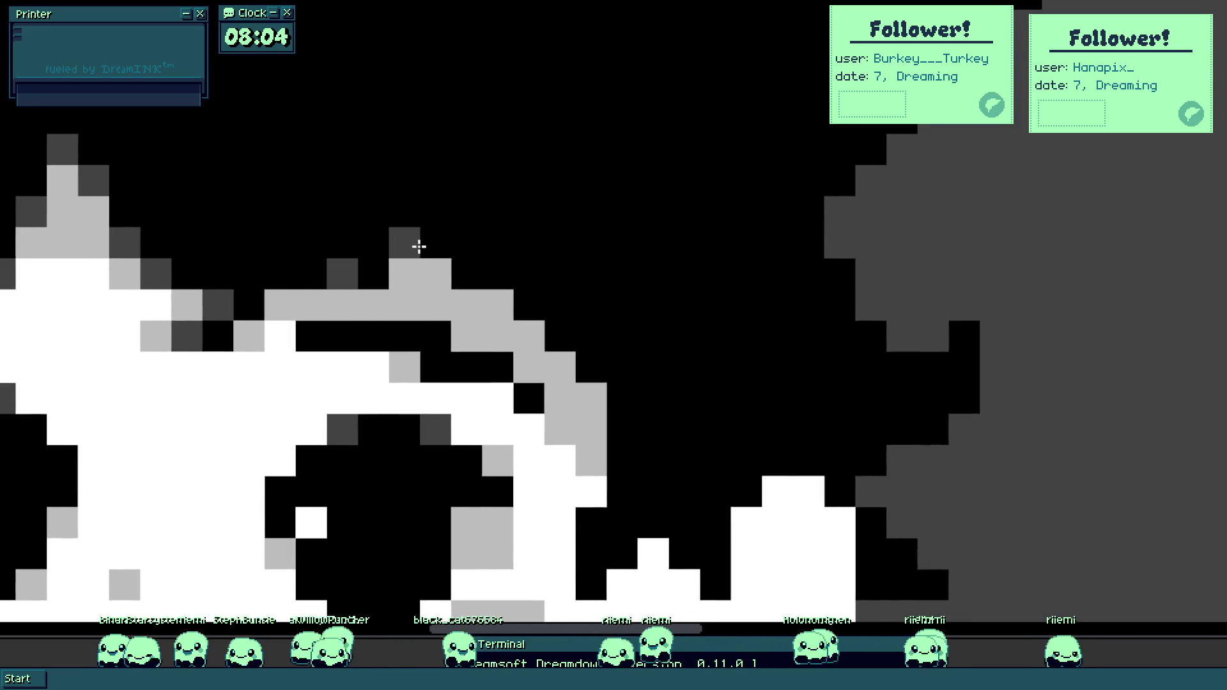
left_click(416, 273, "alt")
left_click(360, 273)
left_click(438, 251)
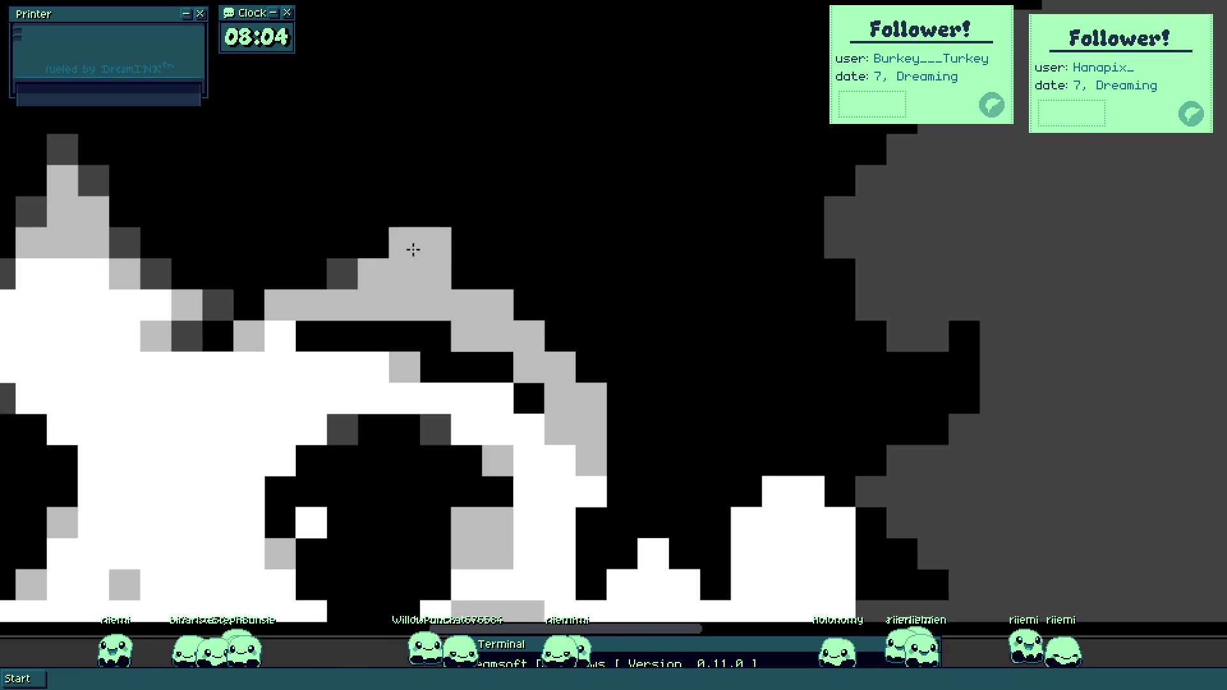
left_click(435, 214)
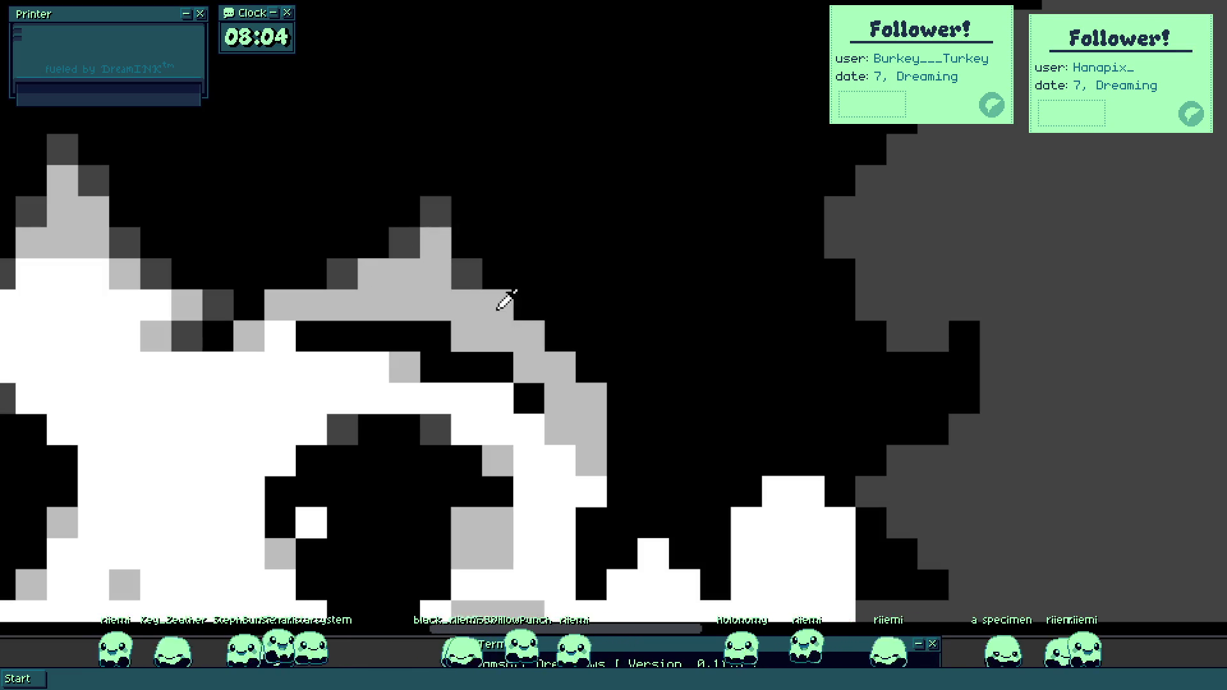
scroll(561, 356, "down", 5)
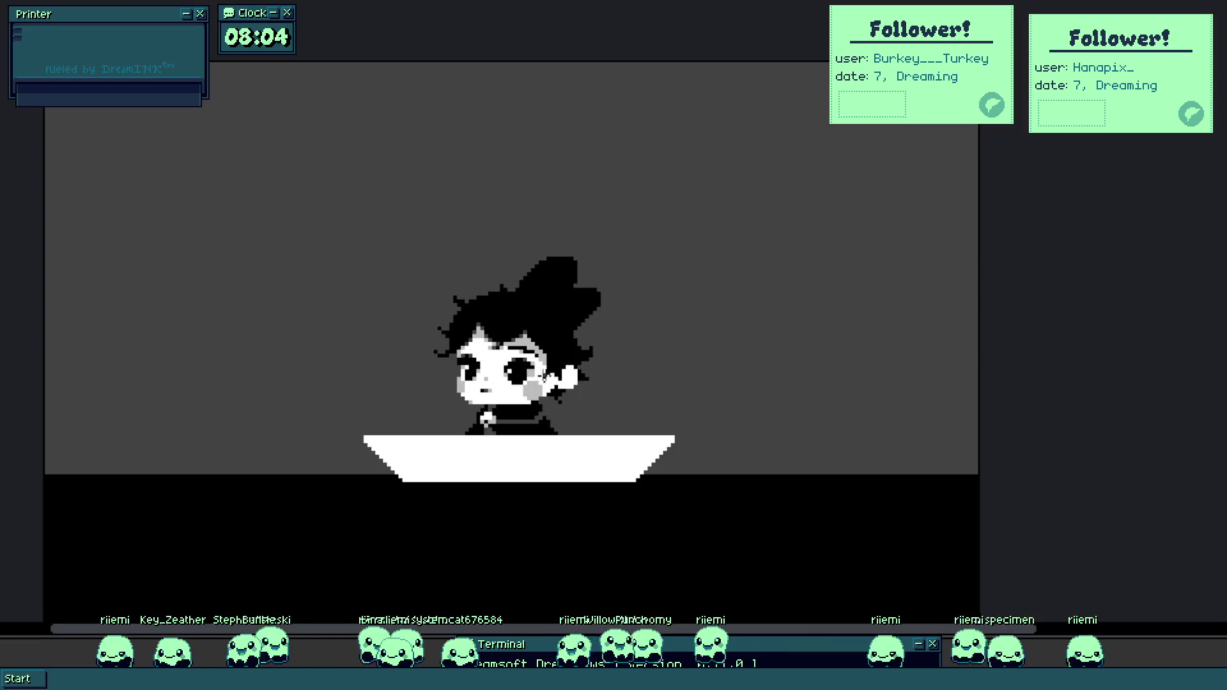
Shade a pixel beside the eye and one near the hand dark grey.
scroll(584, 411, "up", 5)
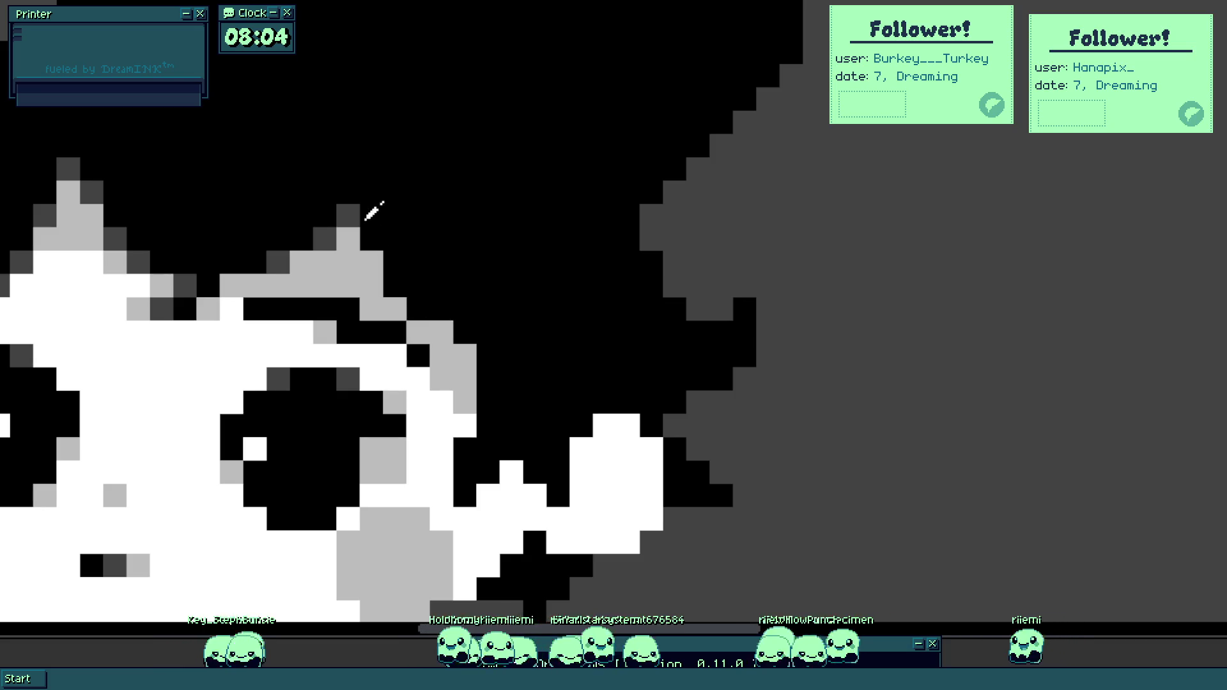
scroll(438, 327, "down", 5)
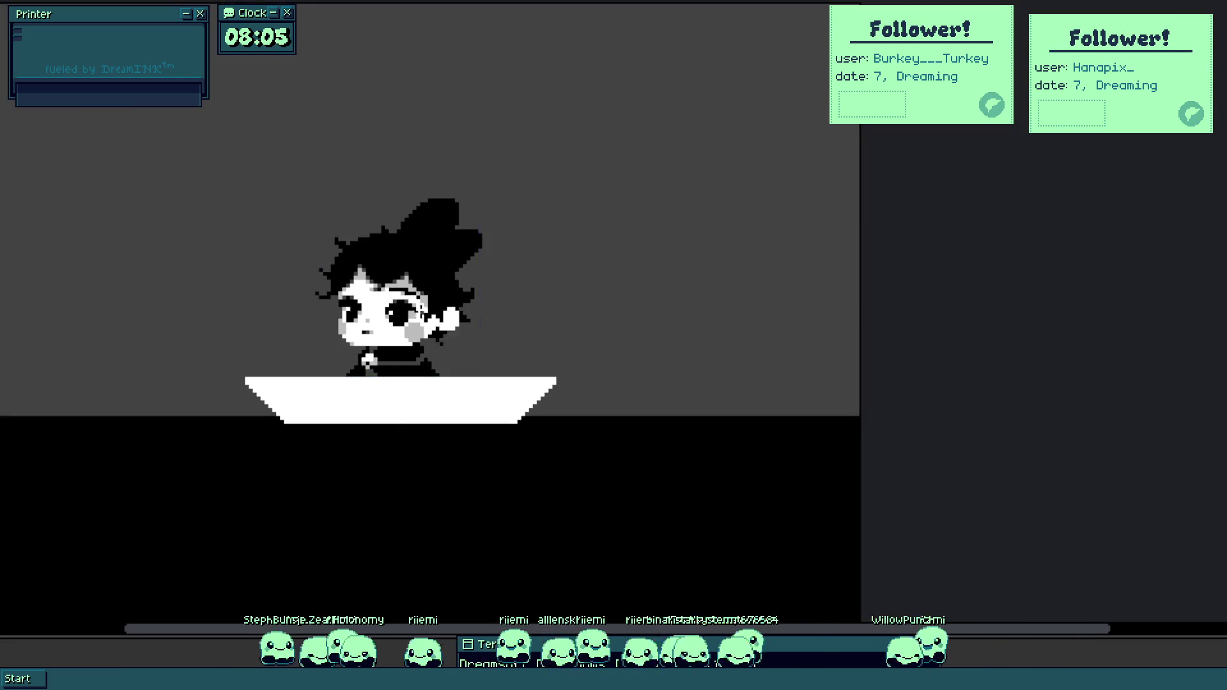
scroll(438, 327, "up", 5)
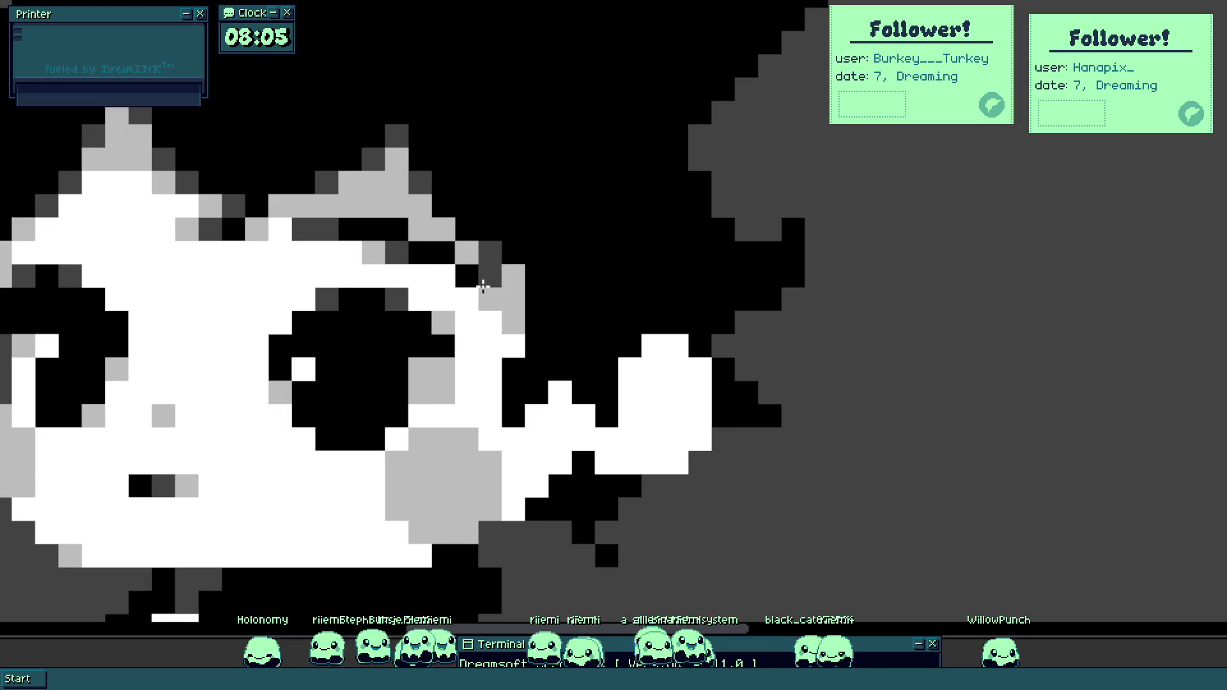
left_click(537, 274)
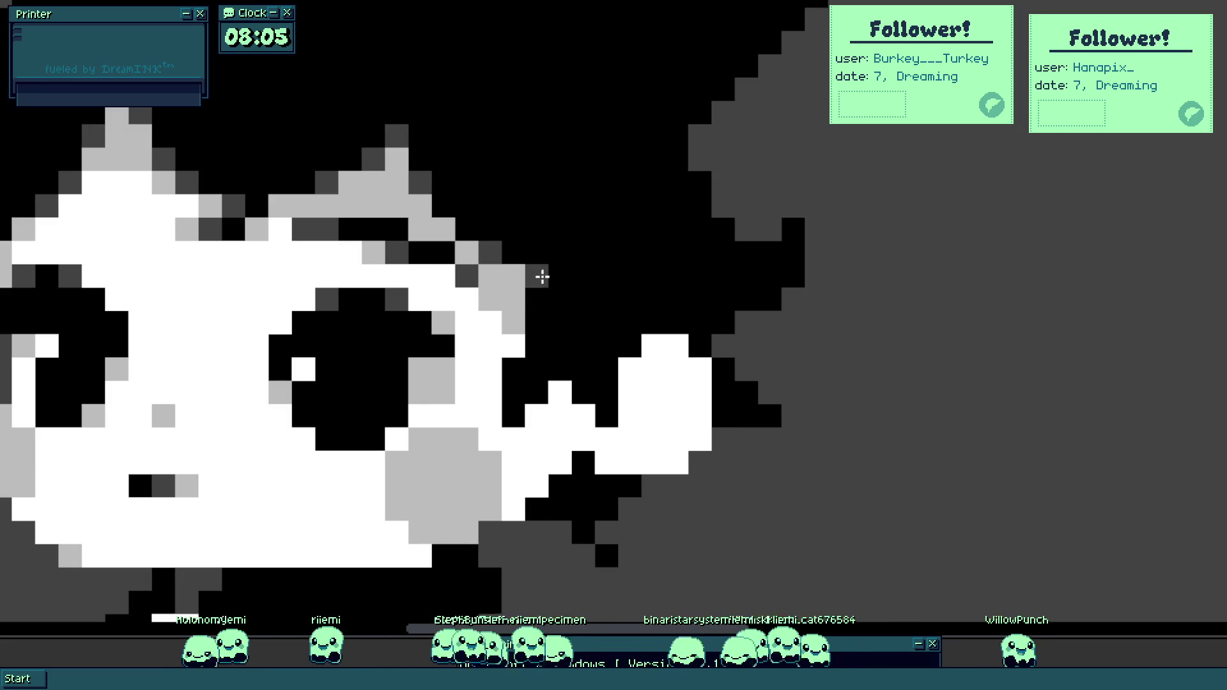
left_click(536, 392)
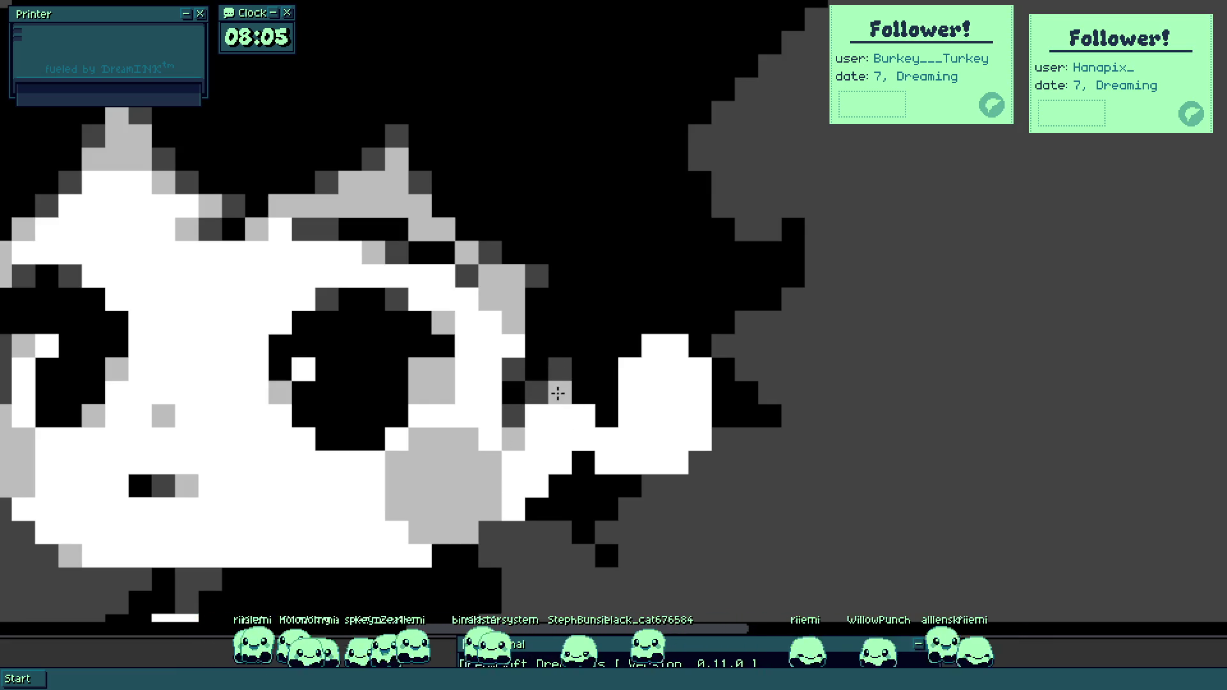
scroll(493, 296, "down", 5)
scroll(497, 356, "up", 3)
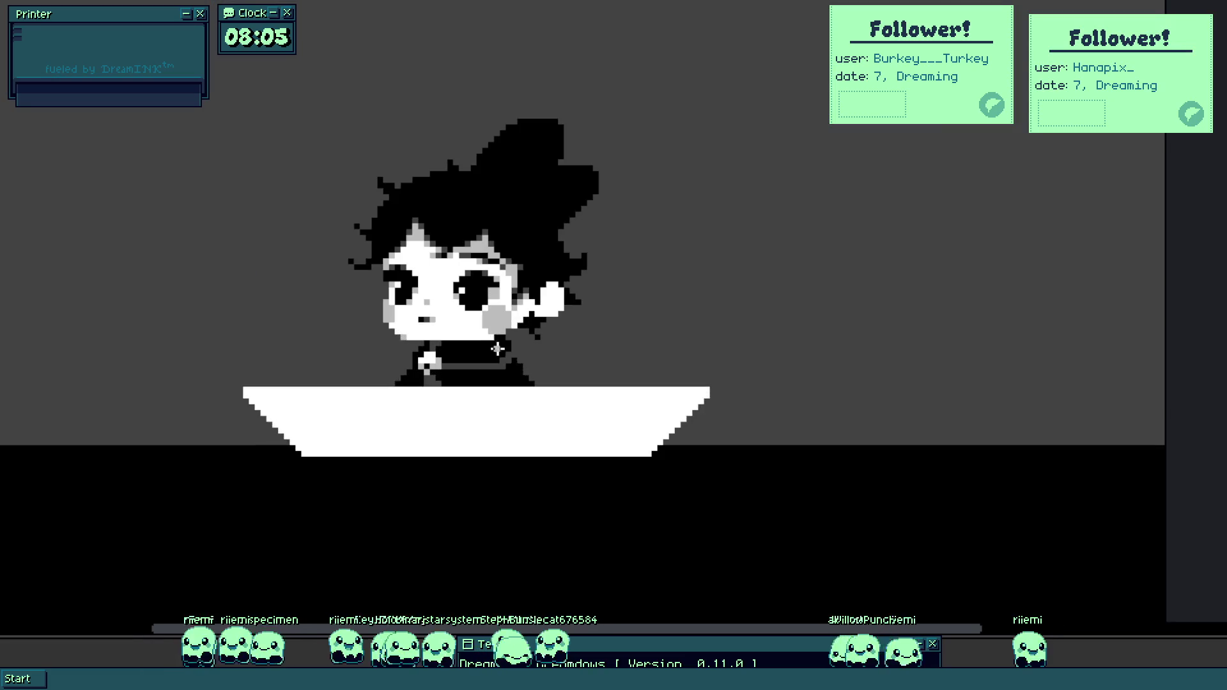
scroll(466, 411, "down", 2)
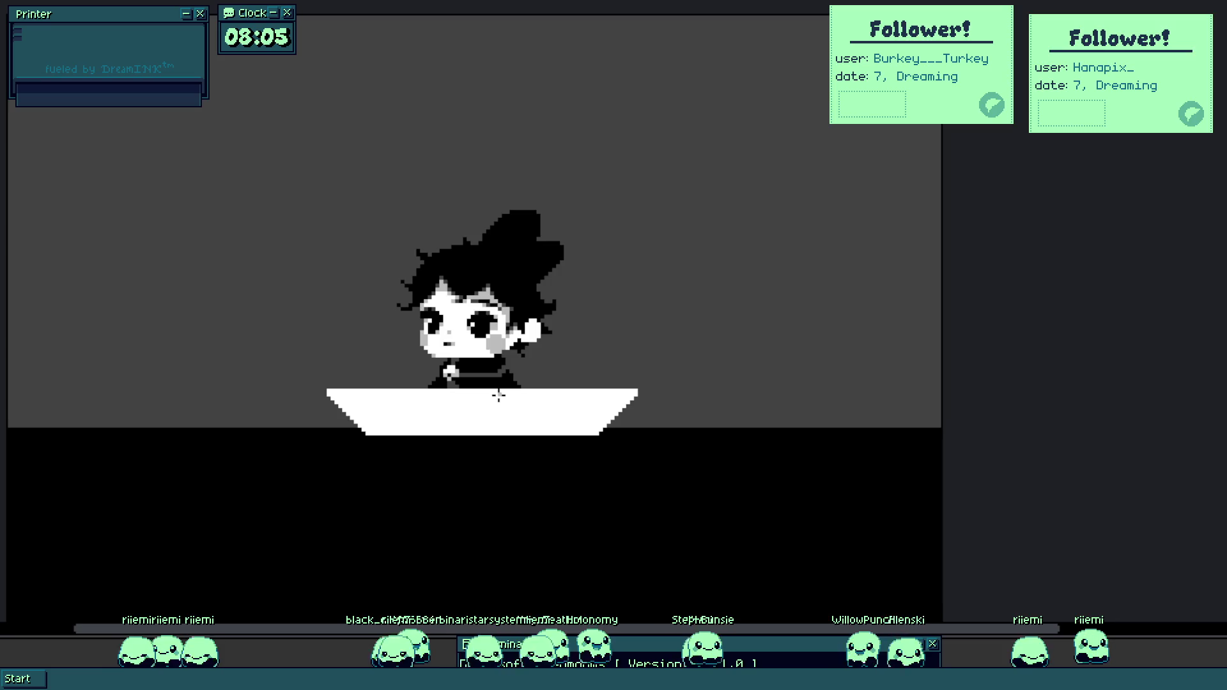
scroll(510, 370, "up", 5)
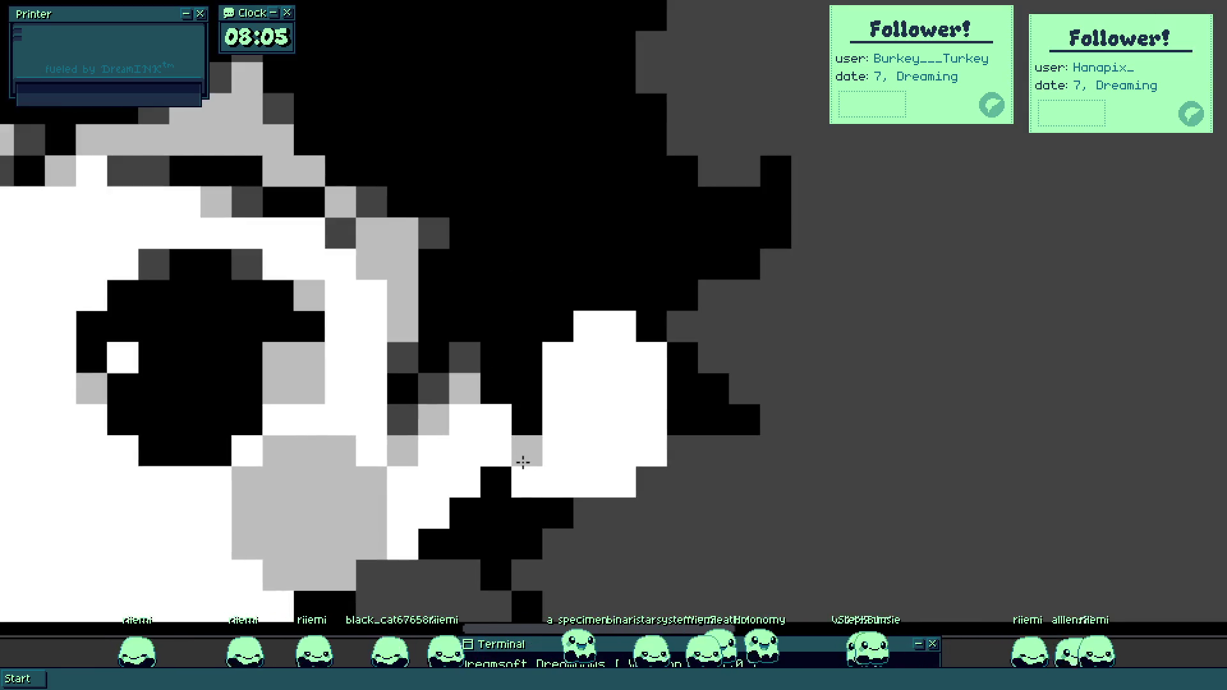
Add light grey shading pixels along and above the raised hand.
left_click(530, 480)
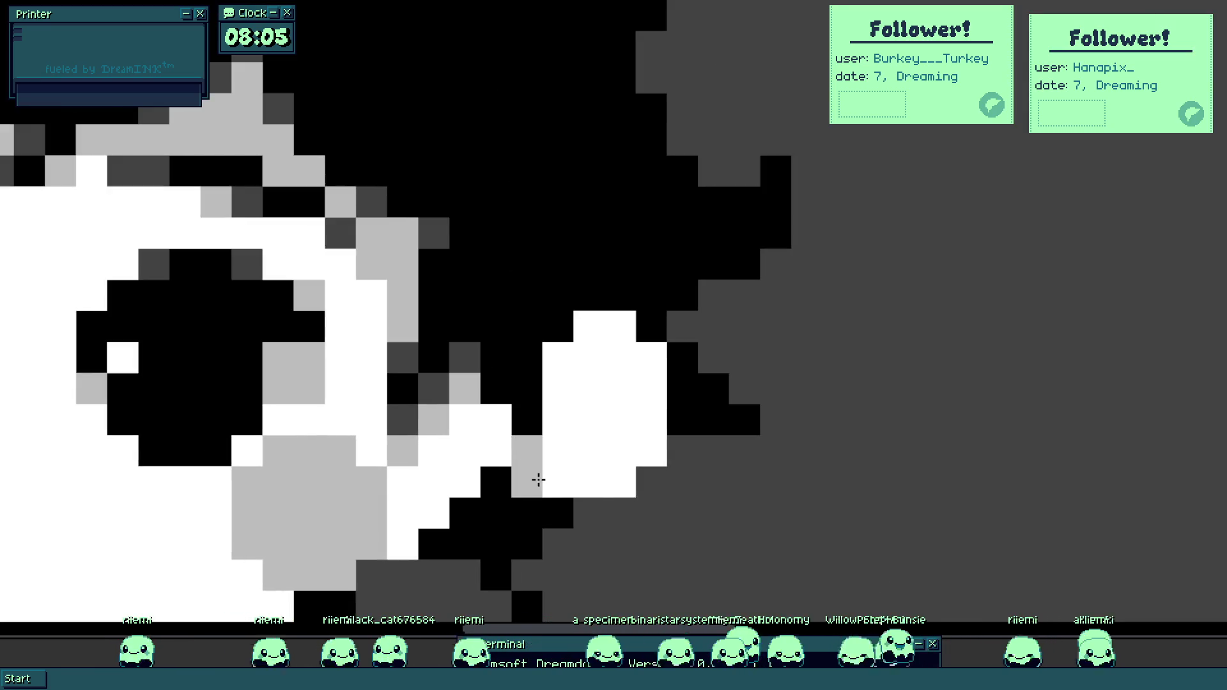
left_click(620, 481)
left_click(649, 451)
left_click(556, 357)
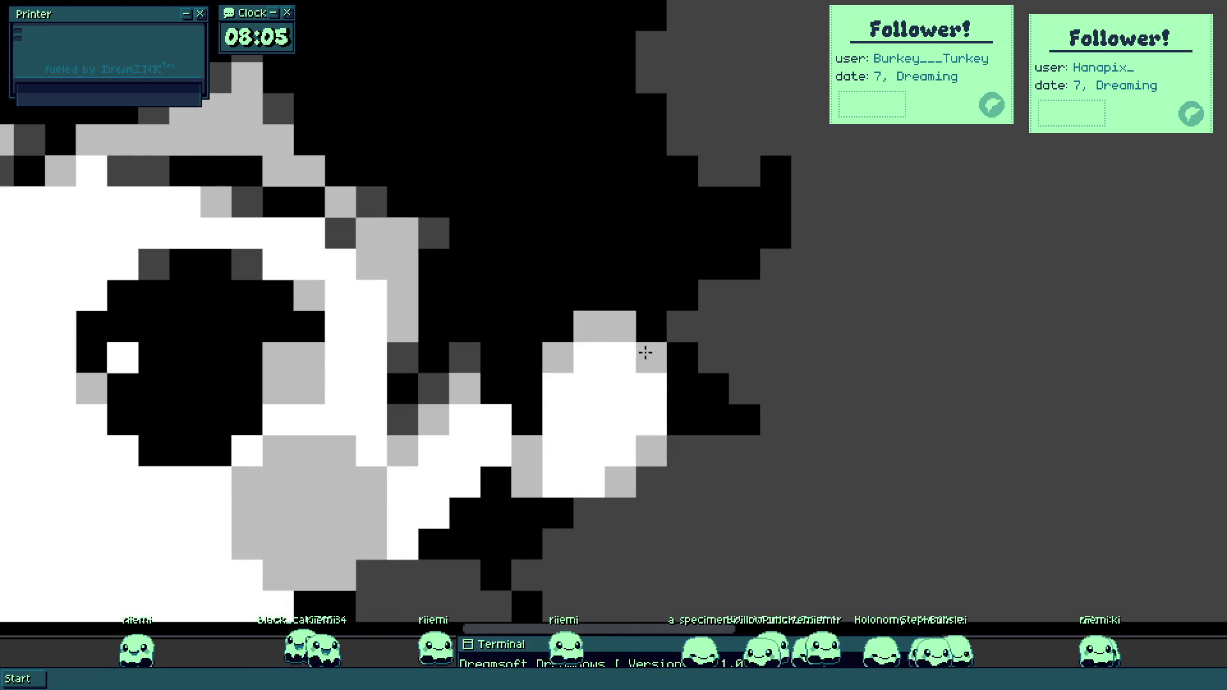
scroll(620, 370, "down", 5)
scroll(619, 369, "up", 5)
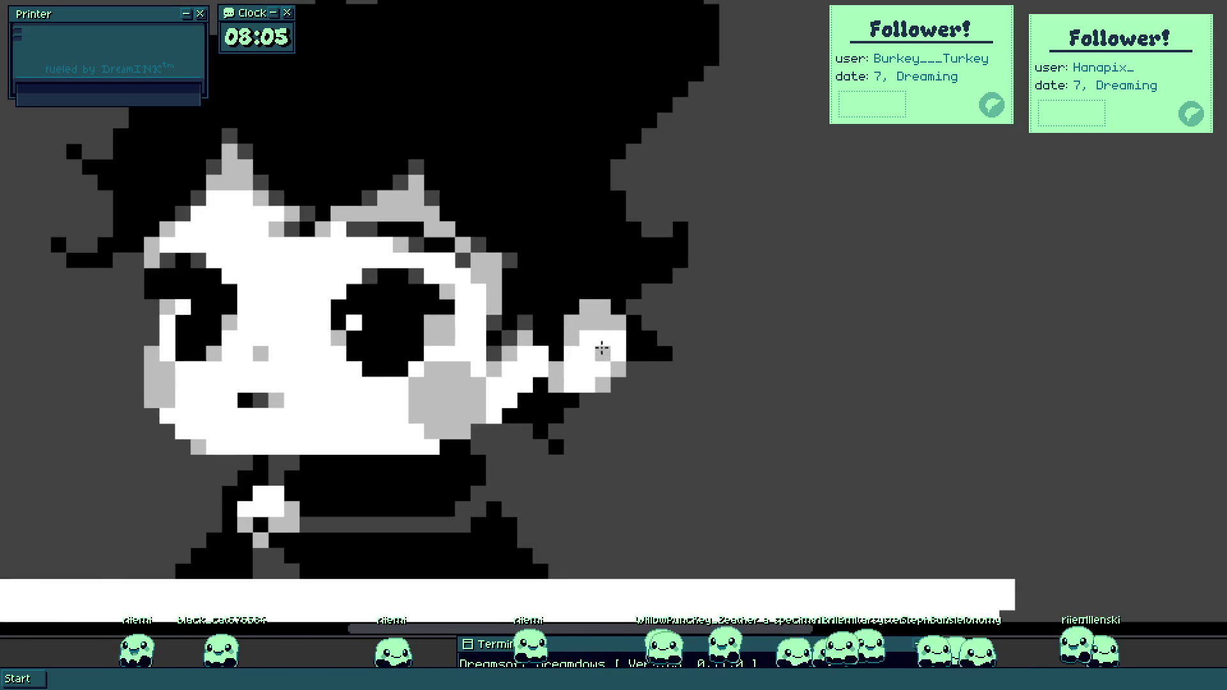
Shade a short diagonal dark grey and darken two black pixels near the hand.
mouse_move(578, 244)
left_mouse_down()
mouse_move(630, 213)
mouse_move(649, 220)
left_mouse_up()
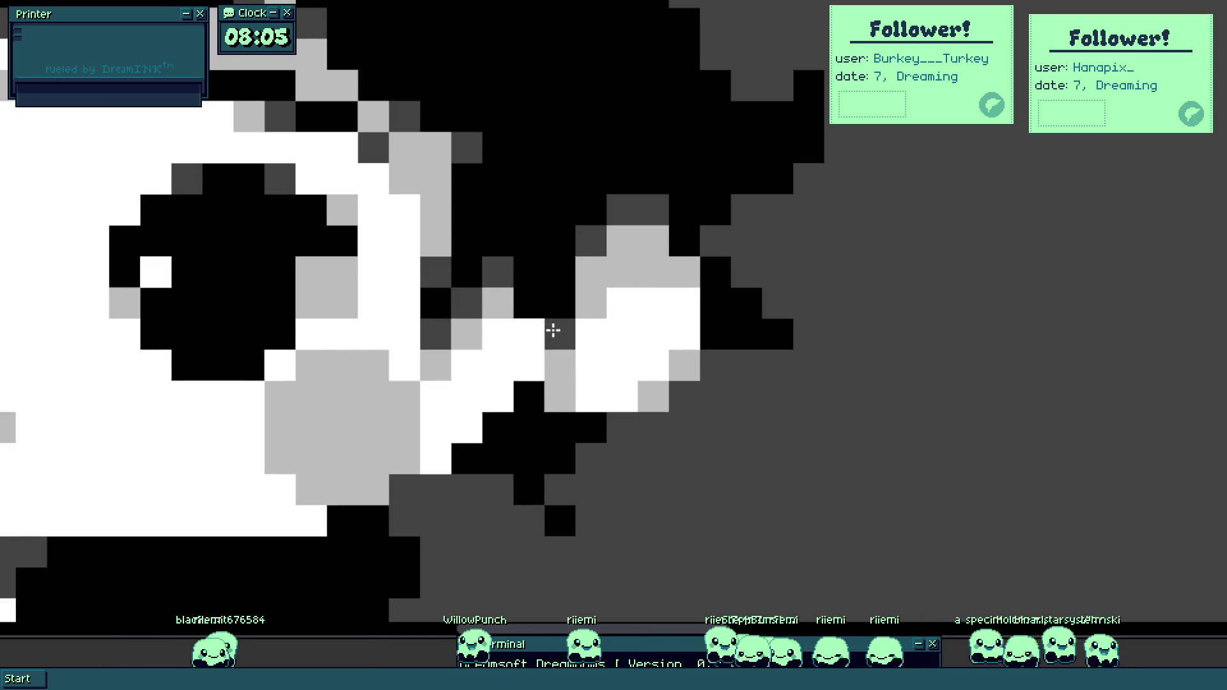
left_click(534, 307)
scroll(553, 339, "down", 5)
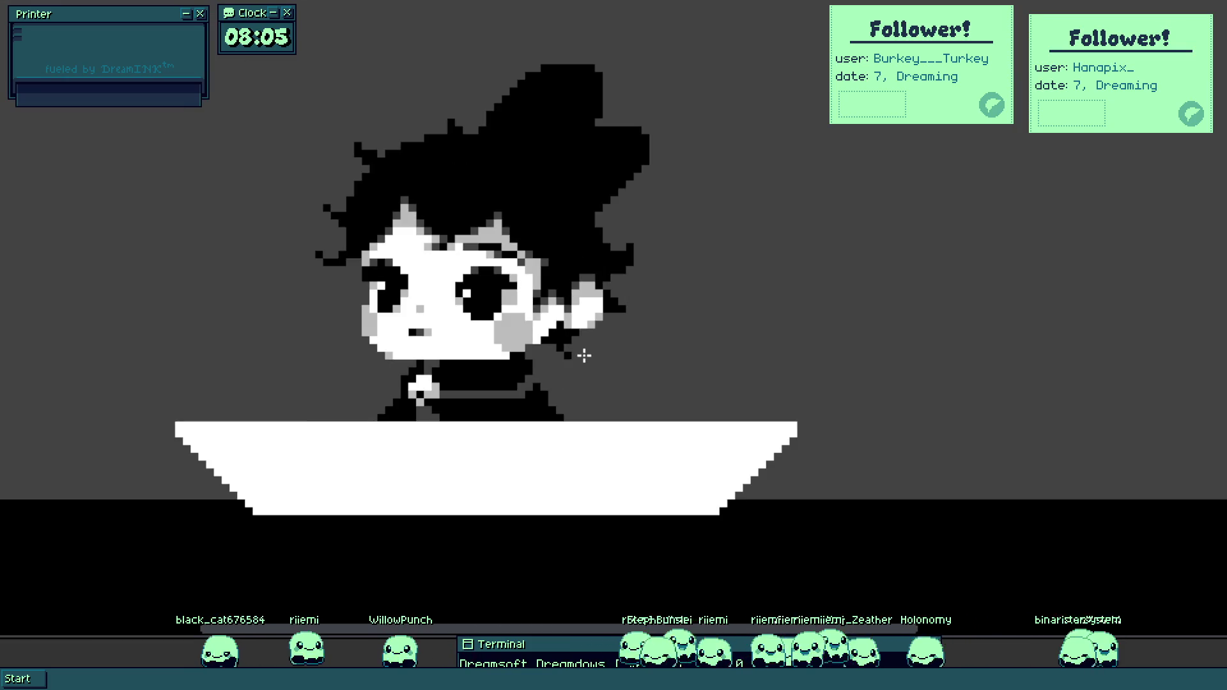
scroll(584, 350, "up", 5)
left_click(537, 326)
key("alt")
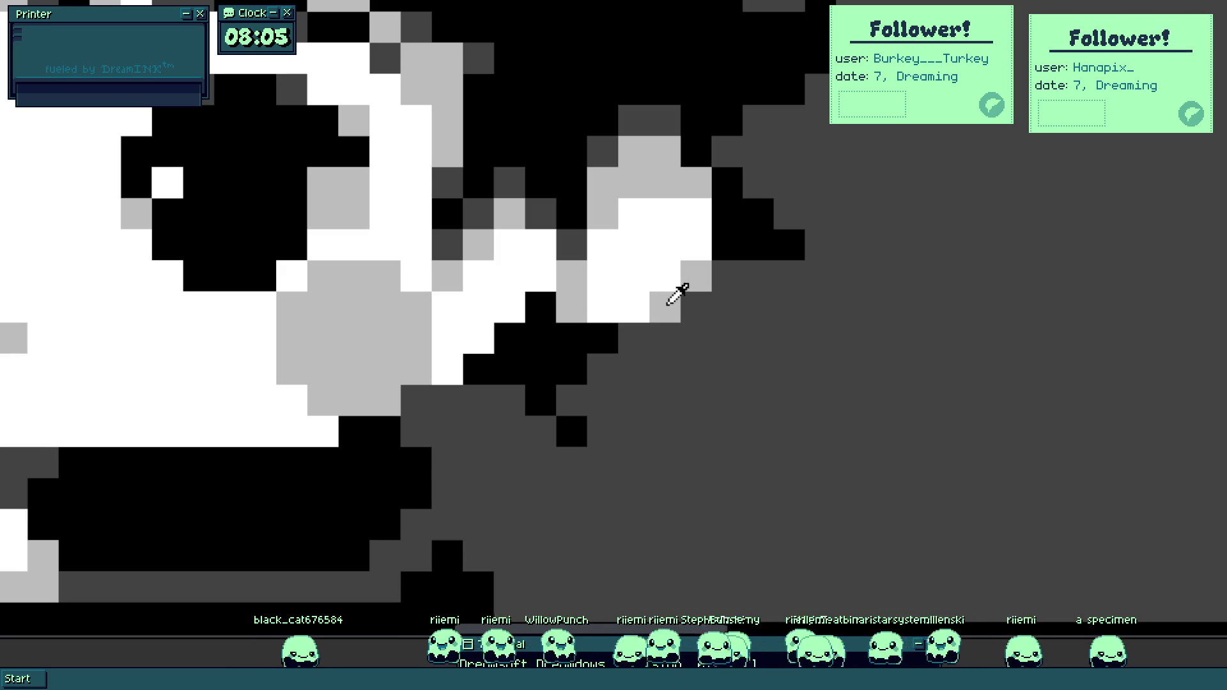
scroll(678, 294, "down", 5)
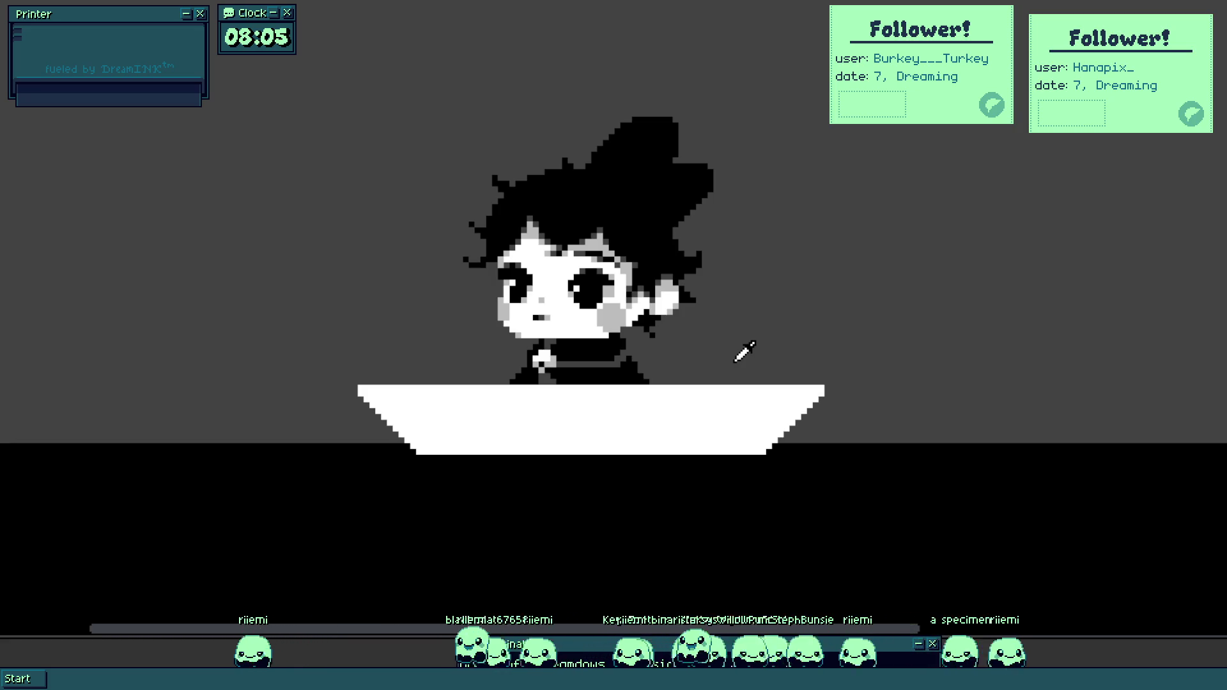
scroll(736, 360, "down", 3)
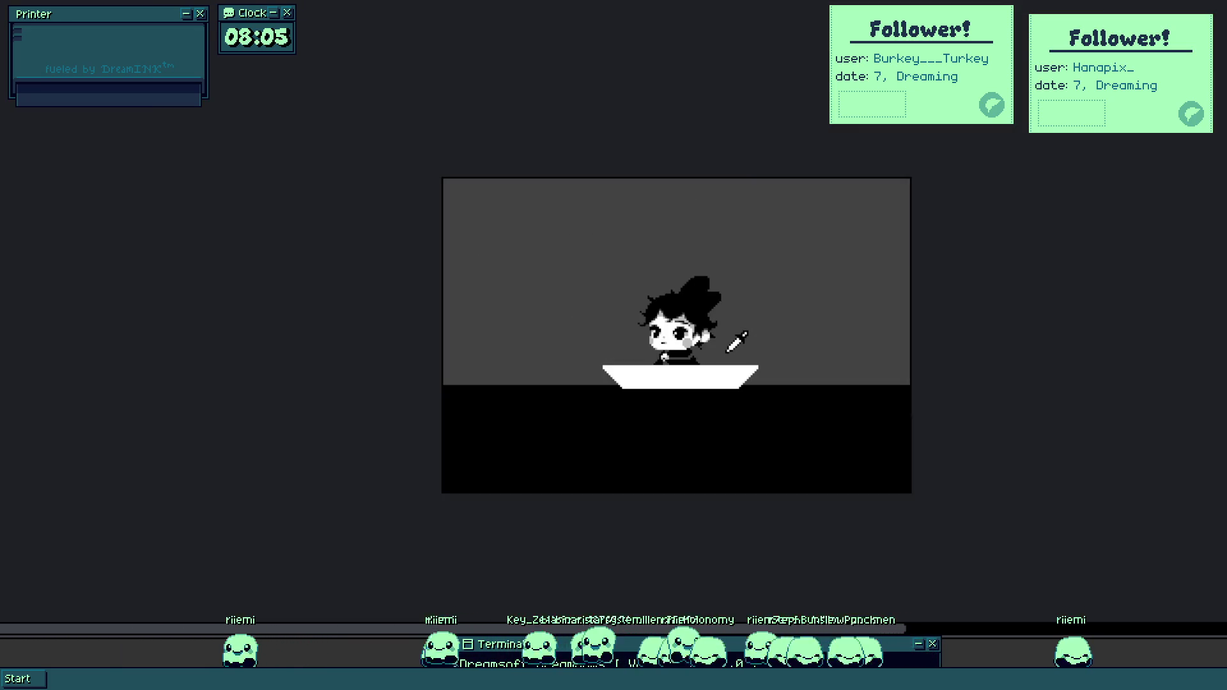
scroll(711, 430, "up", 3)
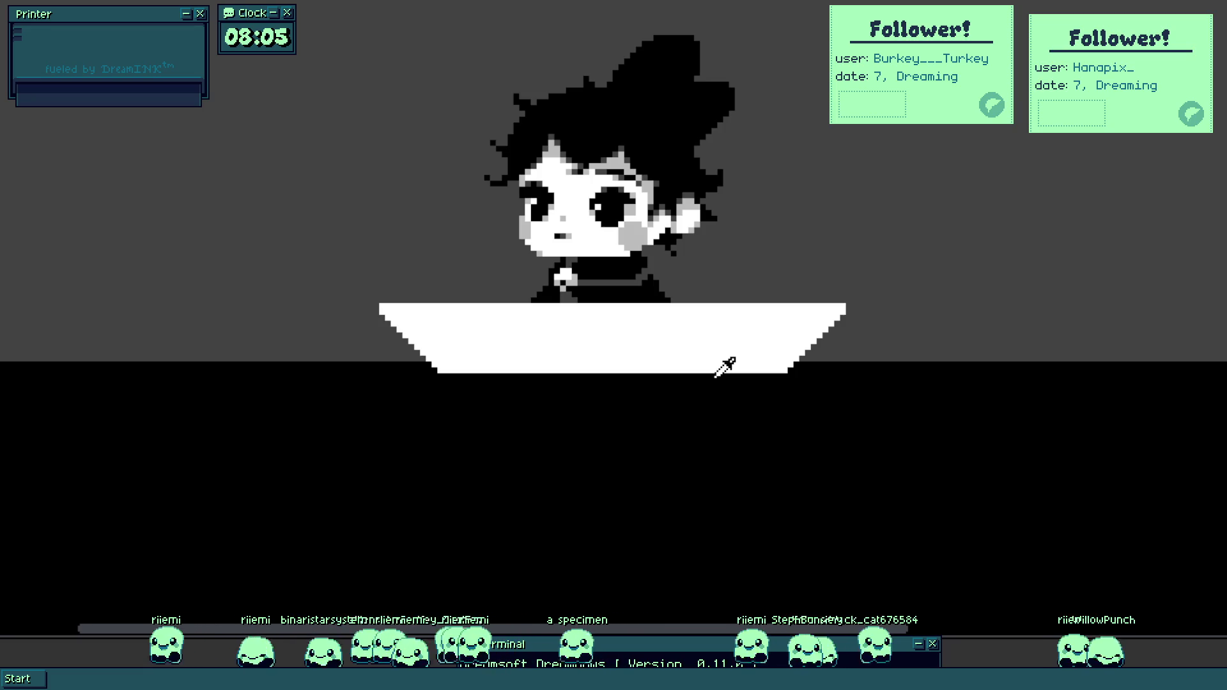
Marquee-select around the mouth and add a grey pixel above the nose.
scroll(574, 242, "up", 2)
scroll(562, 266, "up", 3)
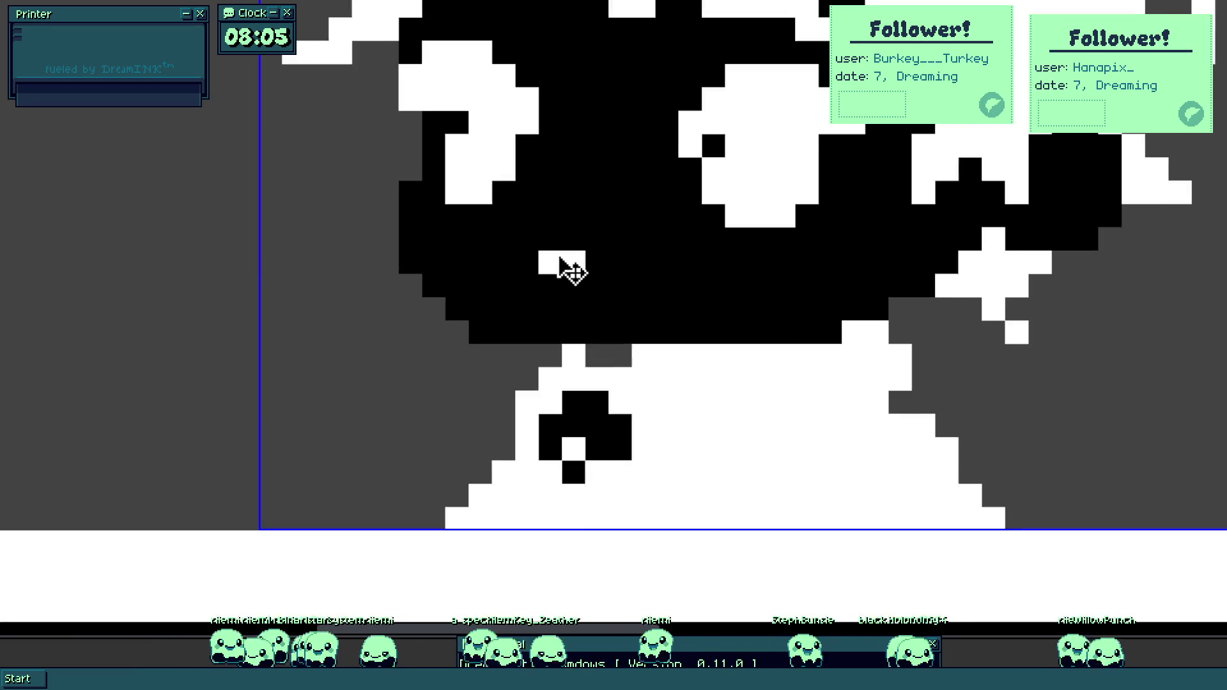
scroll(562, 192, "up", 1)
left_click_drag(539, 205, 710, 315)
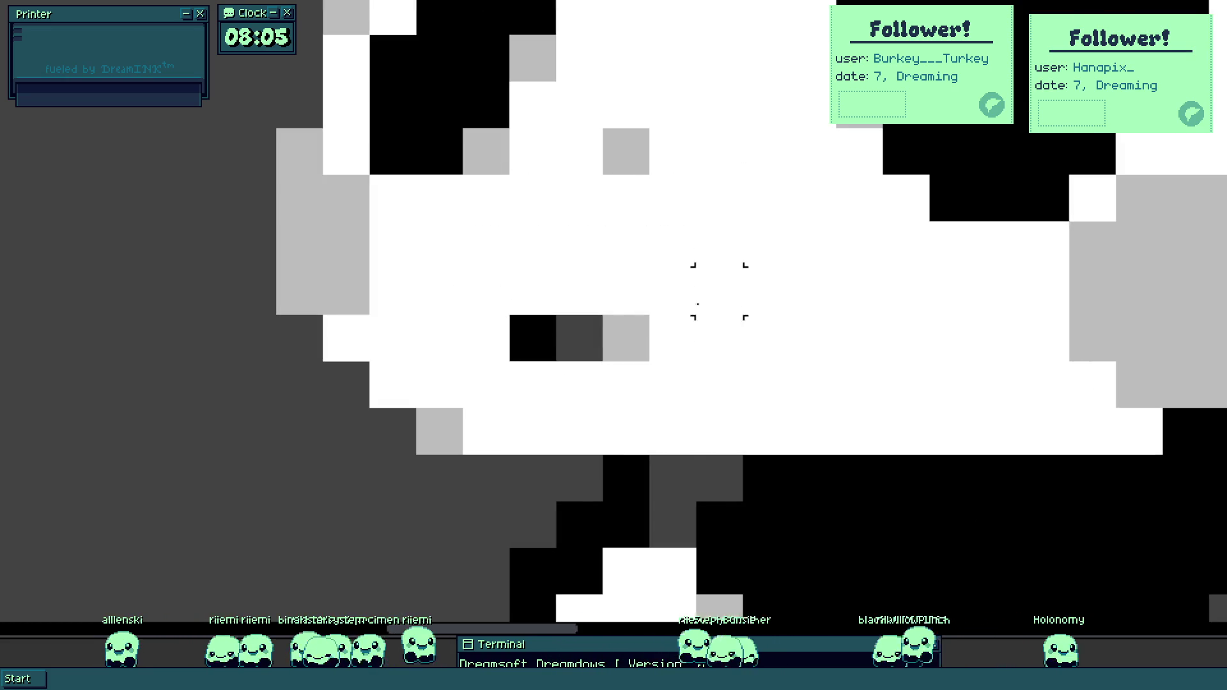
scroll(659, 352, "down", 4)
scroll(682, 306, "up", 1)
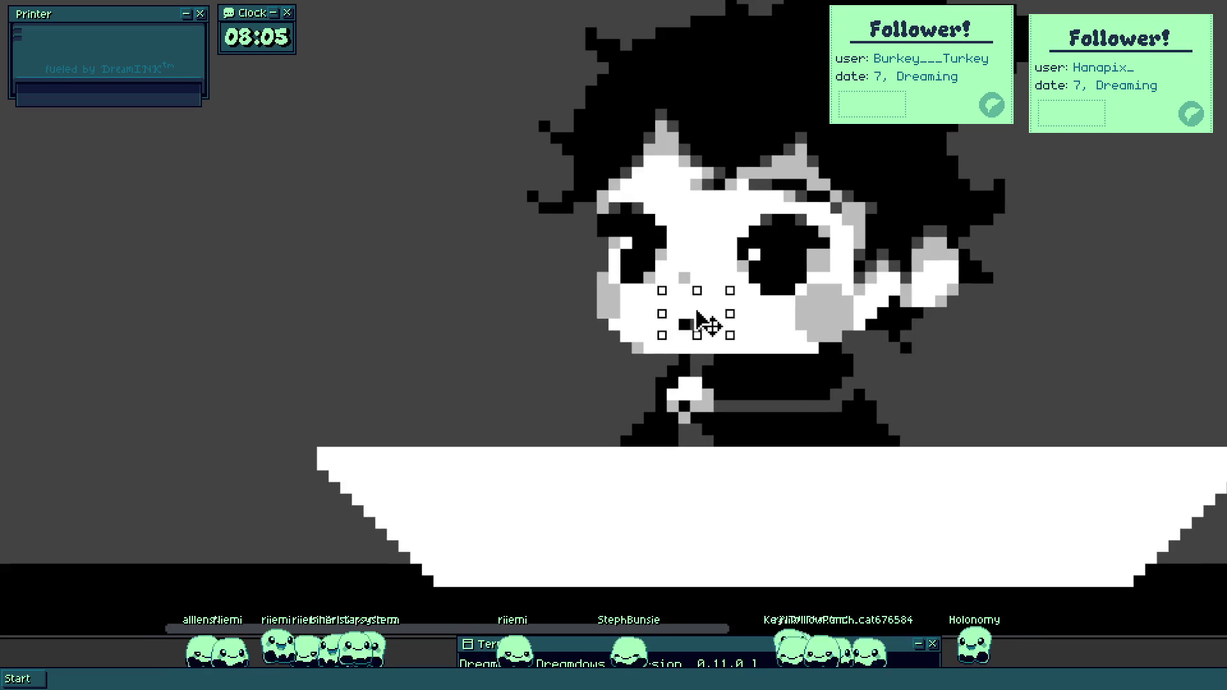
scroll(787, 339, "down", 3)
scroll(759, 301, "up", 1)
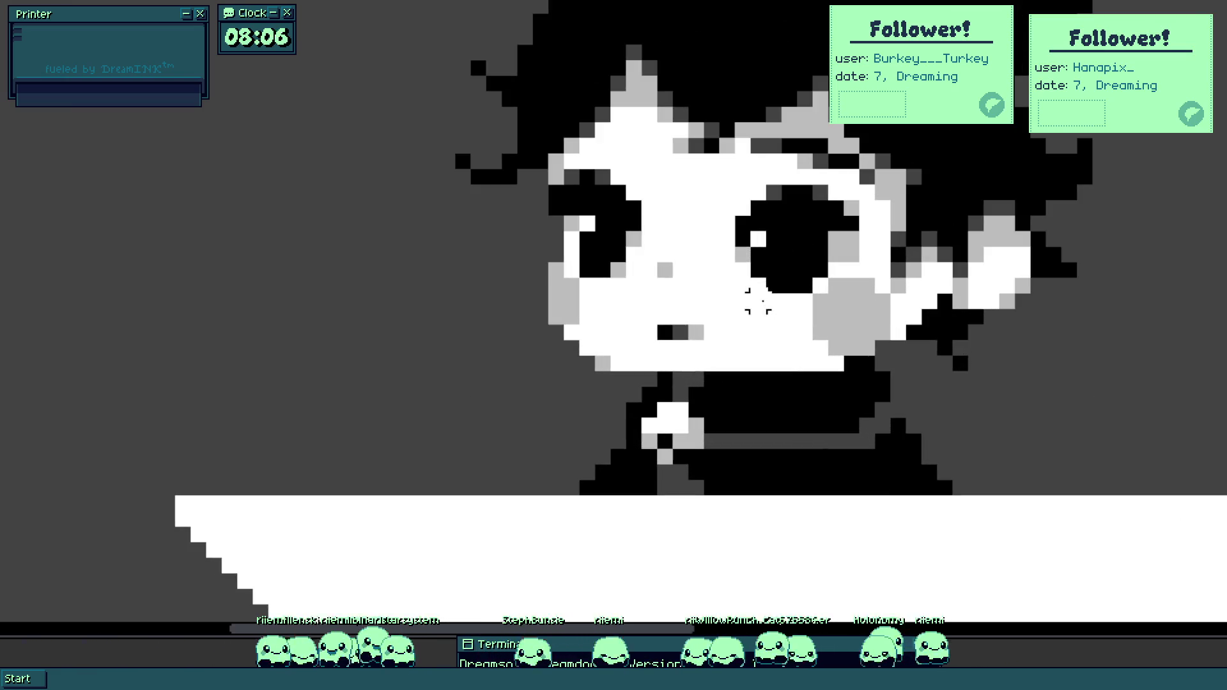
scroll(678, 262, "up", 1)
left_click(661, 252)
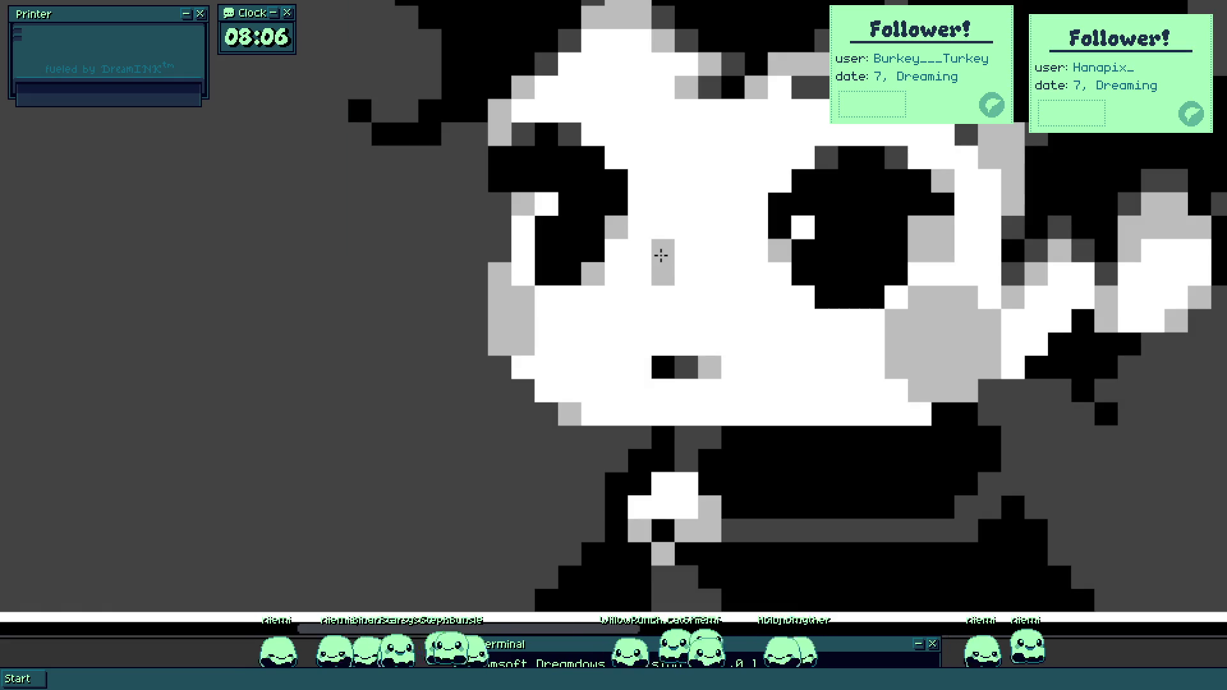
scroll(661, 255, "down", 3)
scroll(698, 356, "up", 2)
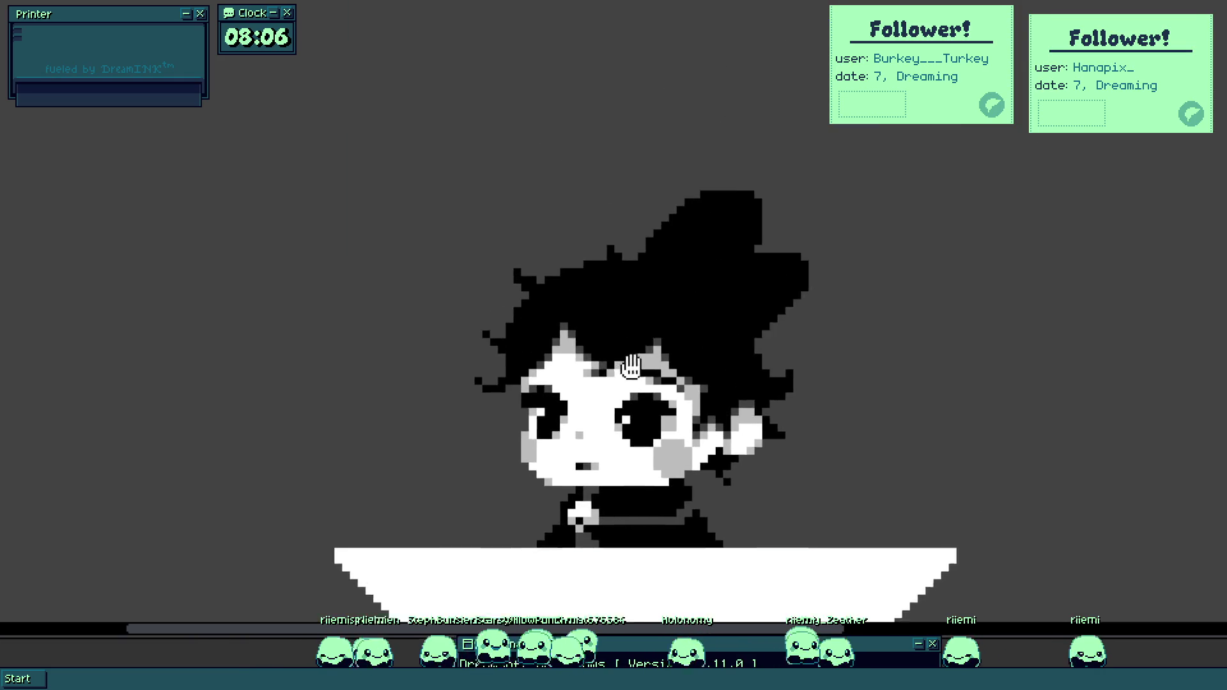
scroll(713, 250, "up", 3)
scroll(638, 276, "up", 1)
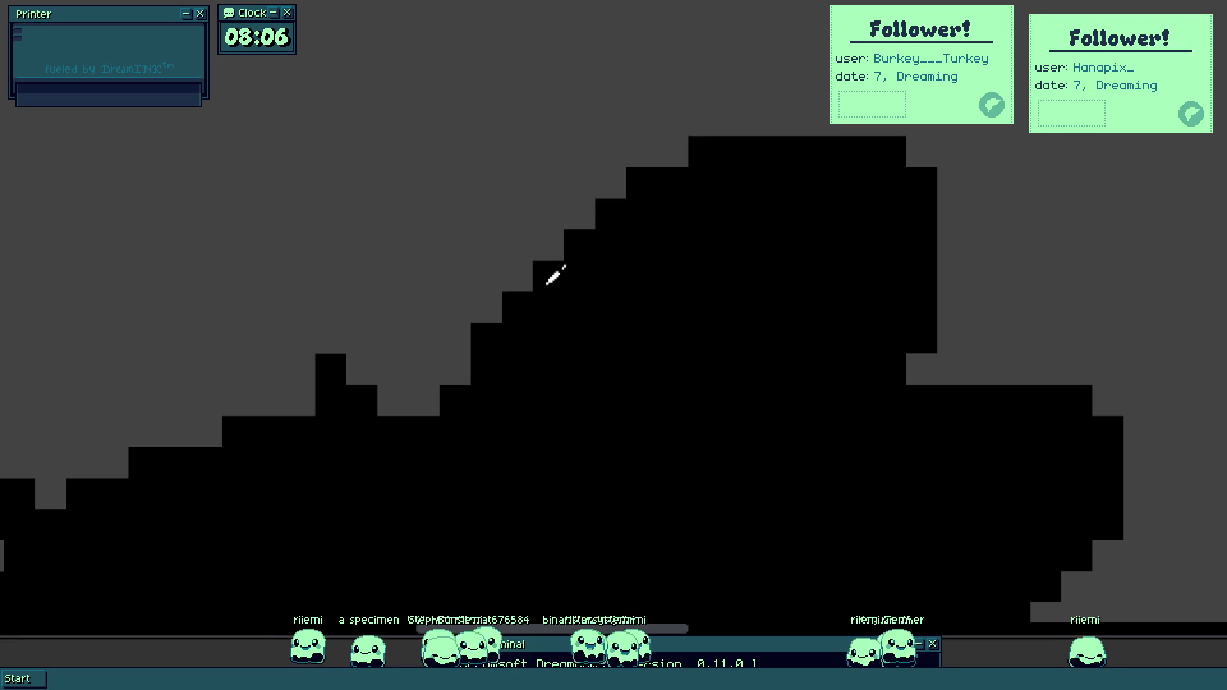
Paint black pixels along the hair edge, extending it up and to the right.
left_click_drag(552, 243, 610, 185)
scroll(651, 290, "down", 4)
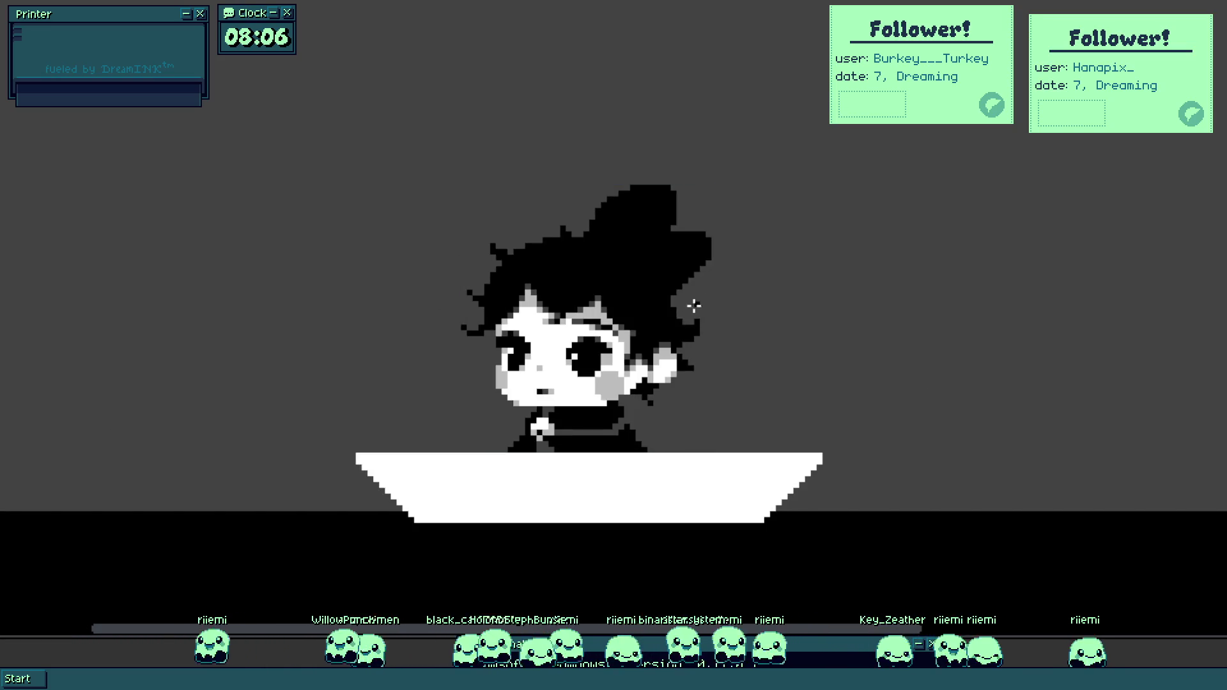
scroll(655, 290, "up", 4)
mouse_move(655, 289)
left_mouse_down()
mouse_move(619, 316)
mouse_move(711, 243)
mouse_move(780, 264)
left_mouse_up()
scroll(780, 264, "down", 2)
mouse_move(619, 285)
left_mouse_down()
mouse_move(567, 221)
mouse_move(643, 220)
left_mouse_up()
scroll(579, 230, "up", 1)
scroll(579, 230, "down", 4)
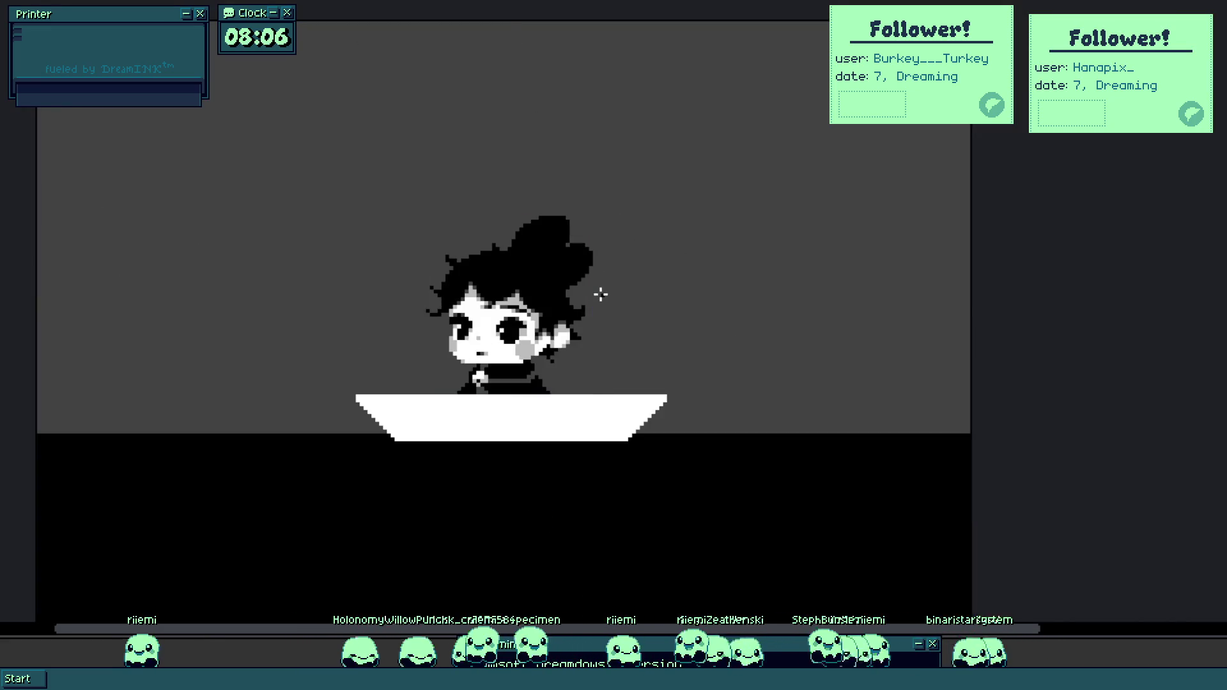
left_click_drag(564, 321, 689, 266)
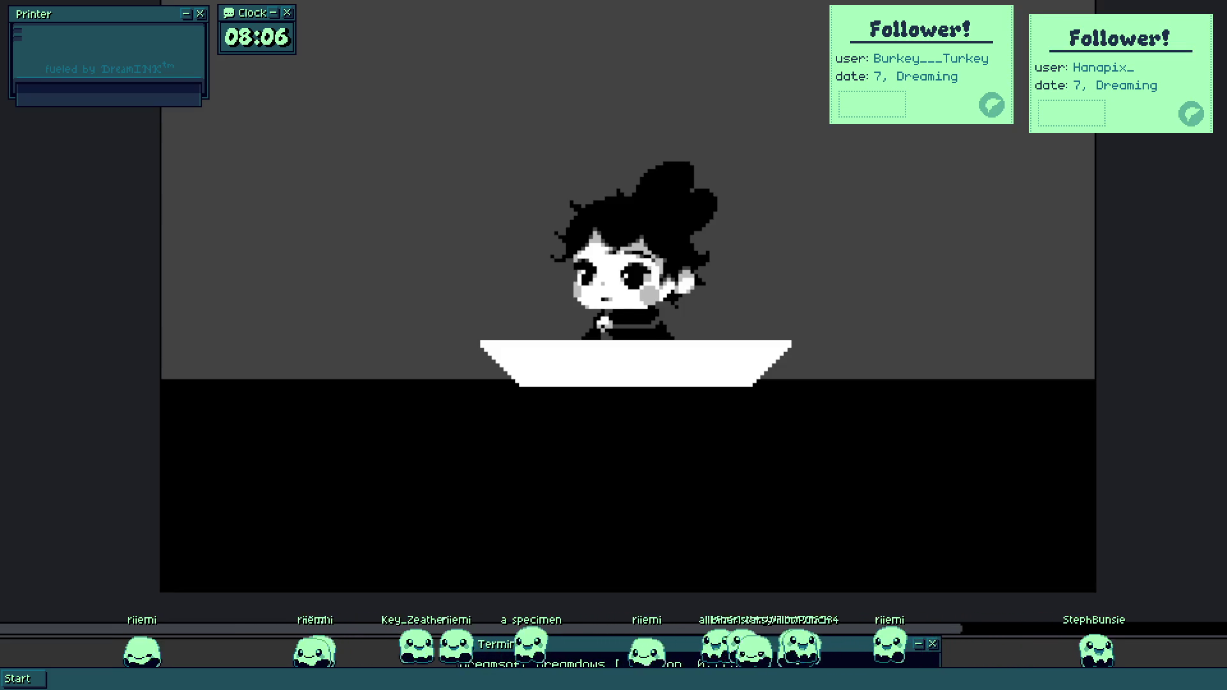
scroll(754, 416, "up", 5)
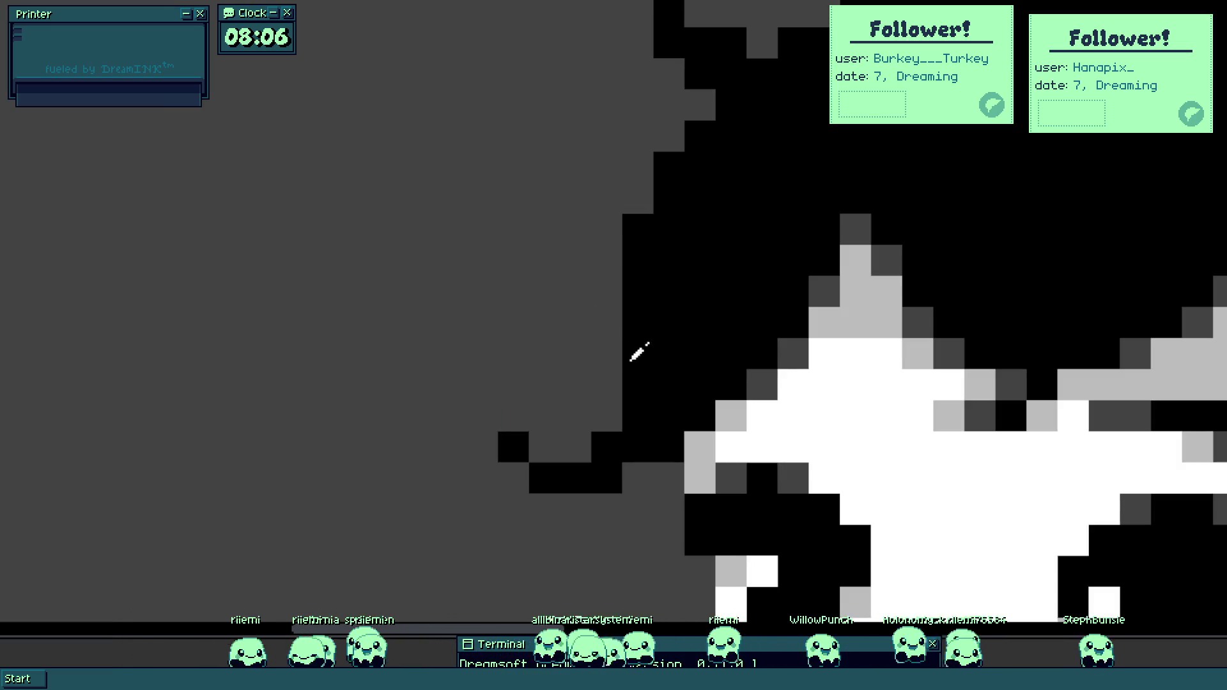
Paint black pixels up the hair edge and a diagonal black stroke into the hair.
left_click(627, 364)
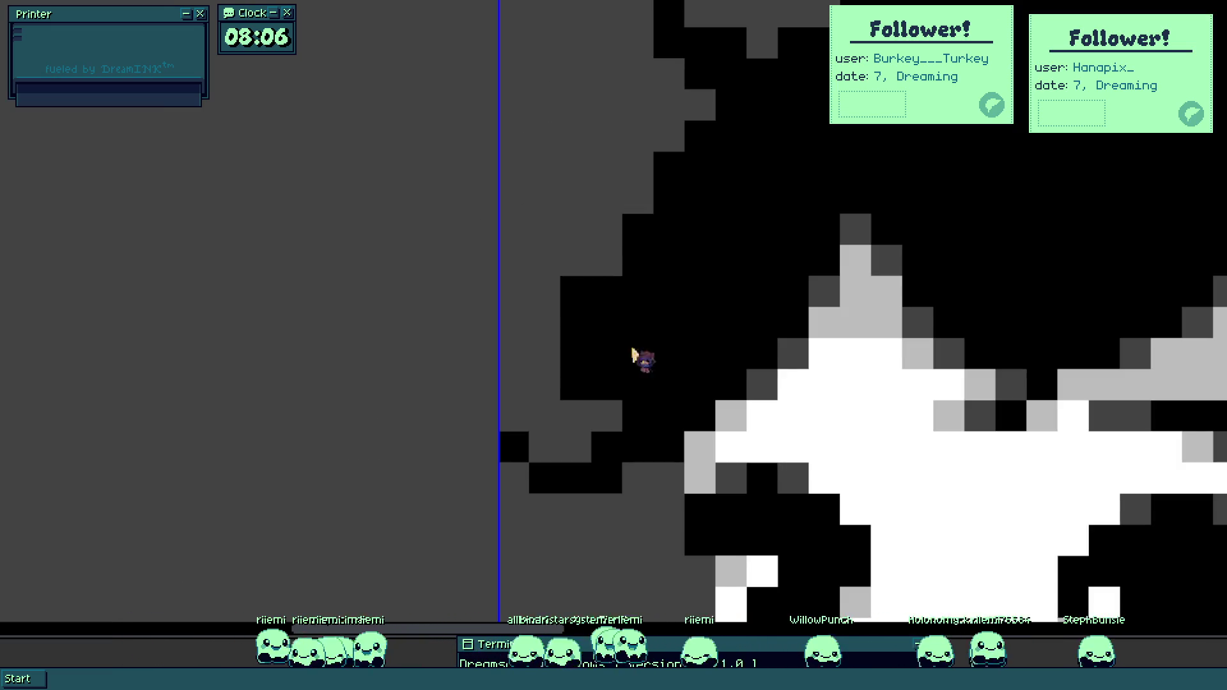
mouse_move(637, 316)
left_mouse_down()
mouse_move(677, 230)
mouse_move(671, 205)
mouse_move(741, 145)
left_mouse_up()
scroll(741, 245, "down", 5)
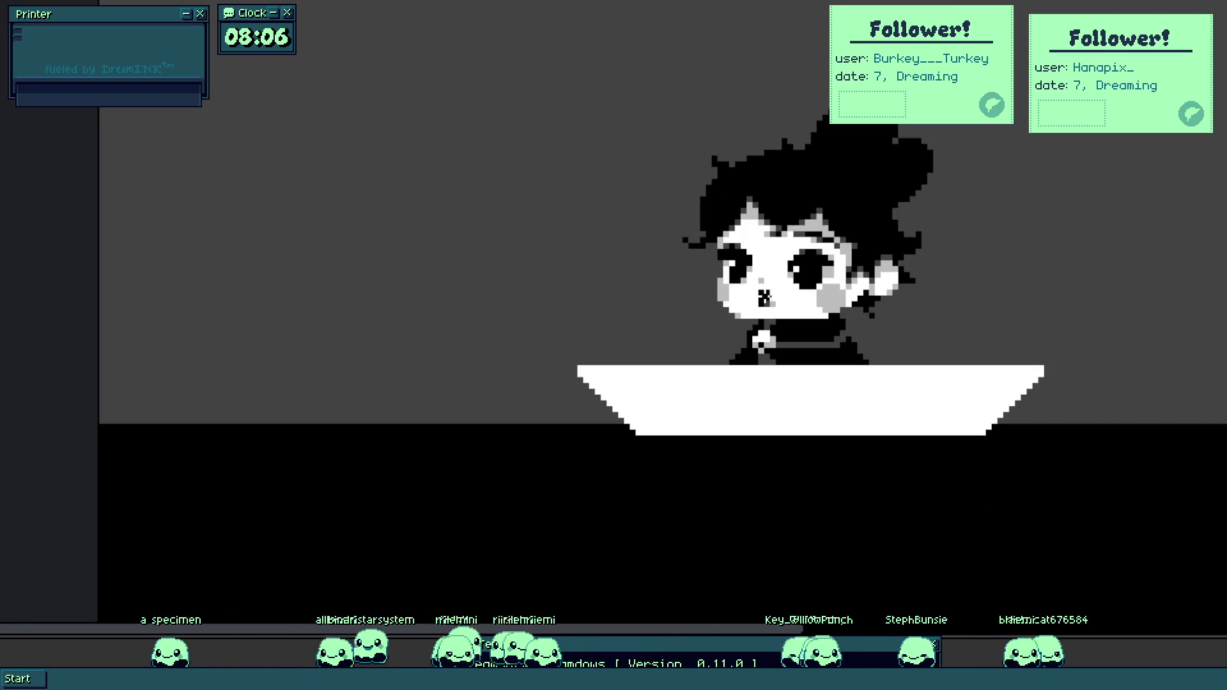
scroll(760, 294, "up", 4)
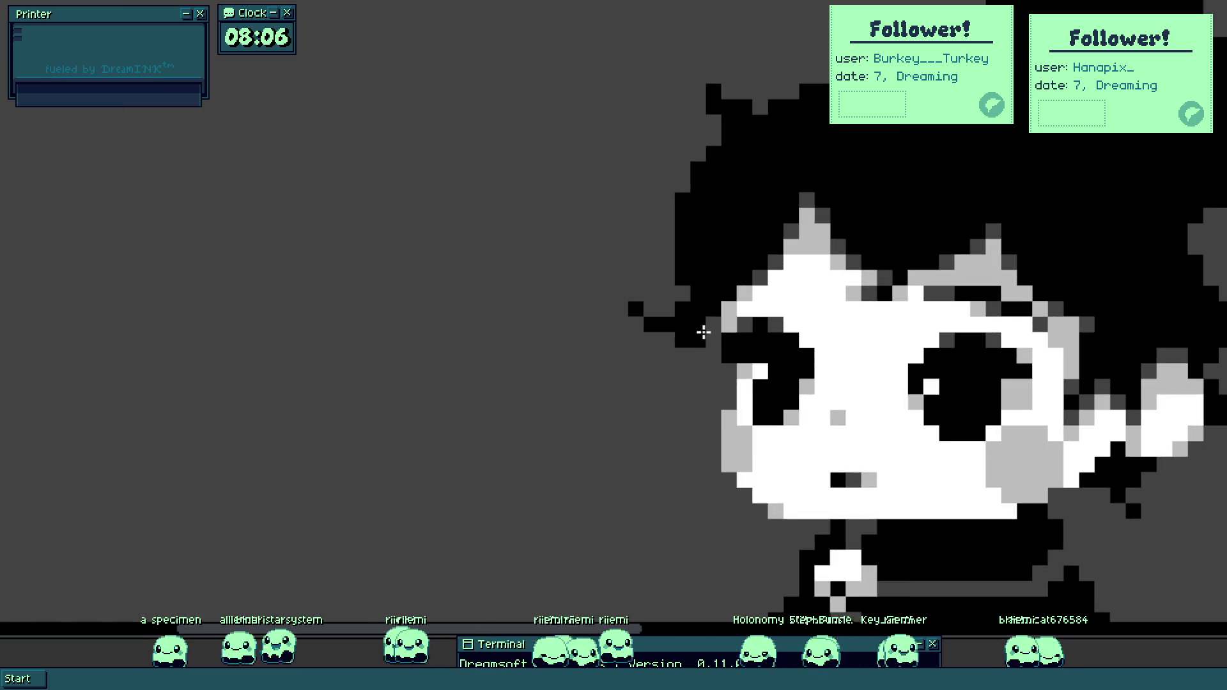
scroll(701, 331, "up", 4)
mouse_move(721, 322)
left_mouse_down()
mouse_move(756, 307)
mouse_move(649, 496)
mouse_move(660, 416)
mouse_move(591, 526)
left_mouse_up()
key("ctrl+0")
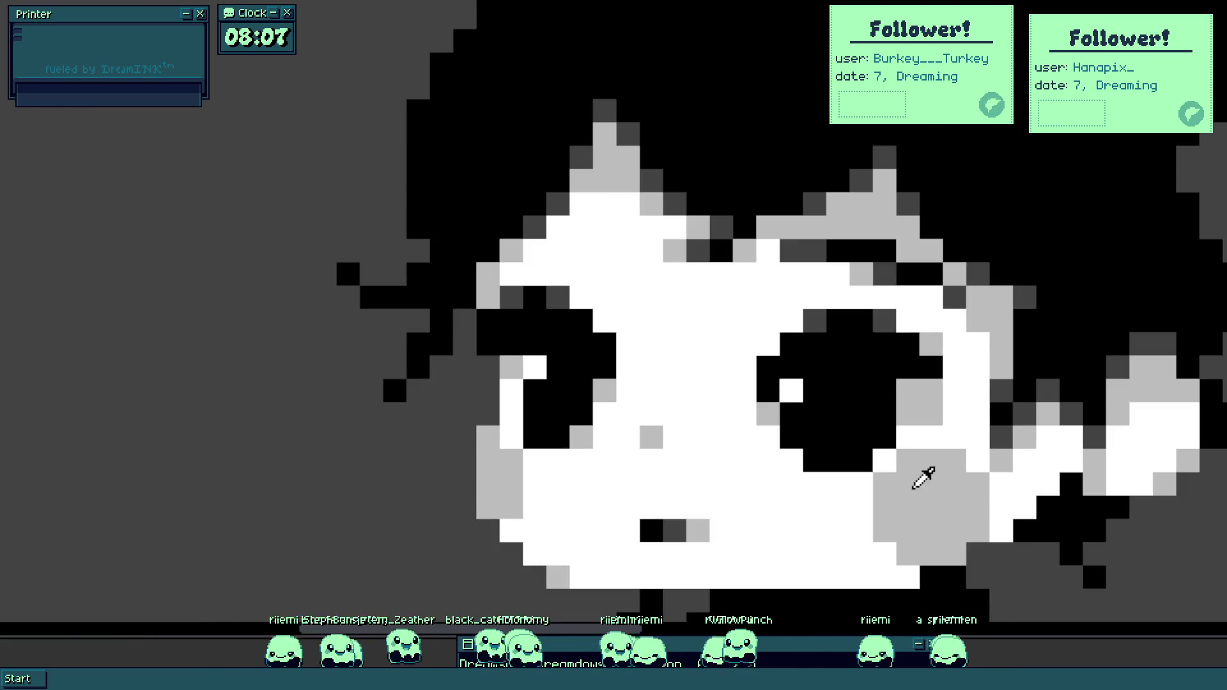
Add three light-grey blush pixels to the cheek and a black pixel above the boat rim.
left_click(581, 249)
left_click(582, 274)
left_click(627, 287)
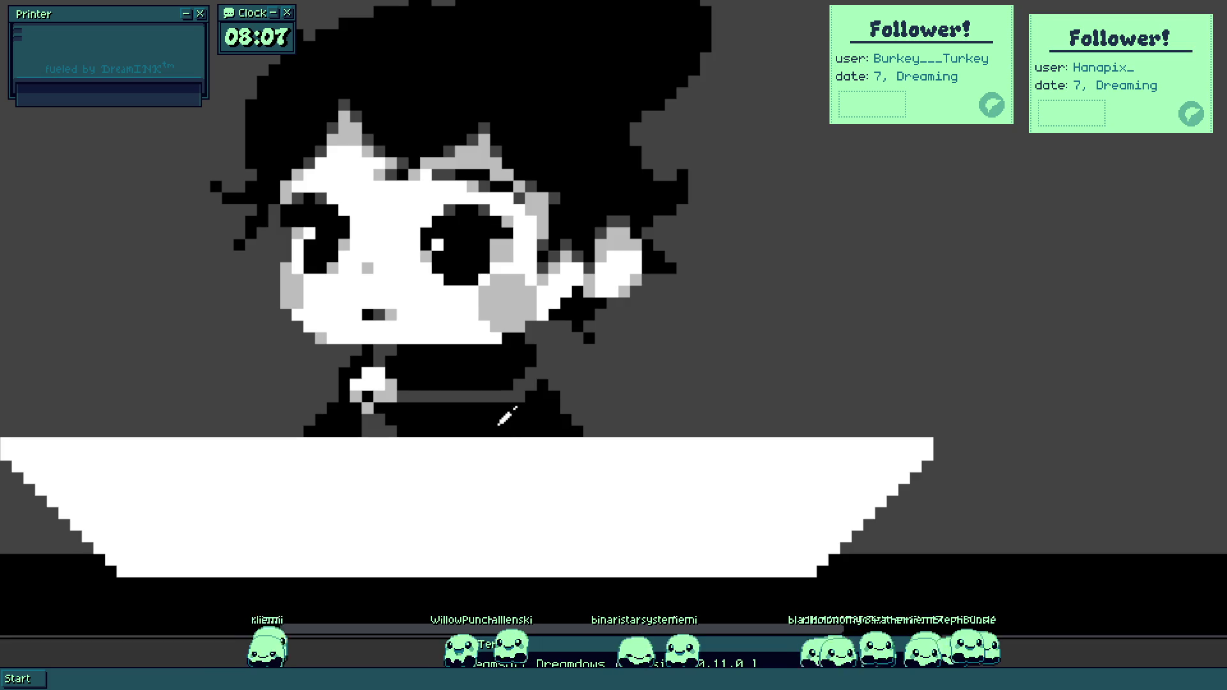
left_click(495, 432)
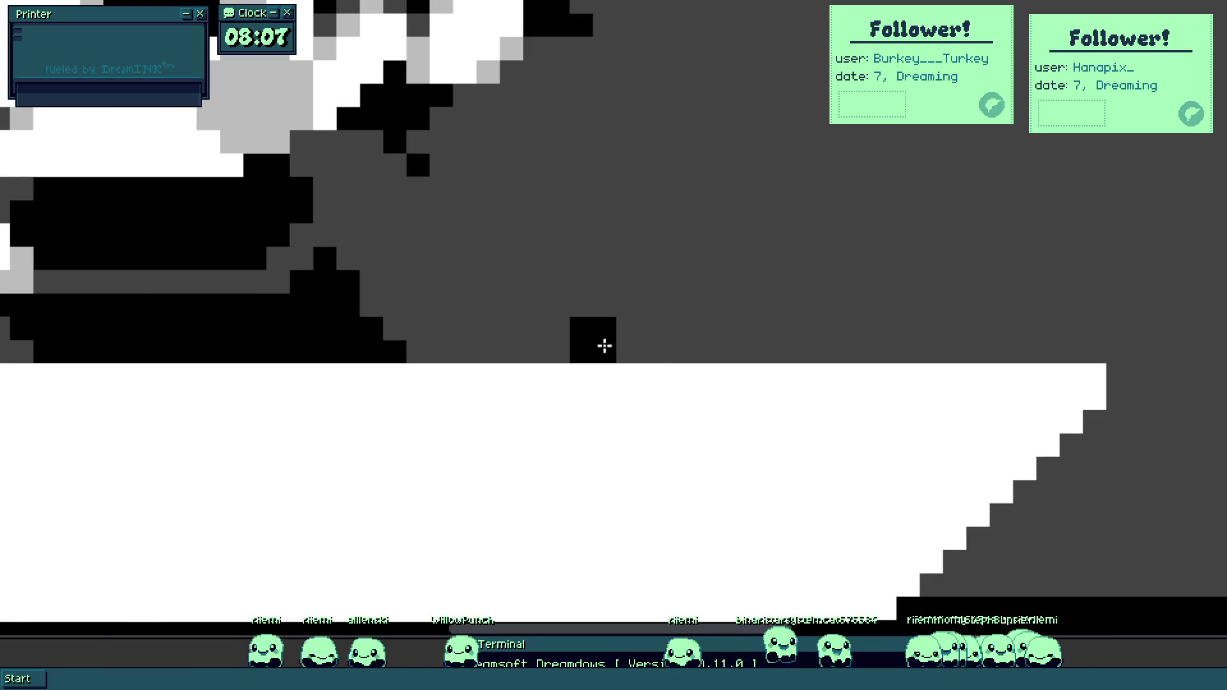
Draw the cat's black body and two ears above the boat, with white eyes.
mouse_move(652, 333)
left_mouse_down()
mouse_move(690, 328)
mouse_move(677, 288)
left_mouse_up()
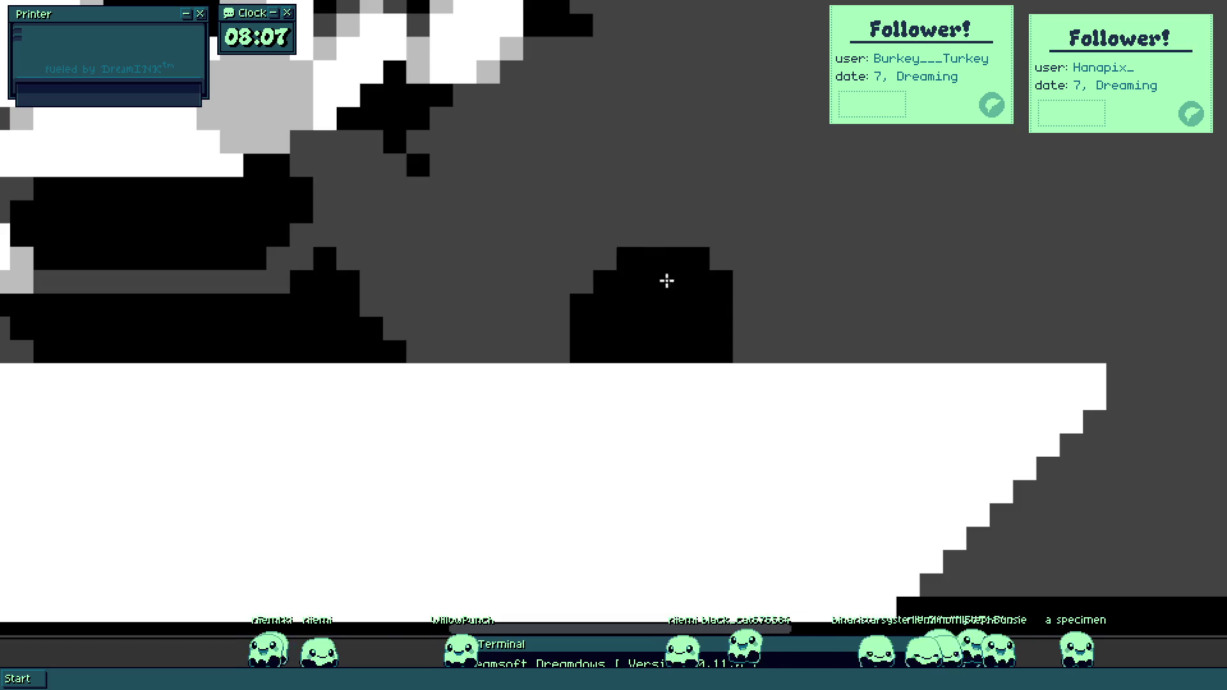
mouse_move(648, 205)
left_mouse_down()
mouse_move(633, 211)
mouse_move(641, 254)
left_mouse_up()
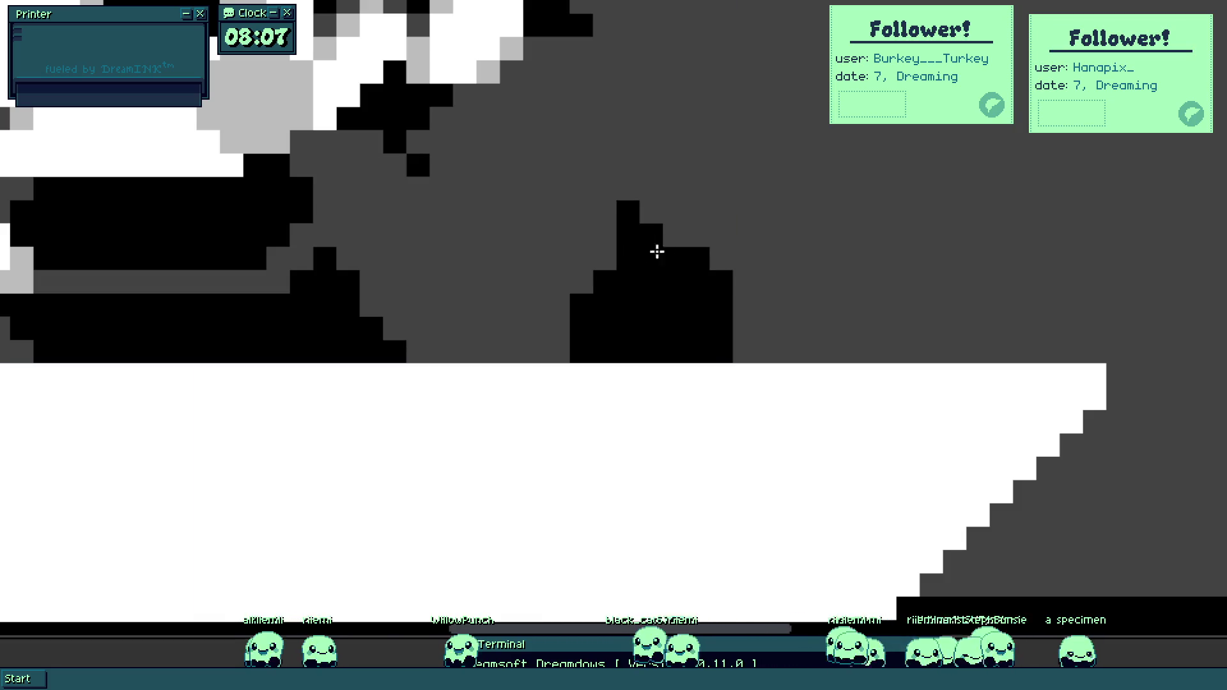
mouse_move(781, 277)
left_mouse_down()
mouse_move(799, 301)
mouse_move(764, 331)
mouse_move(792, 353)
left_mouse_up()
left_click(626, 327)
left_click_drag(627, 328, 628, 305)
left_click(744, 329)
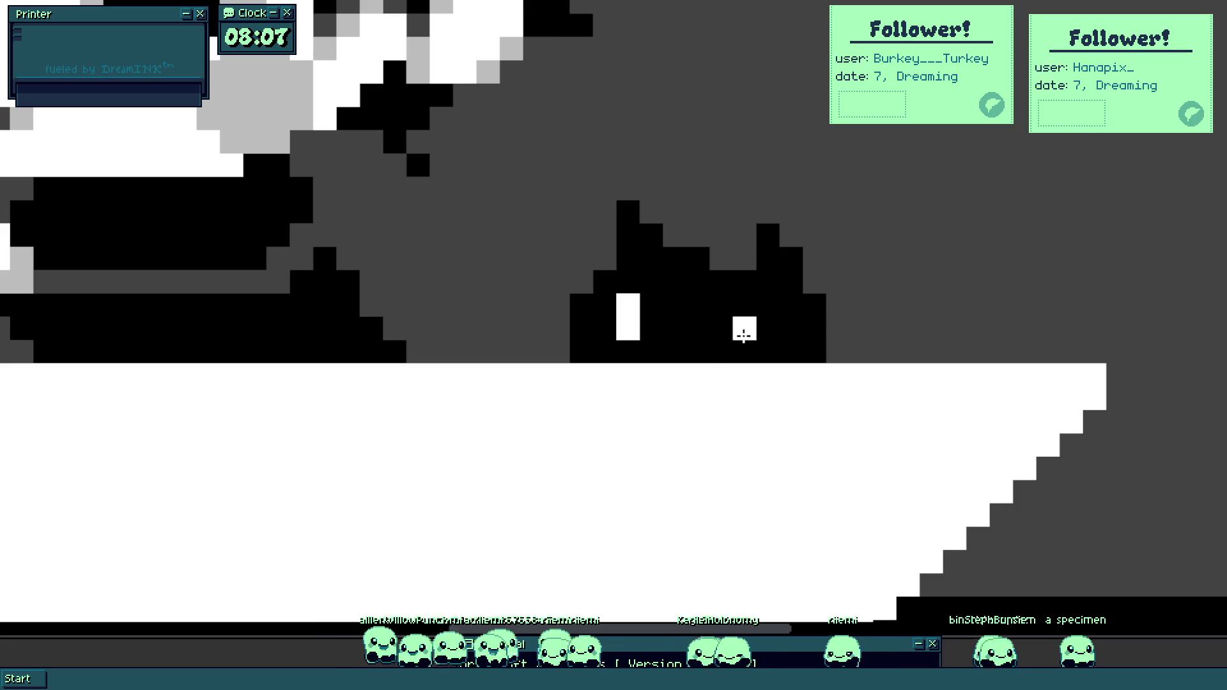
Draw the cat's hooked tail to its right.
scroll(630, 333, "down", 4)
scroll(682, 287, "up", 3)
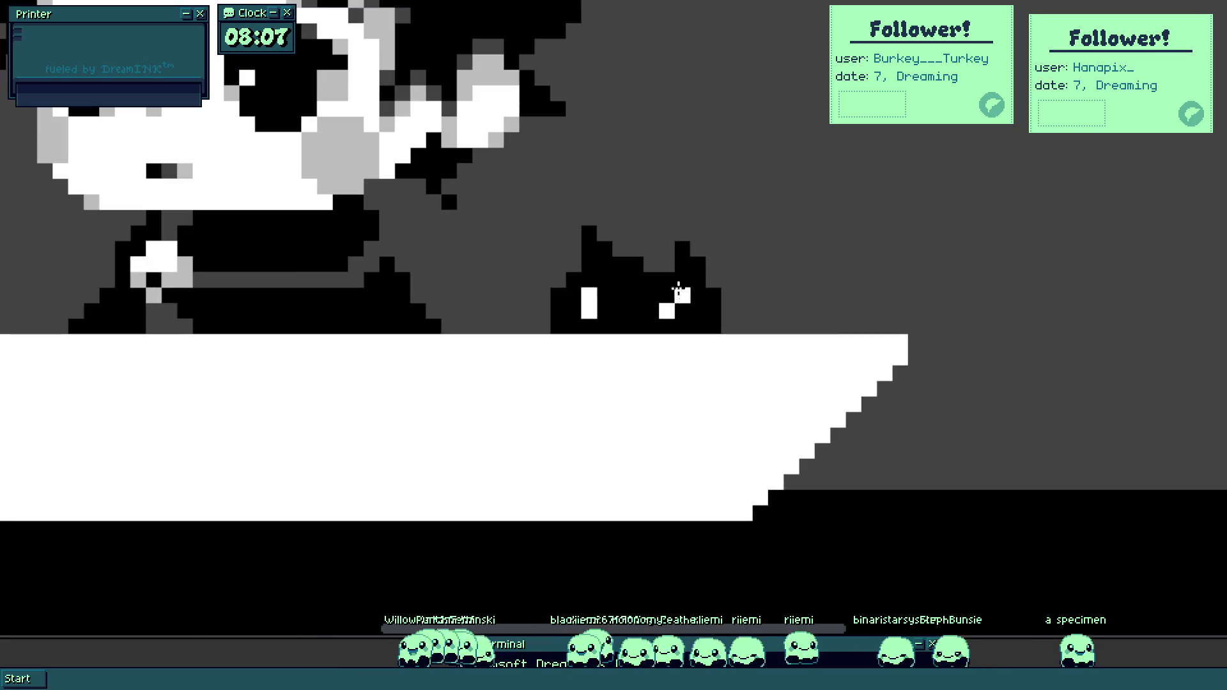
left_click_drag(683, 287, 644, 425)
key("ctrl+z")
key("ctrl+z")
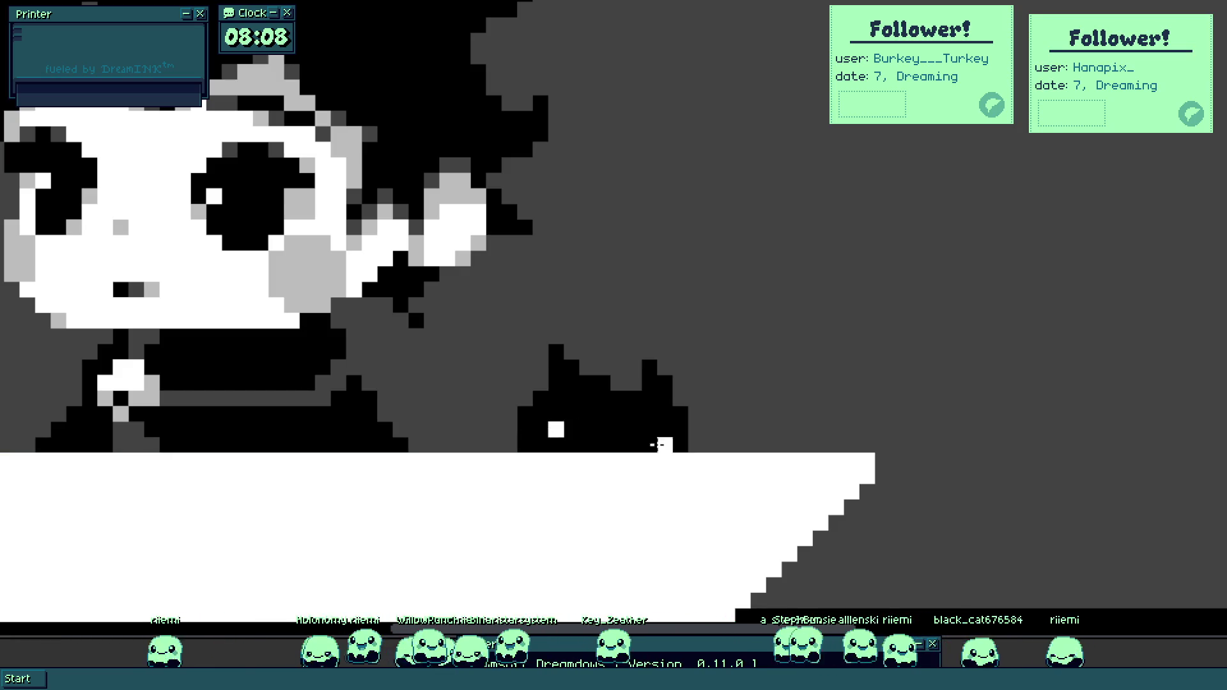
scroll(677, 396, "up", 5)
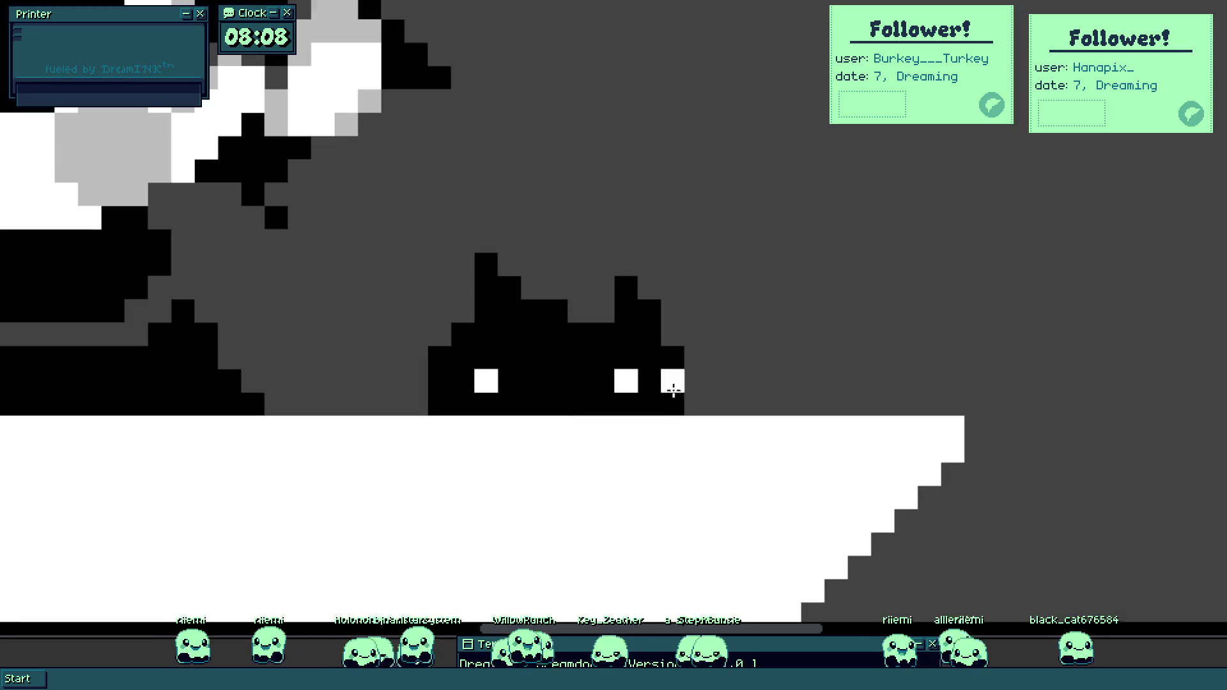
mouse_move(741, 409)
left_mouse_down()
mouse_move(789, 337)
mouse_move(739, 364)
mouse_move(726, 356)
mouse_move(764, 310)
mouse_move(775, 389)
mouse_move(758, 407)
left_mouse_up()
Reshape the cat's left ear and tidy its head edges with the eraser.
scroll(758, 408, "down", 5)
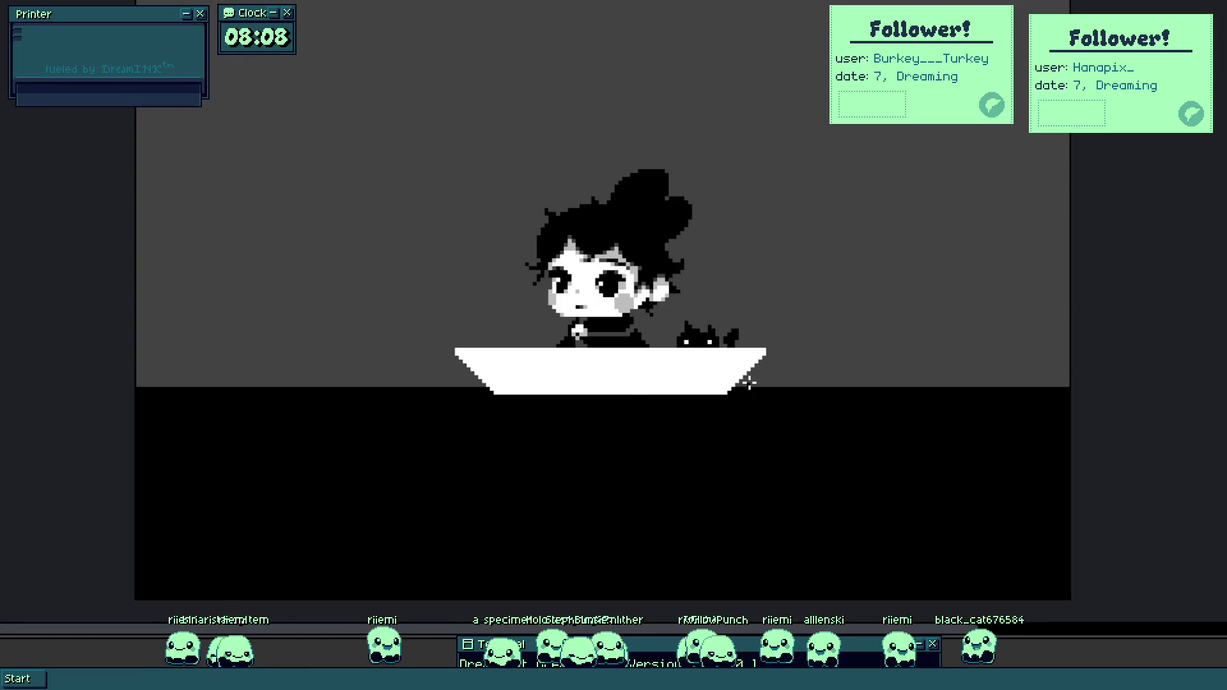
scroll(745, 384, "up", 5)
left_click(569, 278)
mouse_move(568, 277)
left_mouse_down()
mouse_move(616, 261)
mouse_move(677, 291)
left_mouse_up()
key("e")
left_click(724, 288)
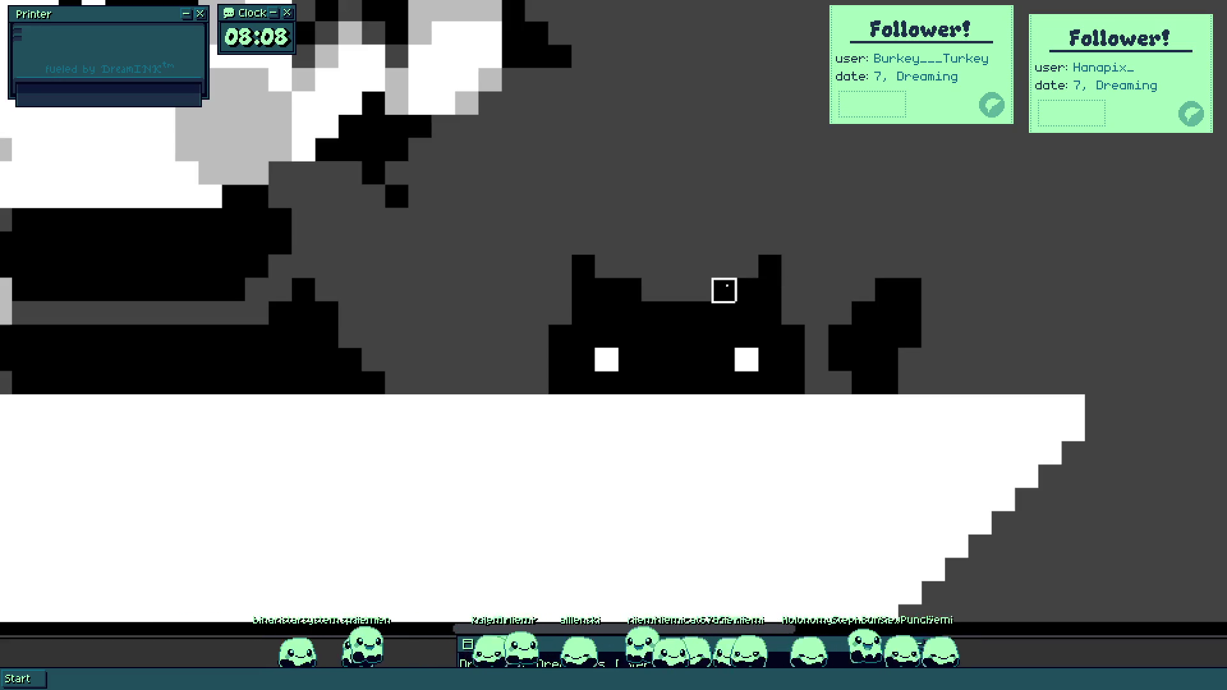
scroll(687, 346, "down", 5)
scroll(687, 345, "up", 5)
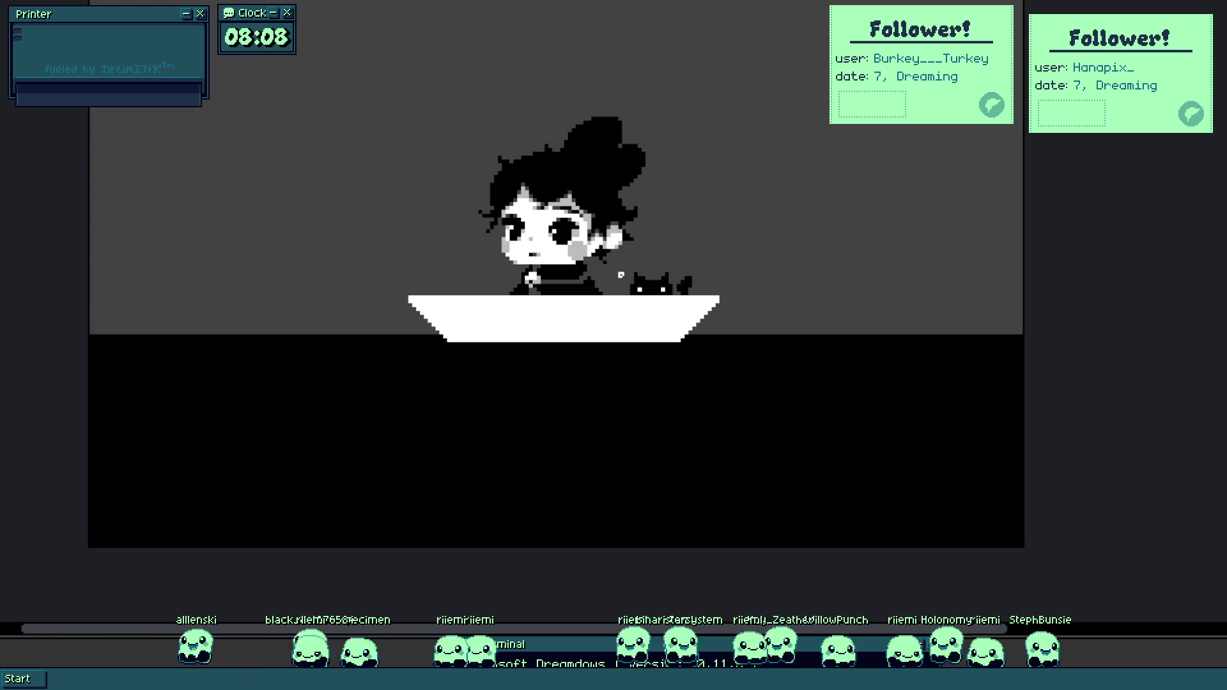
scroll(543, 236, "up", 5)
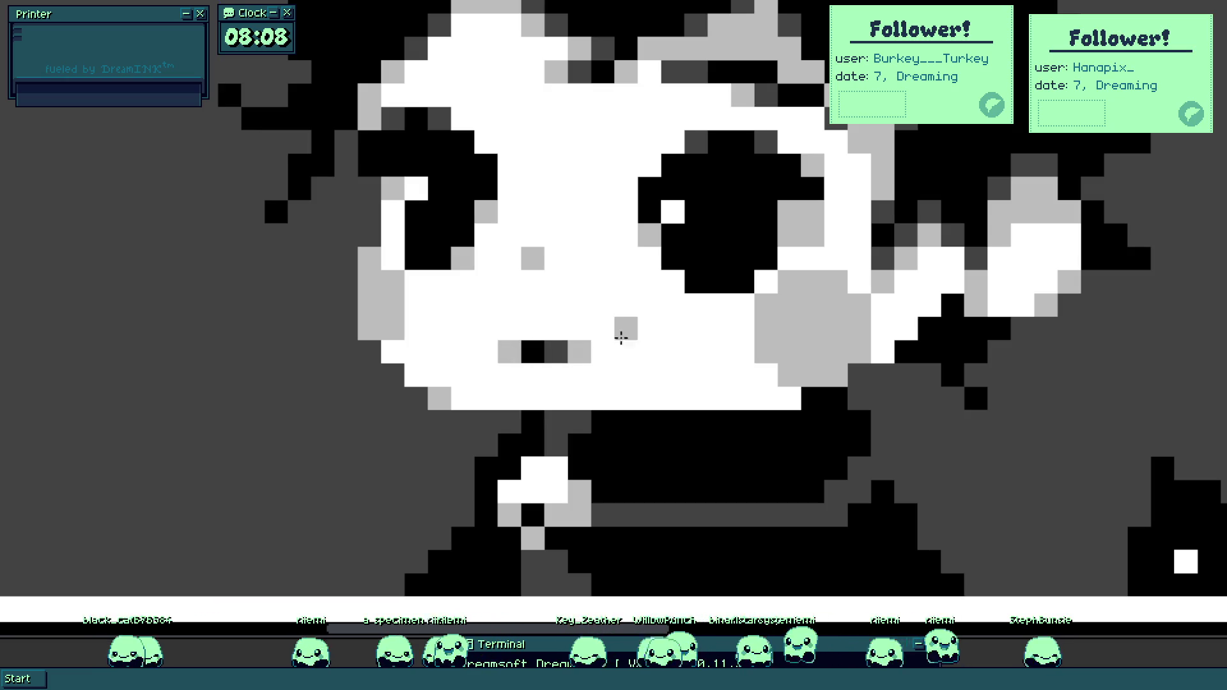
scroll(503, 350, "down", 5)
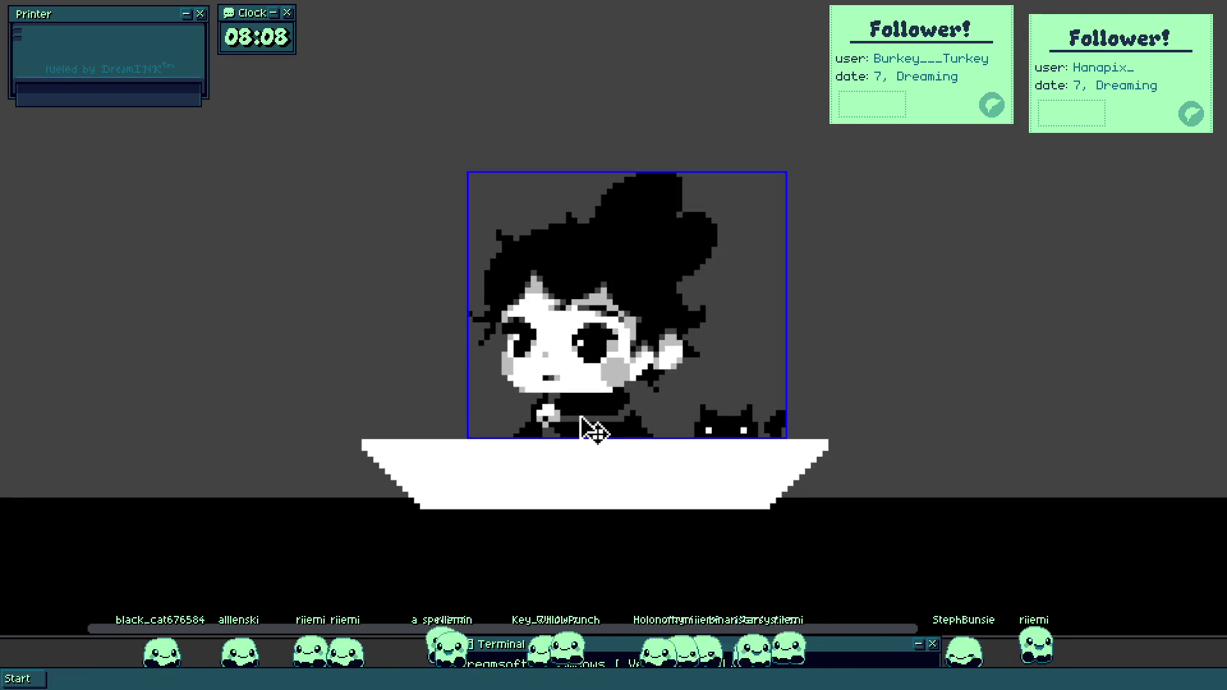
scroll(580, 416, "down", 2)
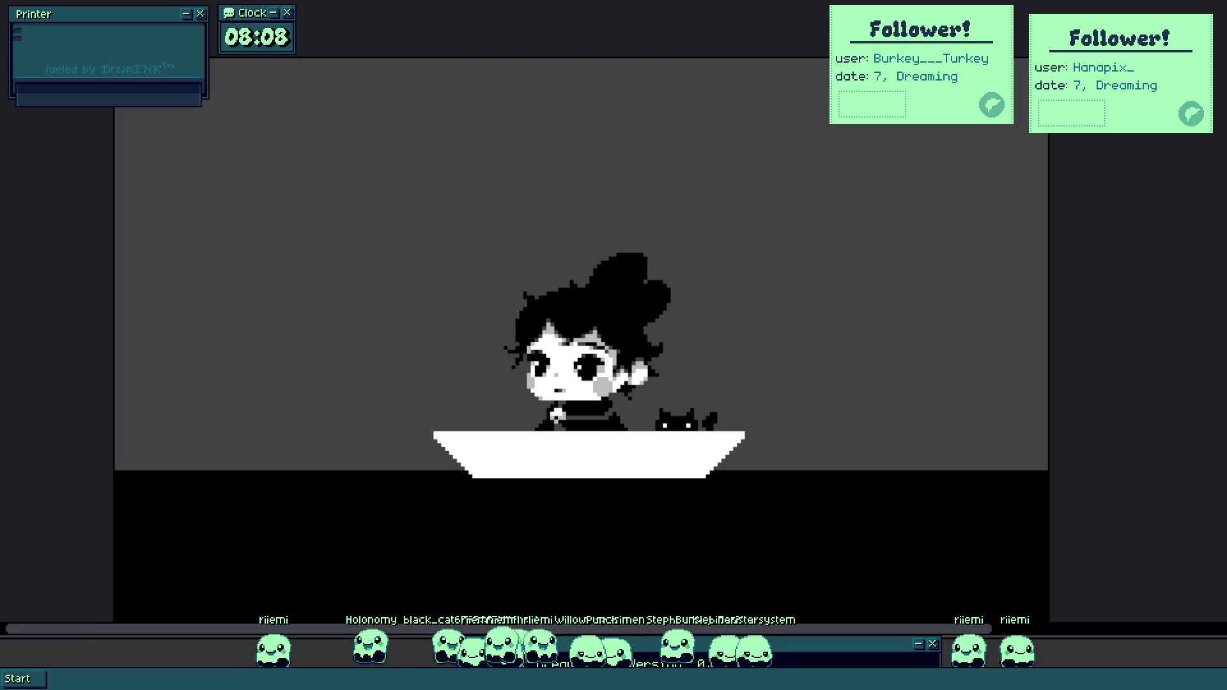
mouse_move(109, 352)
left_mouse_down()
mouse_move(277, 288)
mouse_move(1042, 275)
mouse_move(609, 350)
mouse_move(703, 295)
left_mouse_up()
key("ctrl+z")
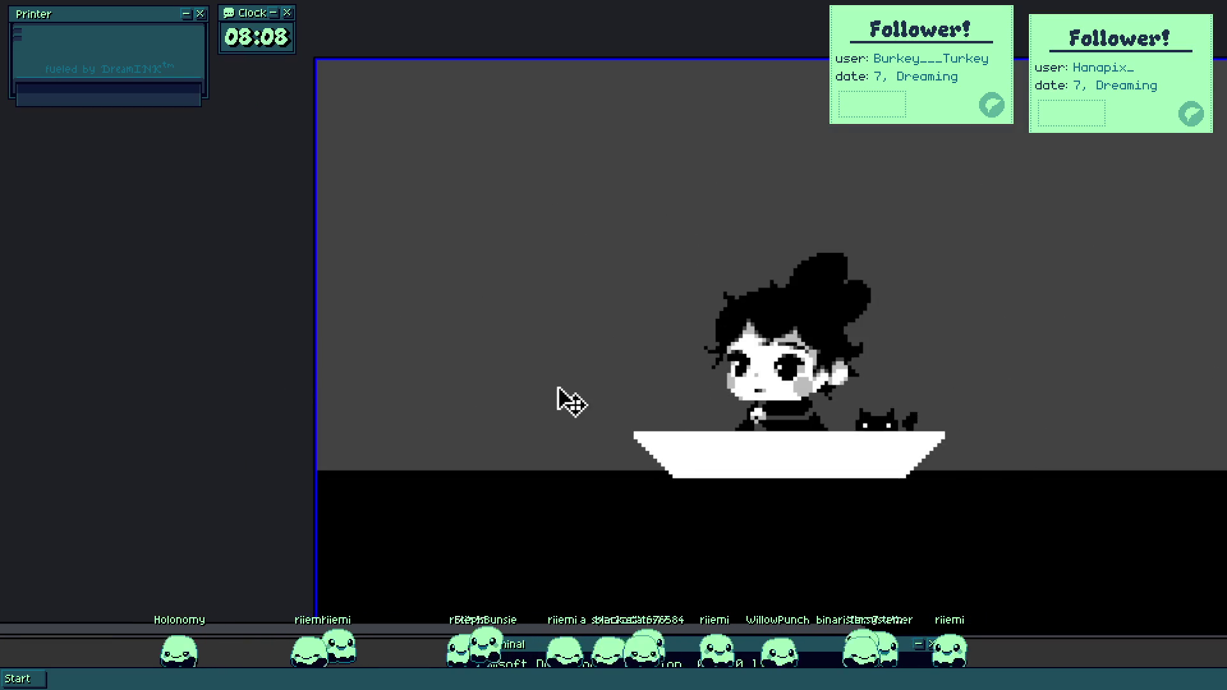
left_click_drag(320, 351, 1057, 264)
left_click(792, 427)
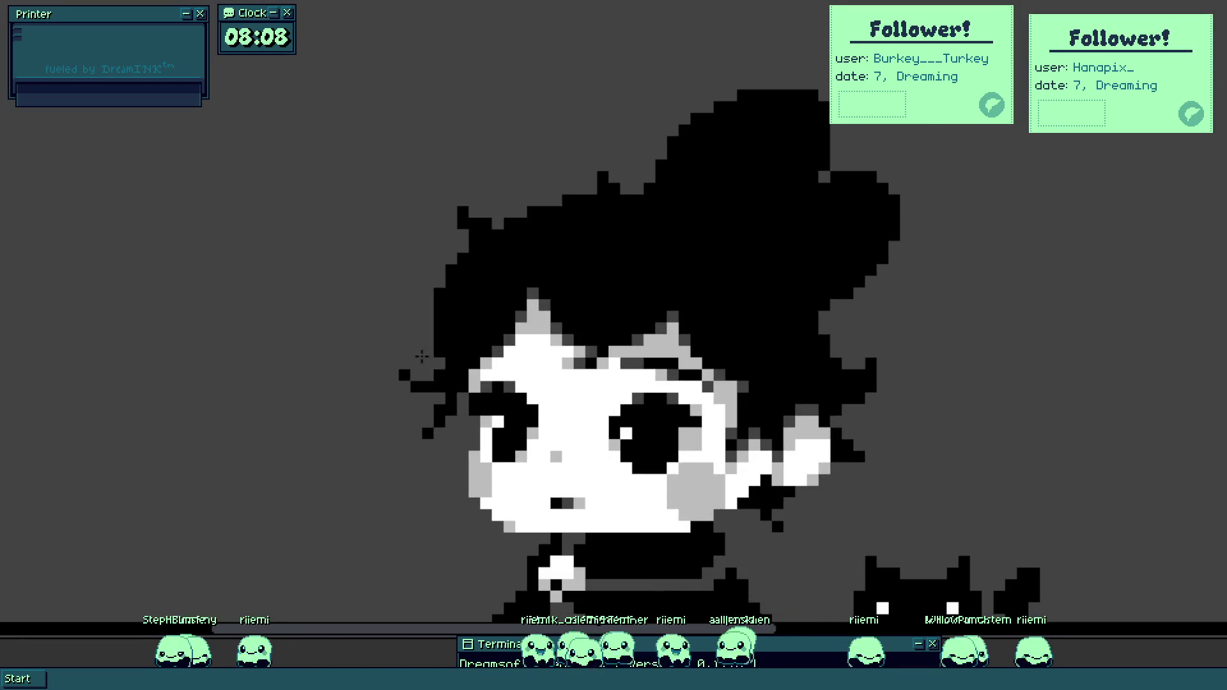
left_click(852, 332)
Paint a long light-grey cloud streak with large cloud puffs above and around the character.
left_click_drag(847, 356, 3, 352)
mouse_move(343, 409)
left_mouse_down()
mouse_move(343, 391)
mouse_move(696, 383)
left_mouse_up()
left_click_drag(282, 317, 703, 301)
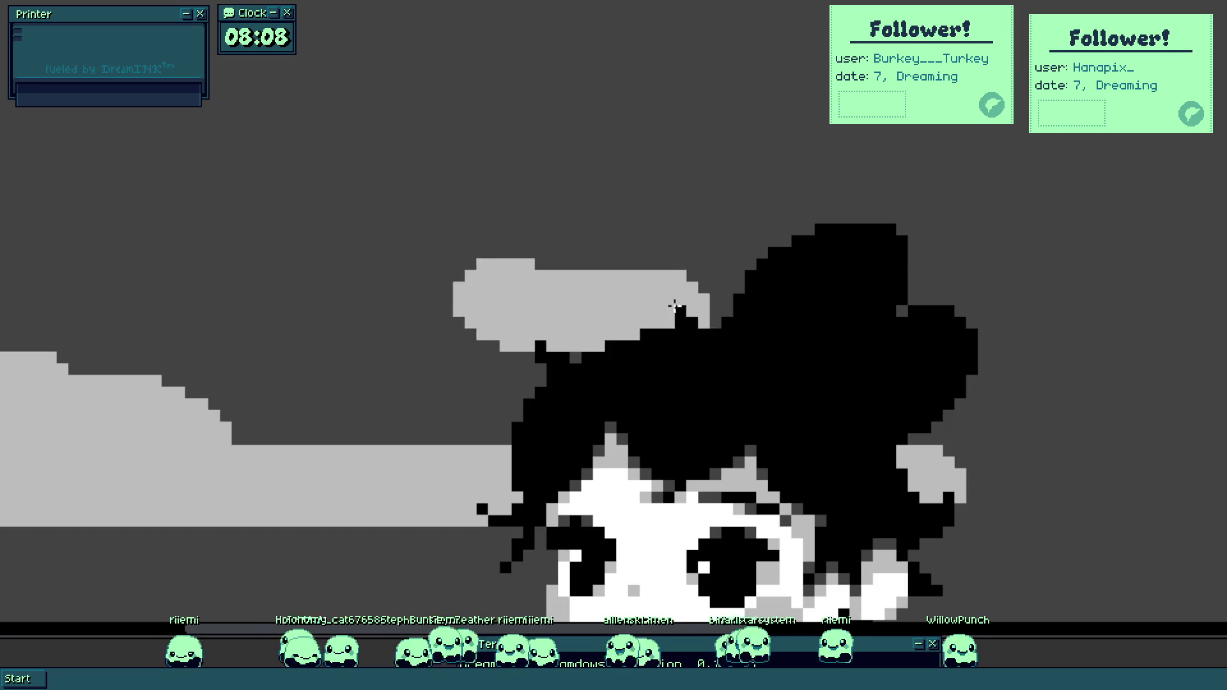
mouse_move(294, 375)
left_mouse_down()
mouse_move(559, 328)
mouse_move(816, 355)
mouse_move(575, 331)
mouse_move(408, 430)
mouse_move(405, 383)
mouse_move(620, 415)
left_mouse_up()
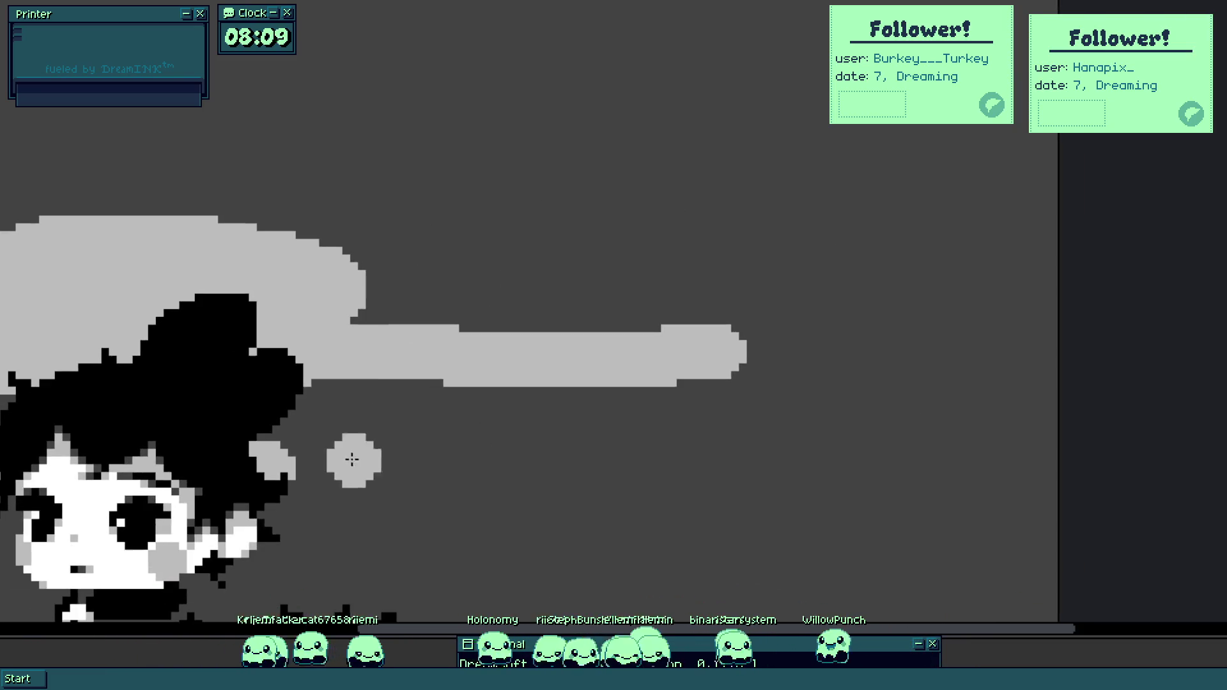
mouse_move(351, 536)
left_mouse_down()
mouse_move(462, 505)
mouse_move(1057, 551)
mouse_move(603, 486)
mouse_move(839, 534)
mouse_move(526, 471)
mouse_move(597, 444)
mouse_move(307, 432)
mouse_move(1161, 420)
left_mouse_up()
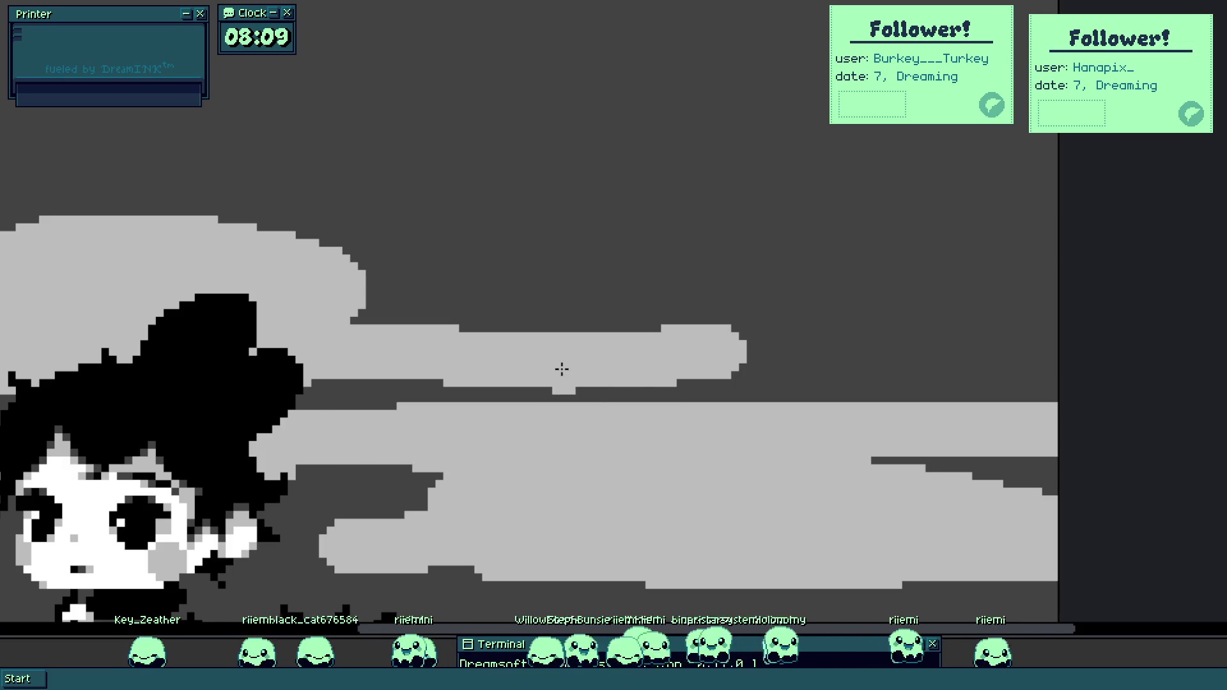
left_click_drag(351, 301, 1189, 356)
left_click(631, 387)
mouse_move(631, 387)
left_mouse_down()
mouse_move(480, 348)
mouse_move(1071, 348)
mouse_move(958, 256)
mouse_move(875, 336)
left_mouse_up()
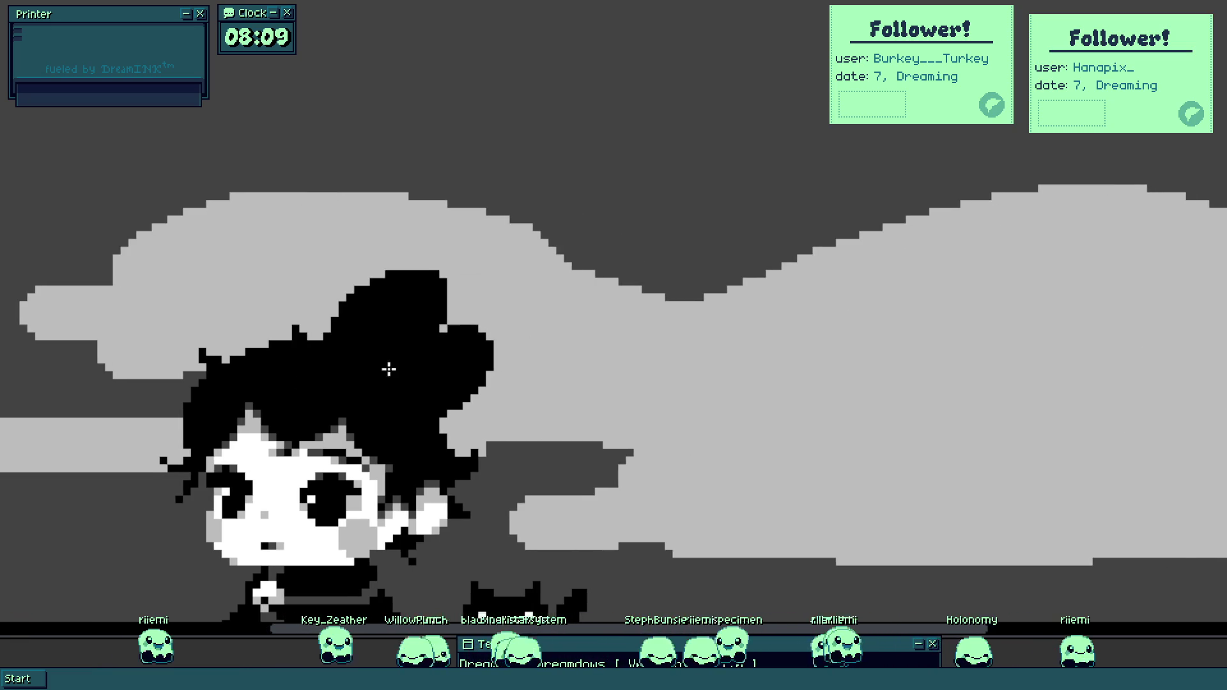
Paint a large grey cloud in the upper right sky, extending it rightward.
scroll(532, 345, "left", 5)
scroll(773, 388, "down", 5)
scroll(773, 388, "up", 5)
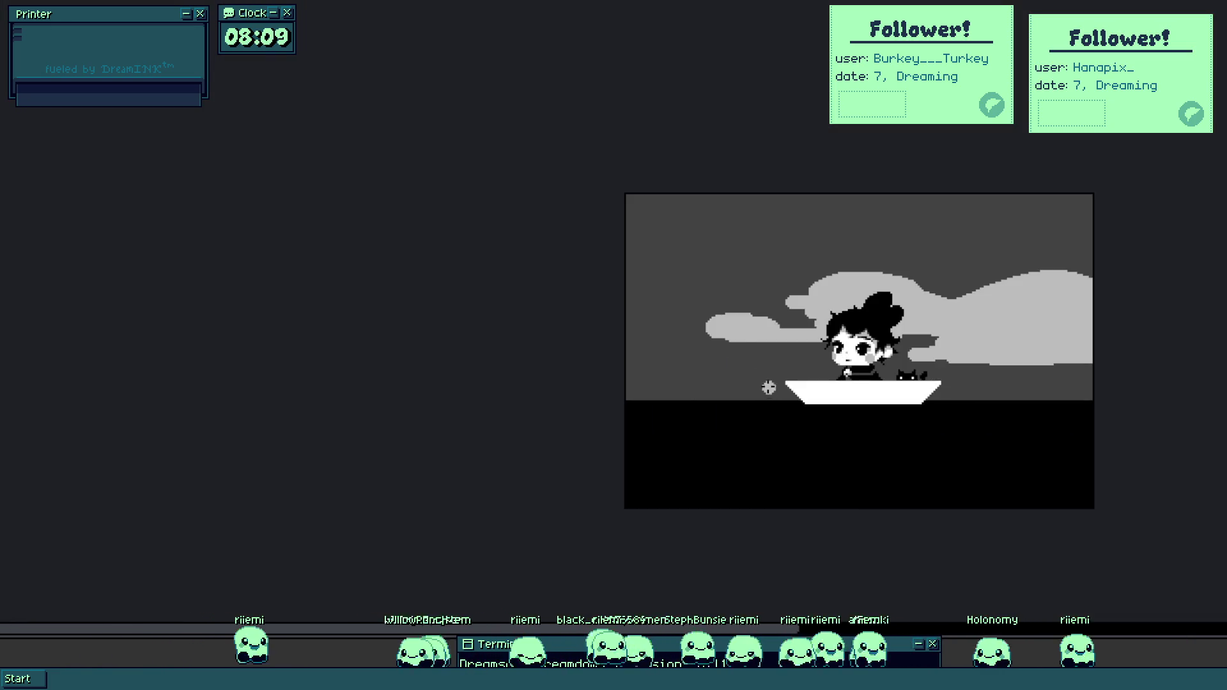
scroll(433, 435, "down", 3)
scroll(647, 334, "down", 3)
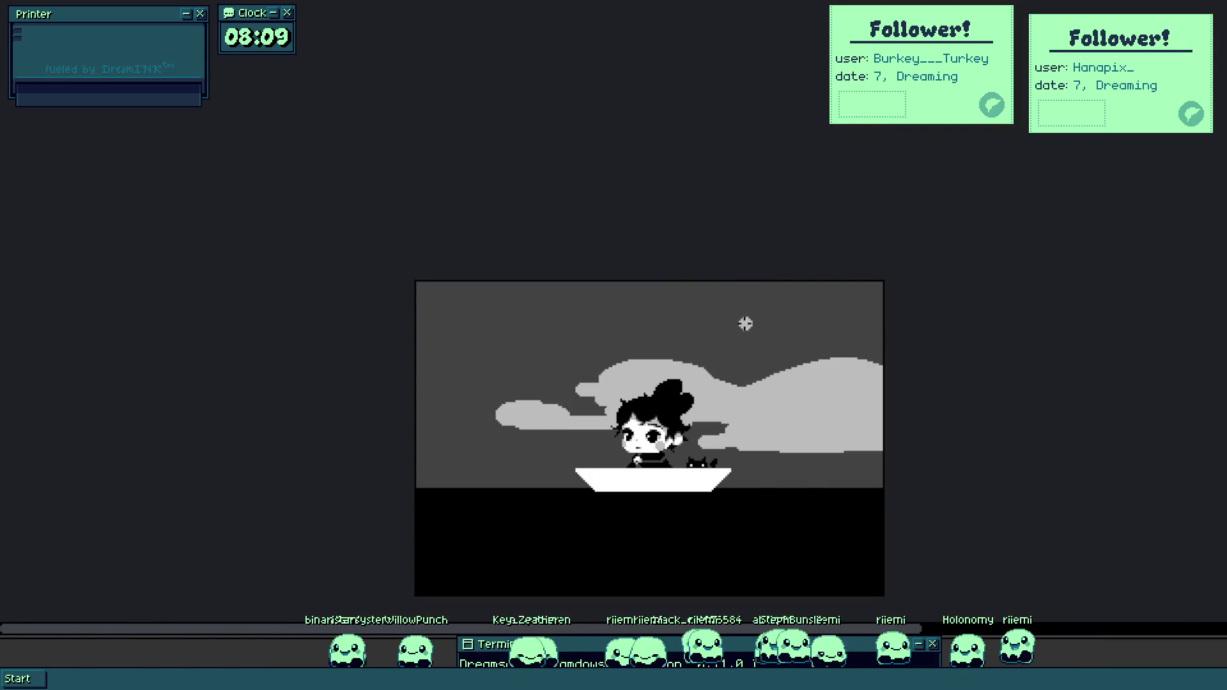
scroll(741, 345, "up", 3)
mouse_move(868, 376)
left_mouse_down()
mouse_move(770, 379)
mouse_move(888, 358)
mouse_move(834, 356)
left_mouse_up()
scroll(846, 298, "up", 3)
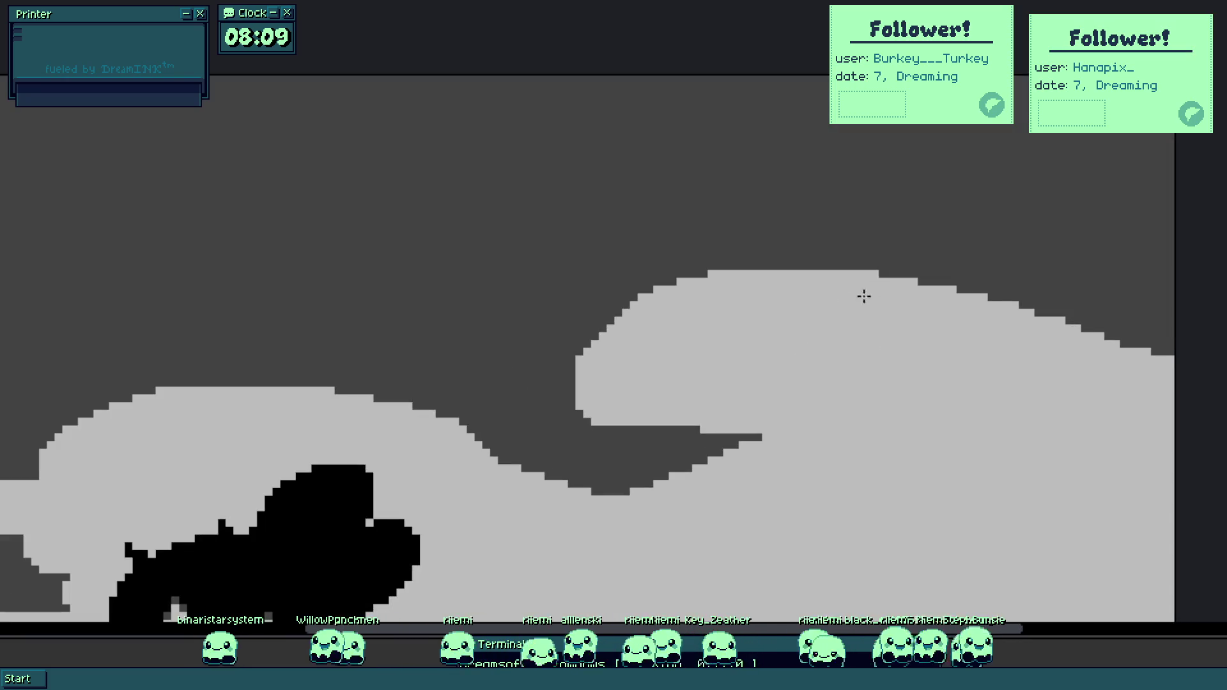
left_click_drag(846, 299, 1126, 361)
Add dark grey streaks through the right cloud, darkening its light notch.
scroll(1027, 397, "down", 2)
scroll(994, 344, "up", 2)
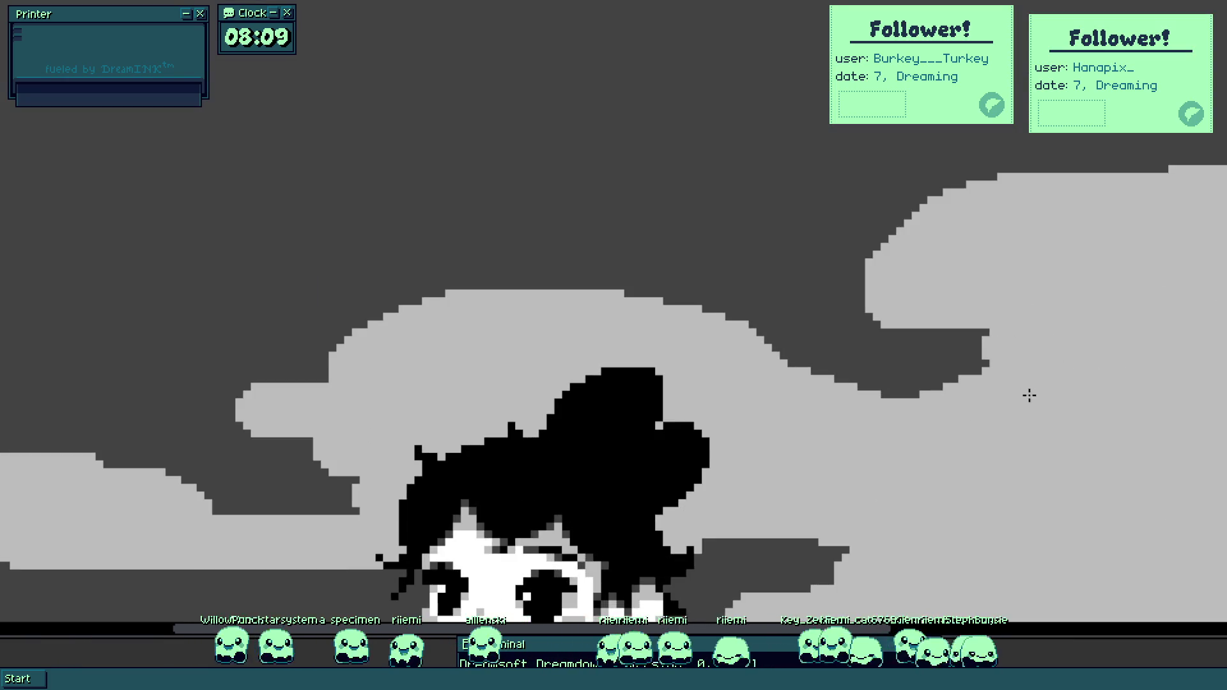
scroll(927, 337, "up", 1)
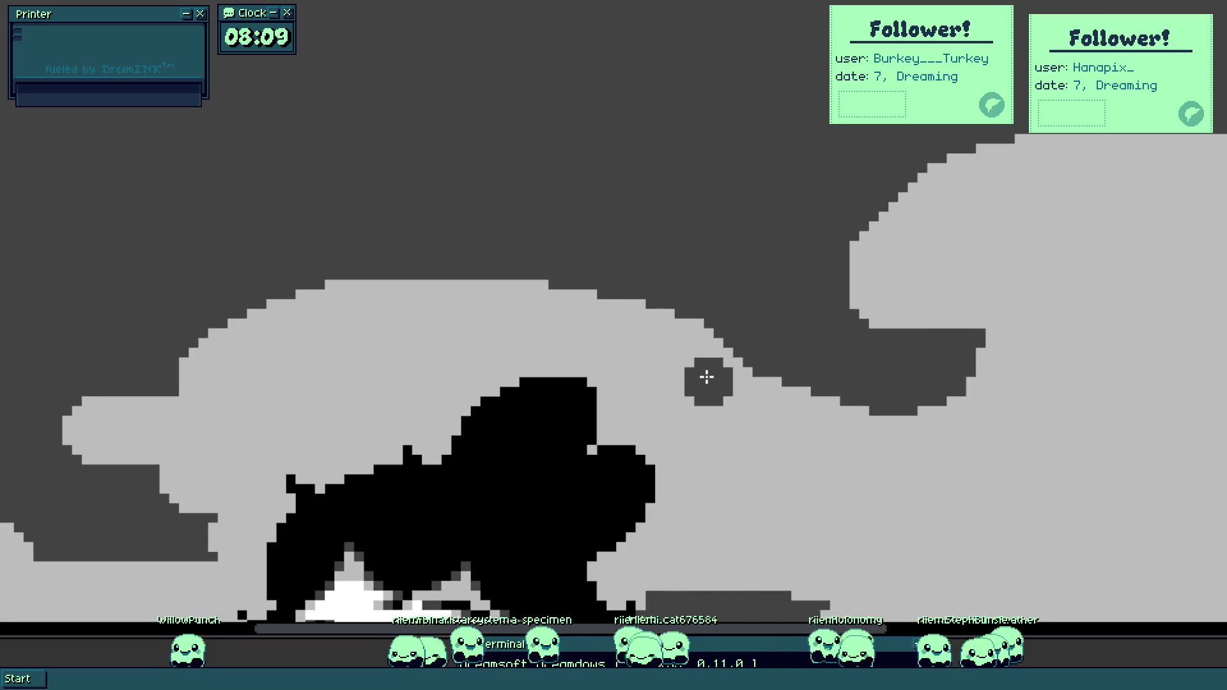
left_click_drag(707, 386, 1217, 386)
scroll(1144, 355, "down", 1)
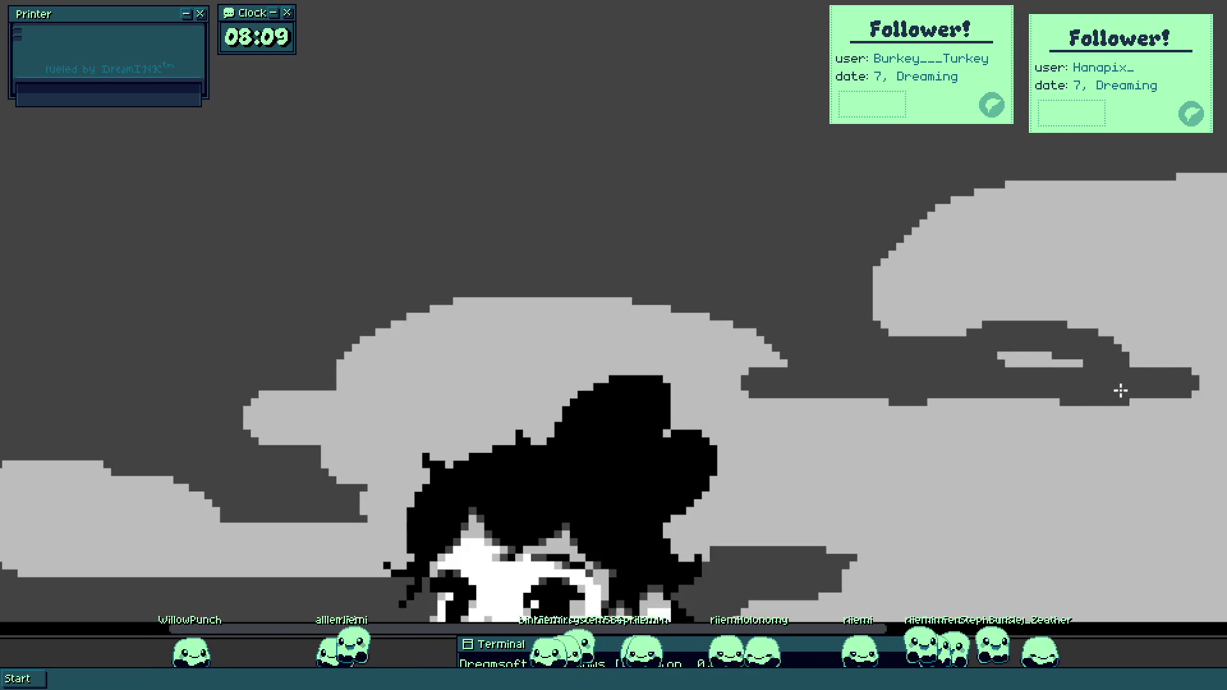
left_click_drag(996, 341, 882, 337)
Paint thin light-grey cloud streaks at the left, topped with a small cloud bump.
scroll(926, 340, "down", 5)
scroll(953, 389, "up", 3)
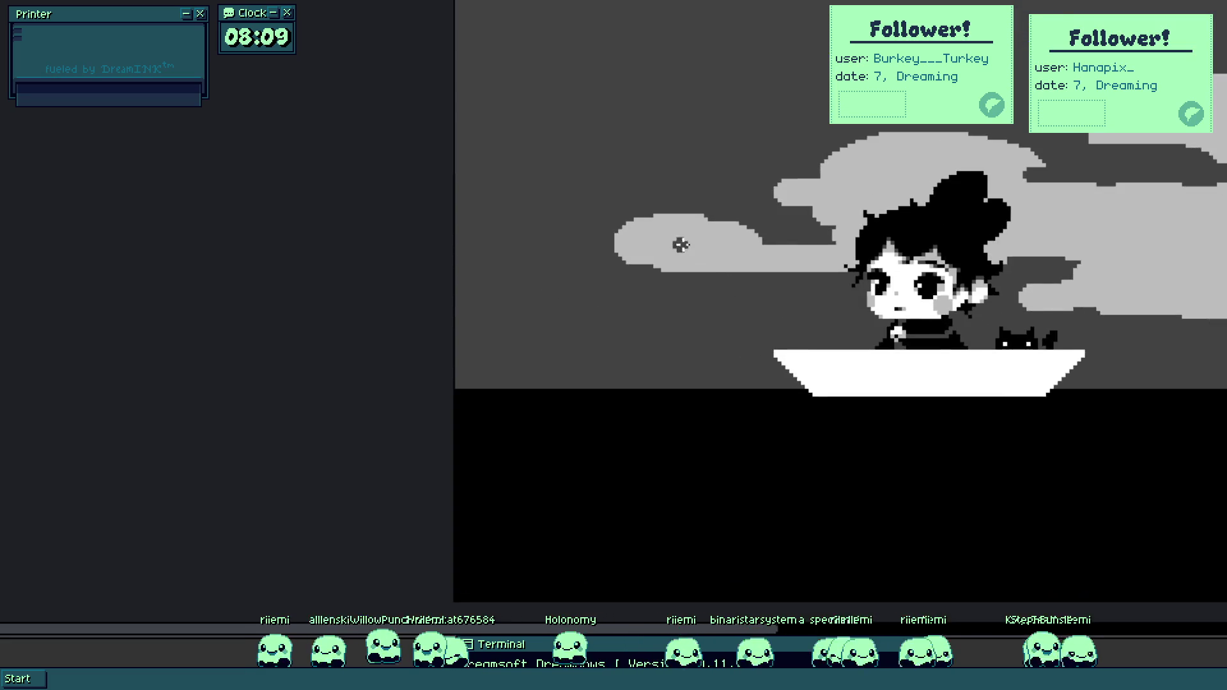
scroll(682, 243, "up", 3)
left_click_drag(469, 288, 260, 275)
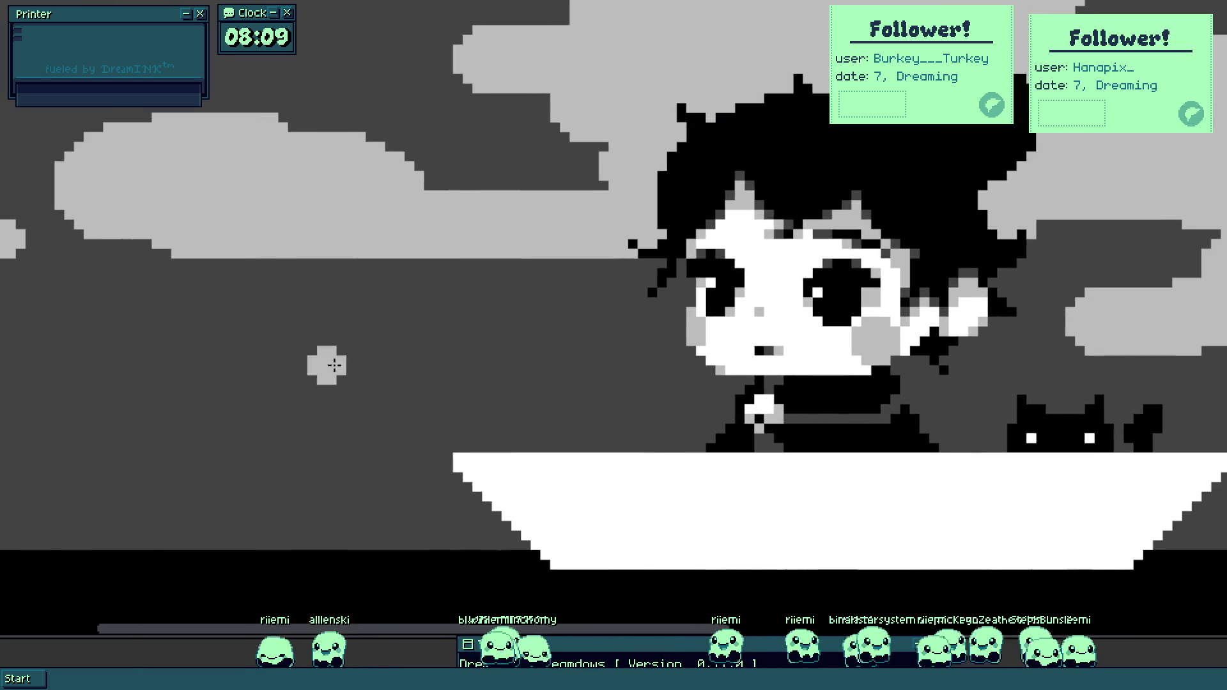
left_click_drag(550, 337, 230, 339)
mouse_move(397, 335)
left_mouse_down()
mouse_move(523, 309)
mouse_move(583, 337)
left_mouse_up()
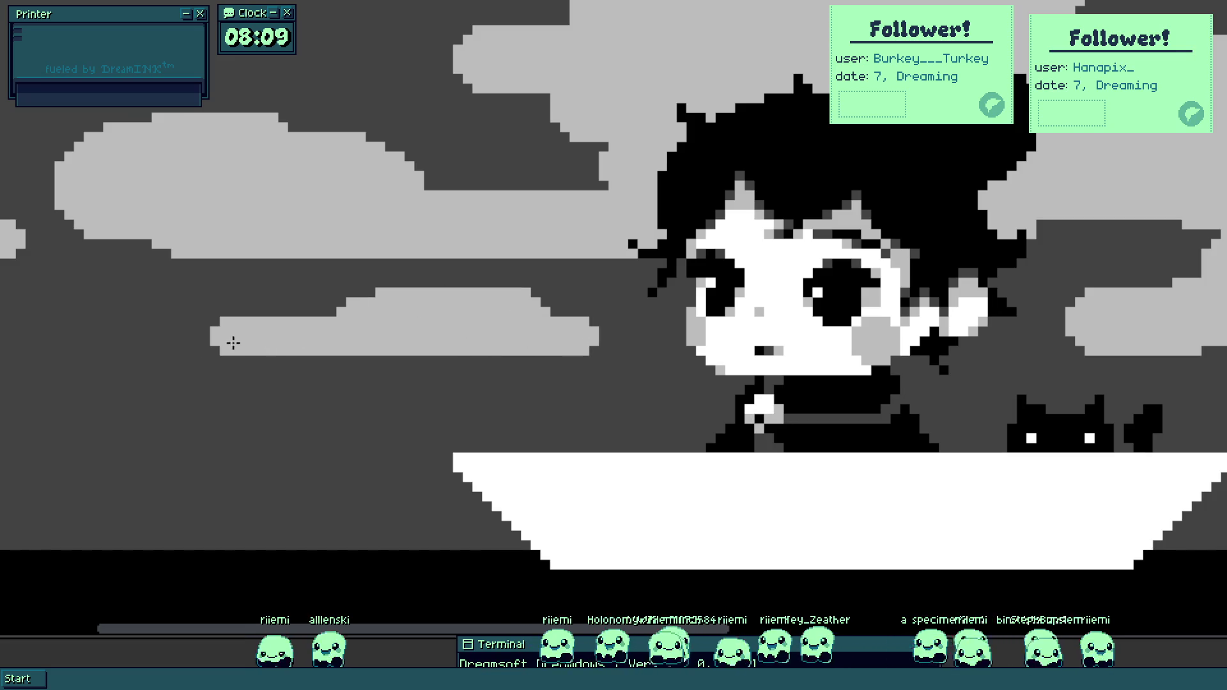
scroll(411, 397, "down", 3)
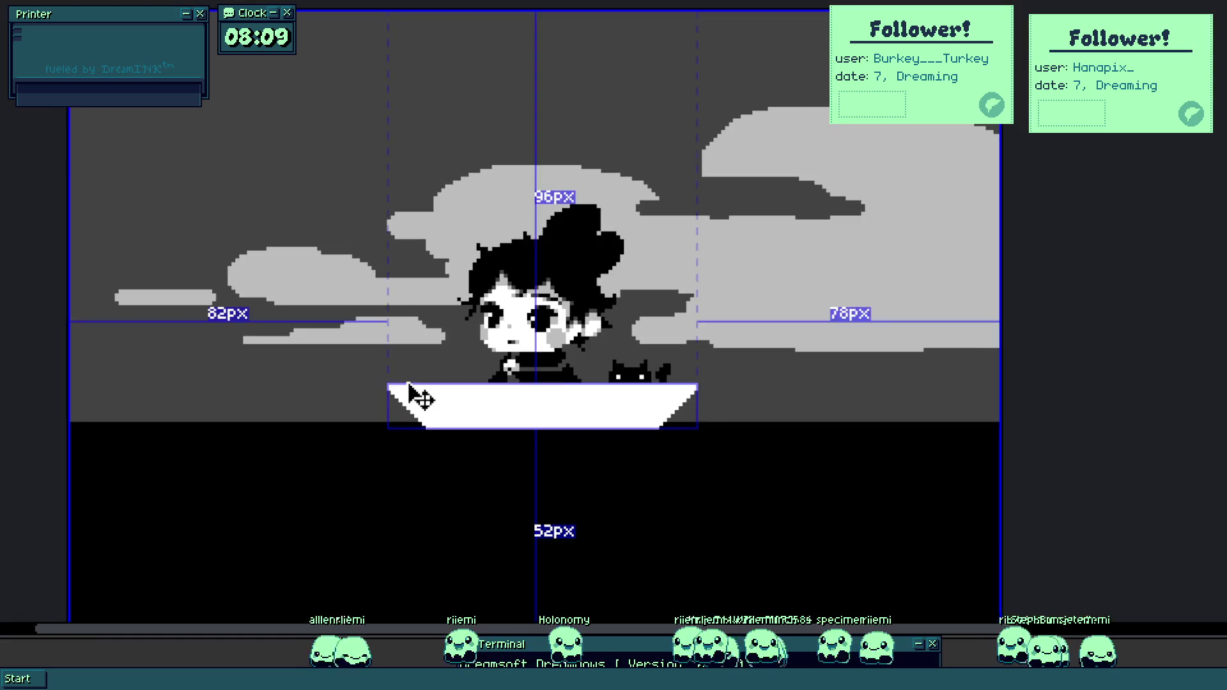
scroll(594, 404, "up", 2)
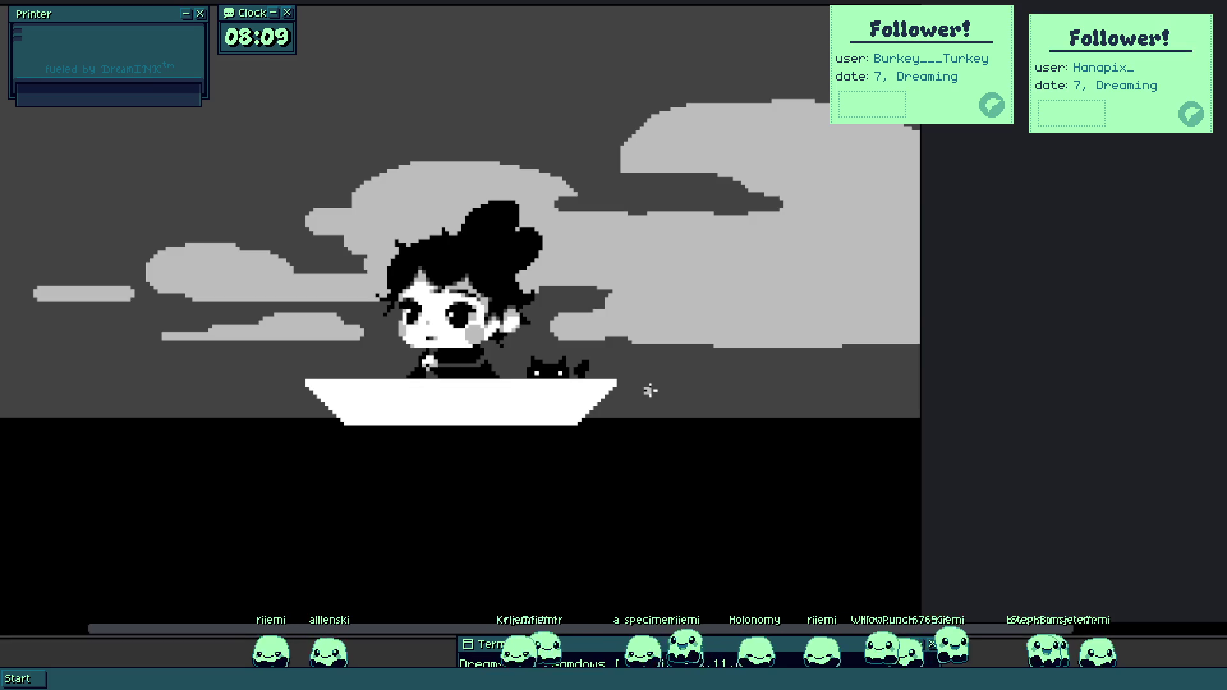
scroll(541, 404, "down", 2)
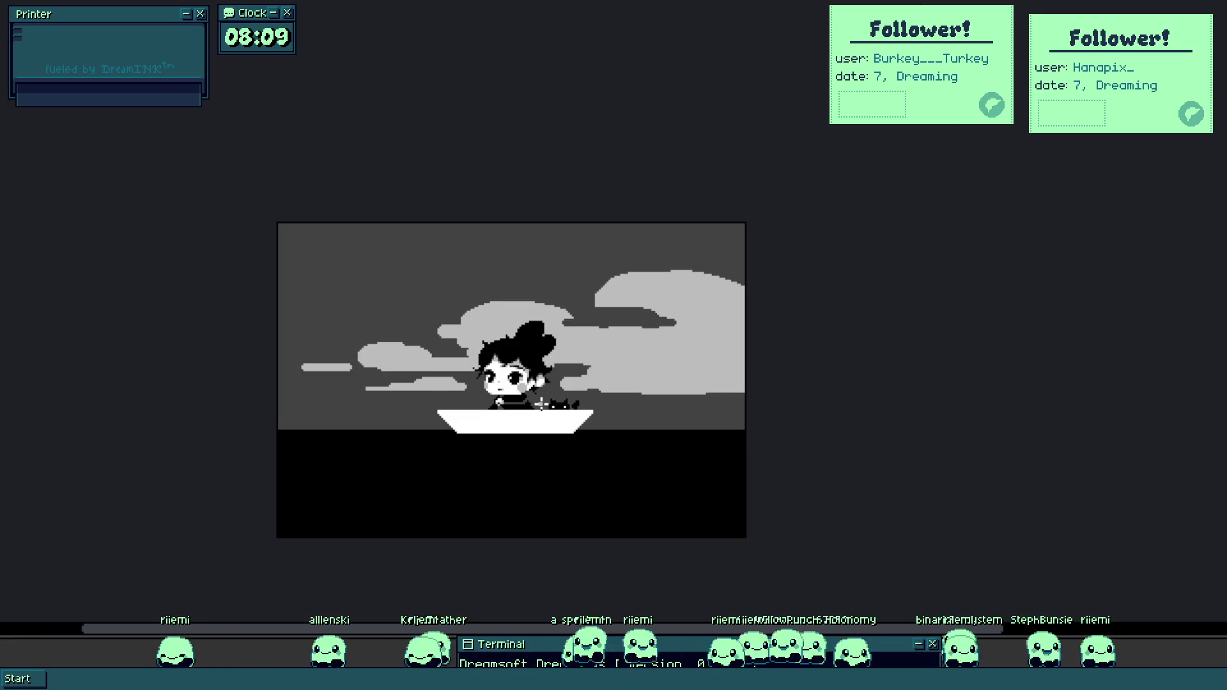
scroll(540, 404, "up", 2)
scroll(541, 404, "down", 2)
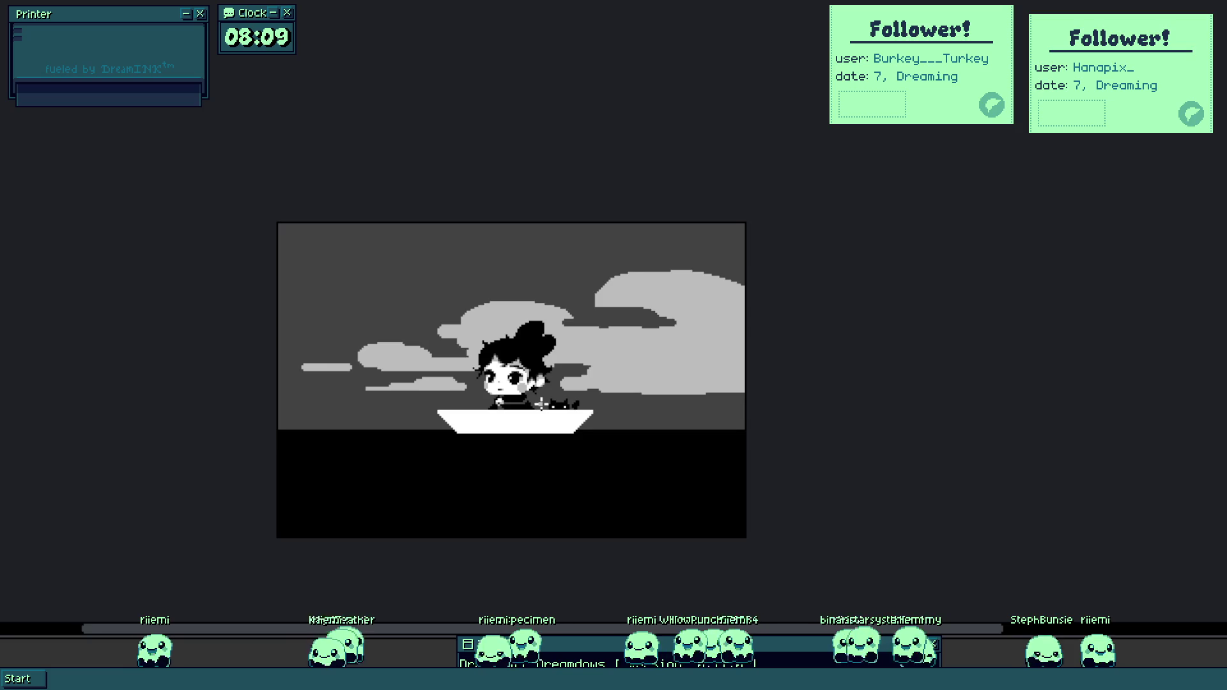
scroll(541, 404, "up", 2)
scroll(487, 385, "up", 2)
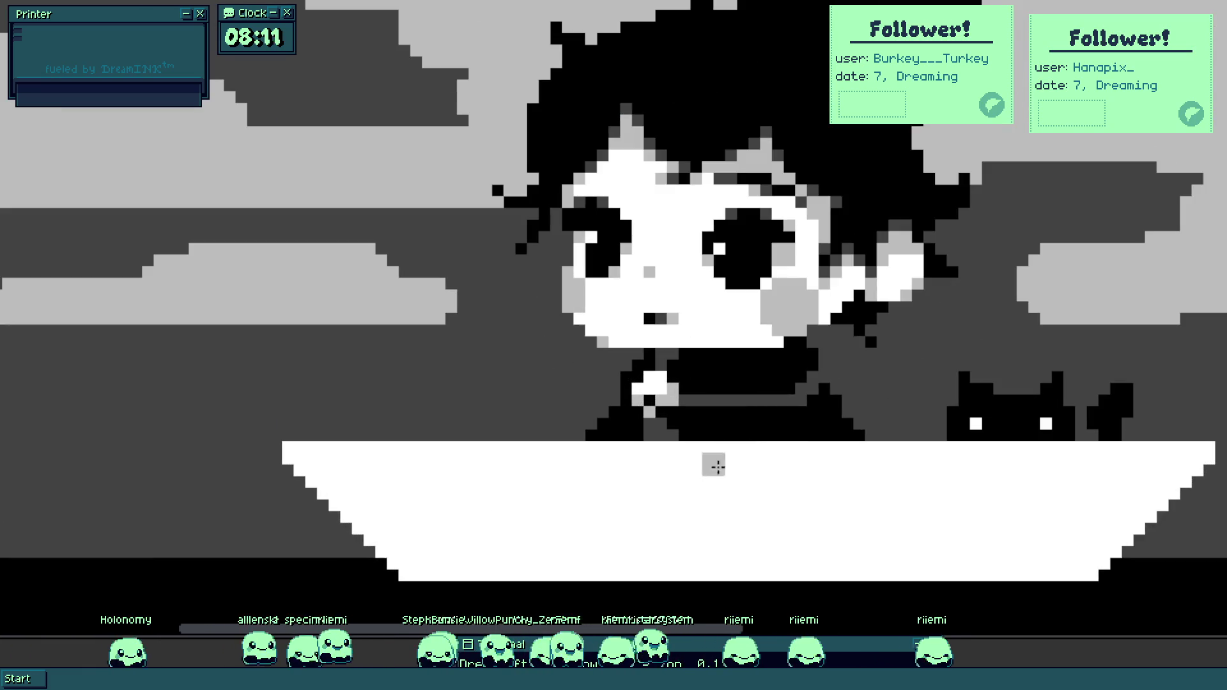
Draw a black oar shaft from her hands into the boat, then a white blade below it.
left_click(643, 490)
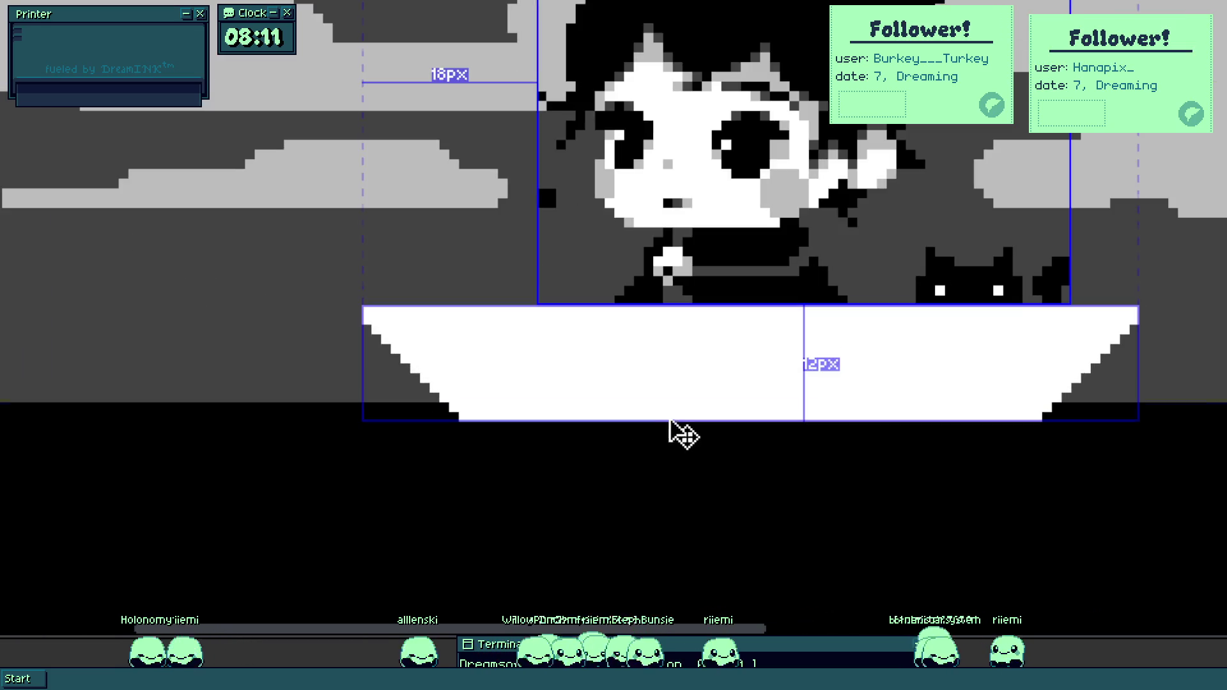
left_click_drag(558, 193, 671, 397)
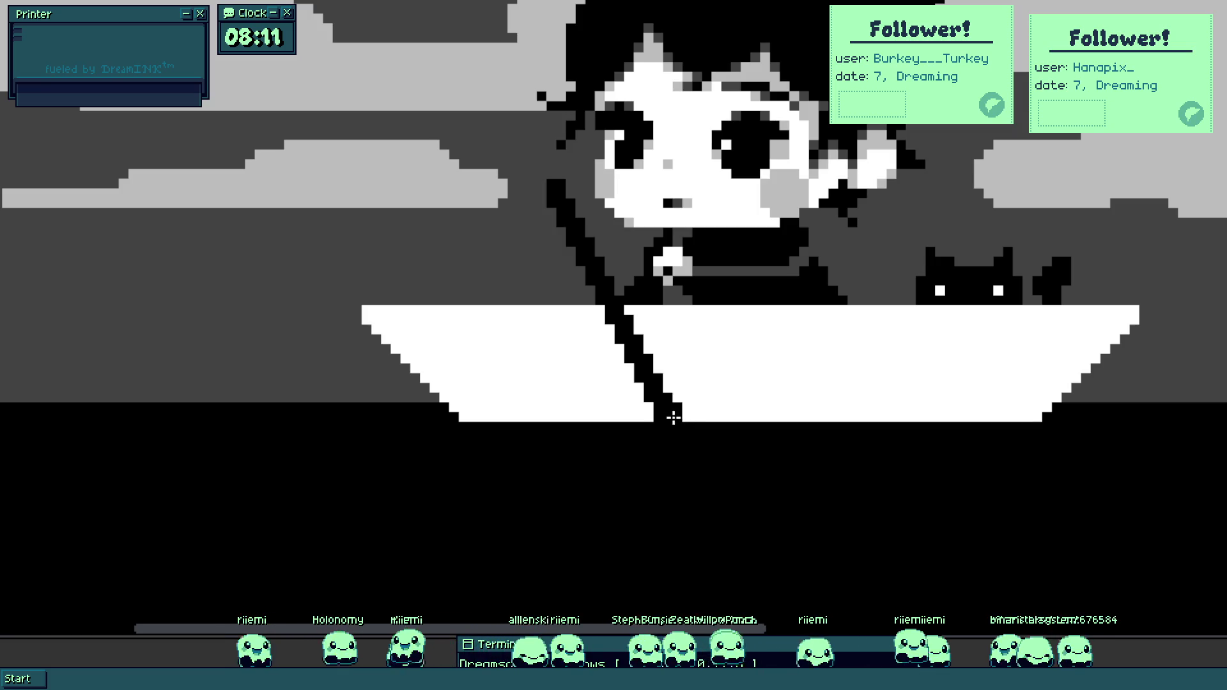
left_click(705, 397)
left_click_drag(673, 424, 795, 592)
mouse_move(886, 620)
left_mouse_down()
mouse_move(764, 466)
mouse_move(738, 404)
left_mouse_up()
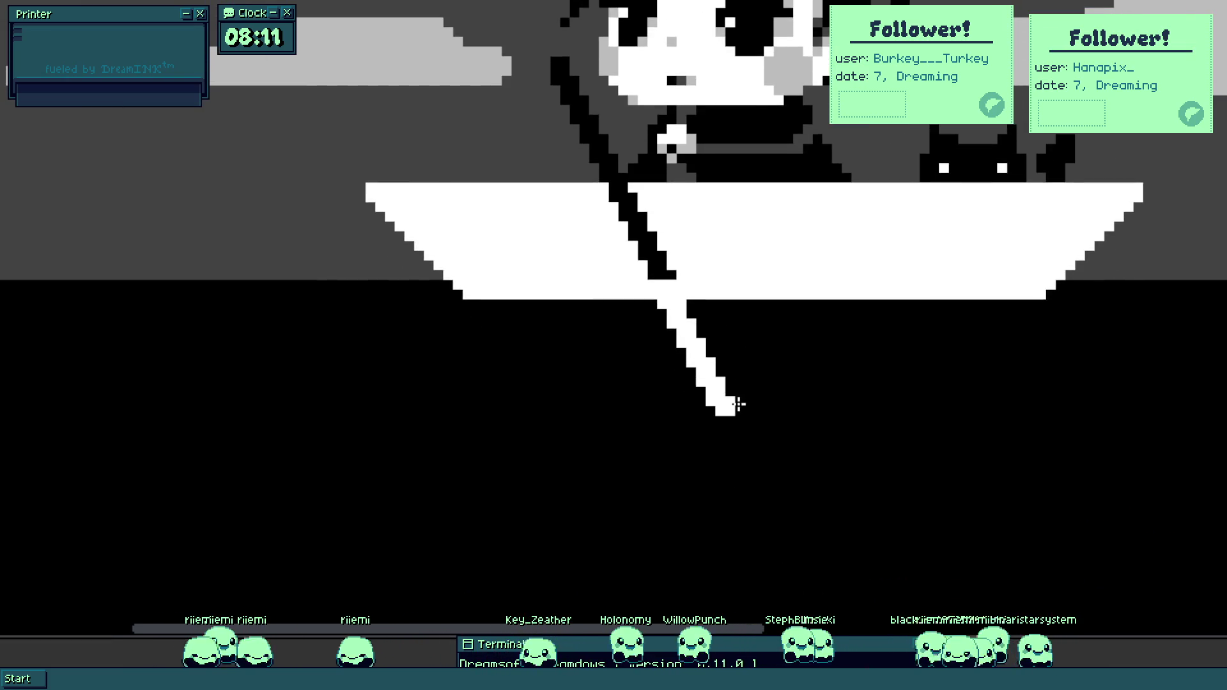
scroll(728, 388, "up", 1)
mouse_move(665, 353)
left_mouse_down()
mouse_move(740, 466)
mouse_move(693, 375)
mouse_move(669, 356)
mouse_move(748, 495)
mouse_move(725, 376)
mouse_move(632, 343)
mouse_move(660, 334)
left_mouse_up()
Paint white hand pixels beside the oar shaft, undo part of the stroke, and shift the view.
scroll(692, 376, "down", 3)
scroll(693, 375, "up", 5)
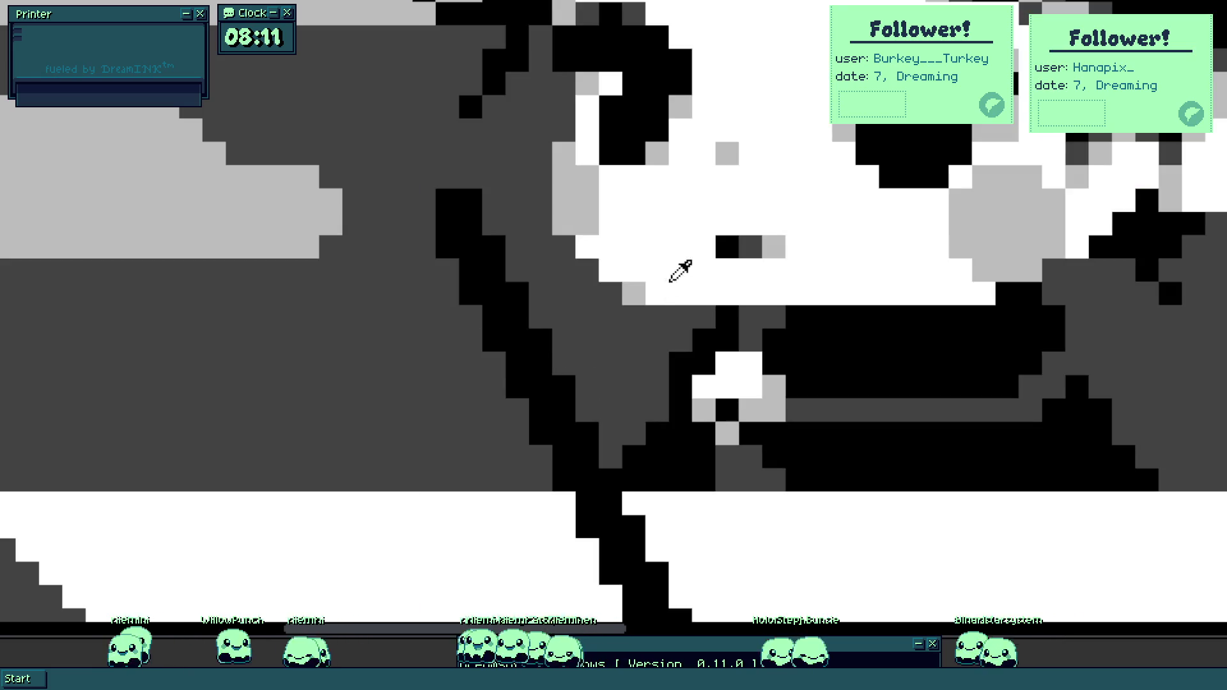
mouse_move(470, 342)
left_mouse_down()
mouse_move(497, 404)
mouse_move(466, 315)
left_mouse_up()
key("ctrl+z")
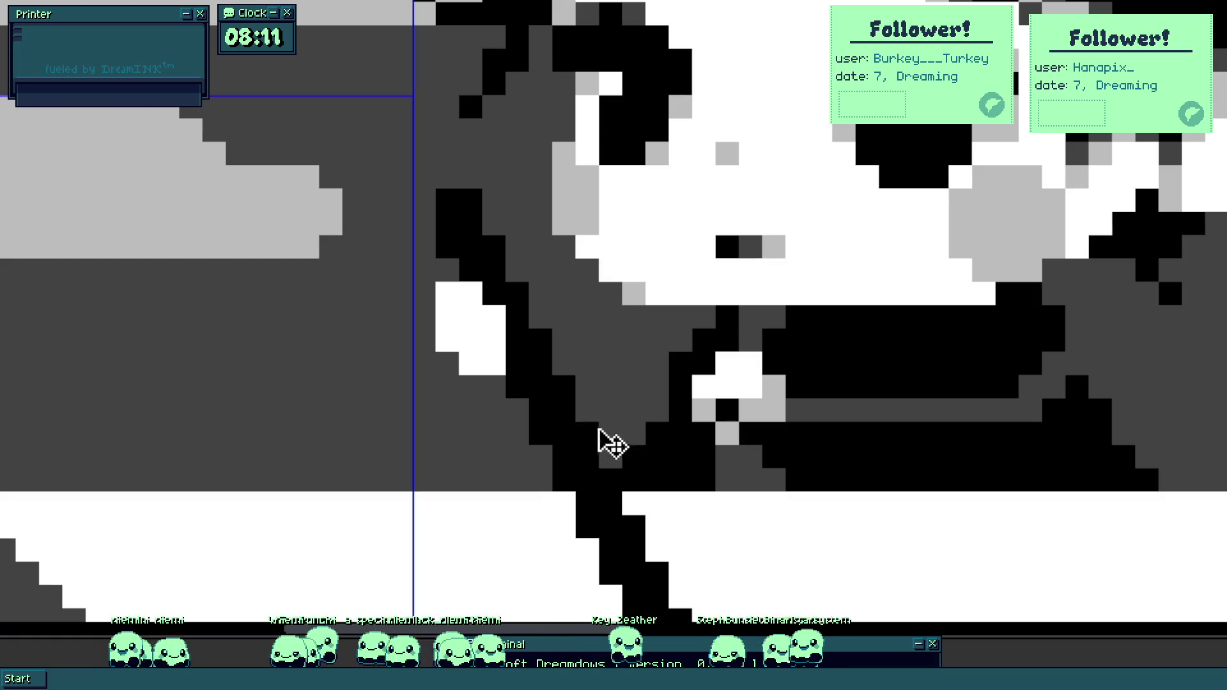
scroll(570, 489, "down", 5)
scroll(569, 489, "up", 2)
left_click_drag(542, 457, 567, 489)
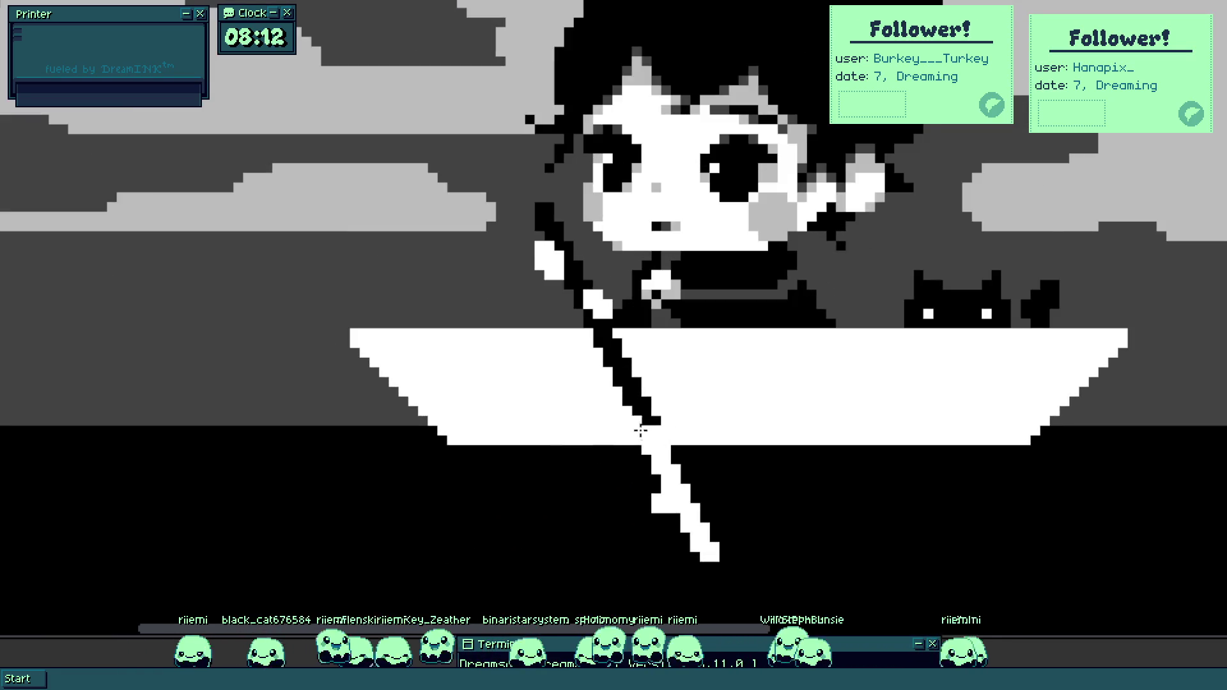
Move the oar's lower tip up to the boat's lower edge.
left_click(661, 463)
mouse_move(674, 476)
left_mouse_down()
mouse_move(631, 579)
mouse_move(602, 424)
left_mouse_up()
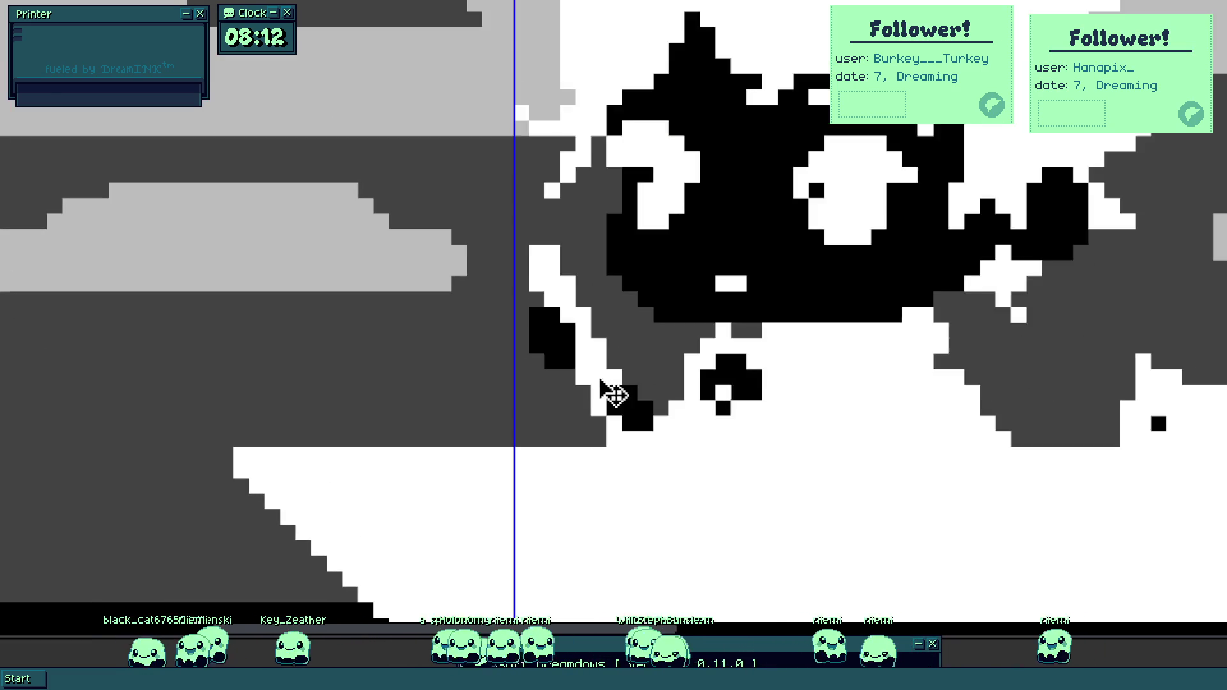
scroll(560, 476, "down", 2)
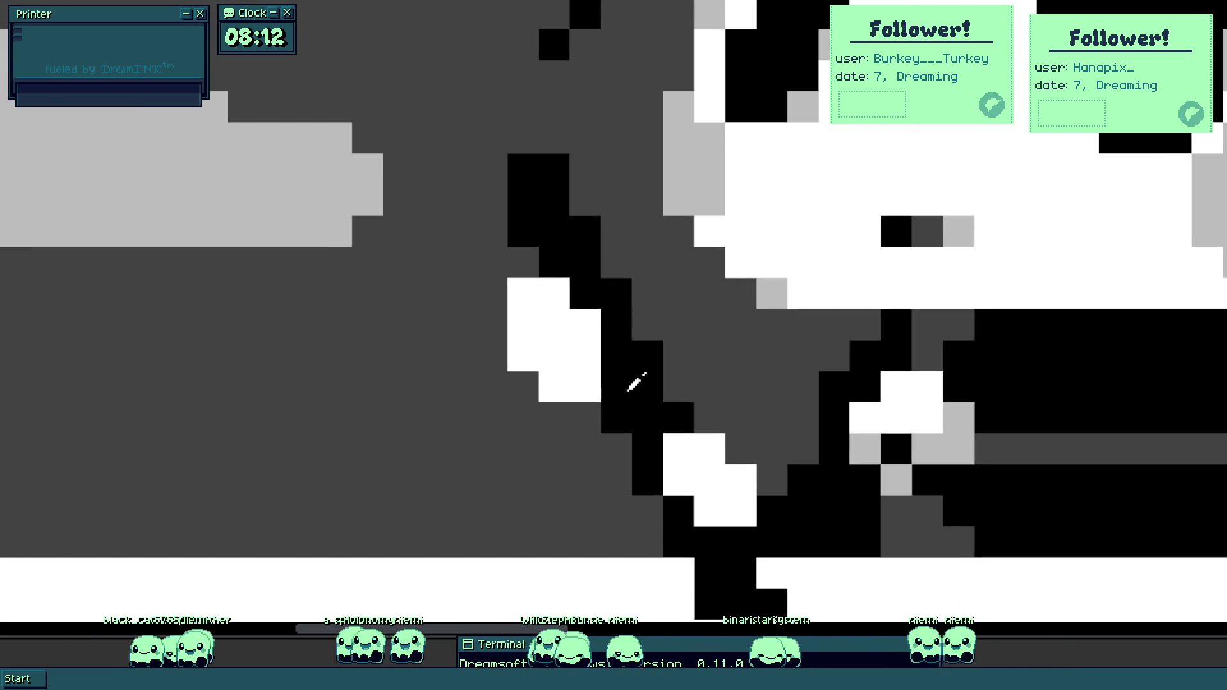
scroll(660, 317, "down", 1)
Paint the girl's sleeve and arm black, covering the grey gaps around her hand.
left_click_drag(717, 353, 781, 375)
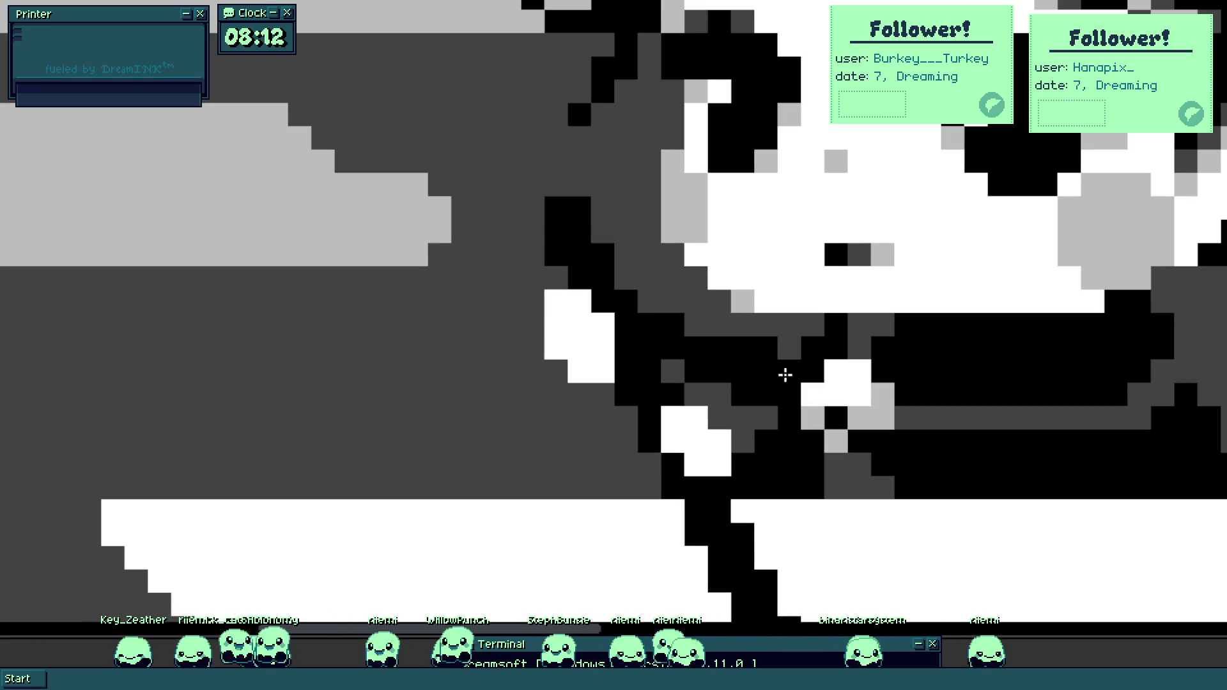
left_click_drag(589, 403, 600, 470)
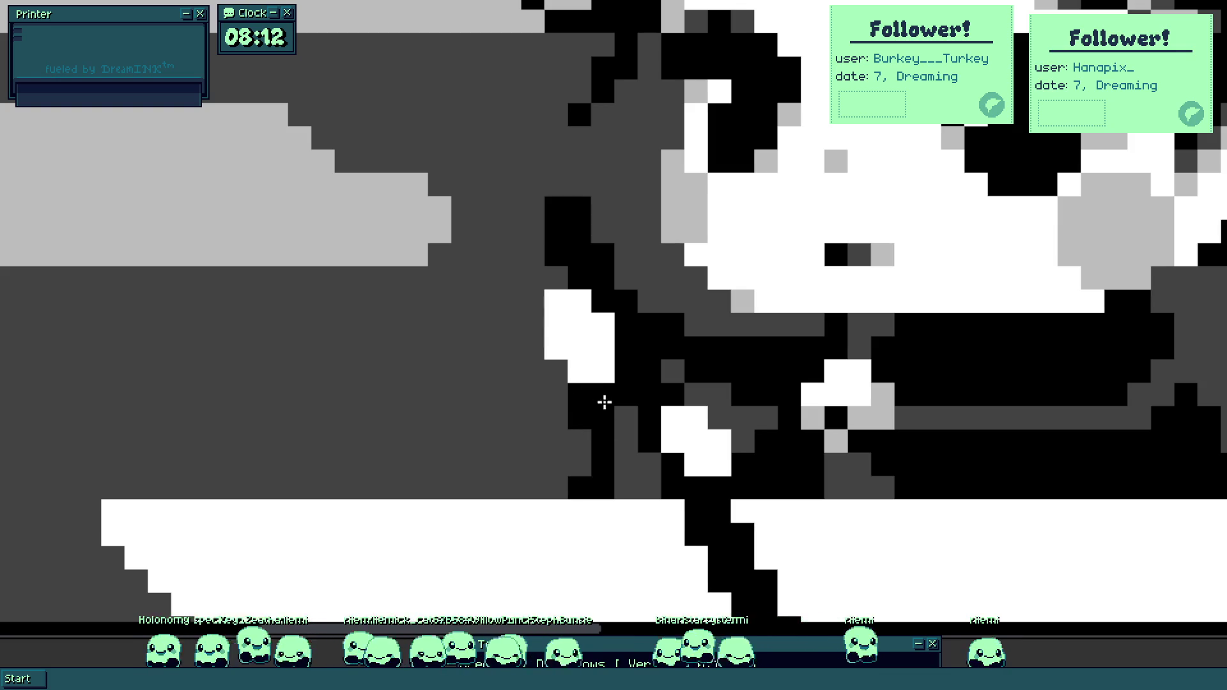
left_click_drag(605, 404, 639, 484)
left_click_drag(663, 411, 758, 426)
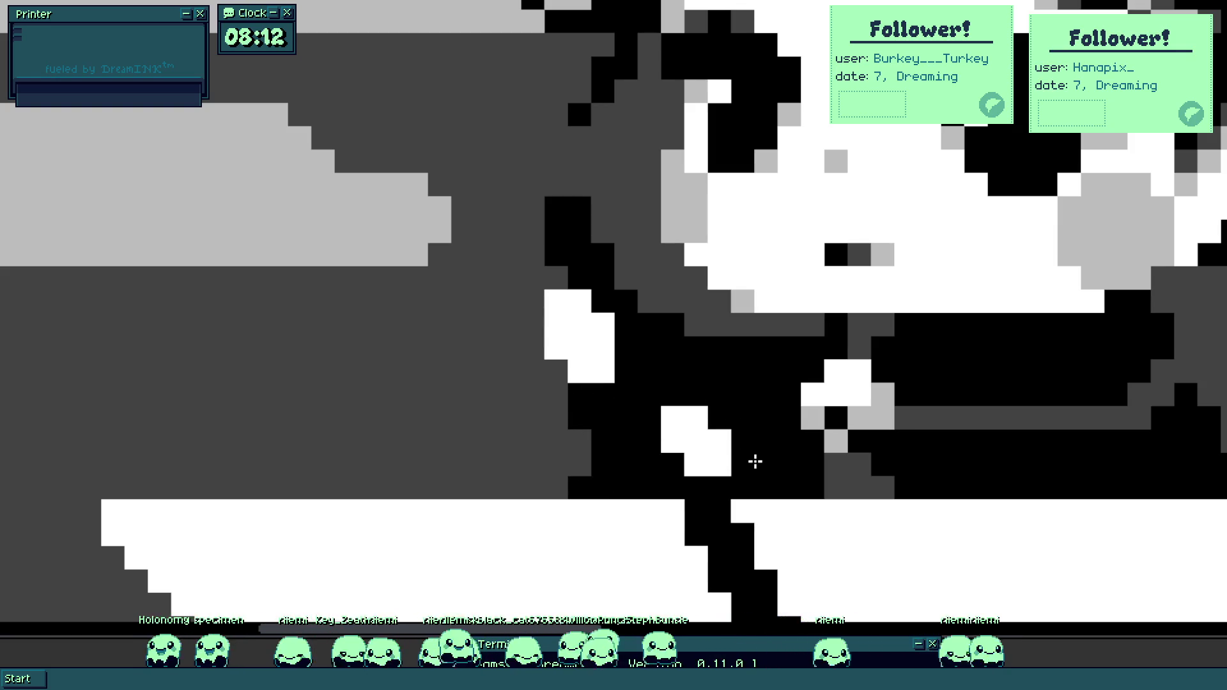
scroll(733, 441, "down", 3)
scroll(732, 441, "up", 3)
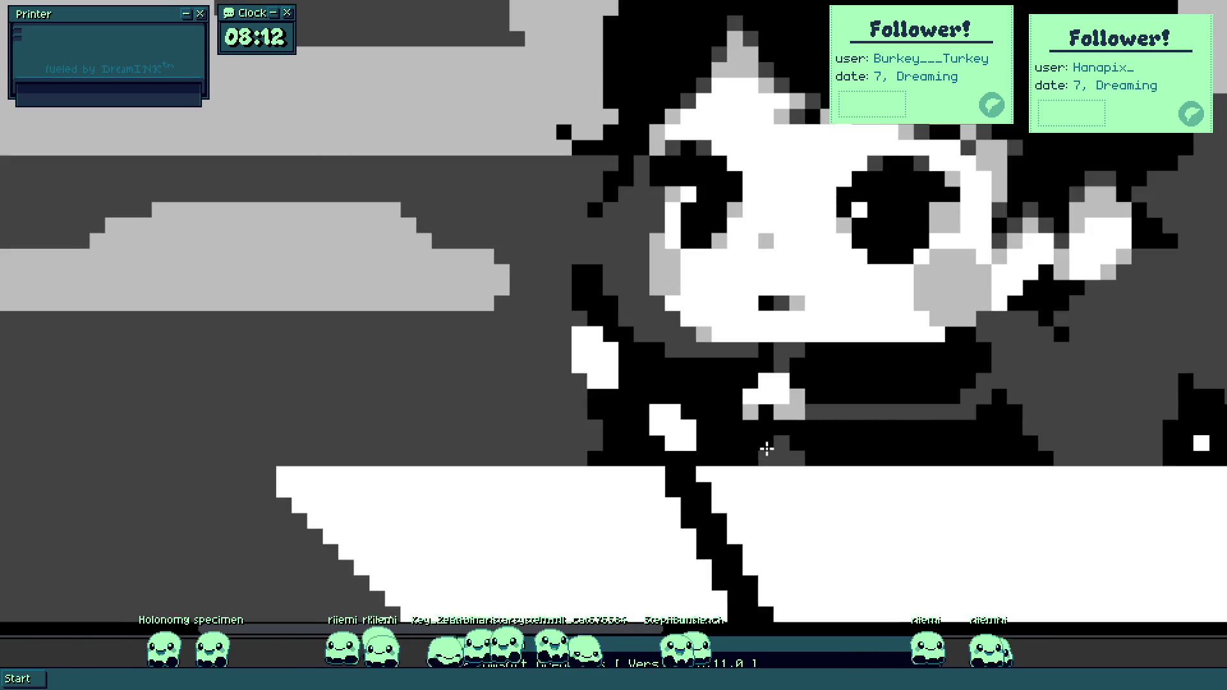
mouse_move(775, 460)
left_mouse_down()
mouse_move(841, 451)
mouse_move(857, 420)
mouse_move(908, 421)
left_mouse_up()
scroll(908, 422, "down", 3)
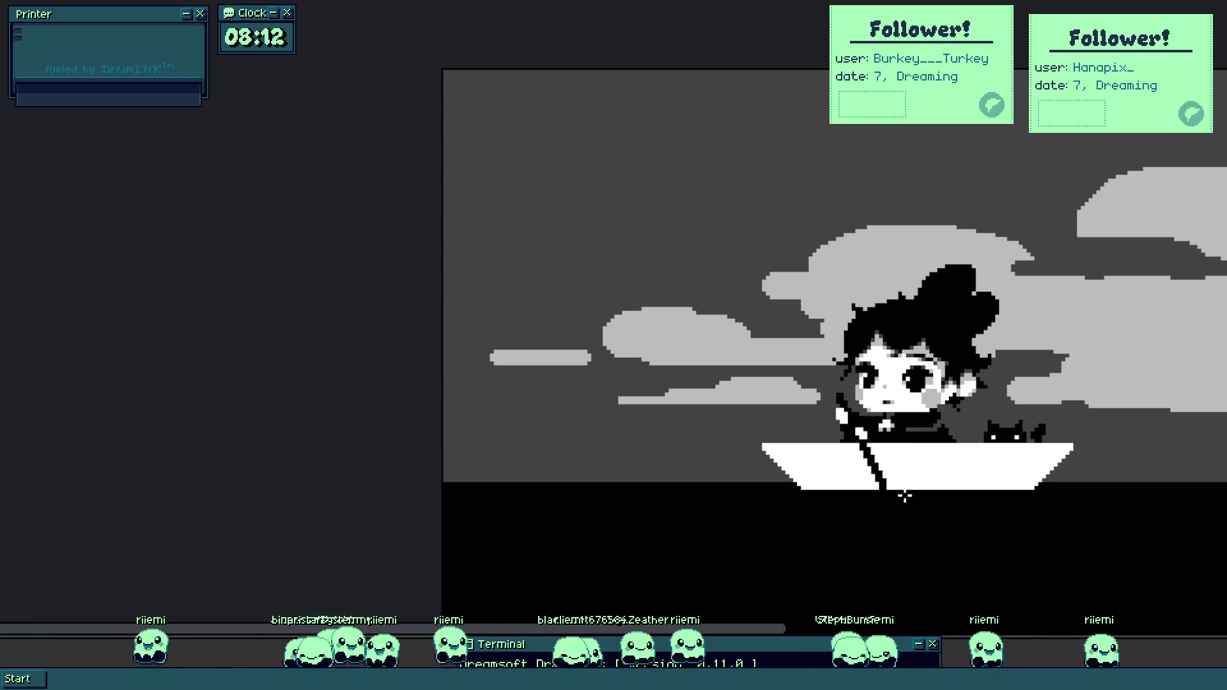
scroll(860, 427, "up", 3)
scroll(822, 348, "up", 2)
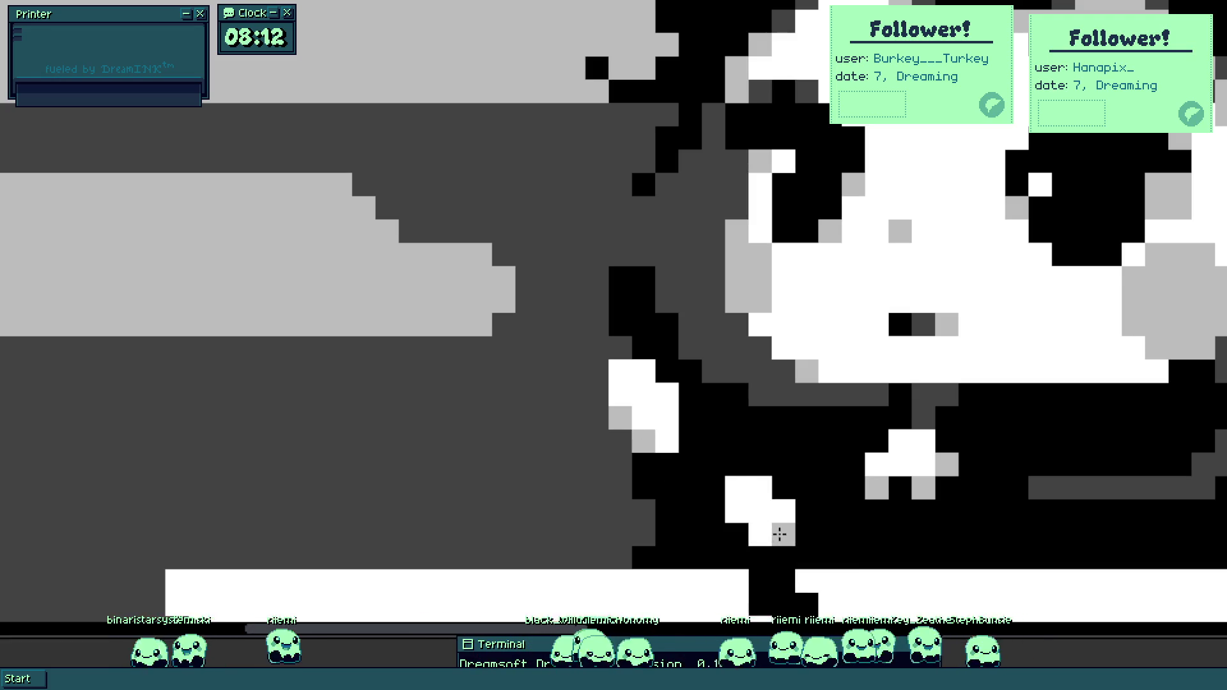
Bring the boat's bottom into view and select the girl and cat above the boat.
key("ctrl")
scroll(760, 538, "down", 4)
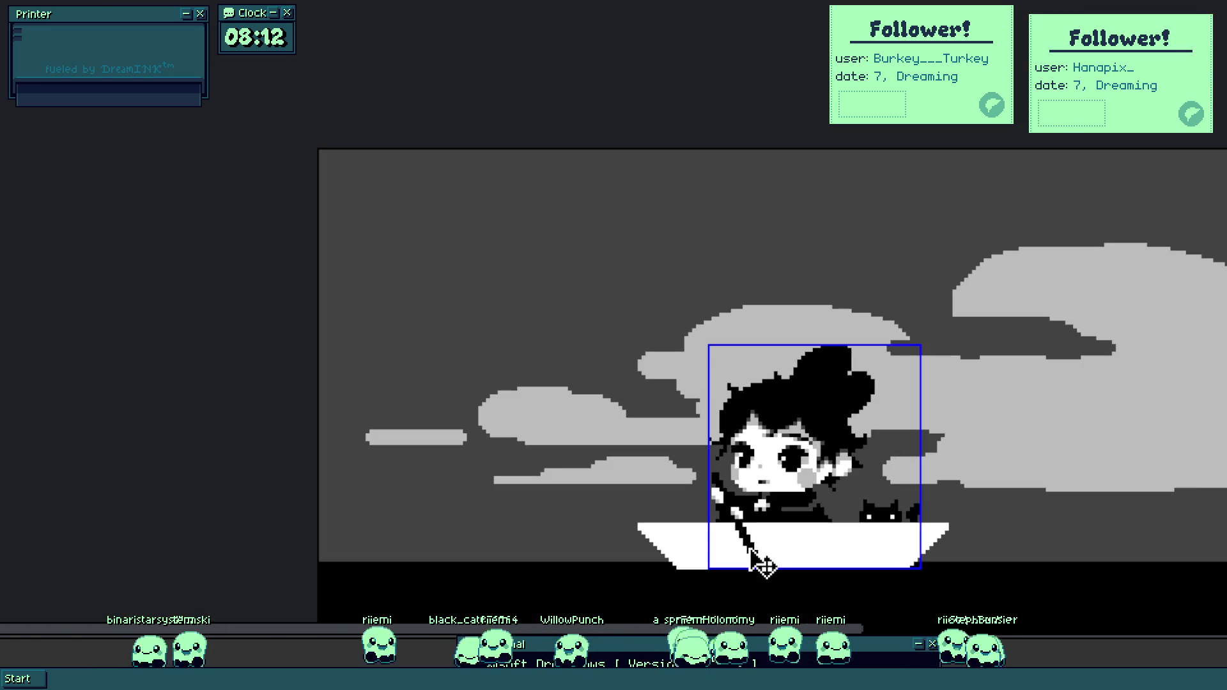
scroll(742, 521, "up", 5)
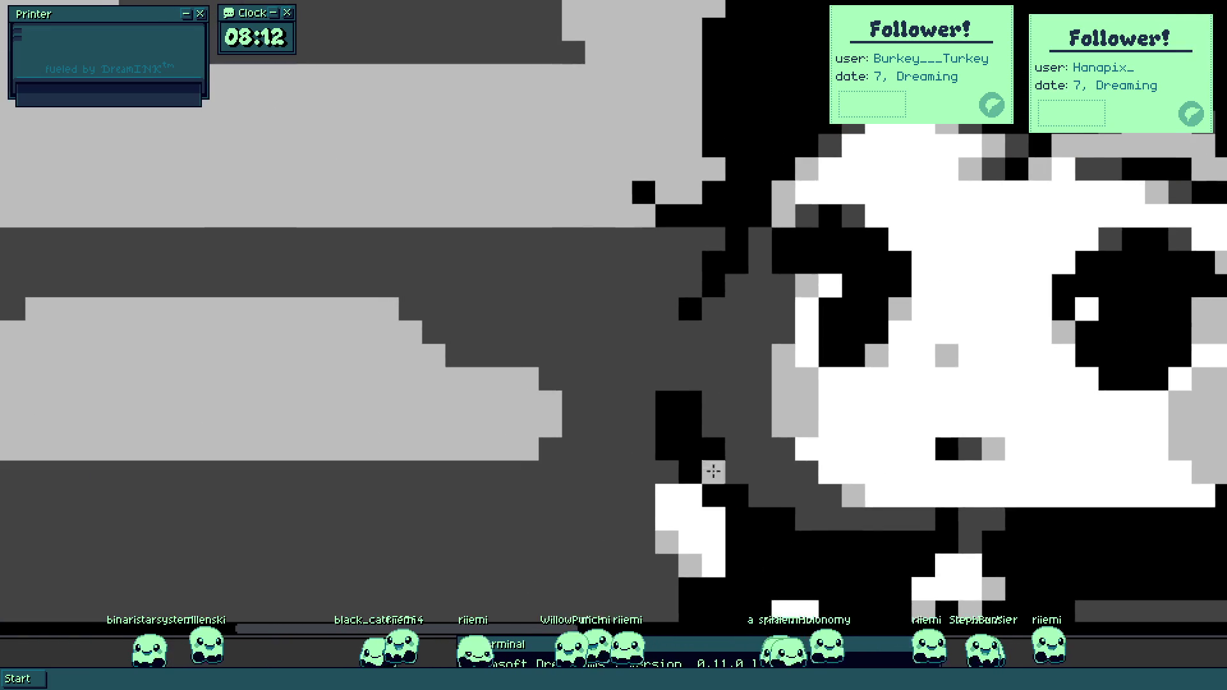
scroll(740, 512, "down", 3)
scroll(726, 509, "up", 2)
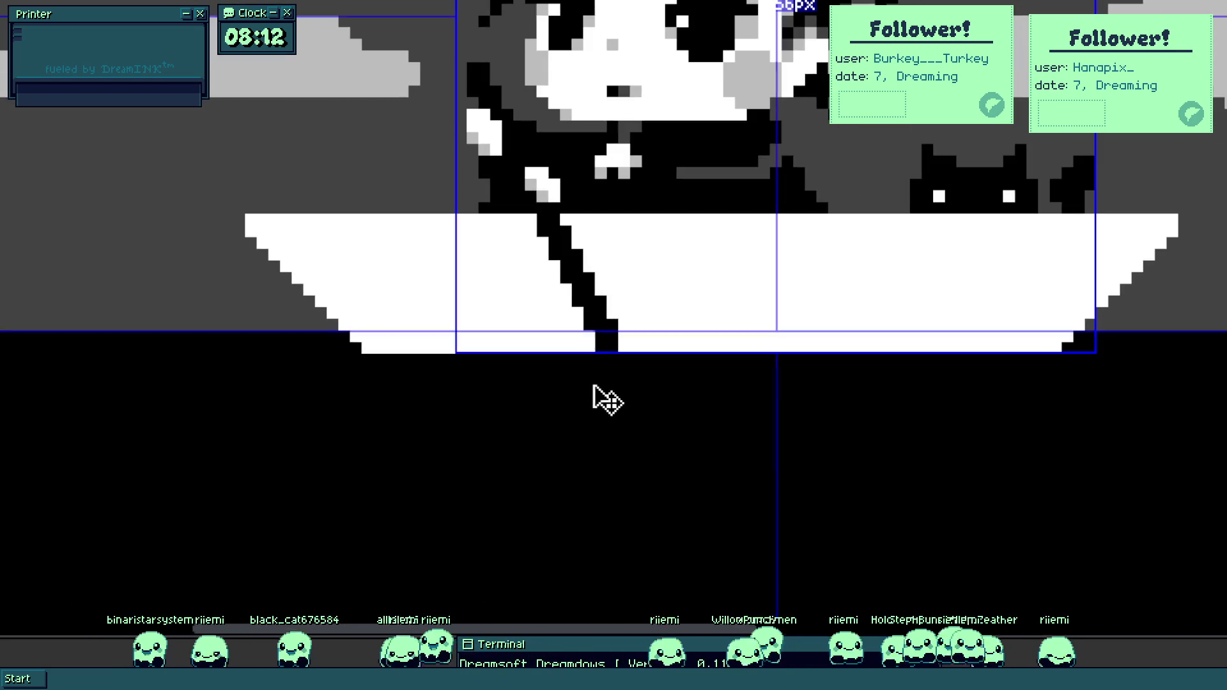
left_click_drag(587, 378, 681, 388)
left_click(706, 446)
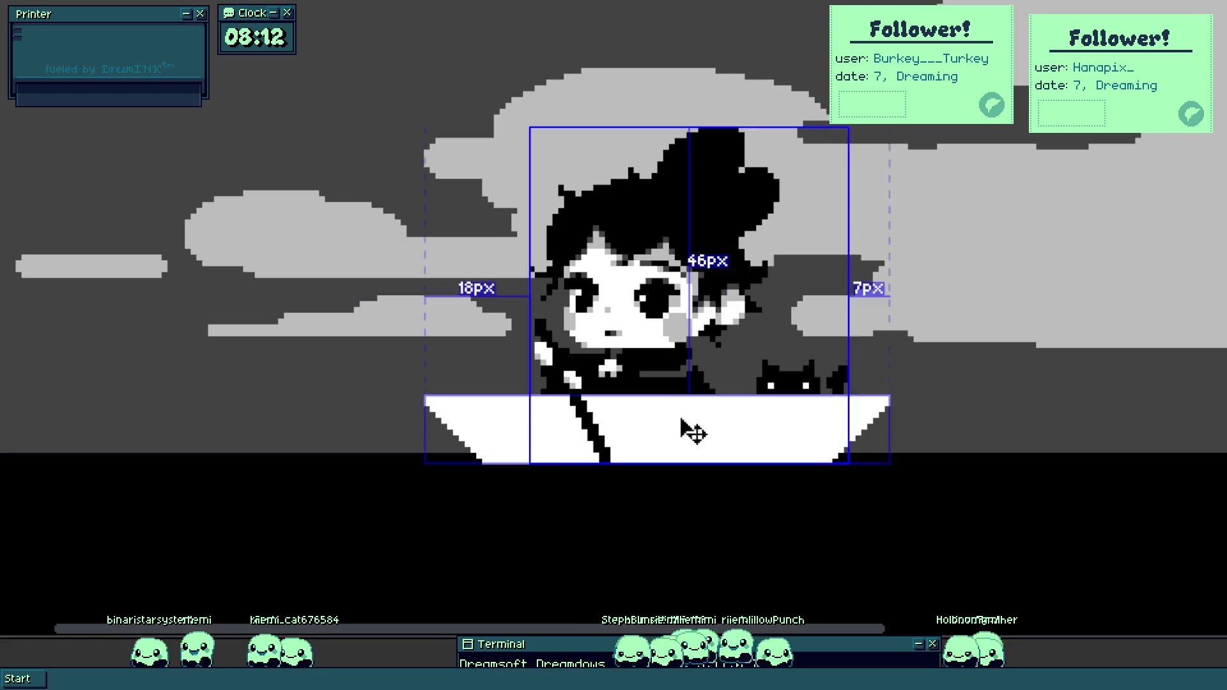
scroll(624, 449, "up", 5)
scroll(612, 473, "up", 3)
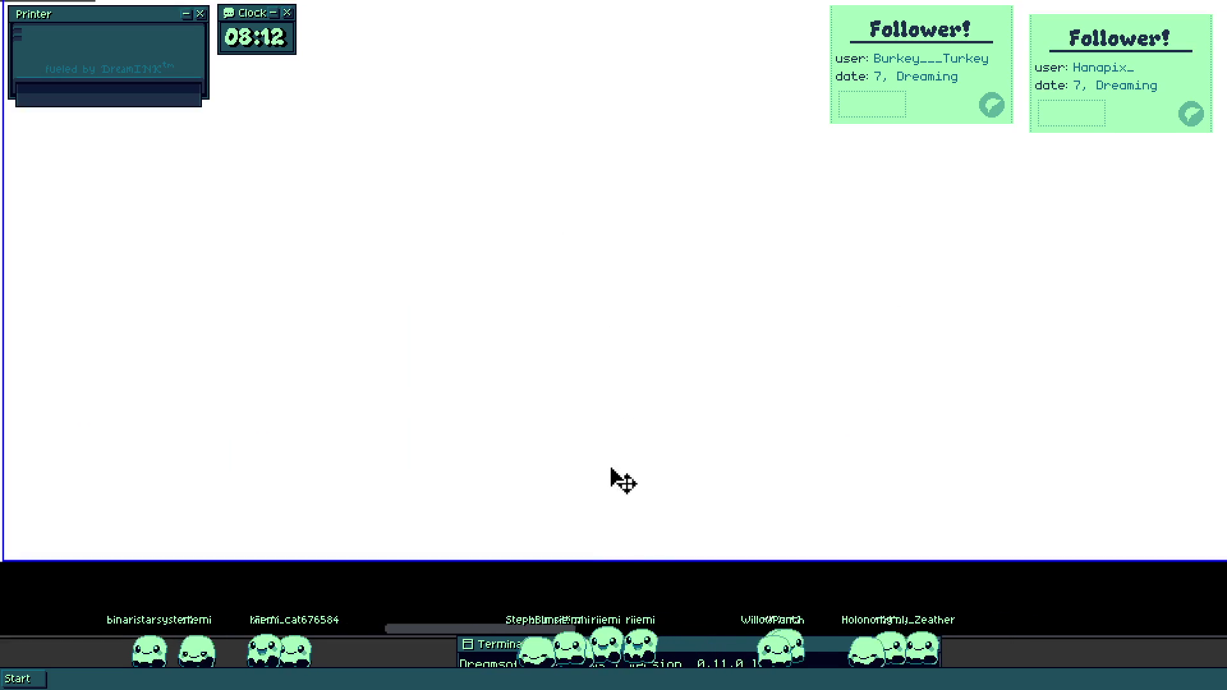
scroll(627, 446, "down", 8)
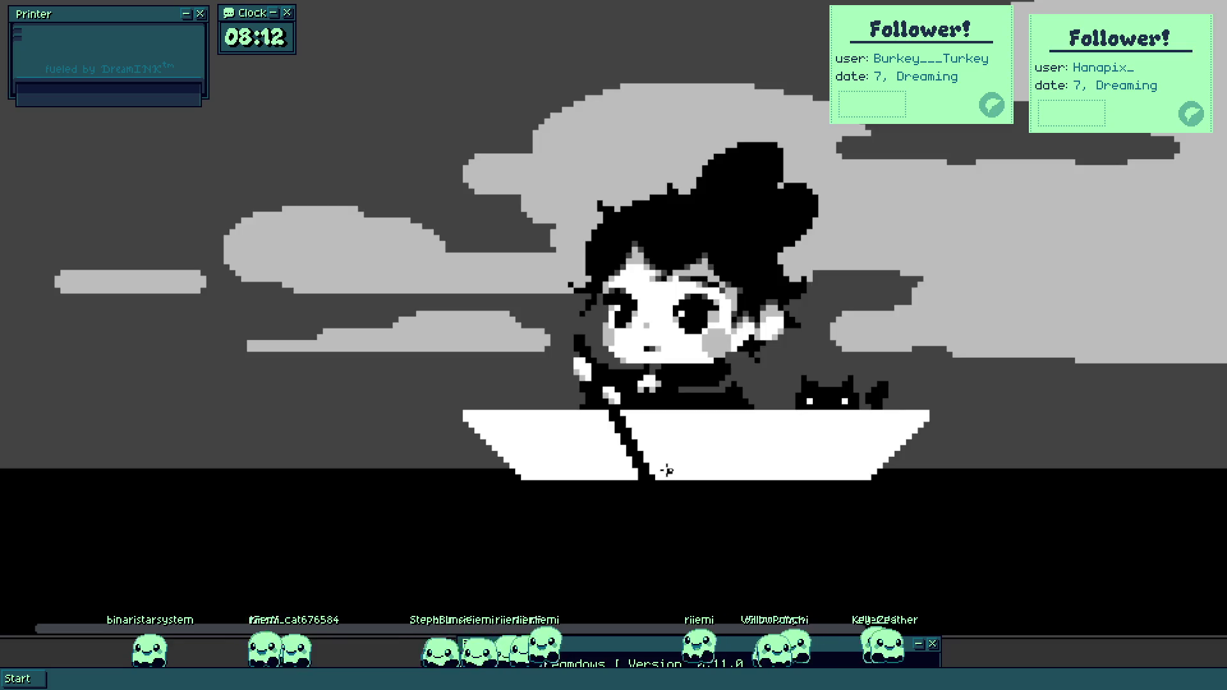
scroll(693, 506, "up", 5)
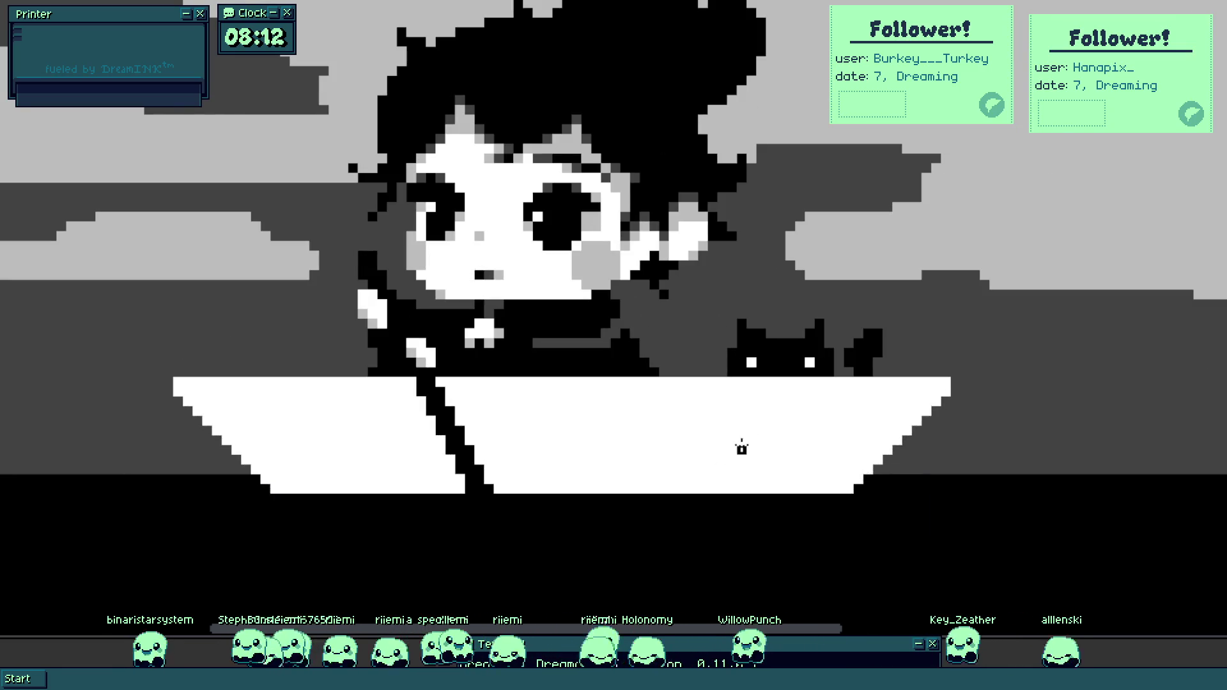
scroll(739, 448, "down", 1)
scroll(718, 456, "down", 2)
scroll(657, 424, "up", 2)
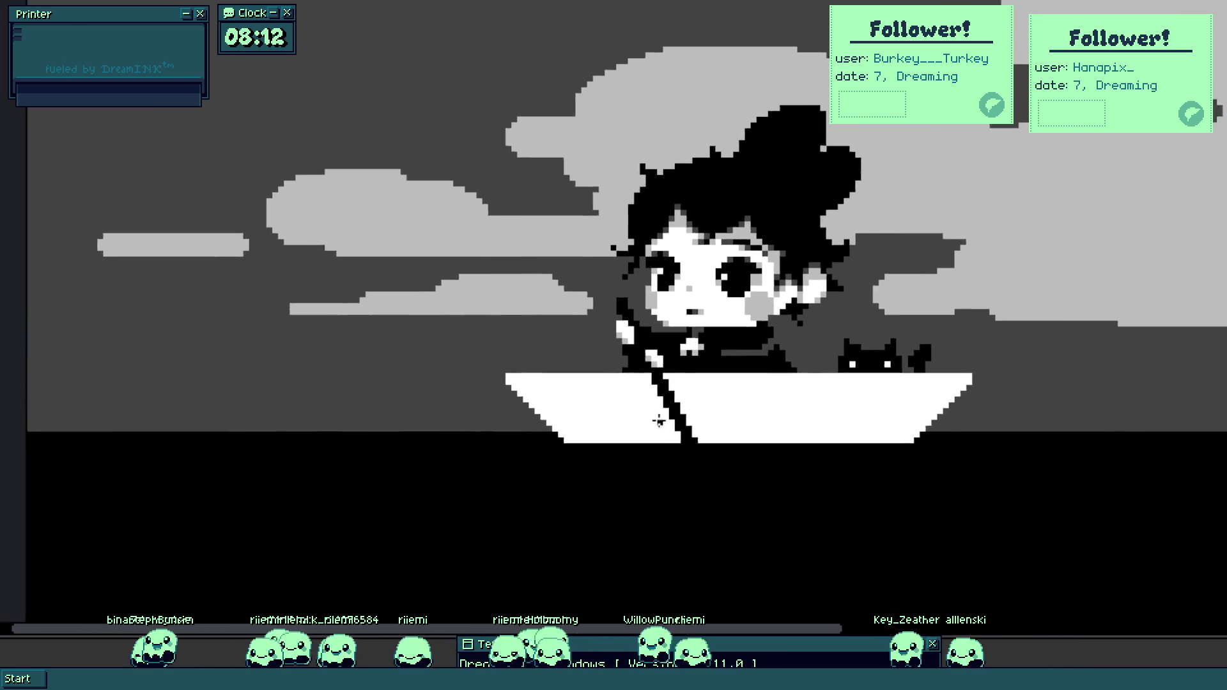
left_click(573, 399)
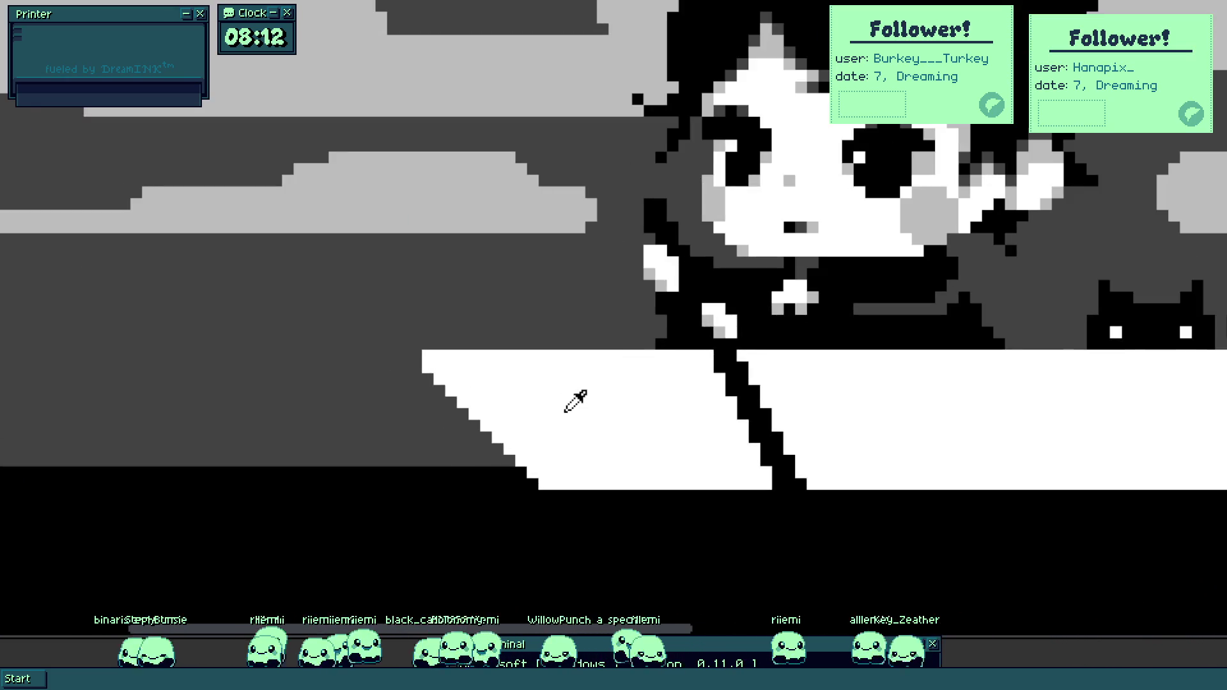
scroll(470, 394, "up", 3)
mouse_move(548, 471)
left_mouse_down()
mouse_move(209, 219)
mouse_move(200, 252)
mouse_move(356, 372)
mouse_move(258, 347)
left_mouse_up()
key("i")
left_click(221, 327)
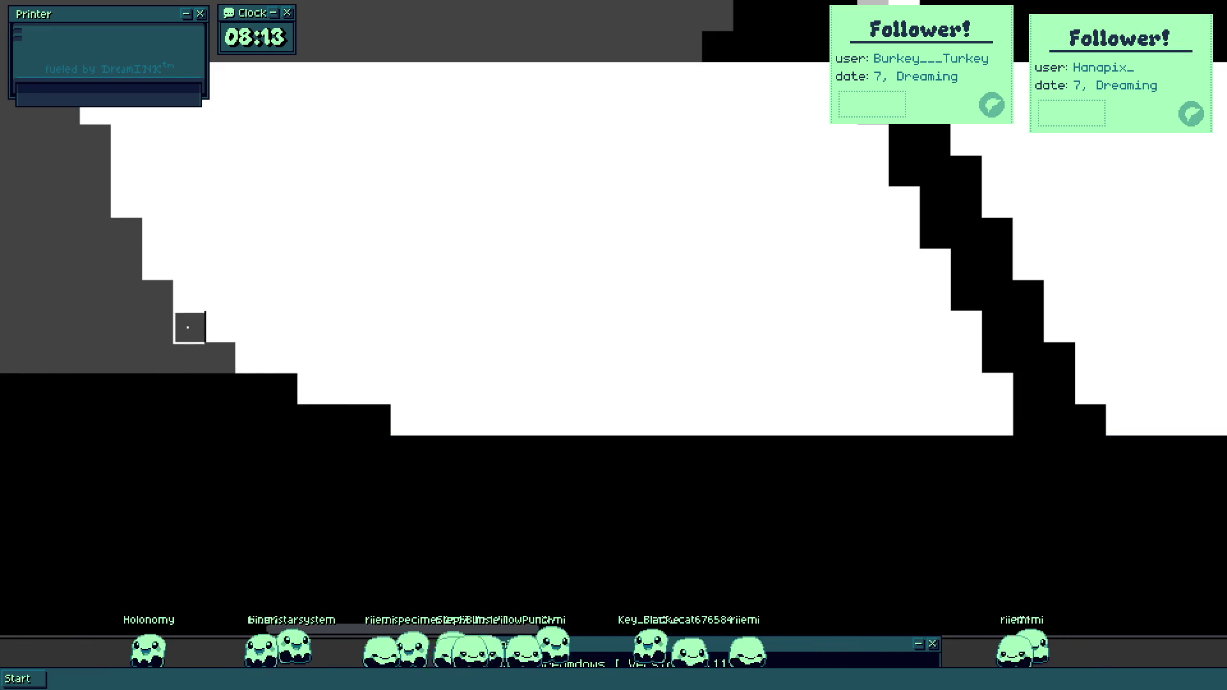
mouse_move(219, 265)
left_mouse_down()
mouse_move(269, 329)
mouse_move(203, 293)
mouse_move(185, 225)
left_mouse_up()
key("ctrl+z")
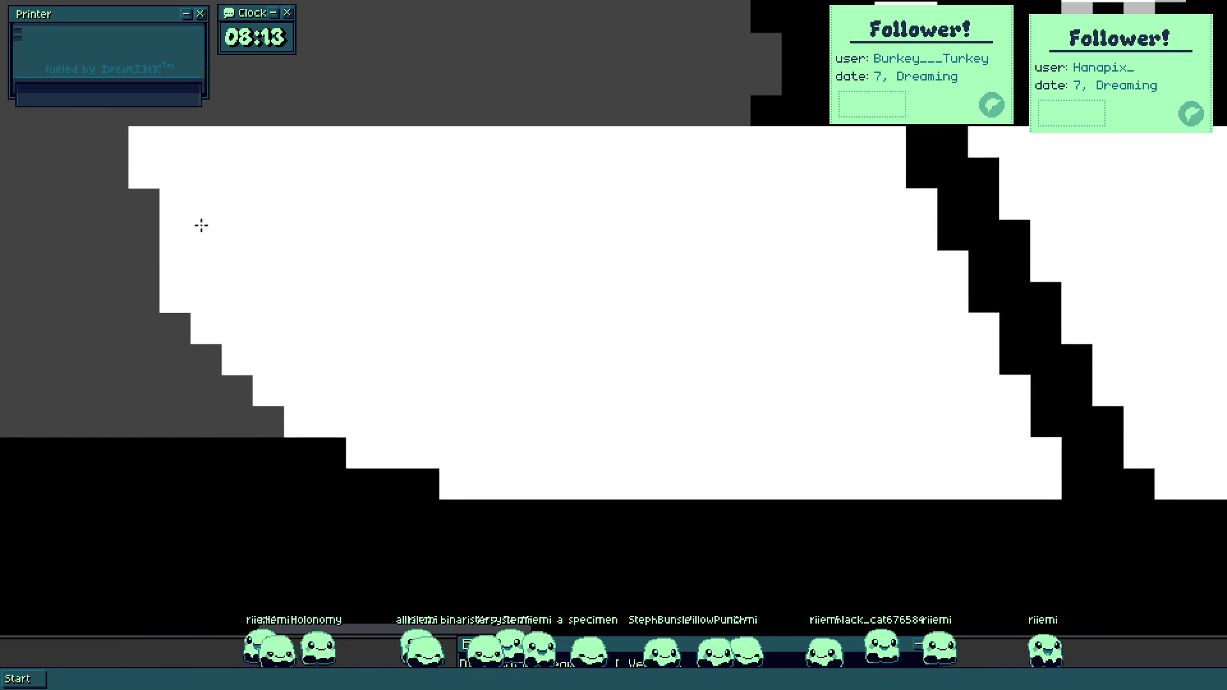
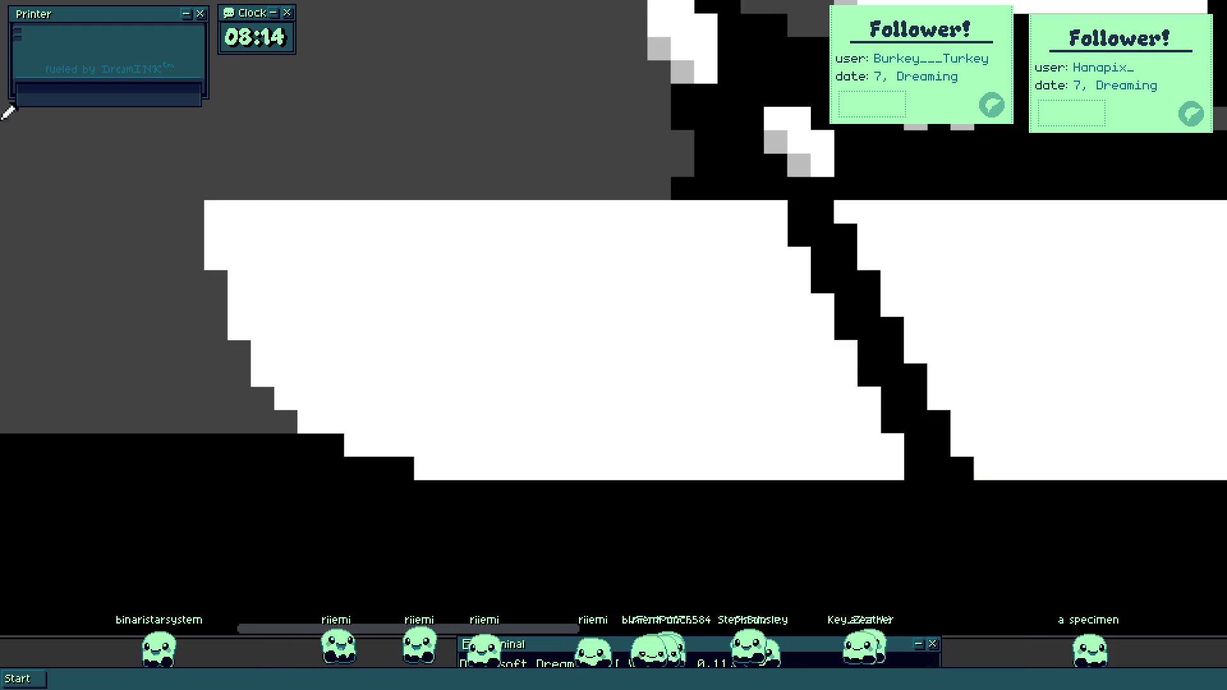
Add grey pixels on the hull's stair-steps to soften the boat's stepped edge.
left_click(239, 328)
left_click(262, 375)
left_click(286, 399)
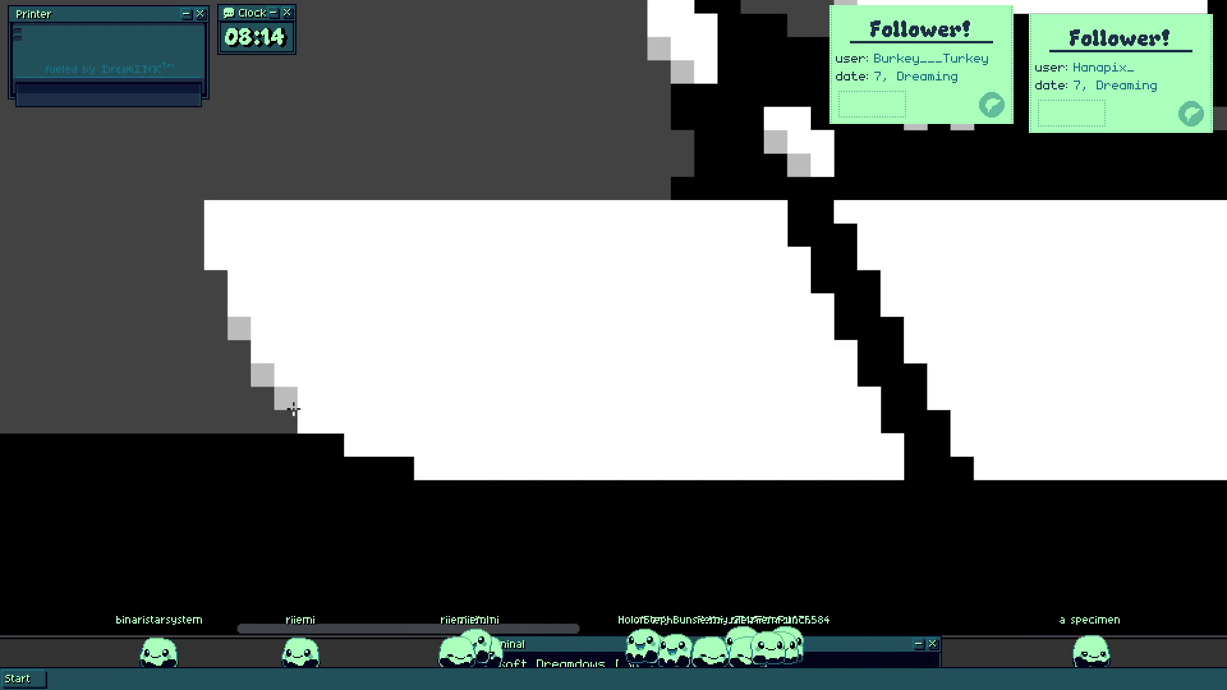
left_click(212, 261)
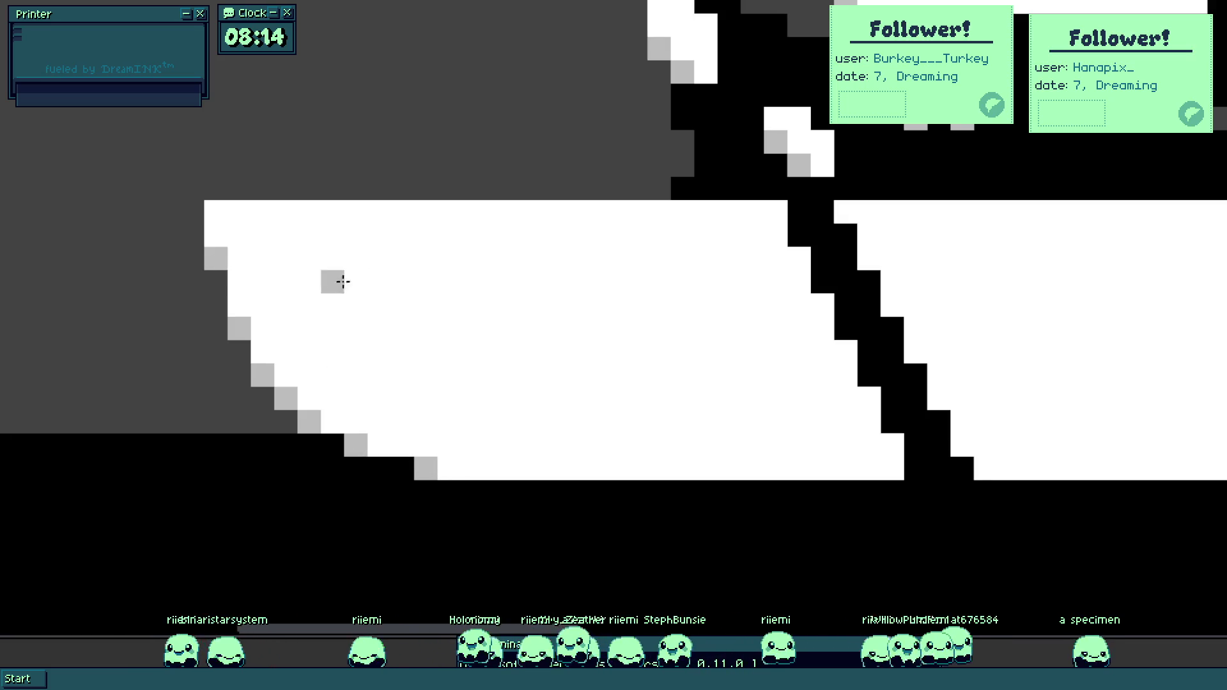
scroll(346, 281, "down", 5)
left_click_drag(365, 295, 400, 345)
scroll(544, 400, "up", 2)
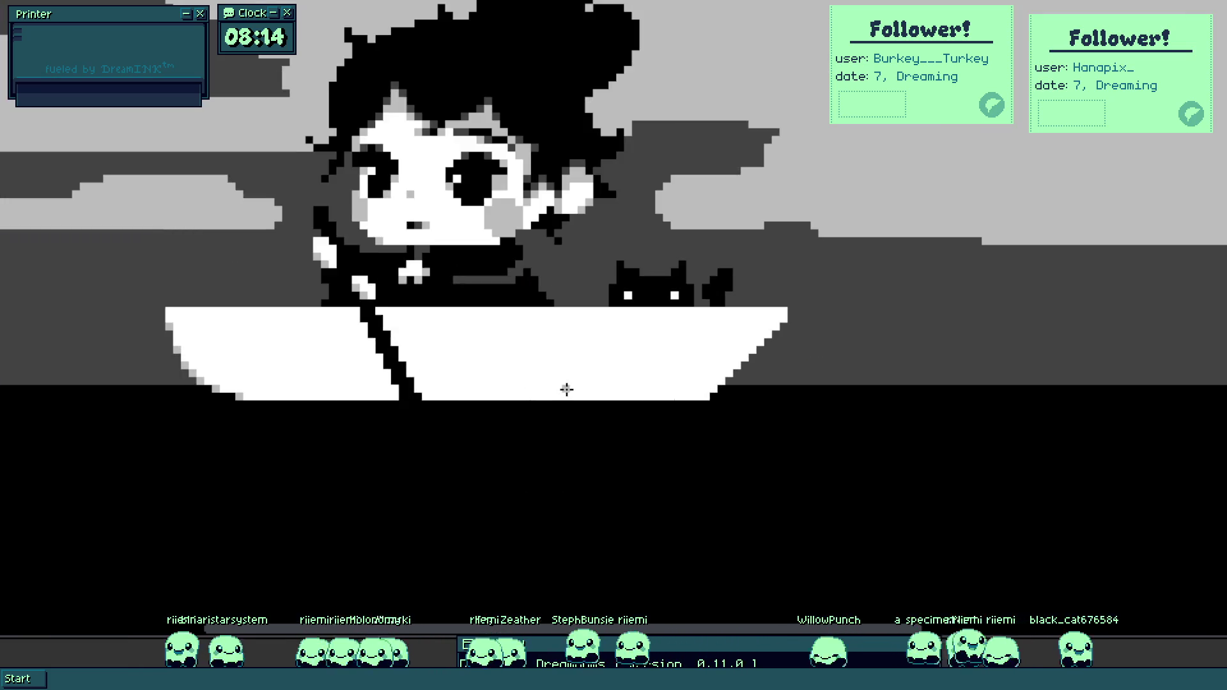
scroll(225, 366, "up", 4)
Mirror the boat's left corner horizontally and place the copy at the right end.
mouse_move(482, 390)
left_mouse_down()
mouse_move(330, 112)
mouse_move(168, 14)
left_mouse_up()
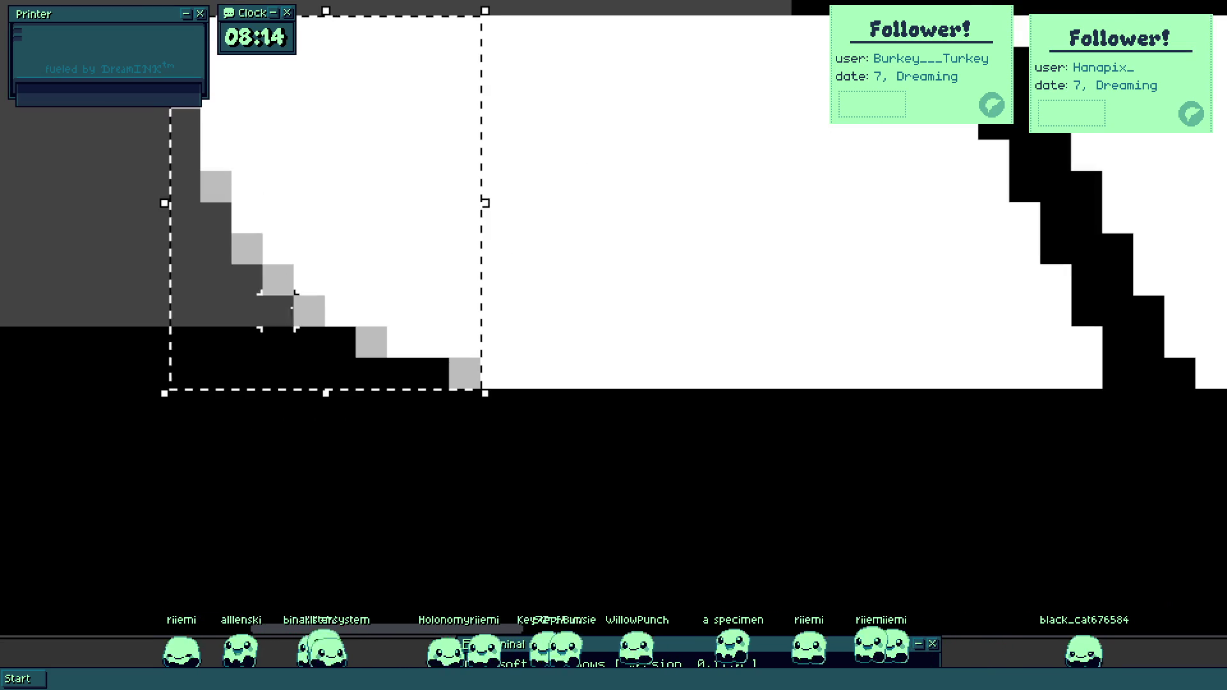
key("shift+h")
scroll(274, 314, "down", 3)
mouse_move(273, 314)
left_mouse_down()
mouse_move(870, 351)
mouse_move(972, 370)
mouse_move(950, 364)
mouse_move(961, 348)
left_mouse_up()
left_click(961, 348)
scroll(504, 391, "down", 3)
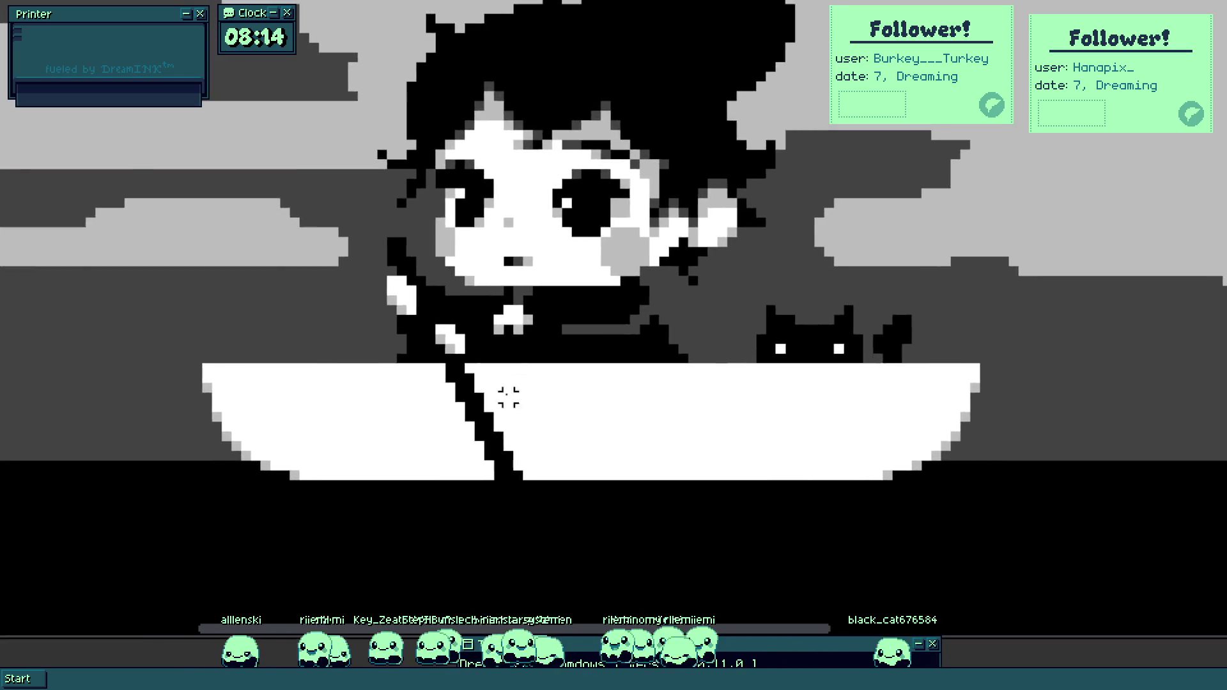
scroll(364, 378, "up", 5)
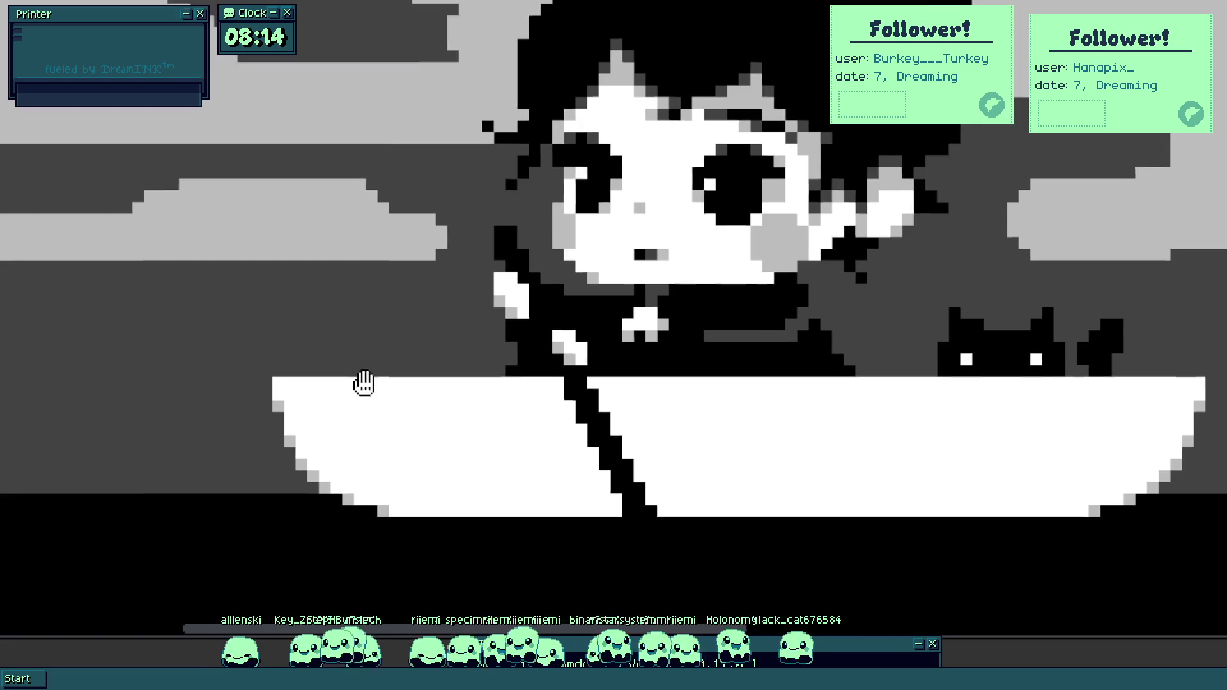
Paint a white curl at the boat's left end with dark grey pixels carved beneath it.
mouse_move(188, 332)
left_mouse_down()
mouse_move(260, 339)
mouse_move(345, 377)
left_mouse_up()
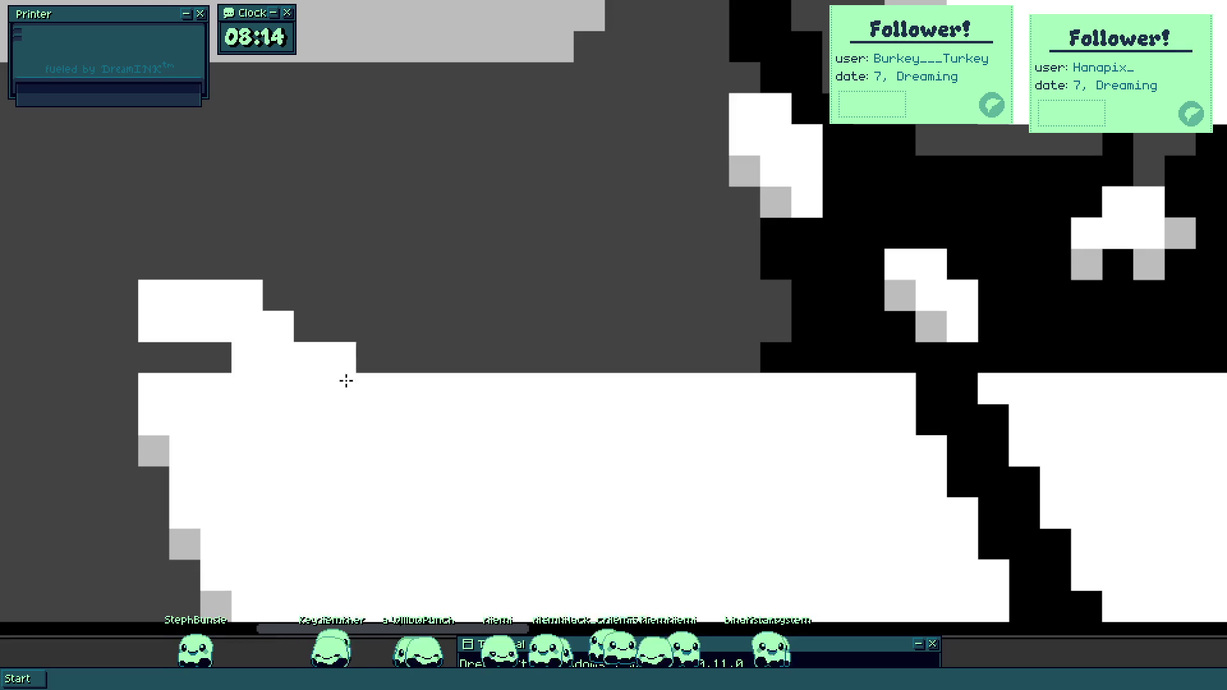
left_click_drag(157, 269, 90, 301)
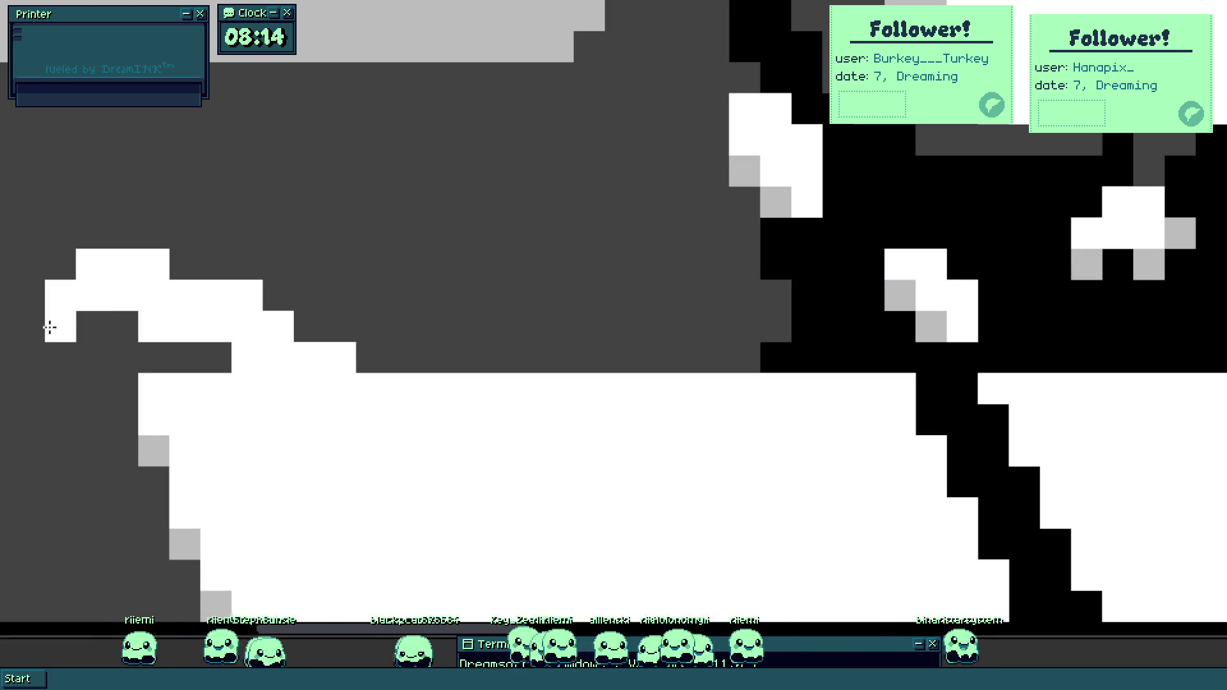
scroll(47, 326, "down", 3)
scroll(63, 396, "up", 3)
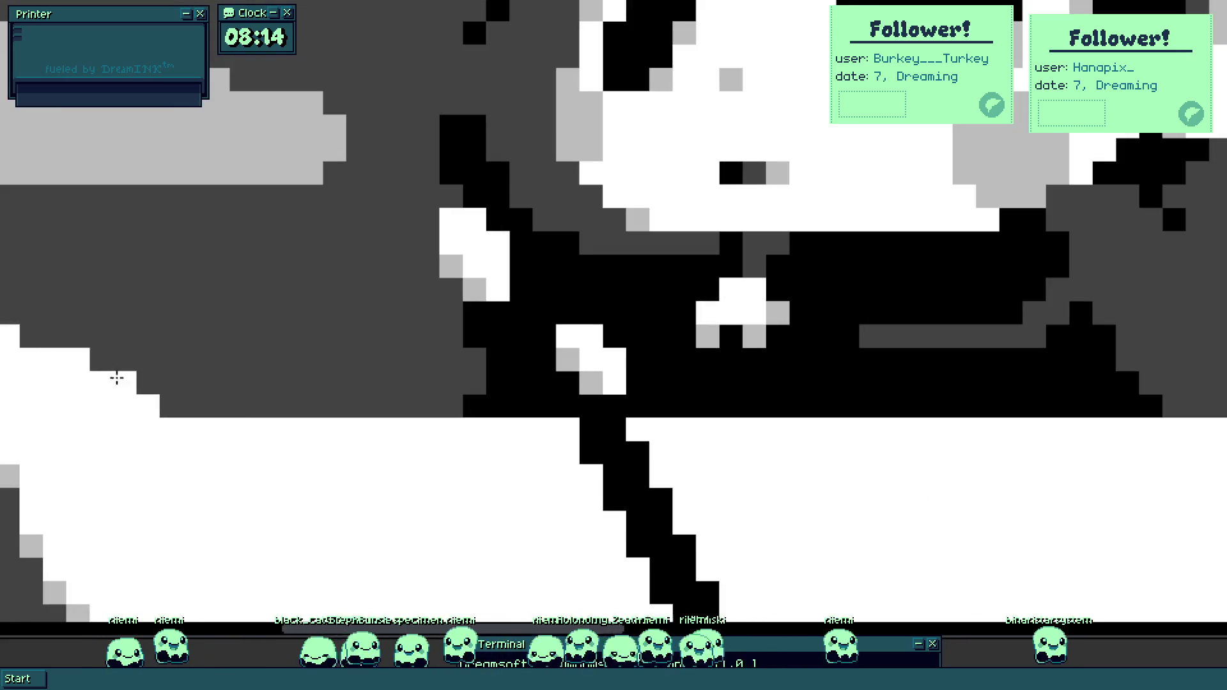
left_click(30, 336)
left_click_drag(101, 360, 148, 407)
scroll(172, 362, "down", 3)
scroll(181, 405, "up", 1)
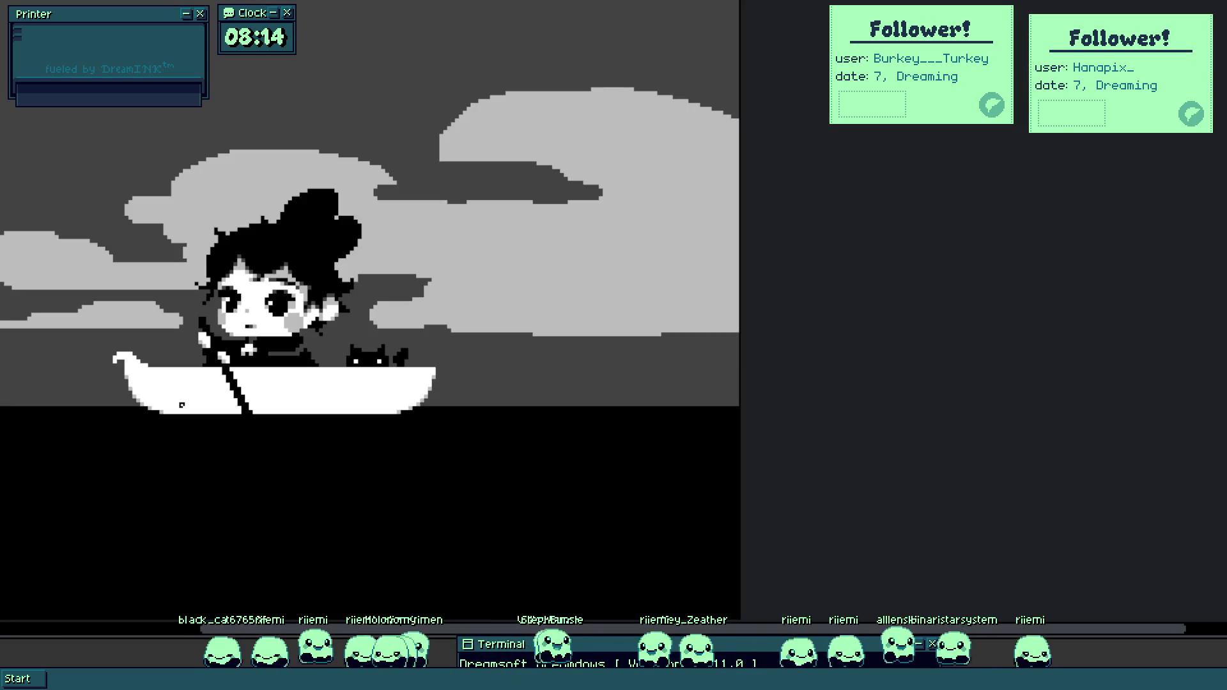
Paint a row of white along the boat and shade a curl pixel with sampled light grey.
scroll(181, 404, "up", 3)
mouse_move(315, 479)
left_mouse_down()
mouse_move(392, 475)
mouse_move(277, 438)
mouse_move(148, 348)
mouse_move(128, 359)
left_mouse_up()
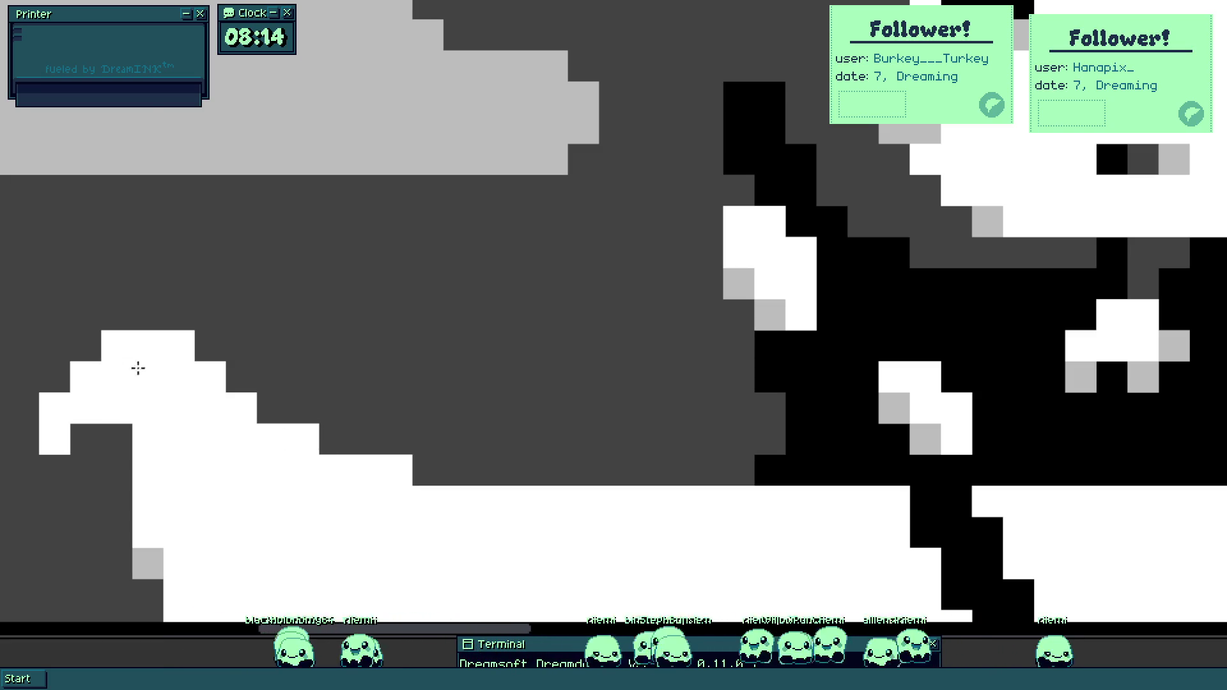
scroll(129, 359, "down", 3)
scroll(188, 412, "up", 3)
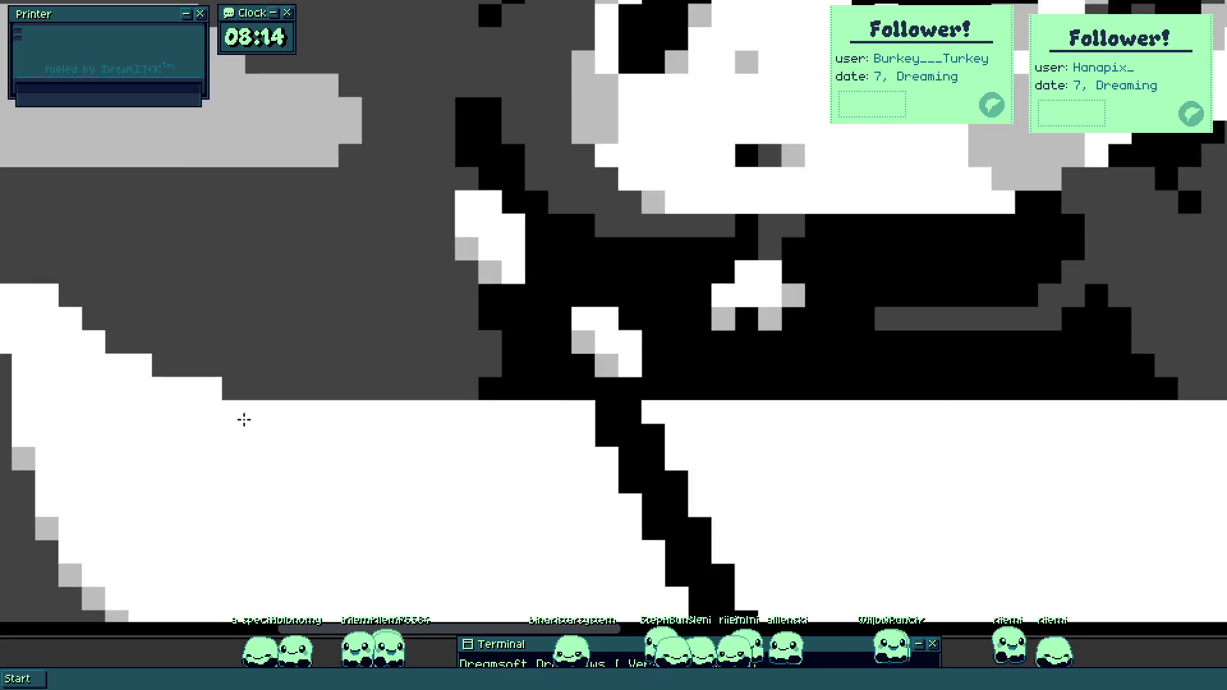
left_click(111, 470, "alt")
left_click(41, 406)
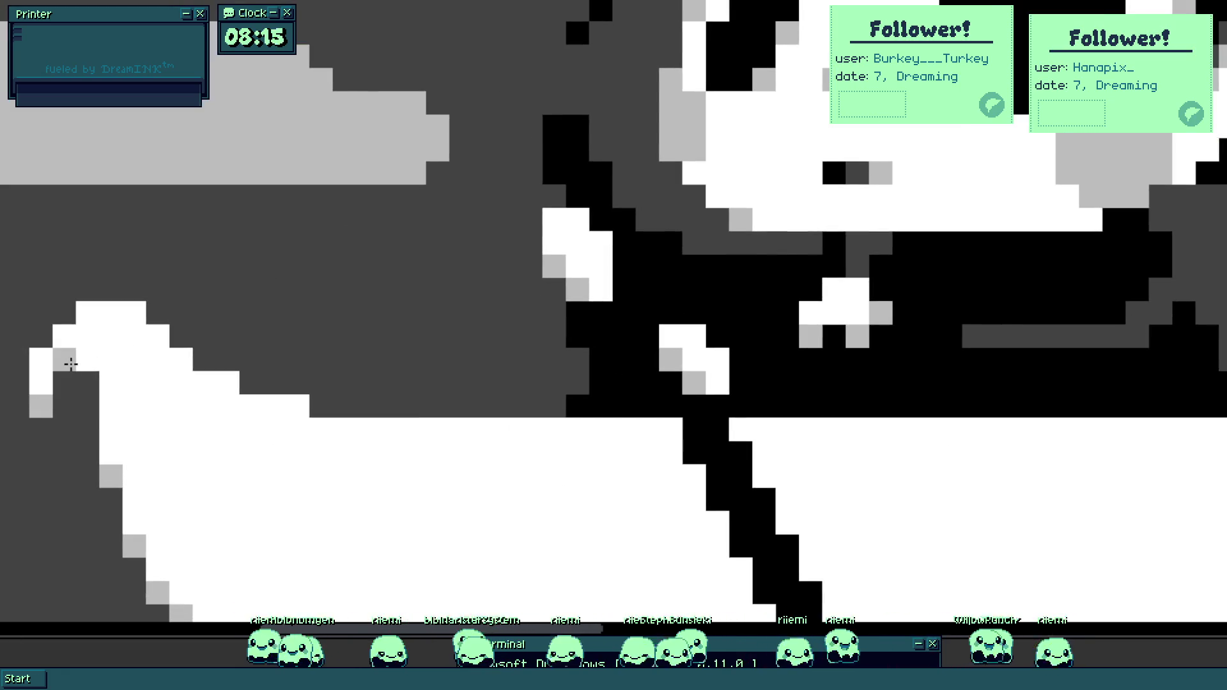
scroll(86, 363, "up", 2)
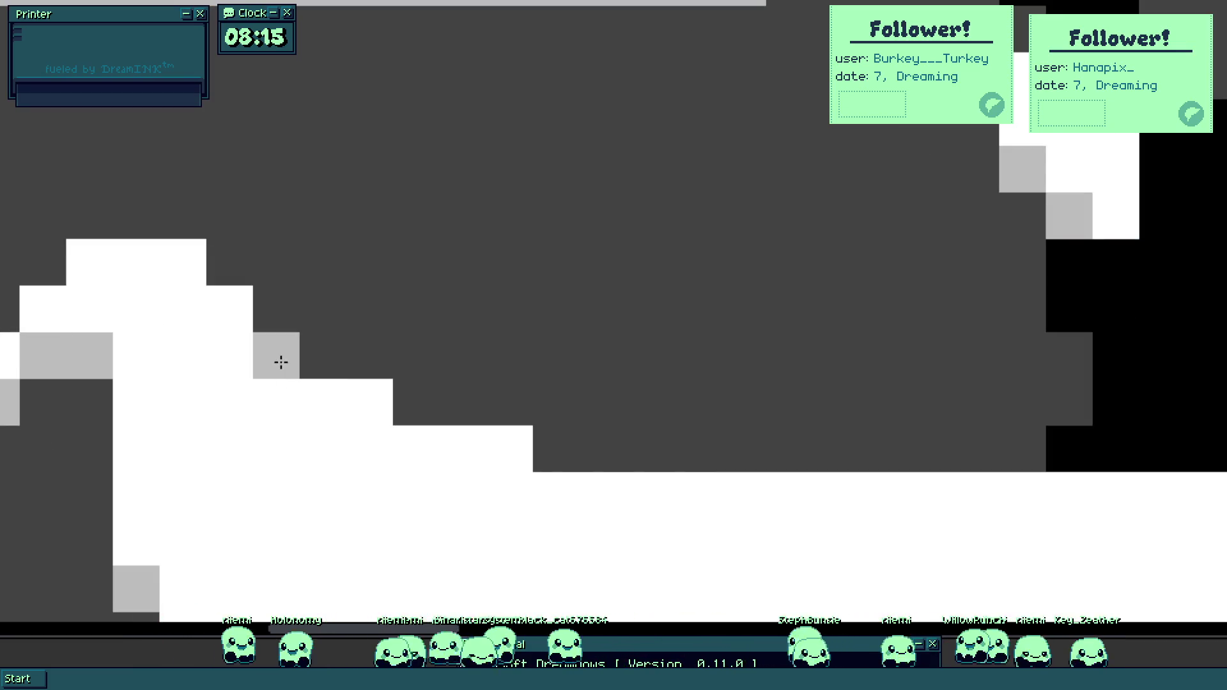
scroll(254, 413, "down", 3)
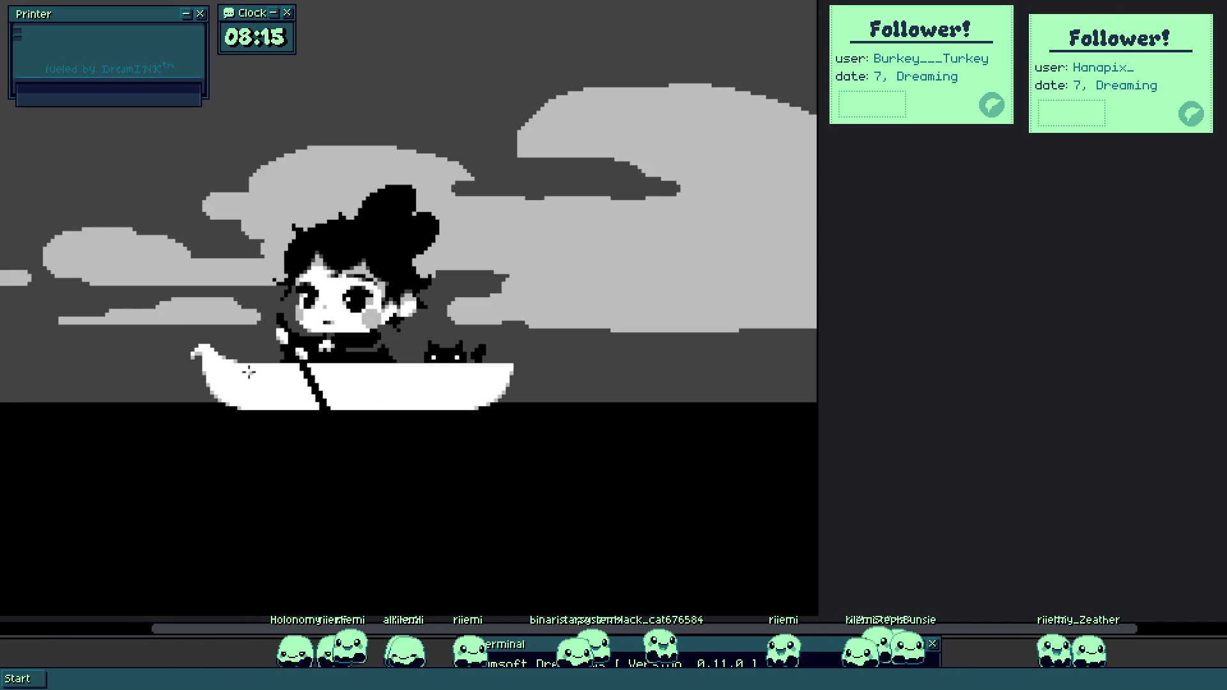
scroll(252, 377, "up", 3)
scroll(252, 377, "down", 3)
Nudge the boat's curled tip one pixel to the left.
left_click(259, 403)
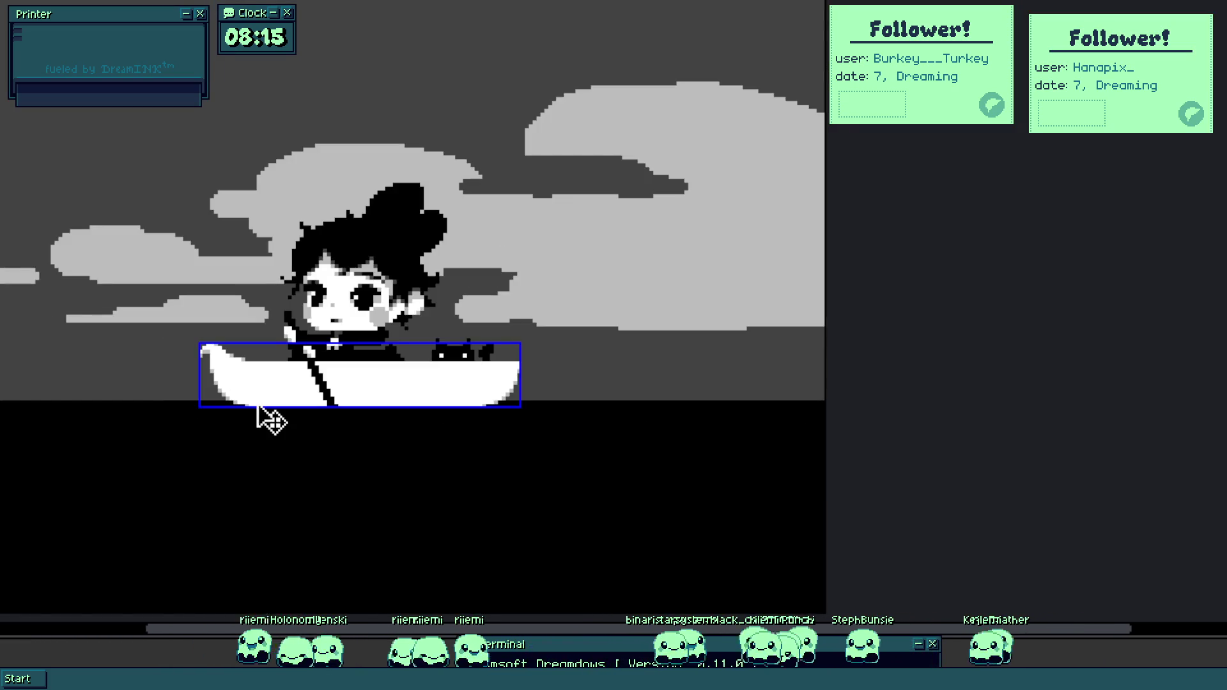
scroll(219, 356, "up", 4)
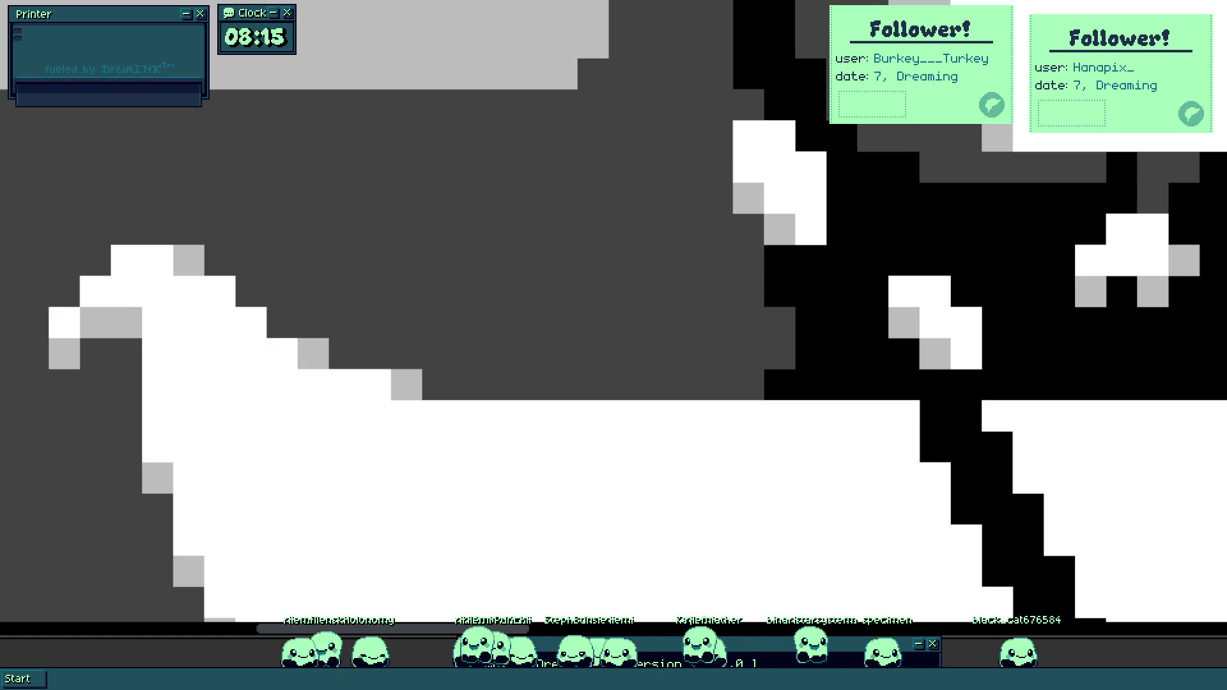
key("Left")
key("Escape")
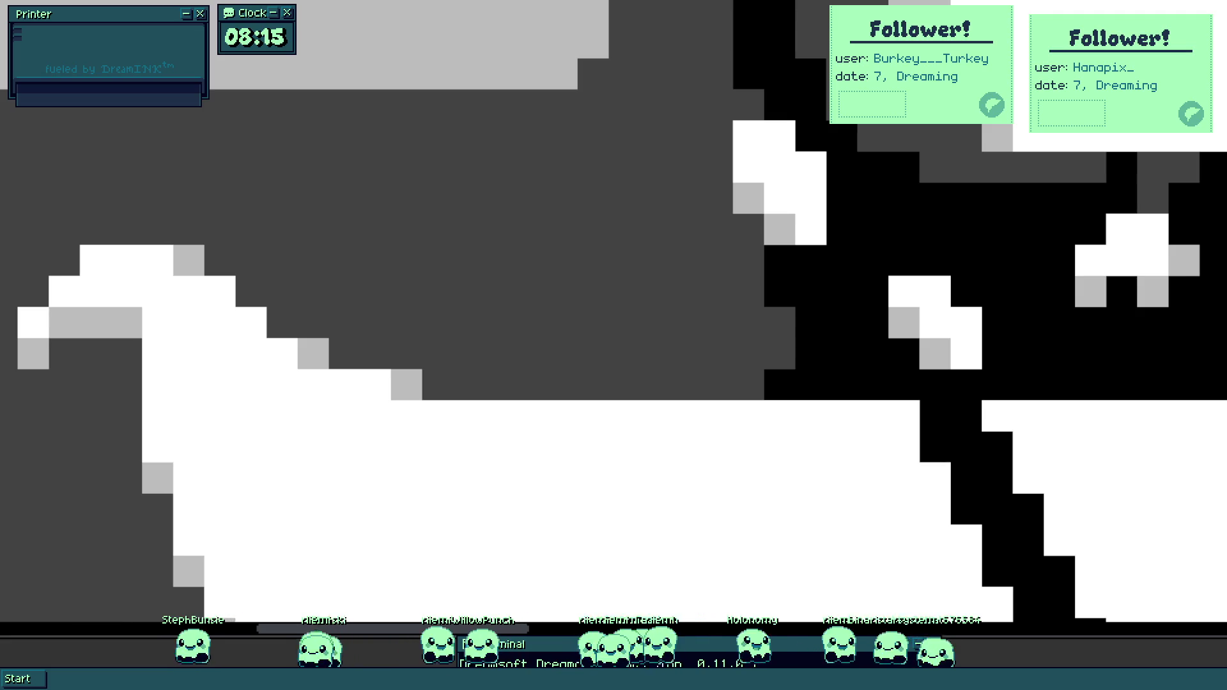
scroll(463, 435, "down", 5)
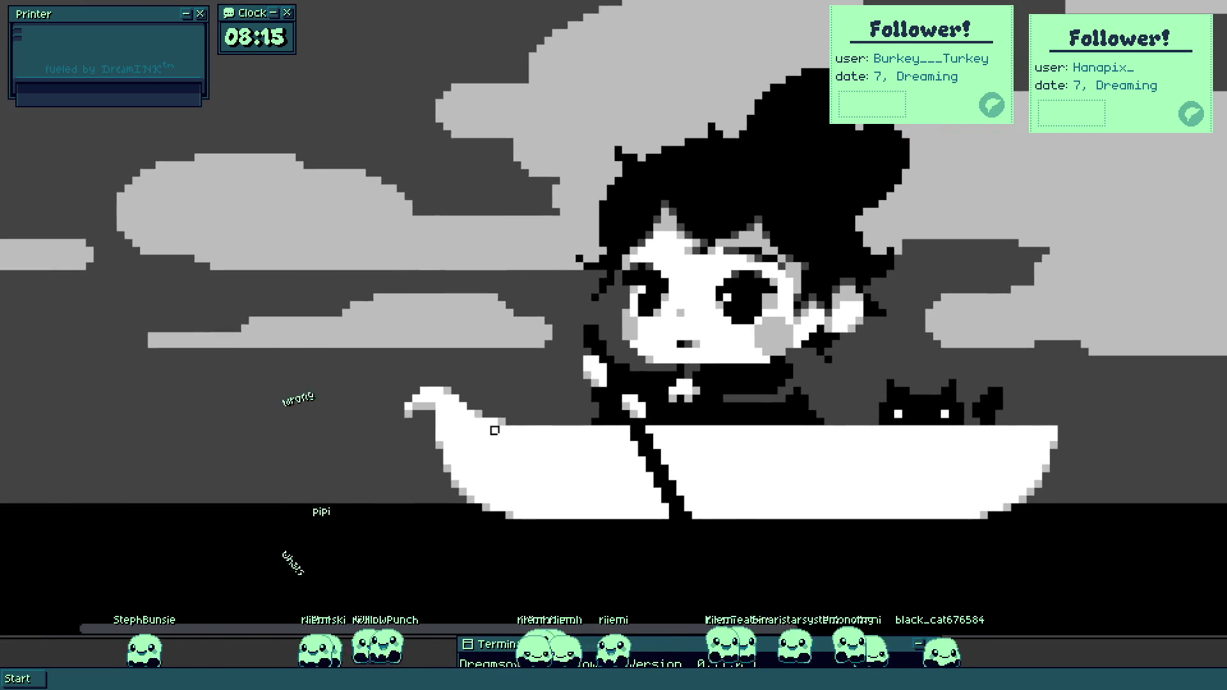
Whiten pixels around the boat tip and shade several curl pixels light grey.
scroll(439, 383, "up", 2)
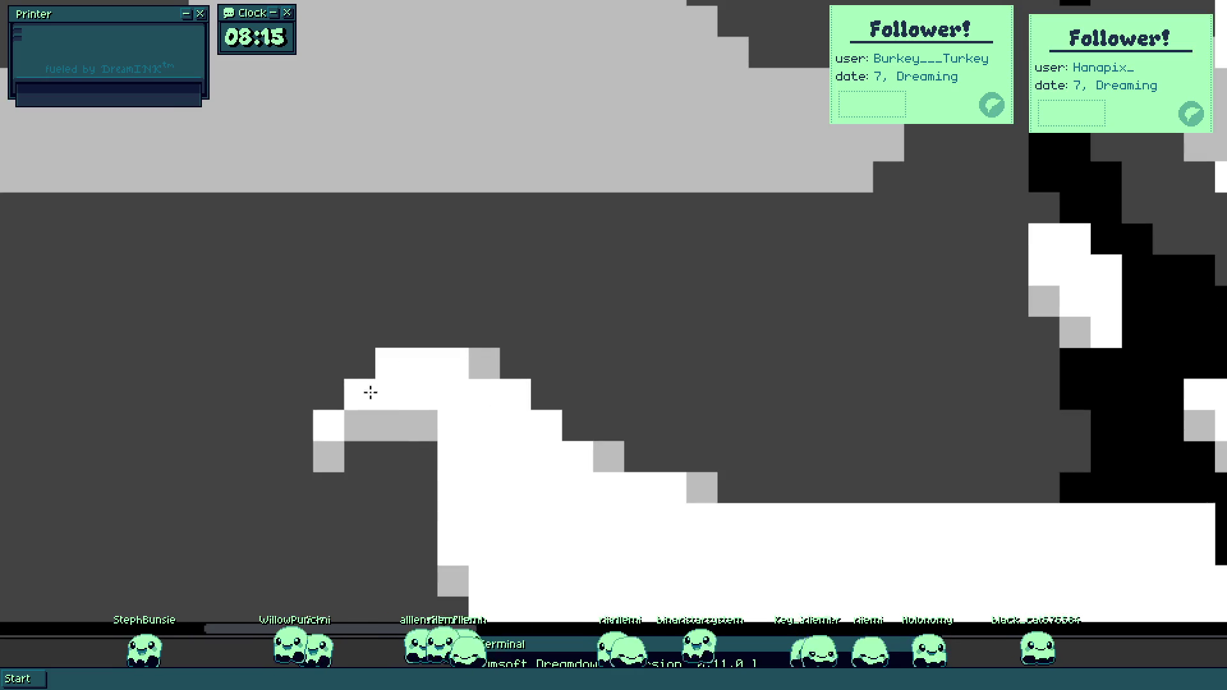
left_click(359, 362)
left_click(329, 457)
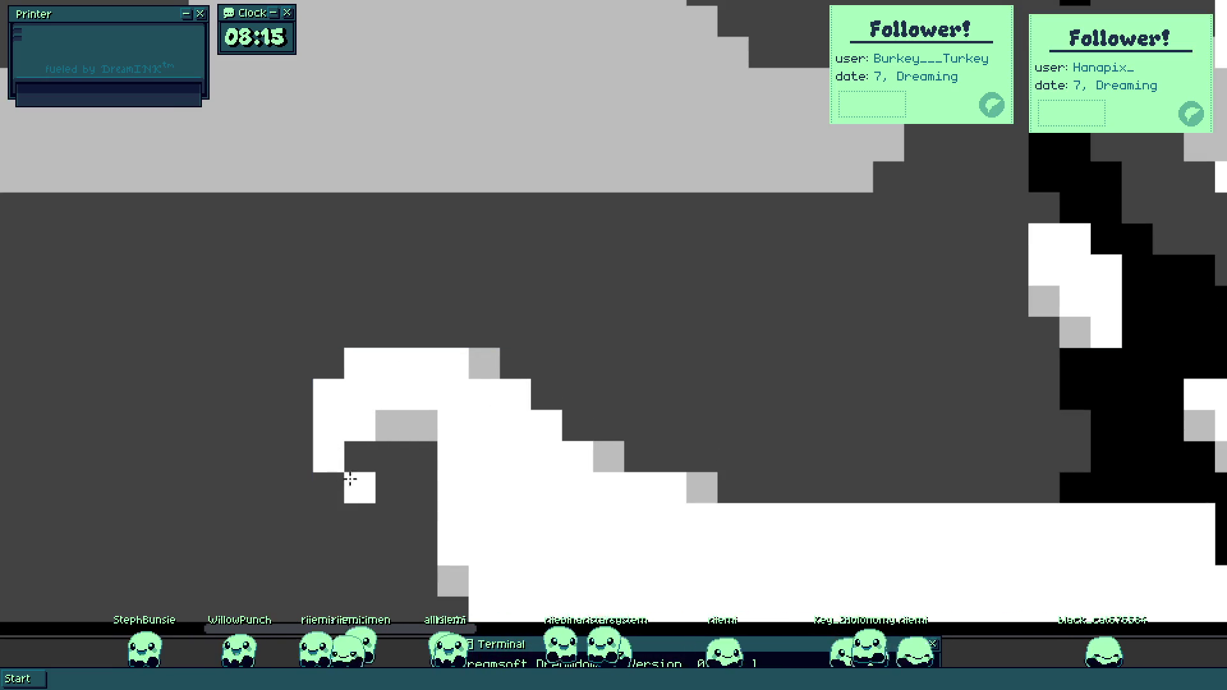
left_click(363, 487)
left_click(397, 496)
left_click(410, 435)
left_click(421, 425)
left_click(390, 487)
left_click(359, 457)
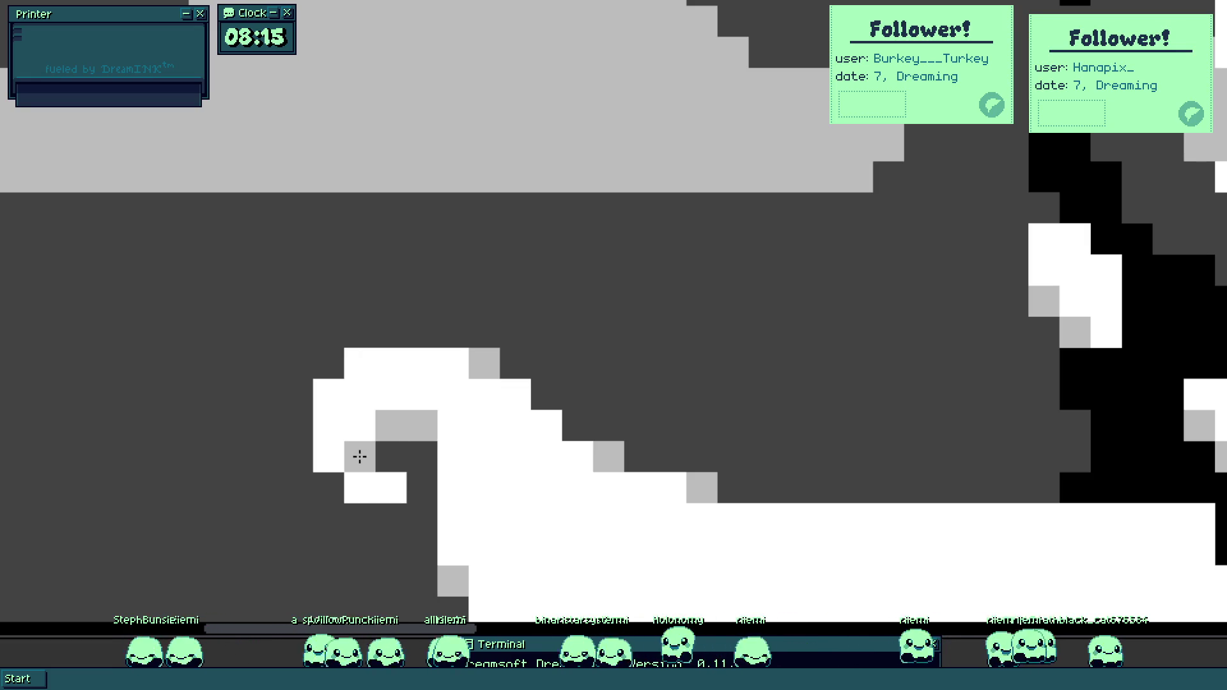
left_click(390, 487)
left_click(359, 428)
Add and darken grey pixels near the tip, then whiten the grey pixels along its curve.
scroll(359, 433, "down", 2)
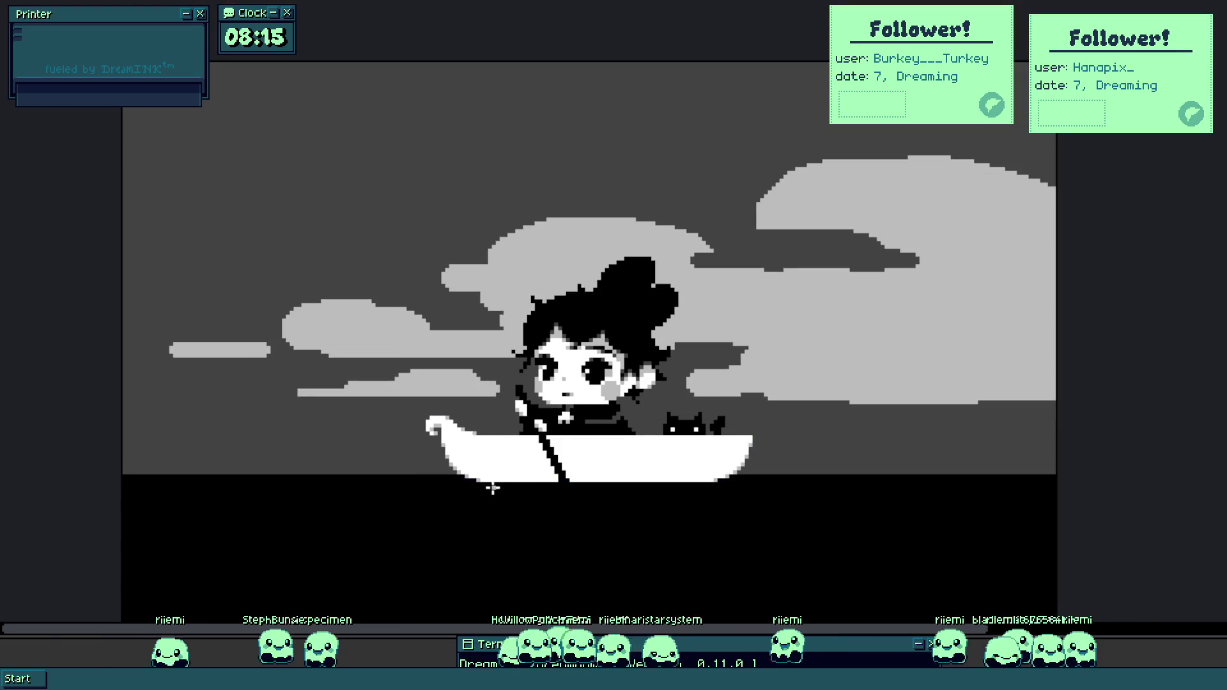
scroll(492, 489, "up", 2)
scroll(370, 382, "up", 1)
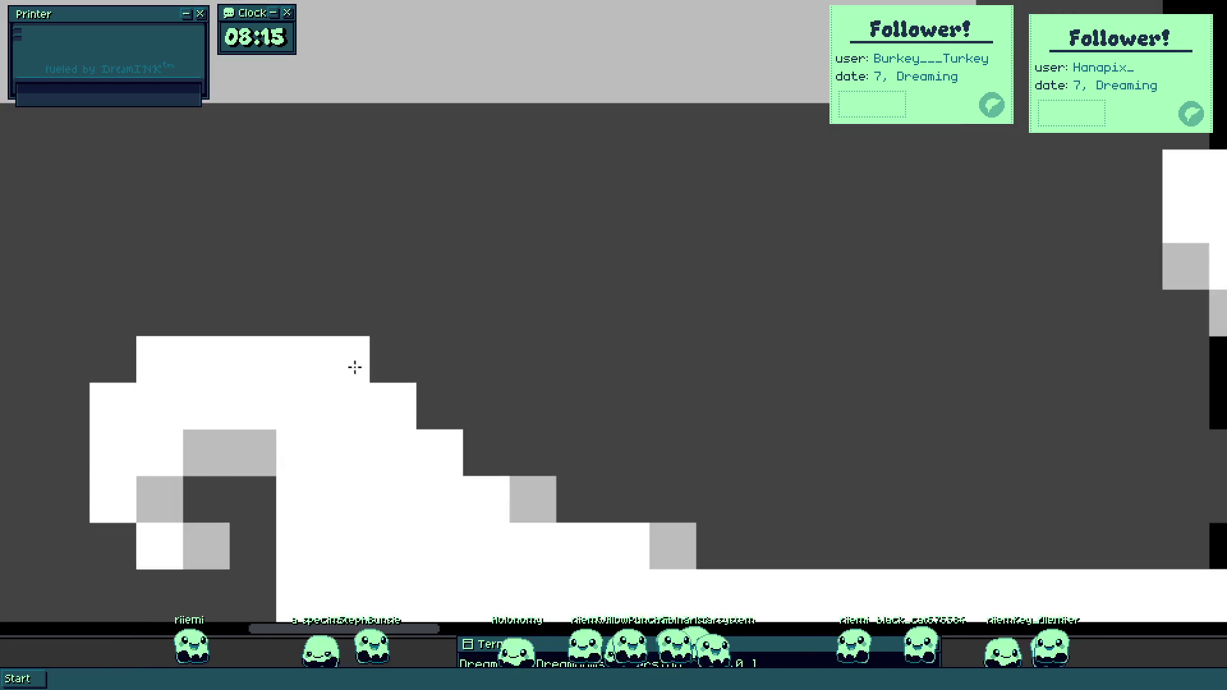
left_click(409, 368)
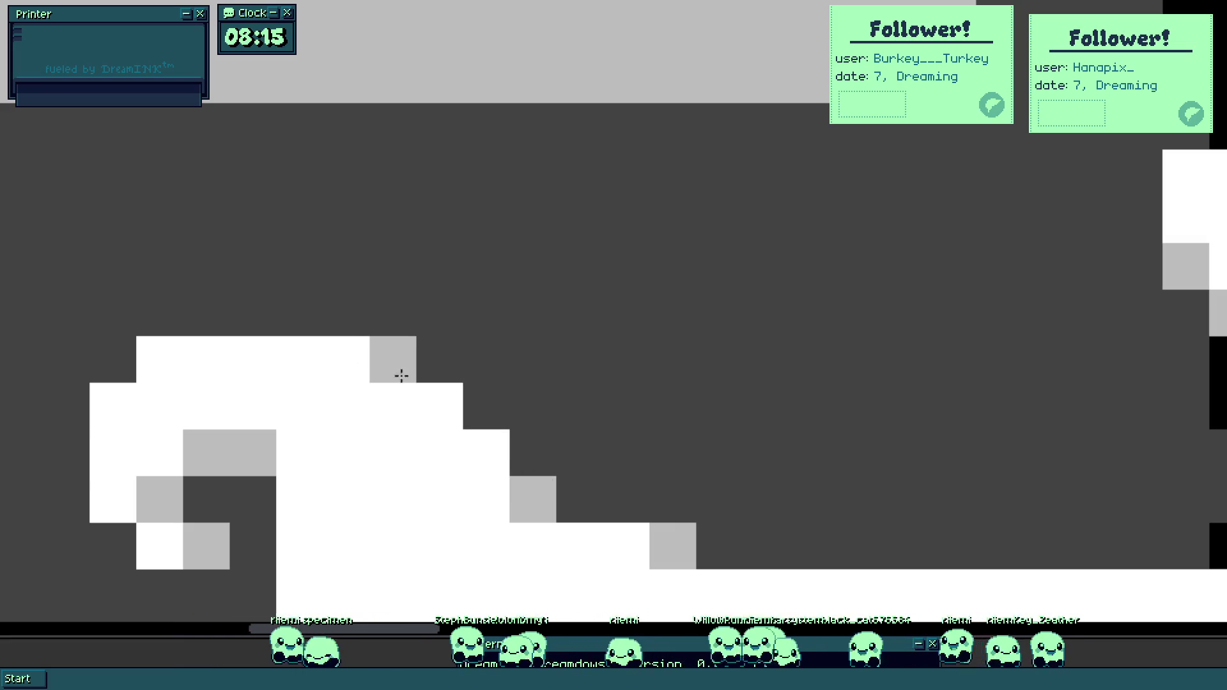
scroll(544, 476, "down", 3)
scroll(562, 483, "up", 2)
right_click(593, 500)
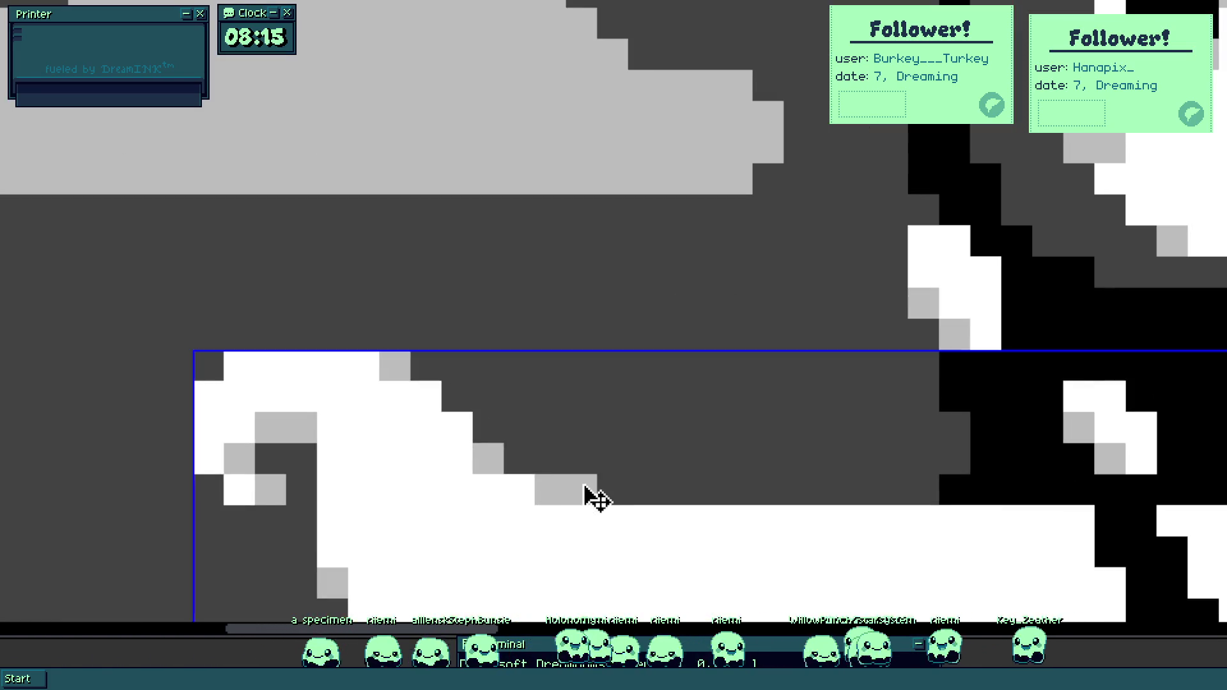
scroll(548, 460, "down", 3)
scroll(598, 510, "up", 2)
left_click(532, 475)
left_click_drag(533, 475, 502, 430)
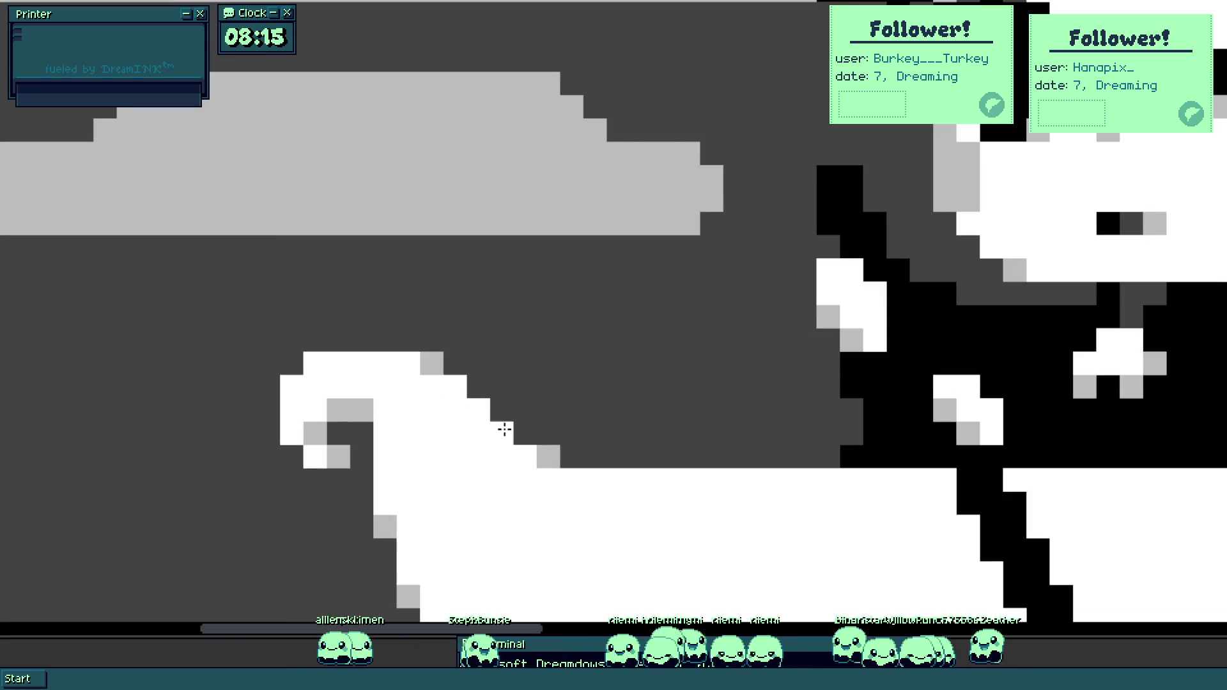
Erase the girl and cat from the boat.
scroll(502, 430, "down", 3)
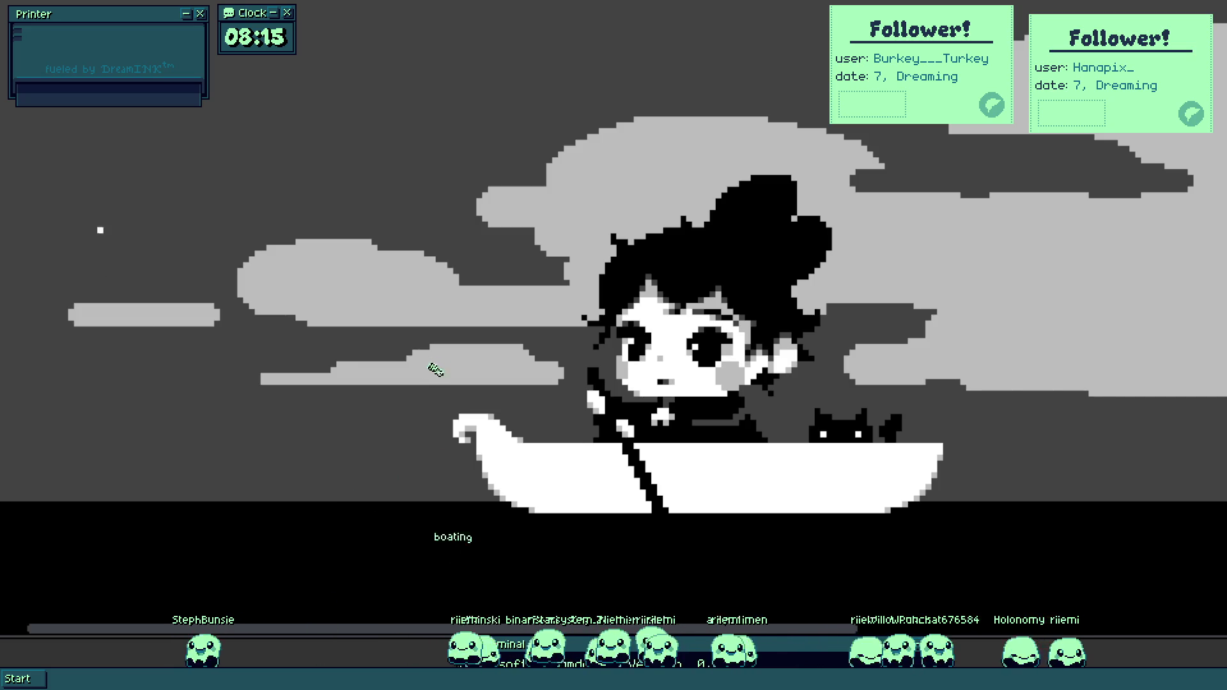
left_click_drag(435, 368, 282, 352)
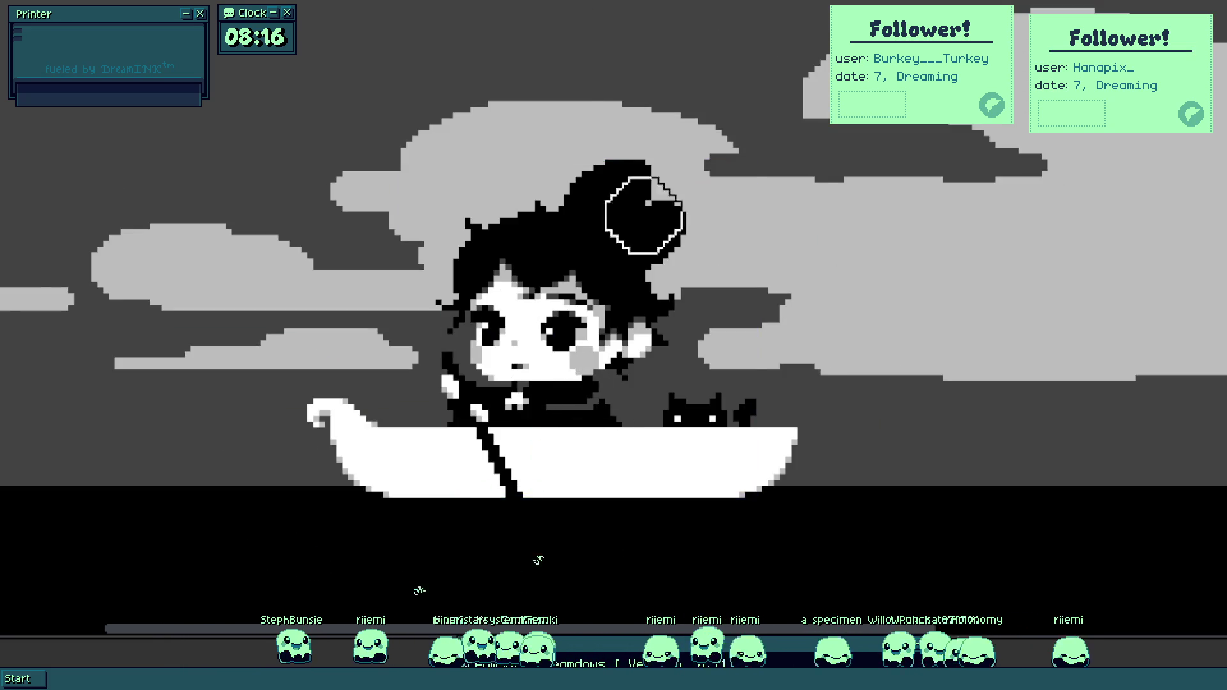
mouse_move(644, 215)
left_mouse_down()
mouse_move(450, 520)
mouse_move(392, 496)
mouse_move(573, 353)
mouse_move(766, 349)
mouse_move(770, 370)
mouse_move(490, 471)
mouse_move(788, 558)
mouse_move(282, 338)
left_mouse_up()
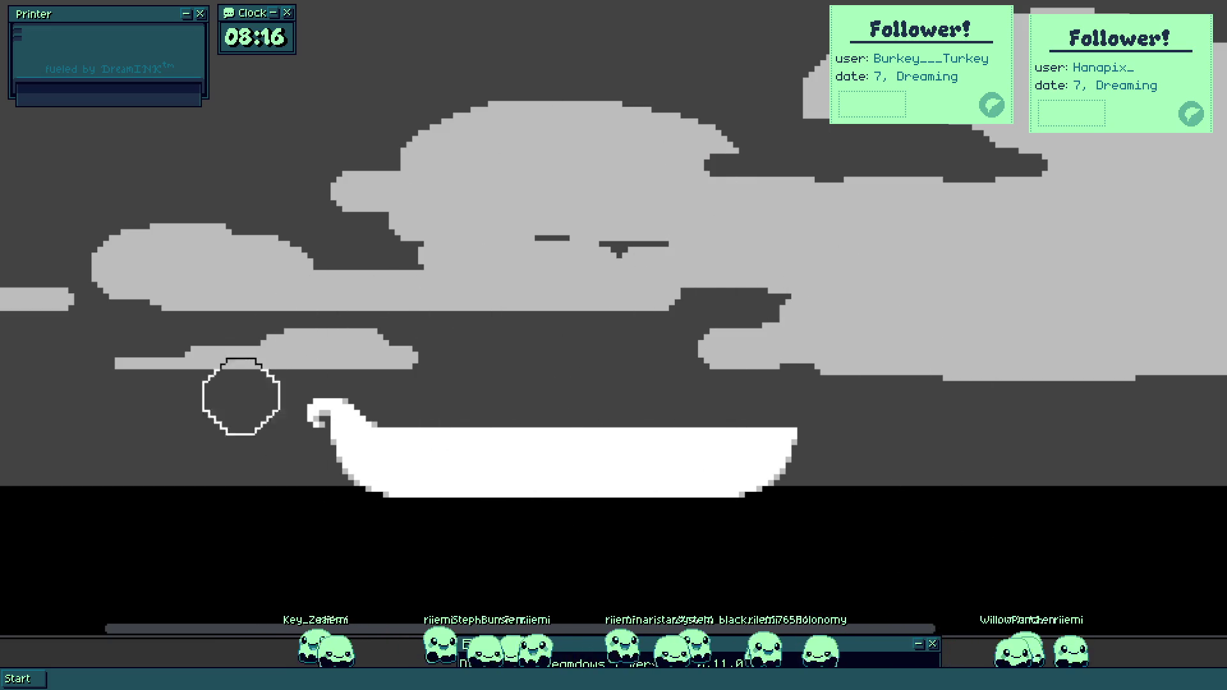
Paint three strokes of white stair-step pixels along the hull, pushing its edge further right.
scroll(679, 415, "down", 5)
left_click_drag(682, 419, 756, 401)
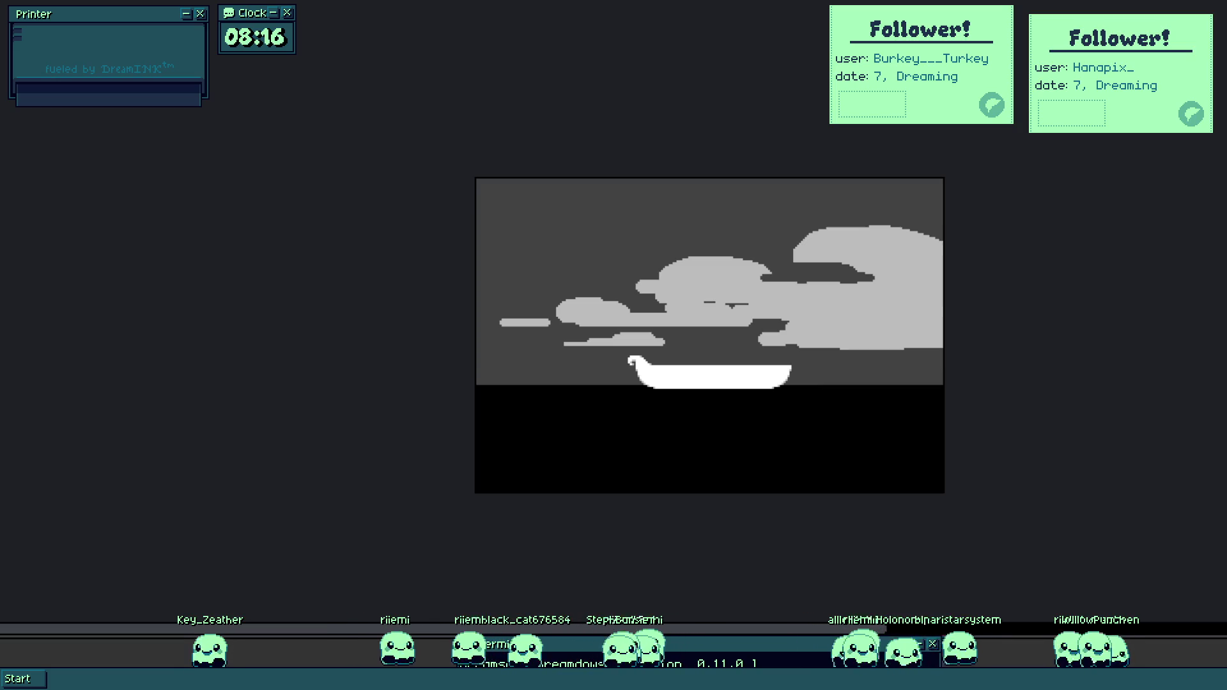
scroll(792, 375, "up", 5)
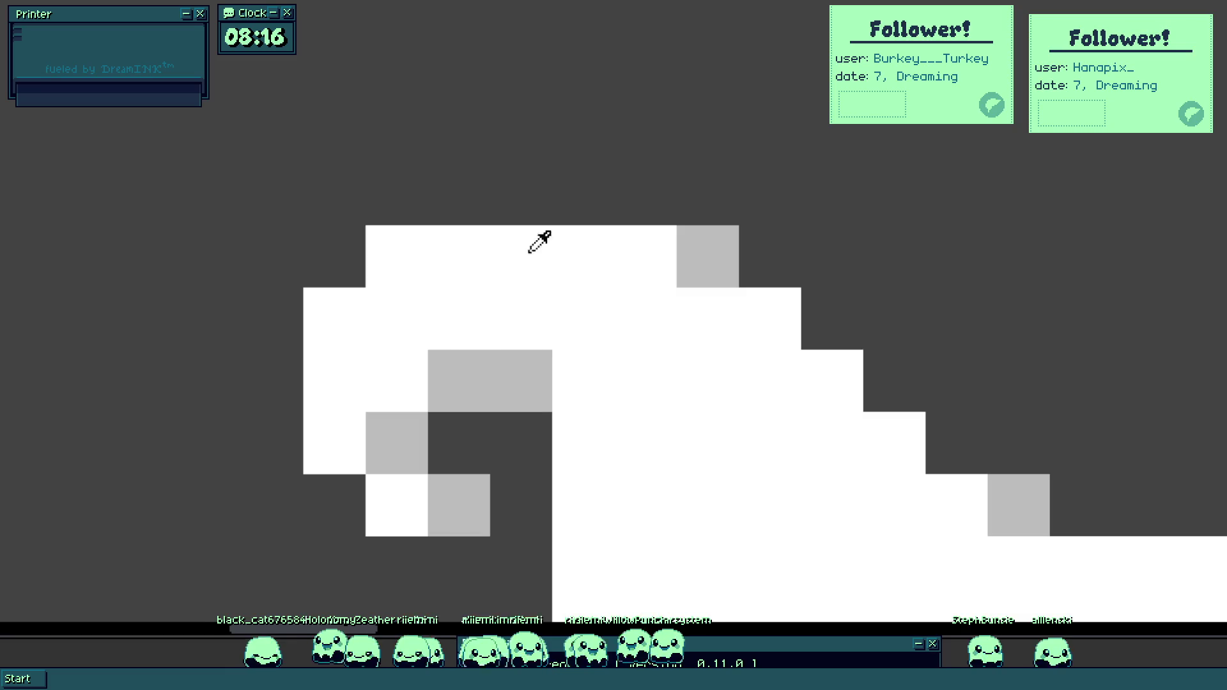
mouse_move(556, 241)
left_mouse_down()
mouse_move(689, 246)
mouse_move(831, 339)
left_mouse_up()
left_click_drag(830, 372, 468, 402)
mouse_move(512, 351)
left_mouse_down()
mouse_move(605, 536)
mouse_move(691, 615)
mouse_move(654, 543)
left_mouse_up()
scroll(654, 515, "down", 3)
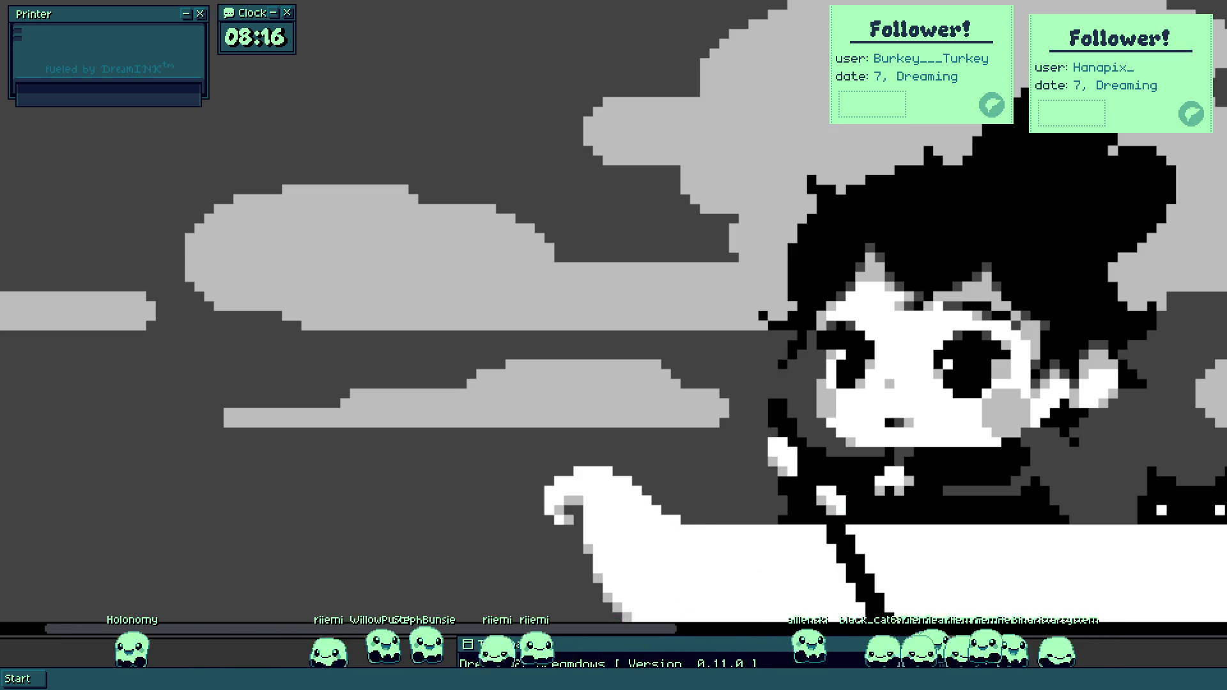
scroll(561, 460, "up", 3)
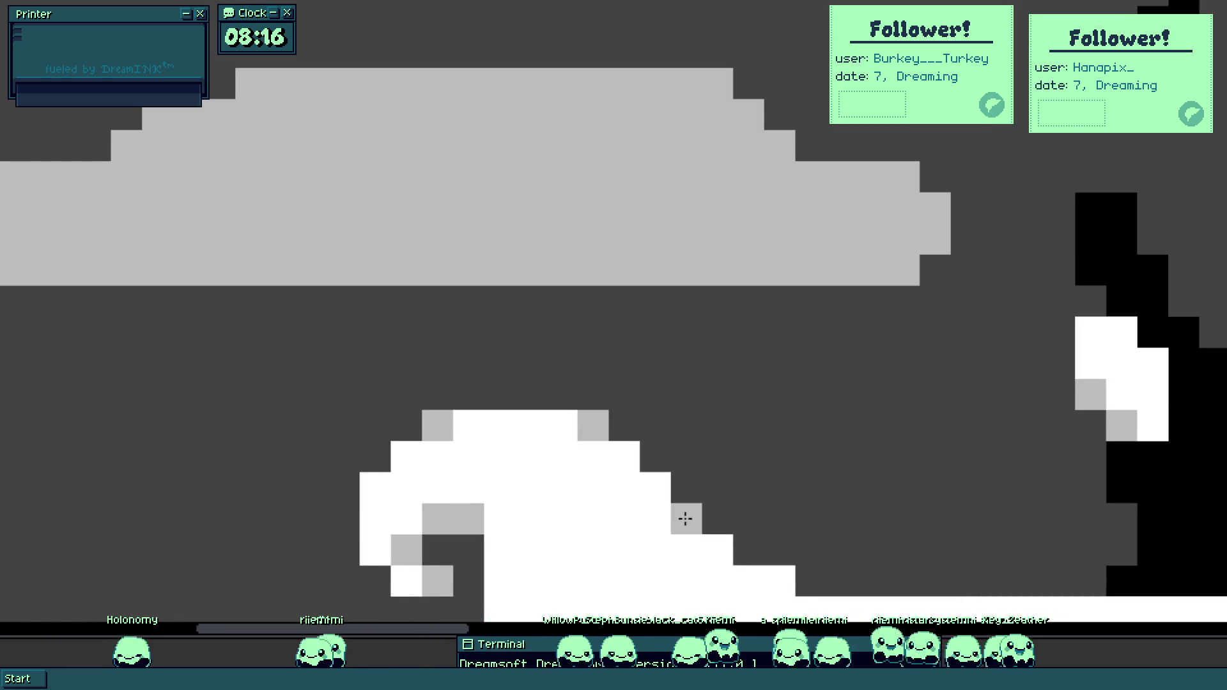
Add light-grey shading pixels along the curled bow's stepped edge.
left_click_drag(685, 517, 550, 449)
left_click(589, 449)
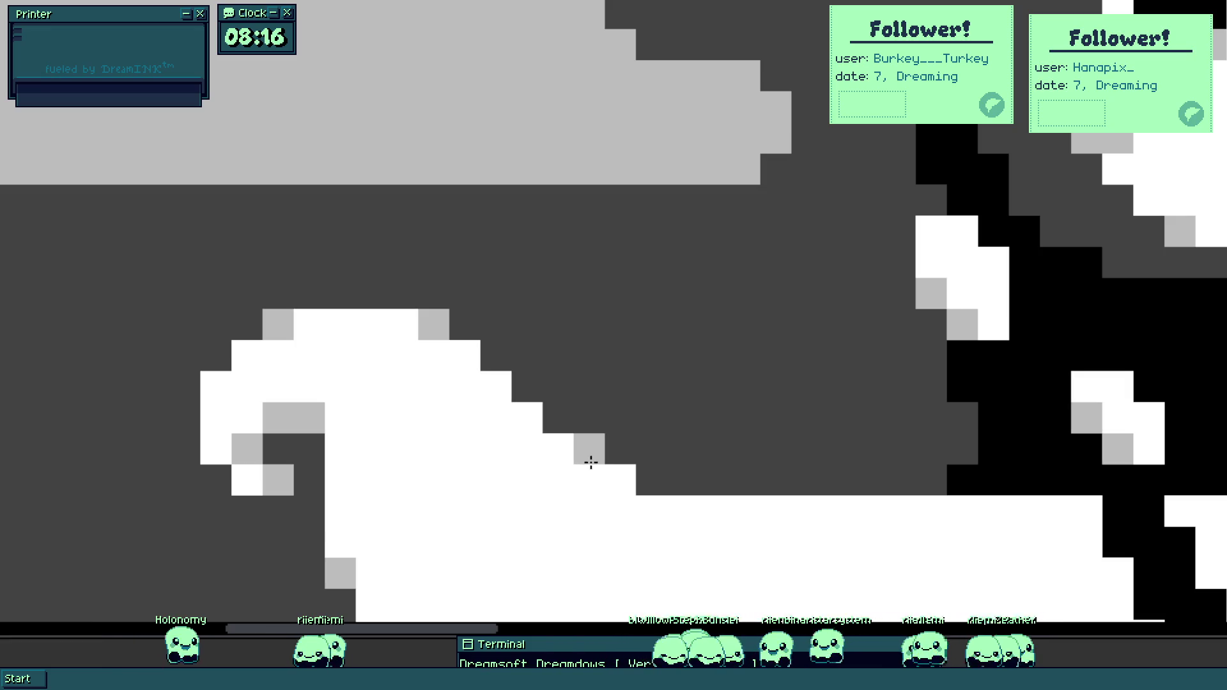
left_click(652, 480)
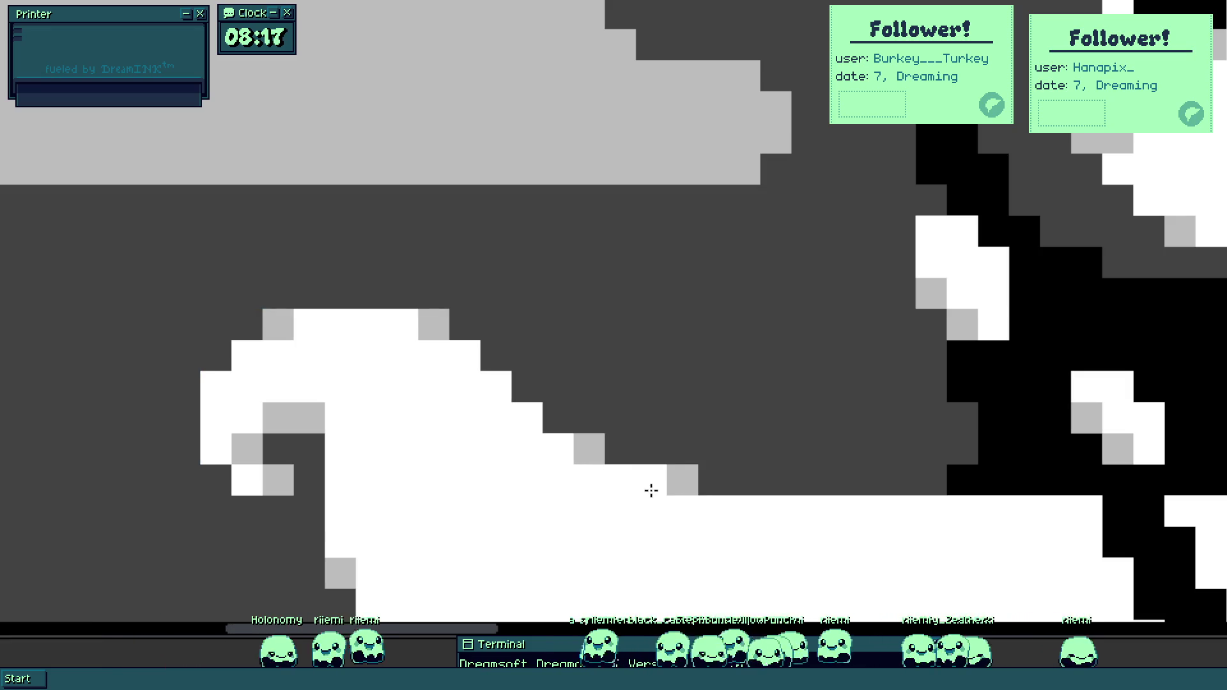
scroll(567, 481, "down", 5)
scroll(572, 472, "down", 2)
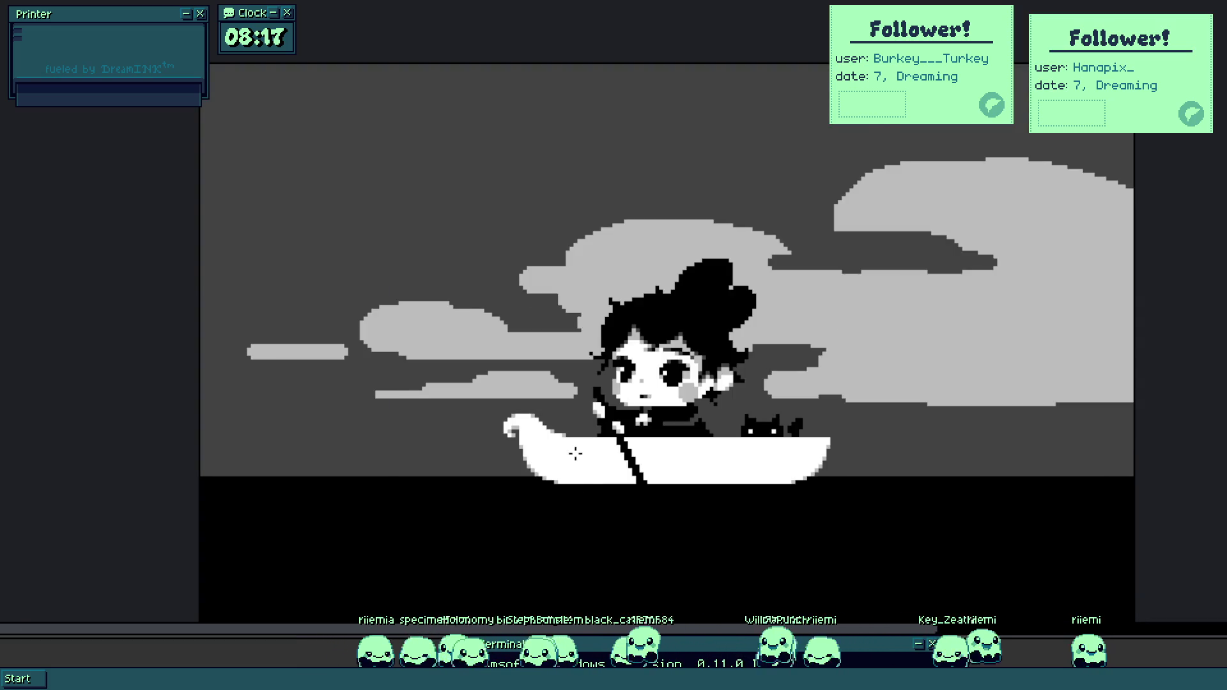
scroll(575, 454, "up", 7)
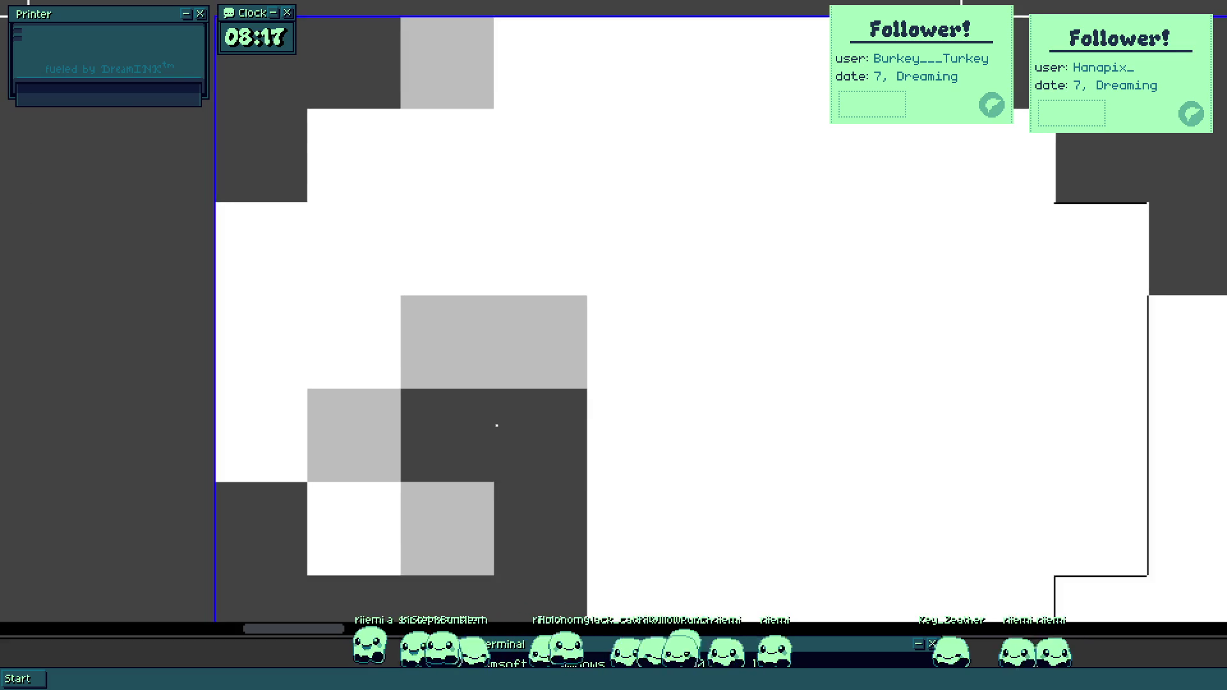
scroll(511, 447, "down", 5)
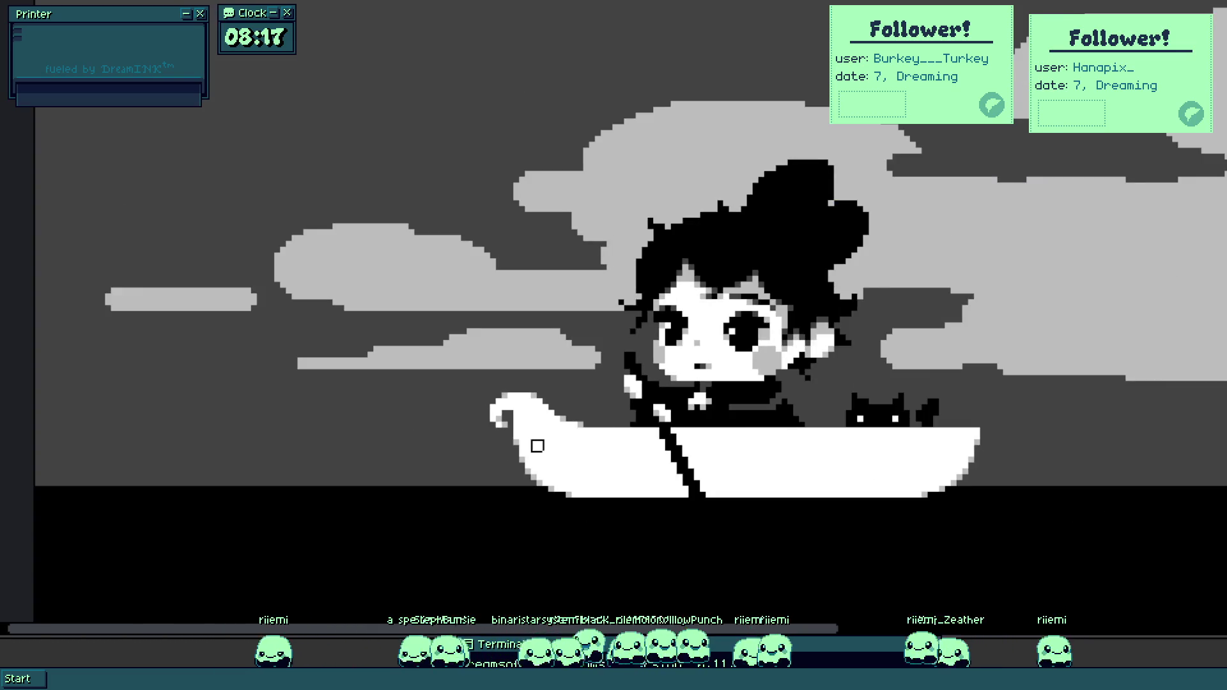
scroll(506, 419, "up", 3)
Carve a dark notch inside the bow's curl with a grey pixel at its inner corner.
left_click(501, 384)
left_click_drag(501, 383, 512, 430)
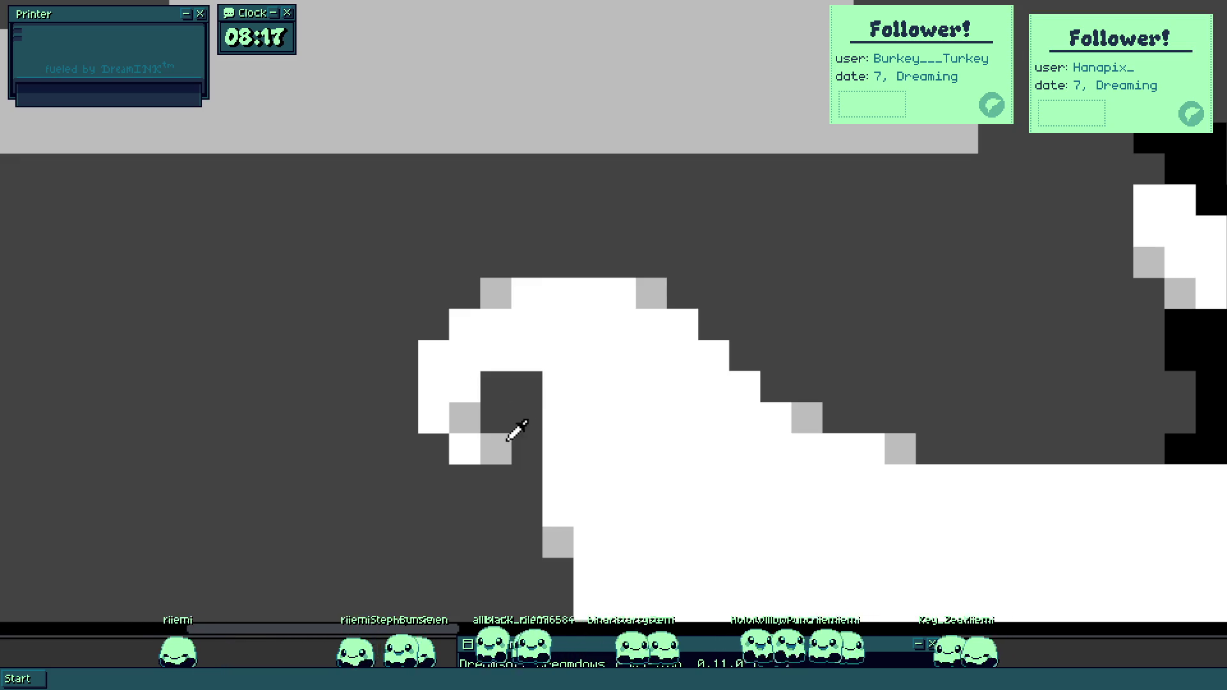
left_click(523, 353)
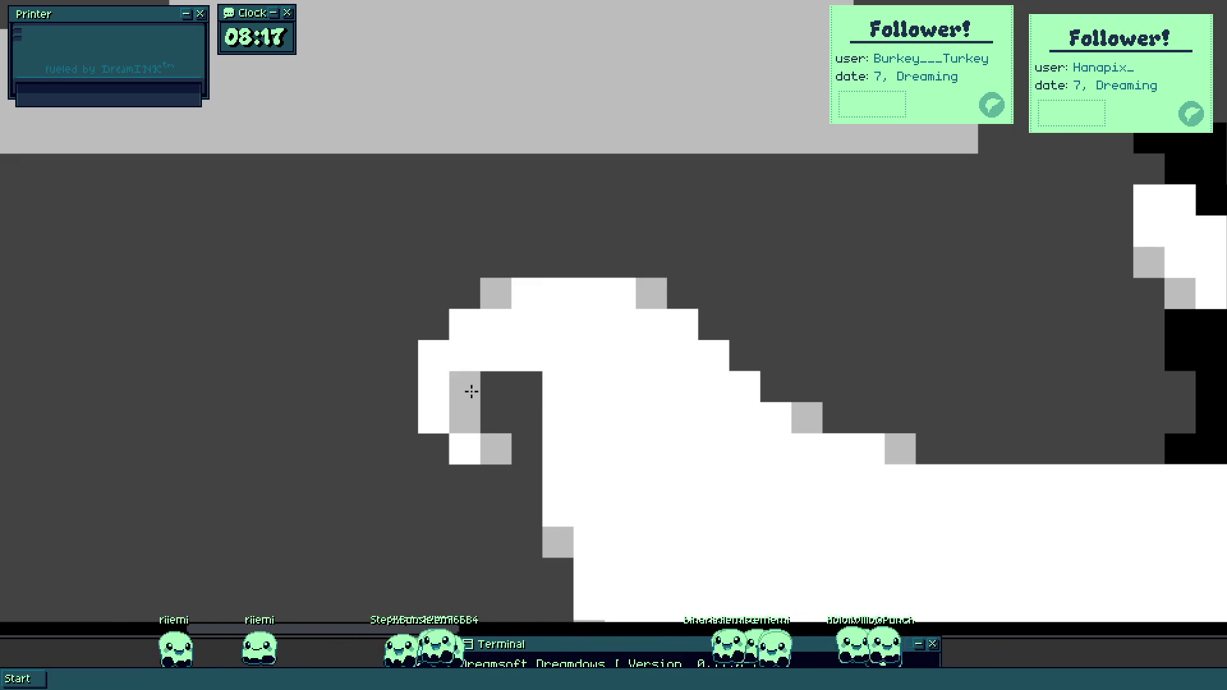
scroll(526, 356, "down", 5)
key("ctrl")
scroll(535, 411, "up", 5)
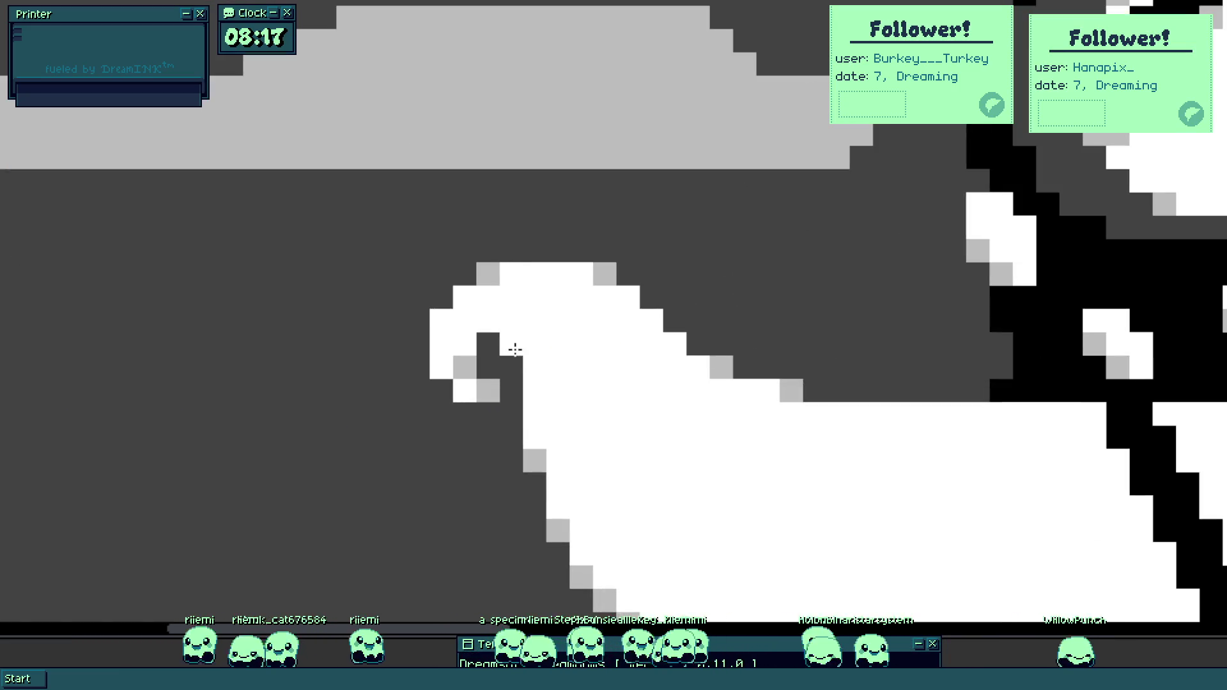
scroll(534, 408, "down", 5)
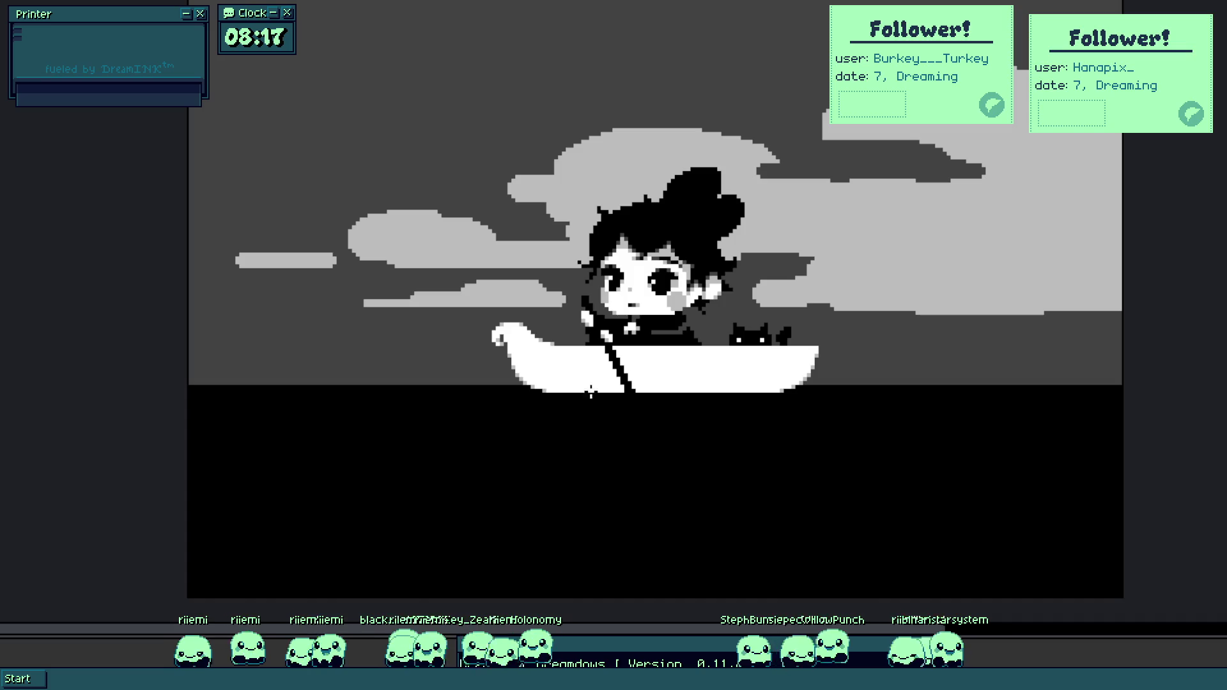
left_click_drag(588, 376, 554, 381)
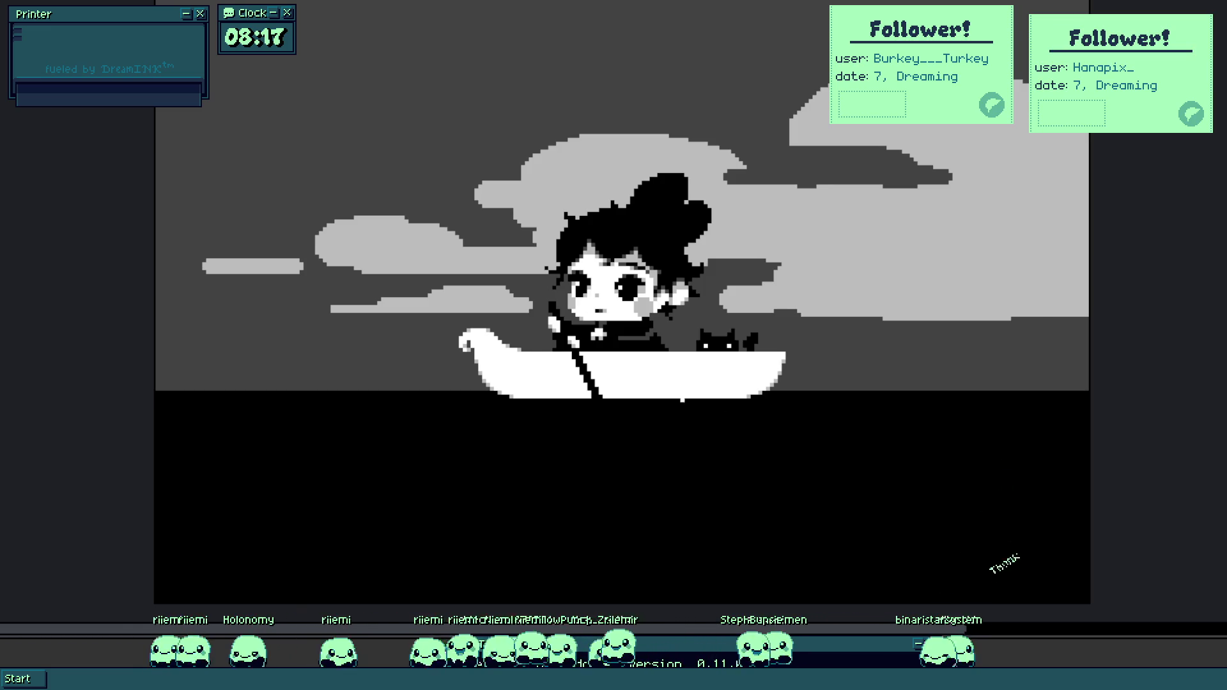
scroll(614, 380, "up", 5)
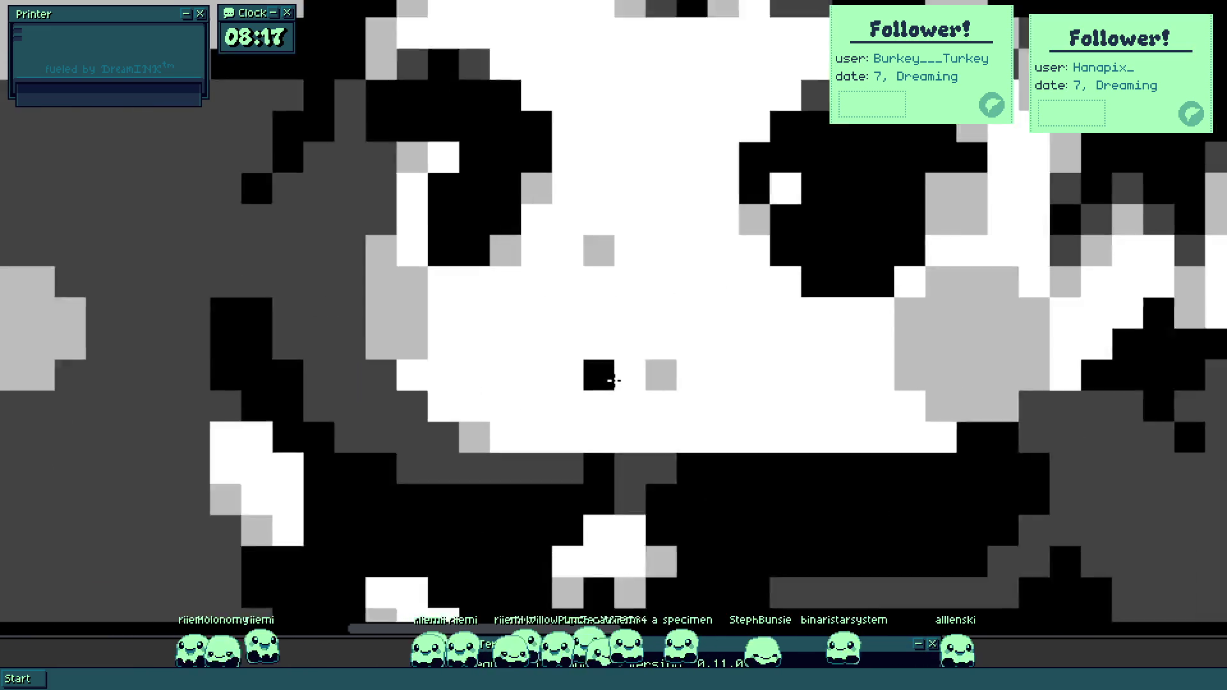
Paint the girl's open black mouth with a dark grey inside and a light-grey pixel.
scroll(614, 381, "up", 1)
mouse_move(610, 377)
left_mouse_down()
mouse_move(581, 326)
mouse_move(777, 323)
left_mouse_up()
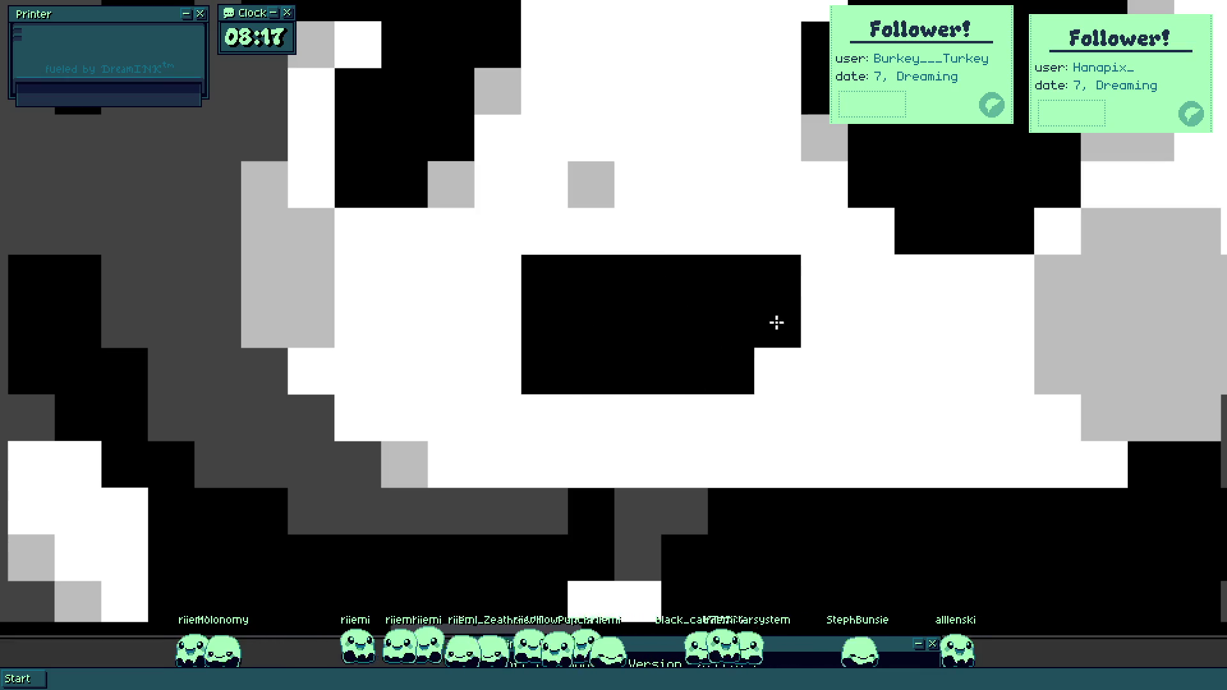
scroll(648, 351, "down", 6)
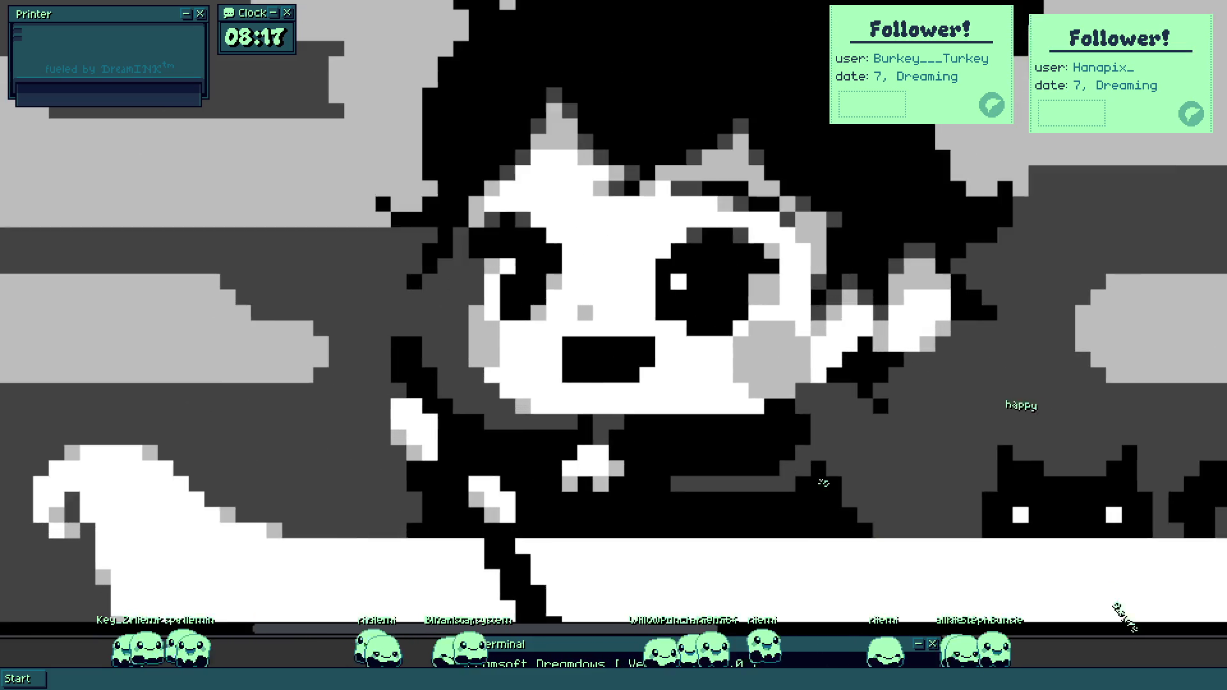
scroll(676, 323, "up", 5)
left_click(676, 323)
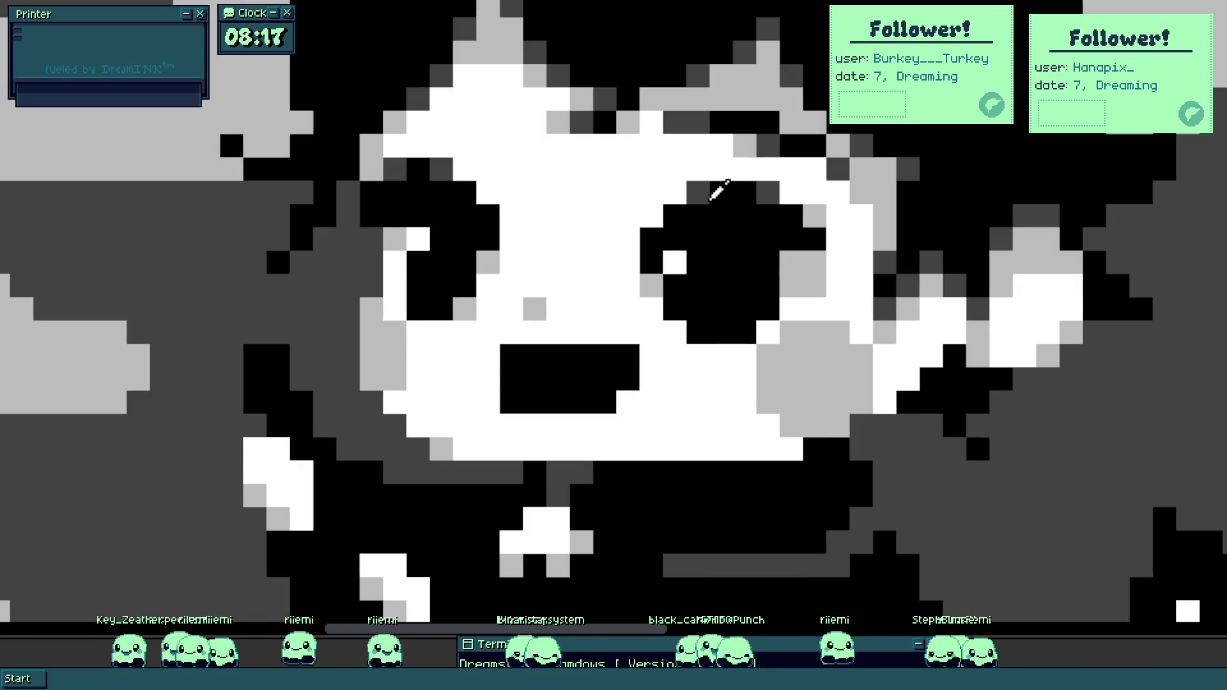
scroll(559, 358, "up", 1)
mouse_move(556, 390)
left_mouse_down()
mouse_move(597, 413)
mouse_move(518, 381)
left_mouse_up()
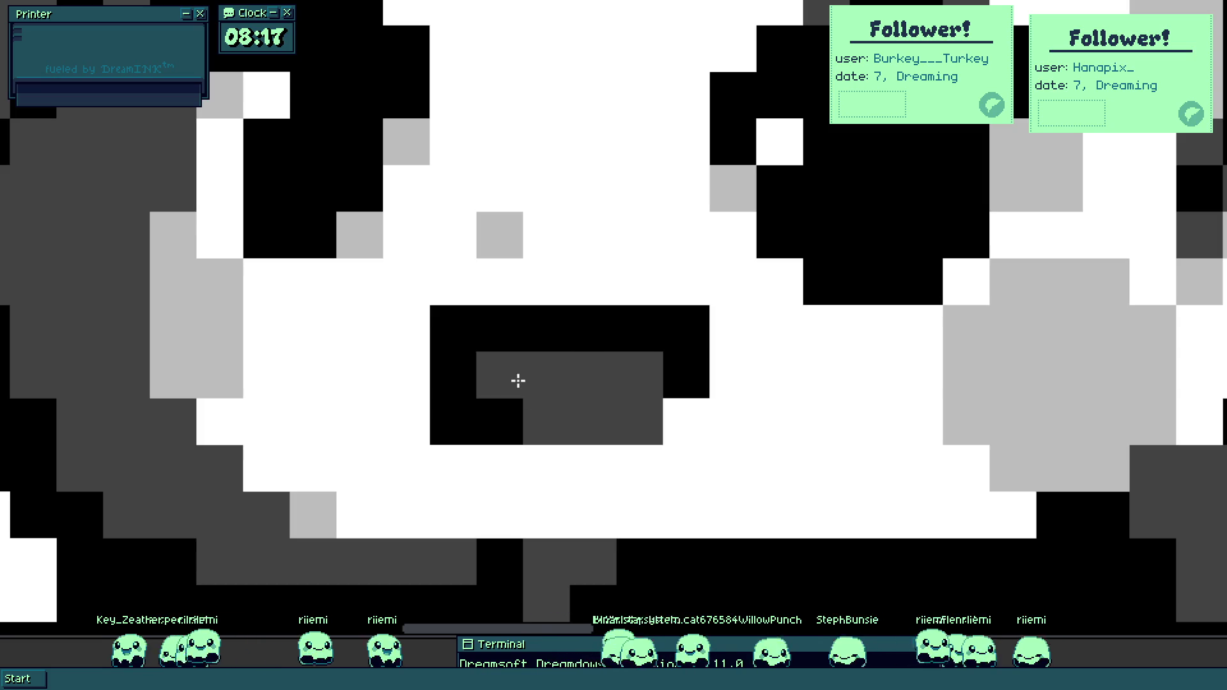
scroll(518, 381, "down", 6)
scroll(537, 421, "down", 2)
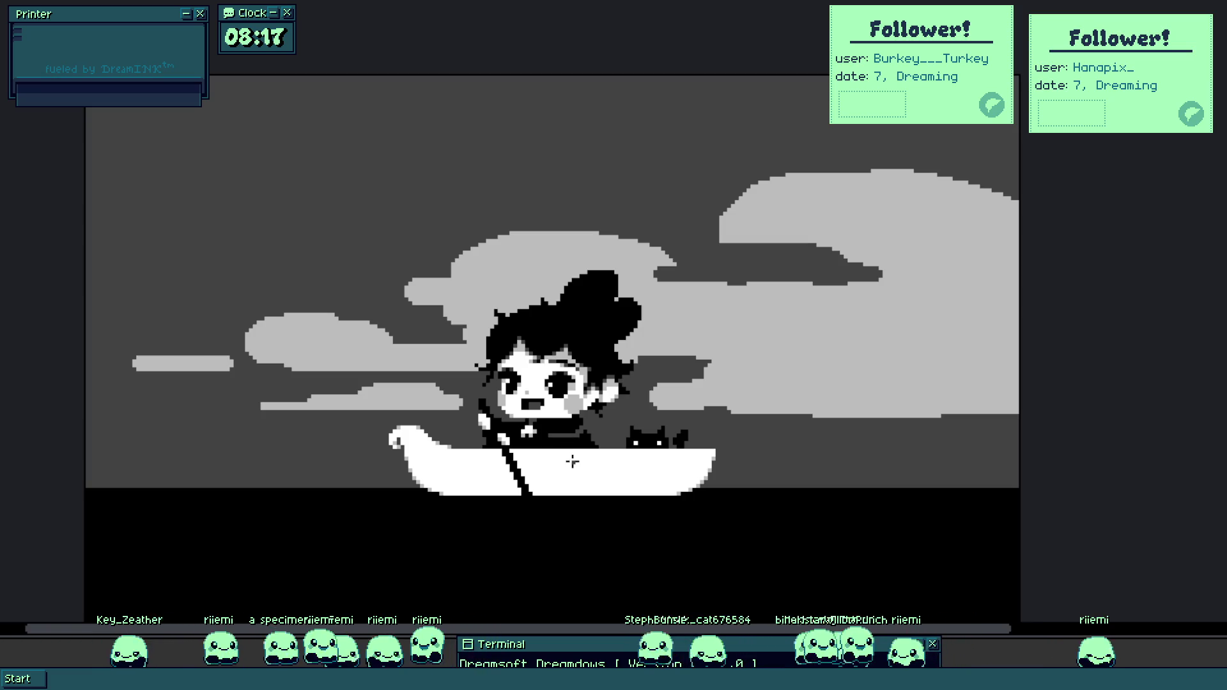
scroll(572, 461, "up", 3)
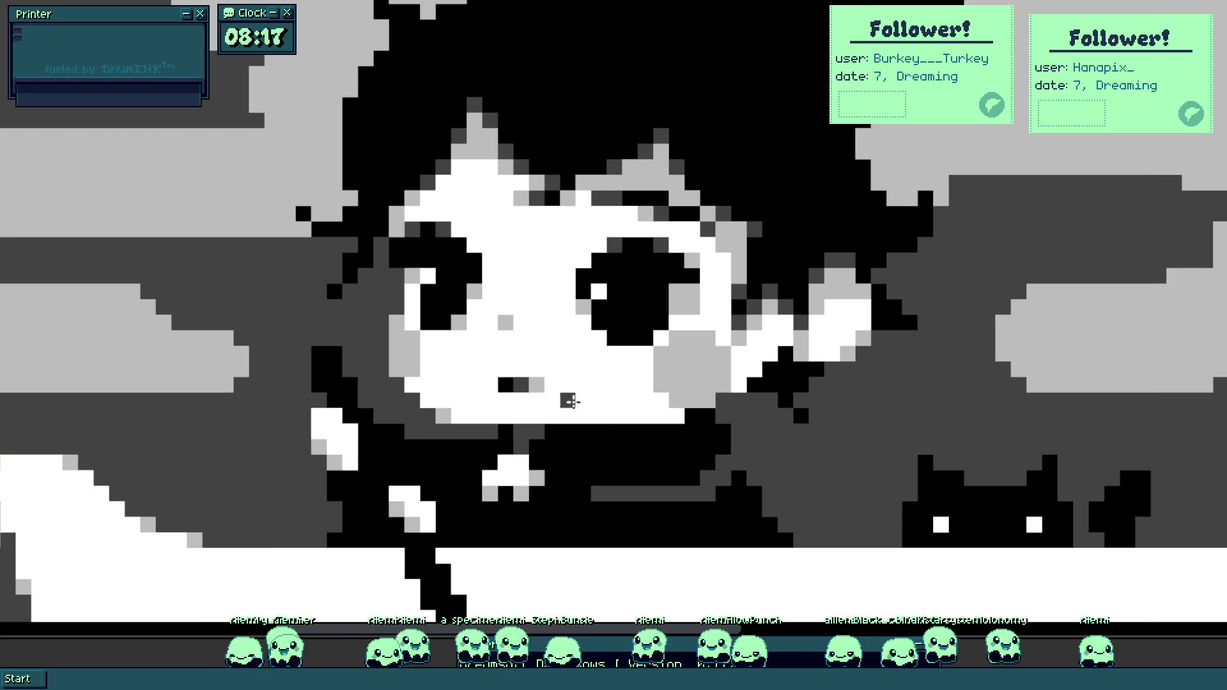
scroll(584, 416, "up", 4)
left_click(590, 421)
Add dark-grey pixels beside the mouth and along the eyelid.
scroll(455, 392, "down", 5)
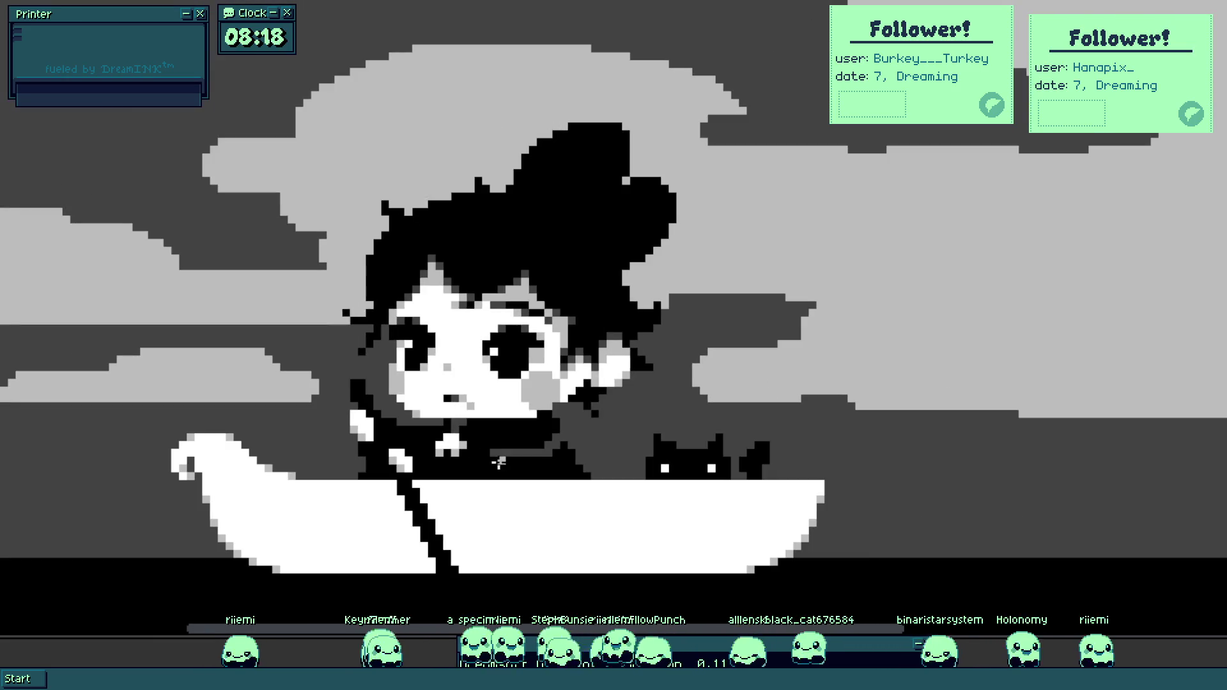
scroll(419, 374, "up", 2)
scroll(504, 381, "down", 3)
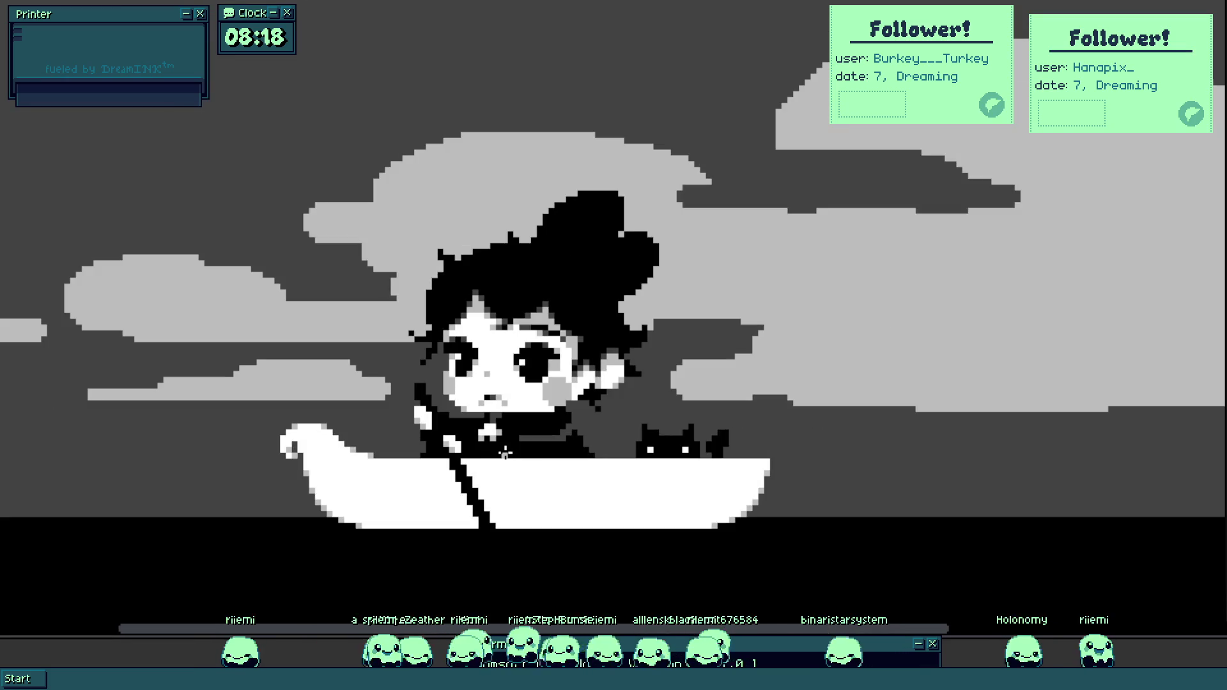
key("v")
key("b")
scroll(504, 396, "up", 3)
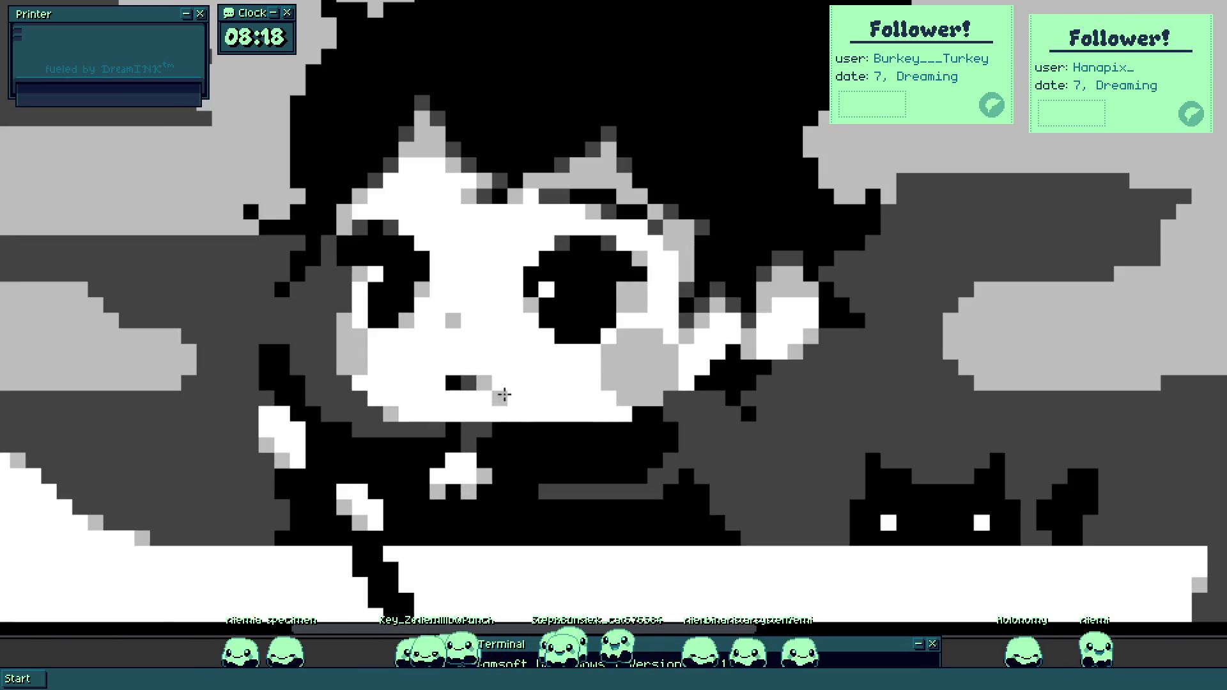
scroll(504, 393, "down", 3)
scroll(537, 363, "up", 5)
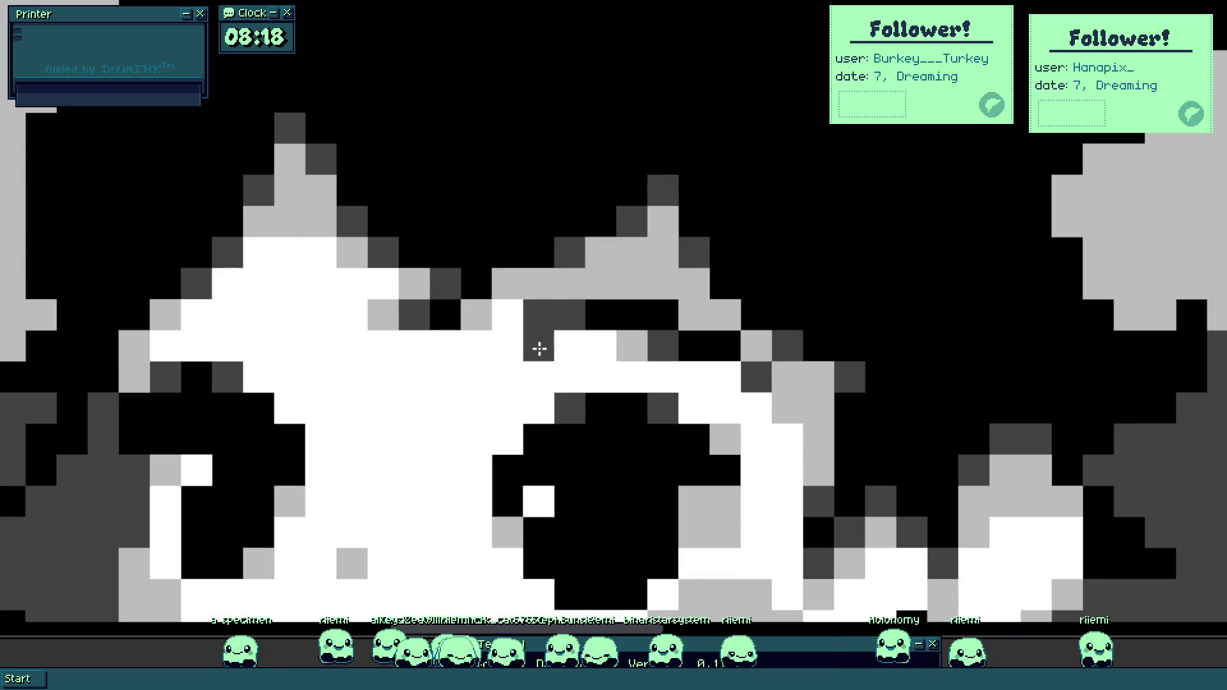
left_click(505, 348)
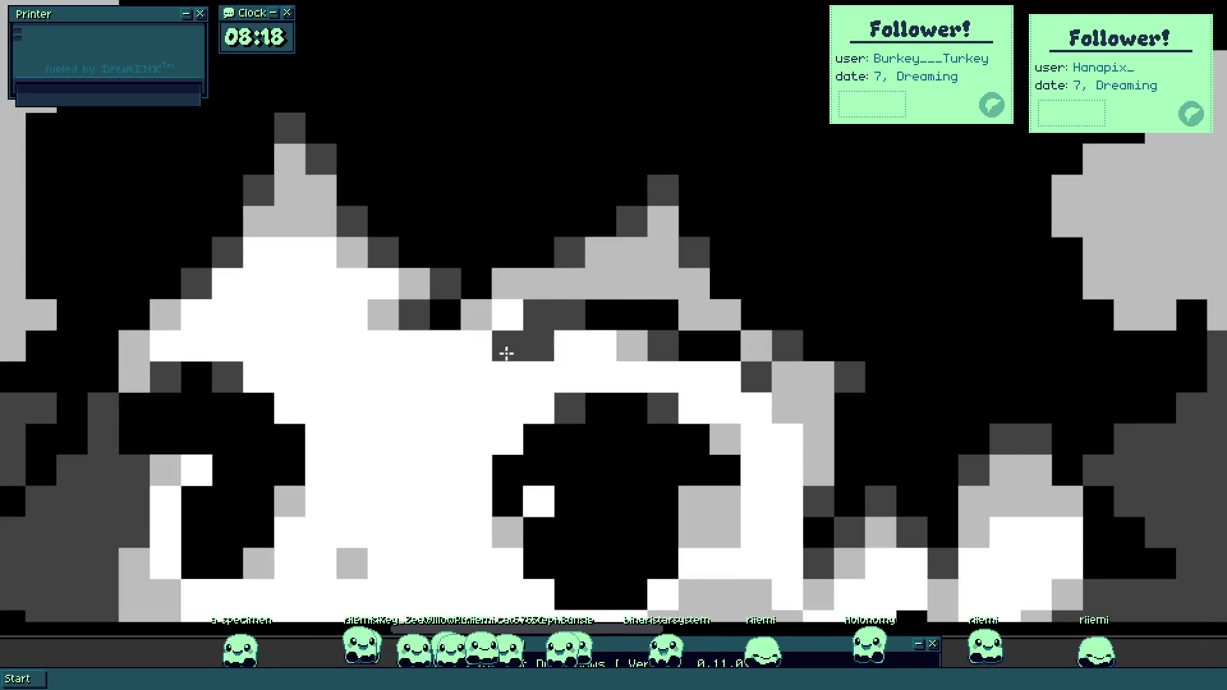
left_click(696, 315)
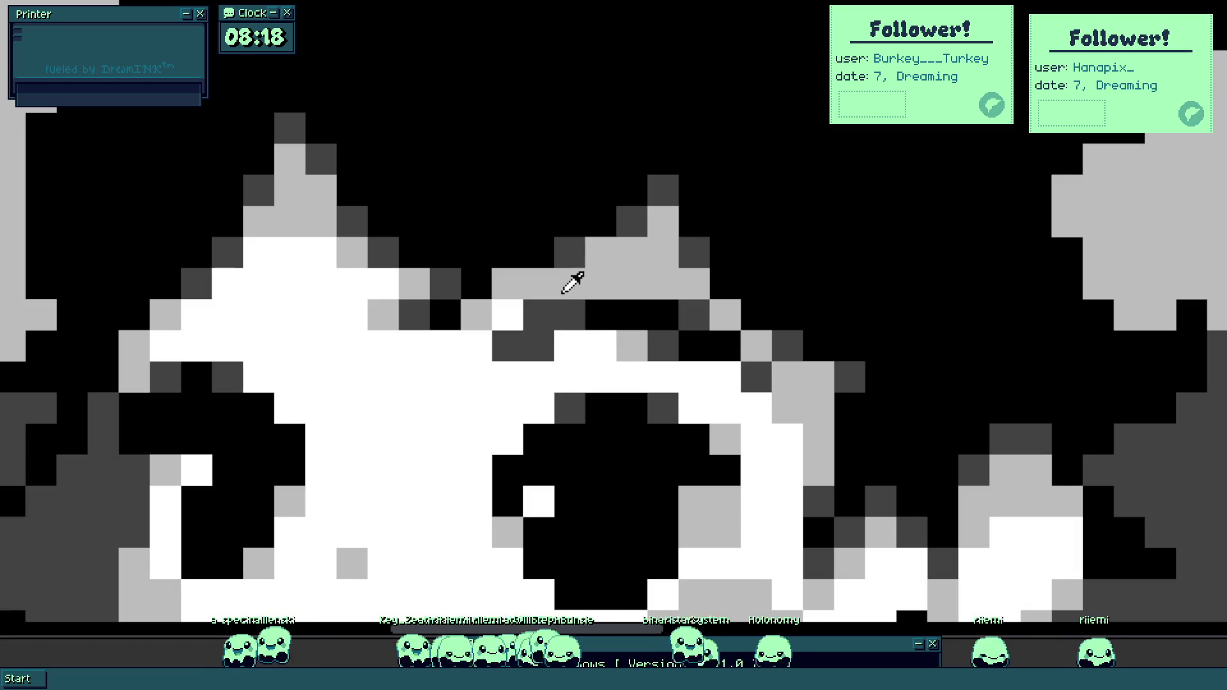
Repaint the eyelid pixels in black and light grey.
scroll(562, 345, "down", 5)
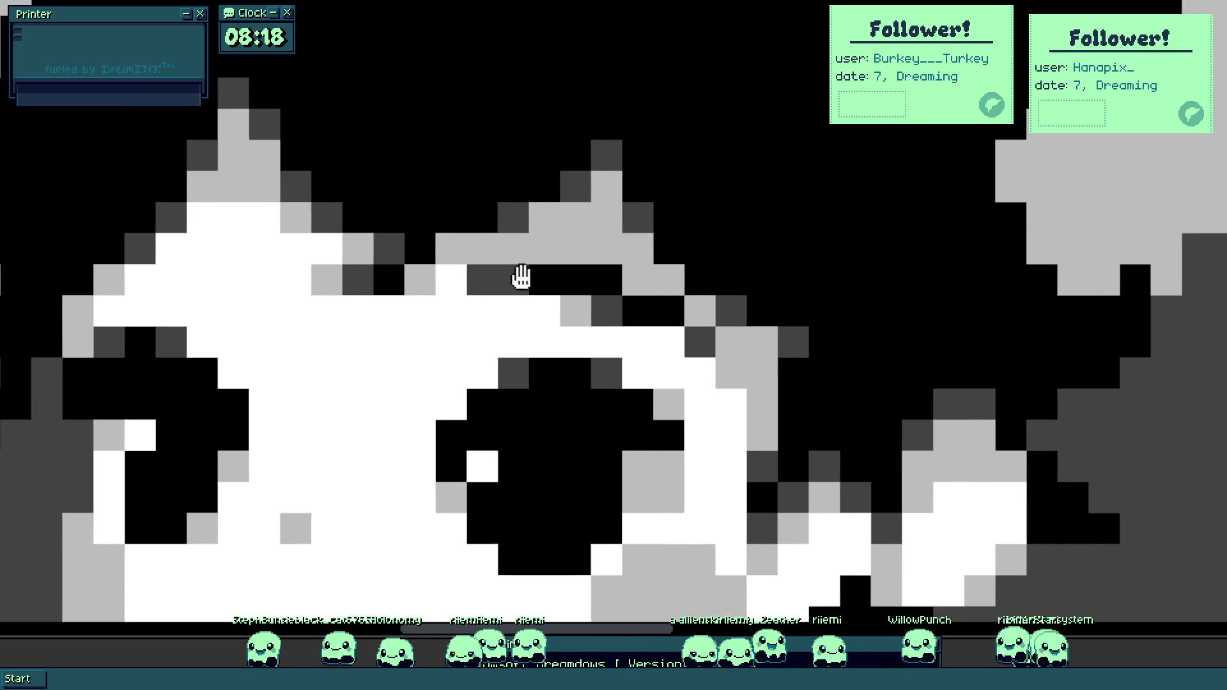
scroll(524, 277, "up", 1)
mouse_move(622, 310)
left_mouse_down()
mouse_move(625, 321)
mouse_move(658, 291)
mouse_move(734, 343)
left_mouse_up()
right_click(682, 332)
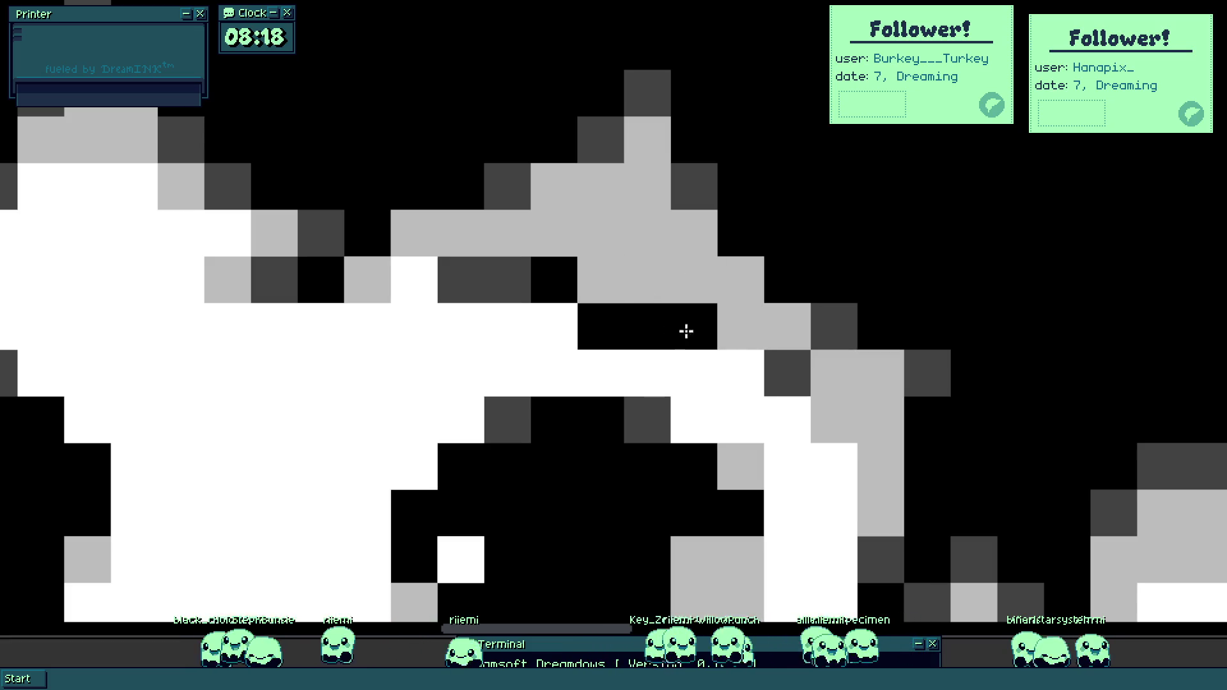
right_click(756, 383)
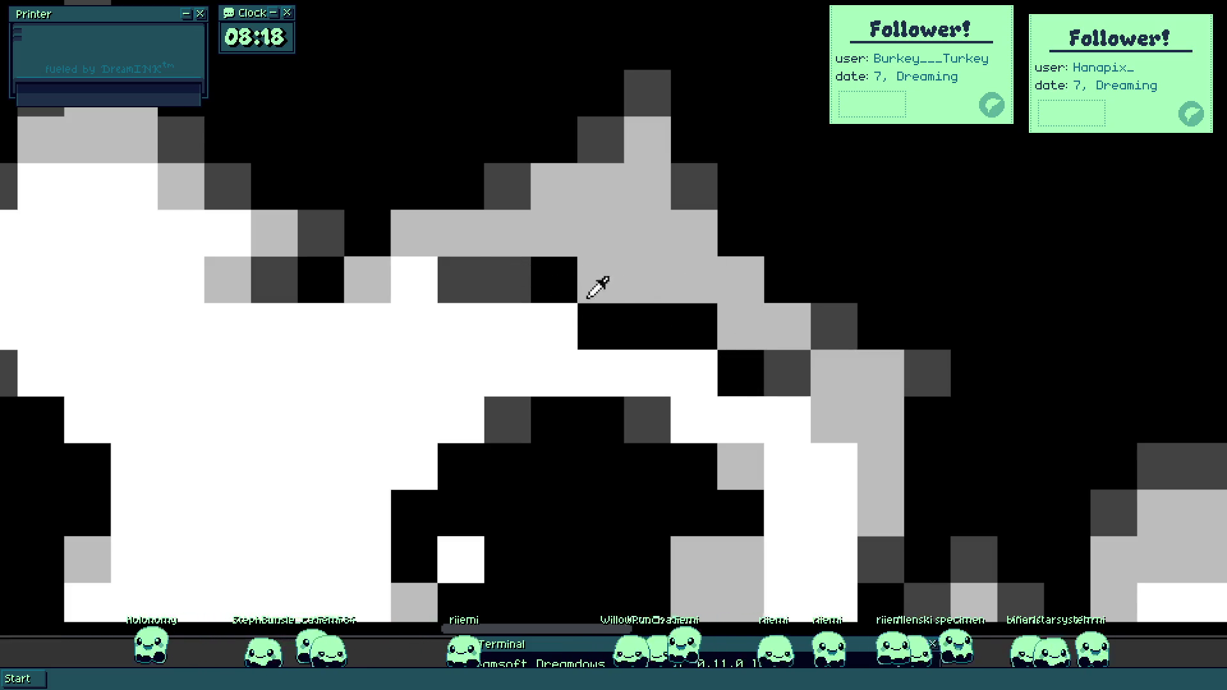
left_click(554, 326)
left_click(432, 285)
left_click(702, 372)
scroll(702, 373, "down", 3)
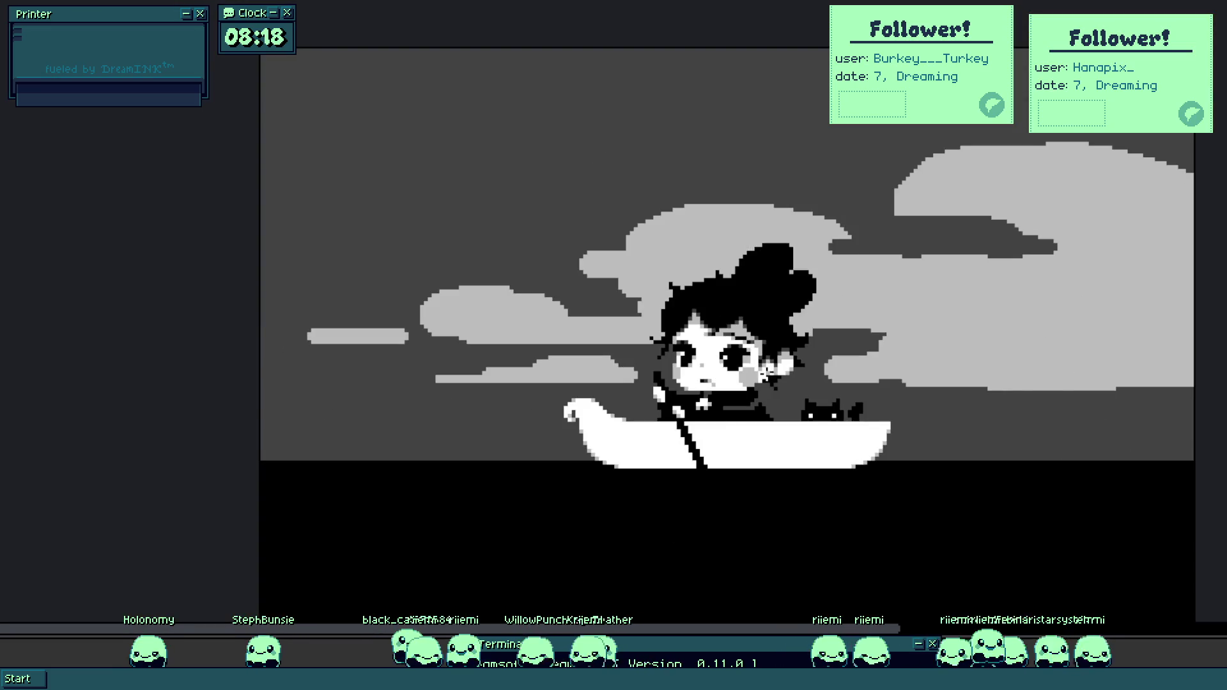
scroll(767, 279, "up", 3)
Extend the black fringe onto the forehead with new dark-grey pixels turned black.
left_click(761, 286)
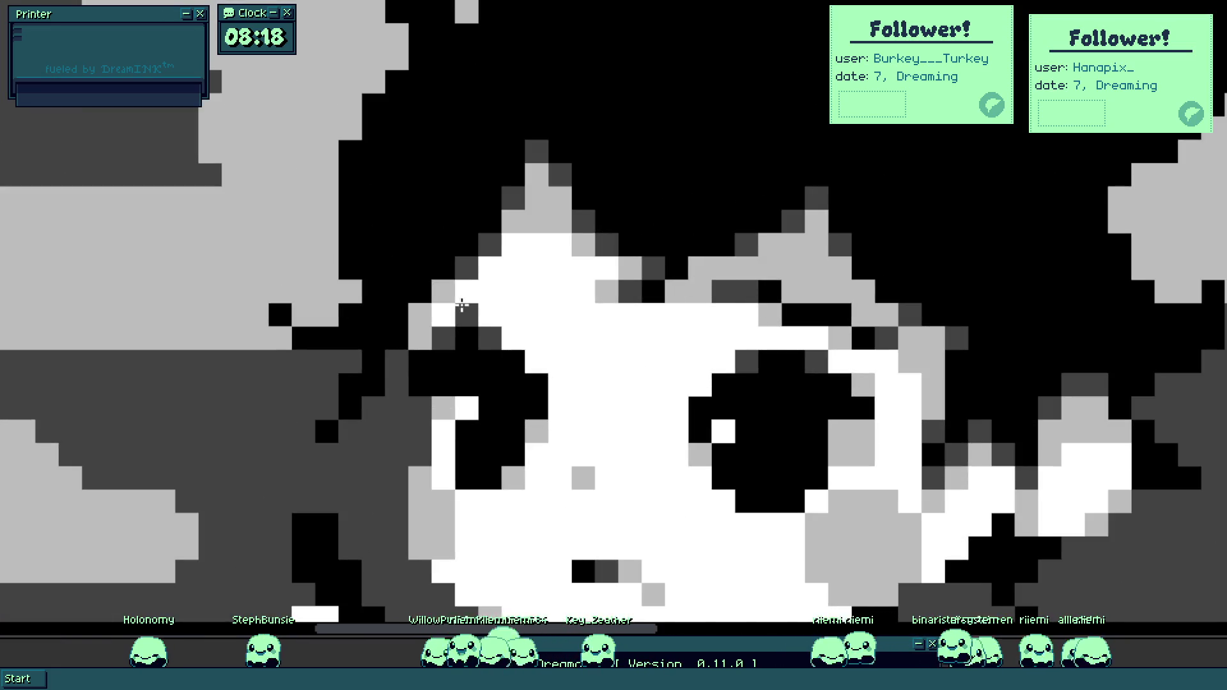
left_click(504, 275)
left_click(535, 268)
left_click(489, 291)
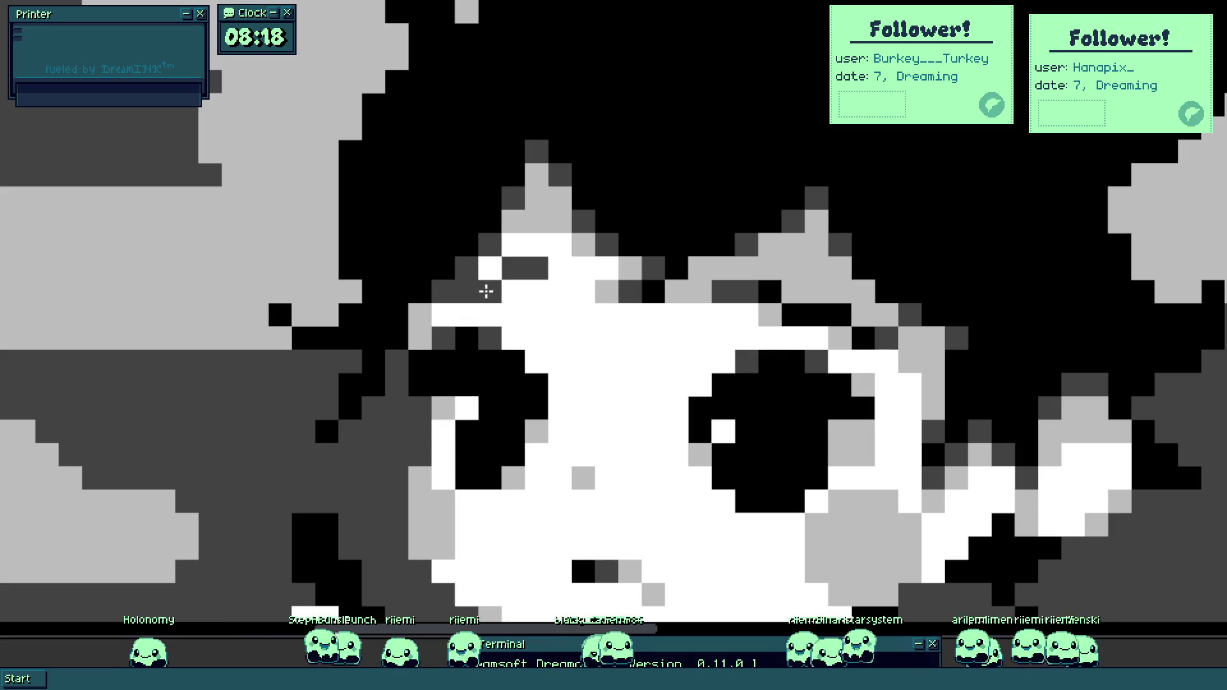
left_click(774, 286)
left_click(490, 290)
left_click(467, 290)
left_click(510, 269)
Repaint the forehead pixels beside the fringe light grey and white.
left_click(699, 292)
left_click(513, 291)
left_click(490, 267)
left_click(536, 268)
left_click(535, 268)
left_click(508, 291)
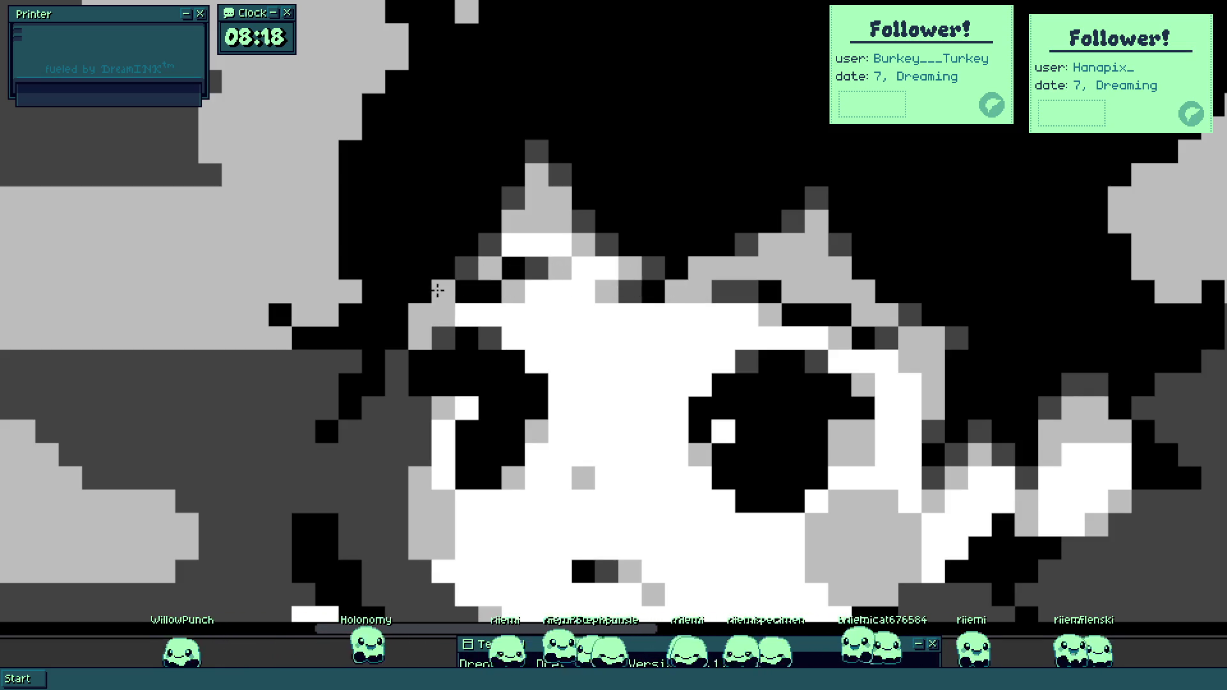
left_click(443, 294)
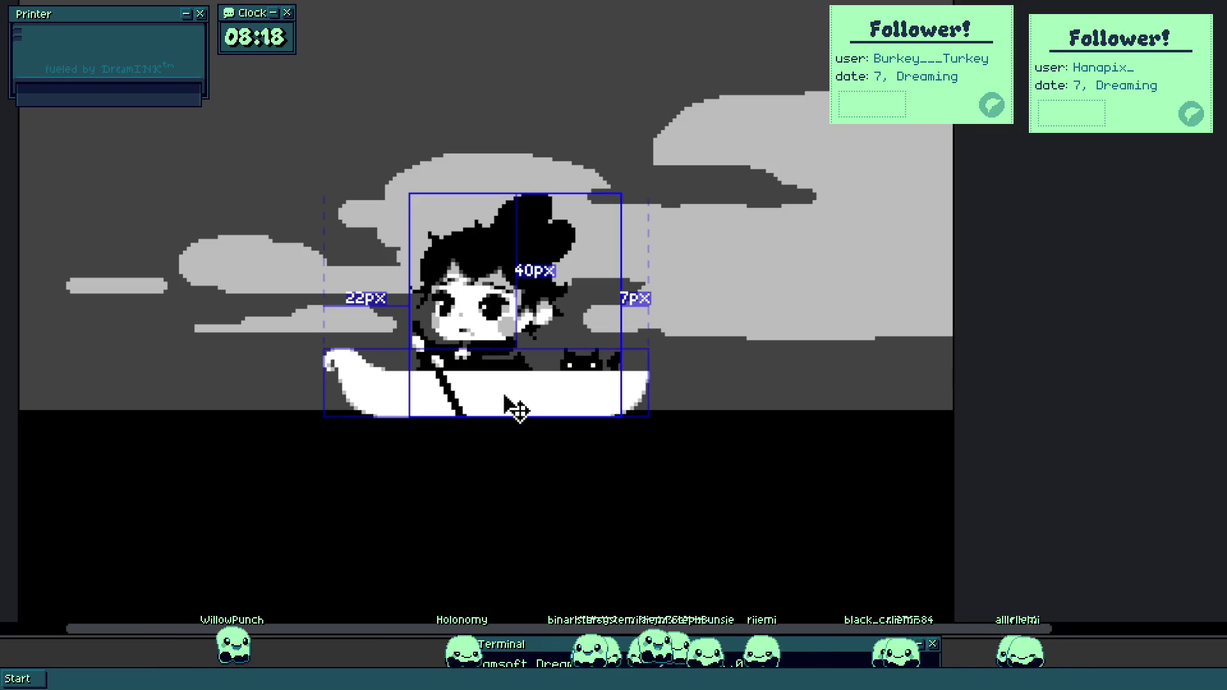
Widen the boat's curled prow by painting white pixels over its dark ones.
scroll(471, 351, "up", 5)
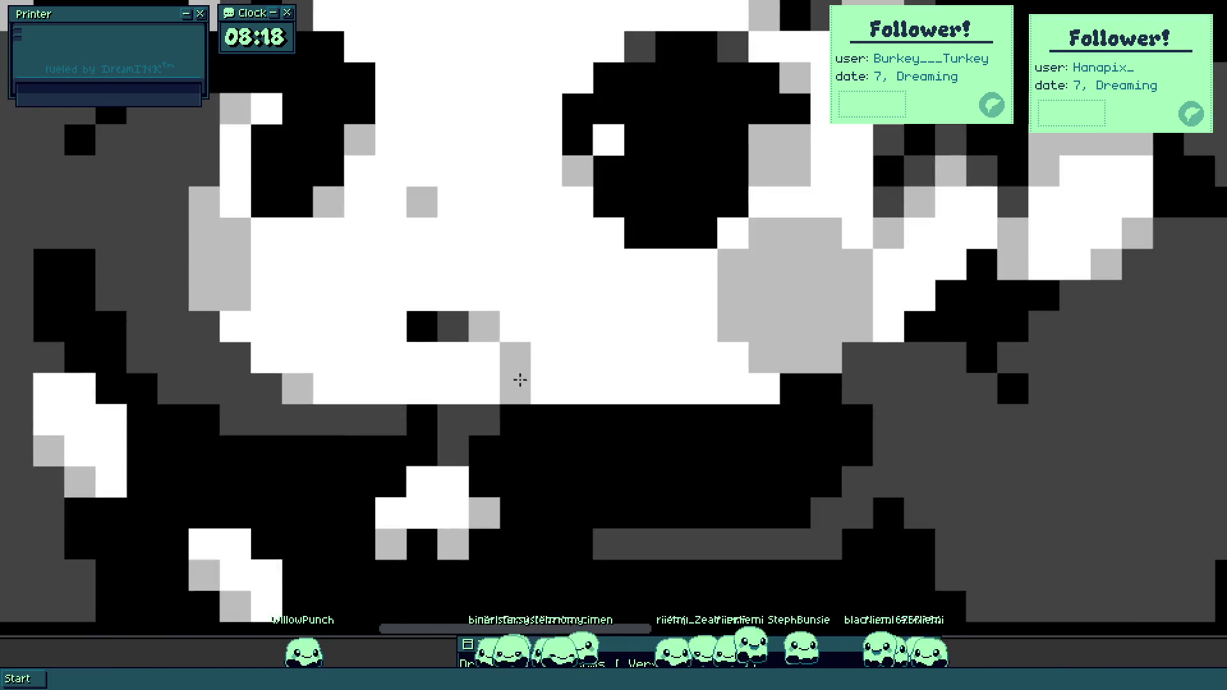
scroll(468, 319, "down", 5)
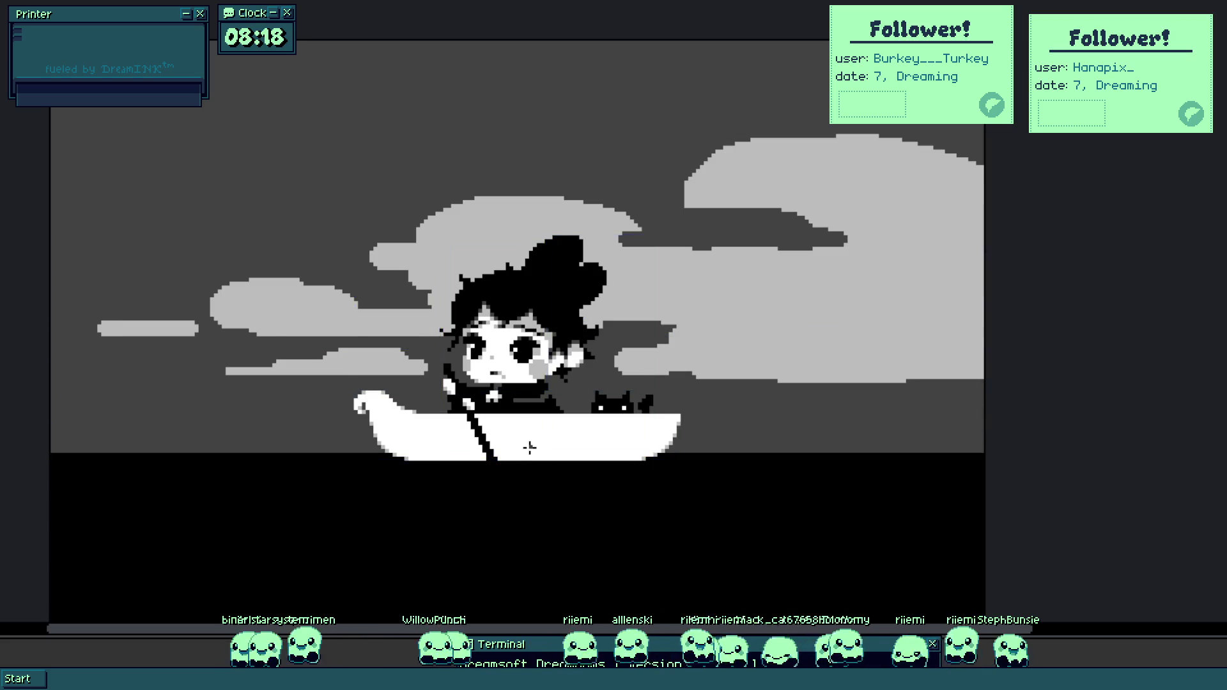
left_click_drag(524, 447, 646, 413)
scroll(636, 410, "up", 4)
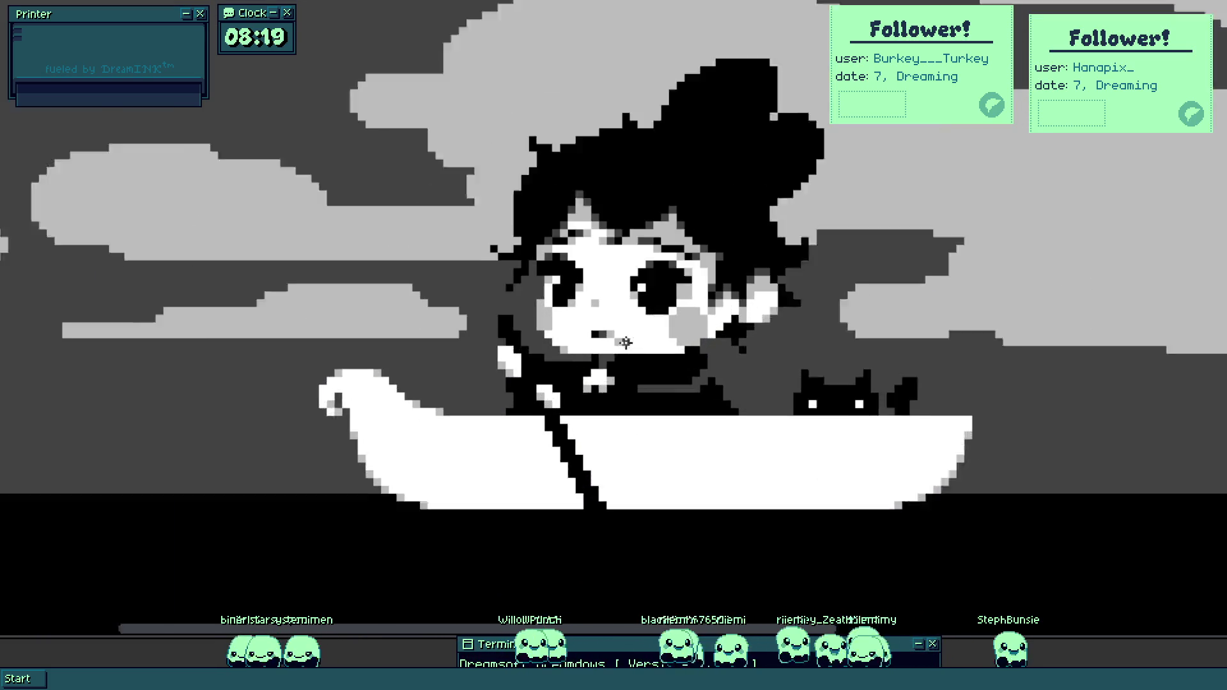
scroll(630, 319, "down", 4)
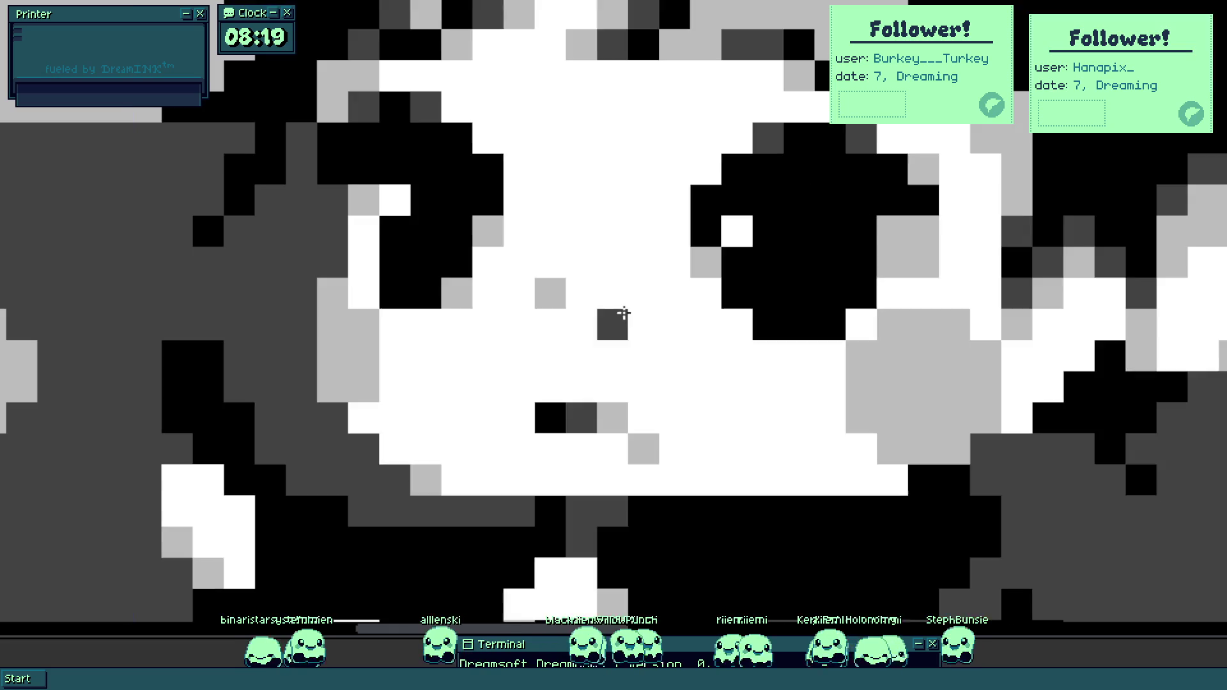
scroll(592, 449, "up", 5)
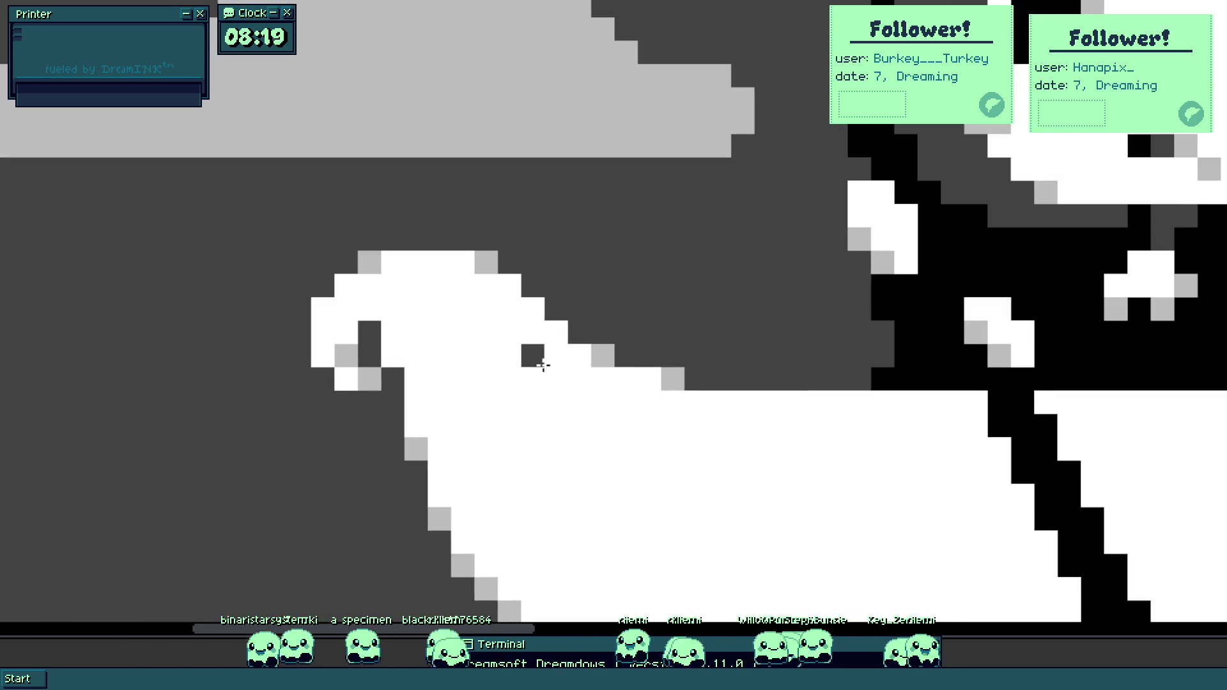
left_click(543, 366)
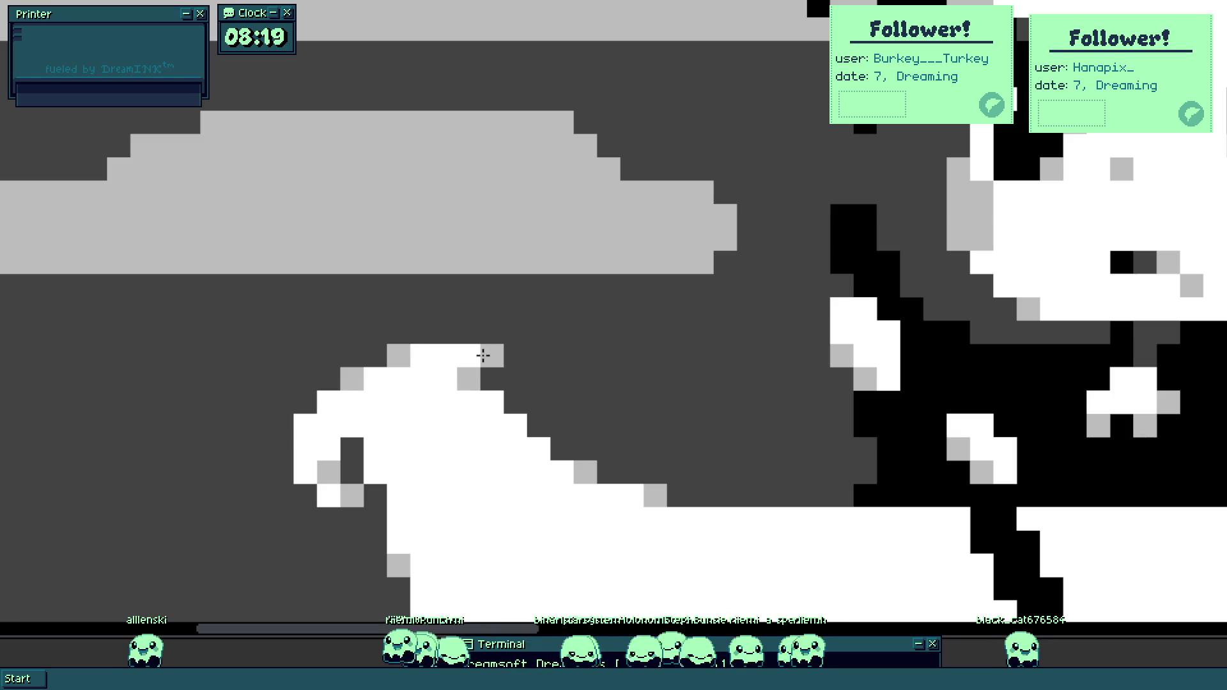
mouse_move(512, 385)
left_mouse_down()
mouse_move(539, 403)
mouse_move(554, 471)
mouse_move(588, 479)
left_mouse_up()
Add grey pixels along the prow's outer curve to smooth it.
left_click_drag(516, 357, 566, 420)
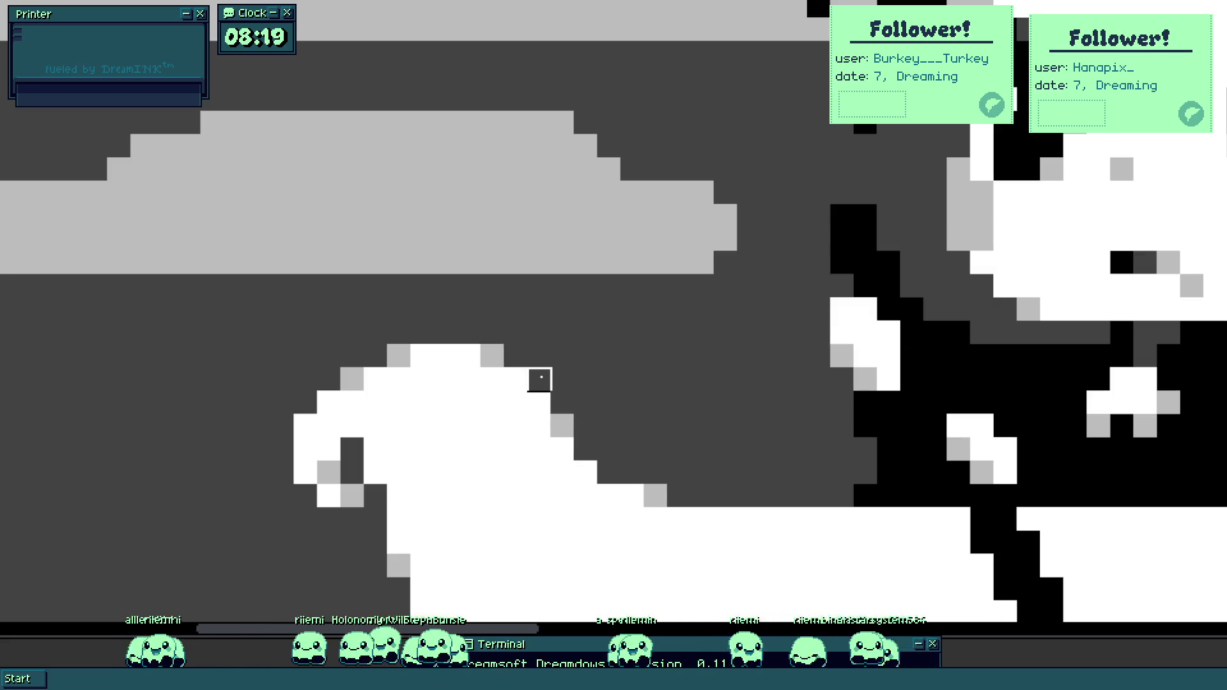
scroll(556, 409, "down", 4)
scroll(553, 419, "up", 1)
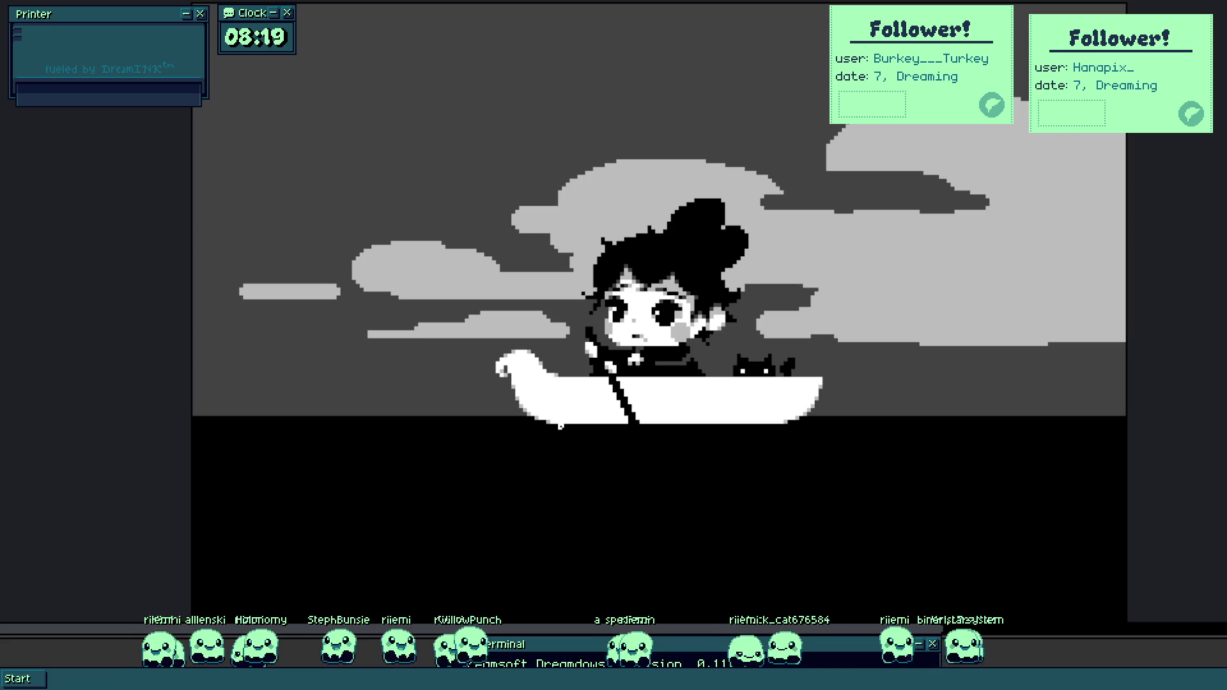
scroll(560, 425, "up", 3)
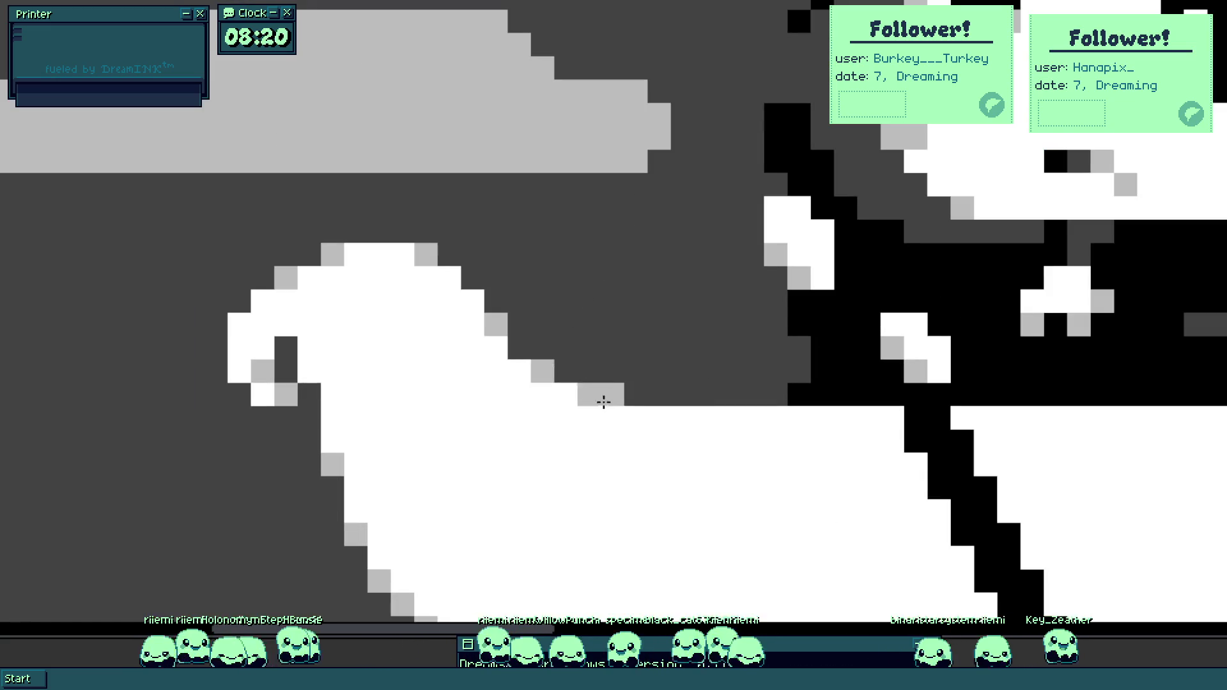
scroll(513, 353, "down", 3)
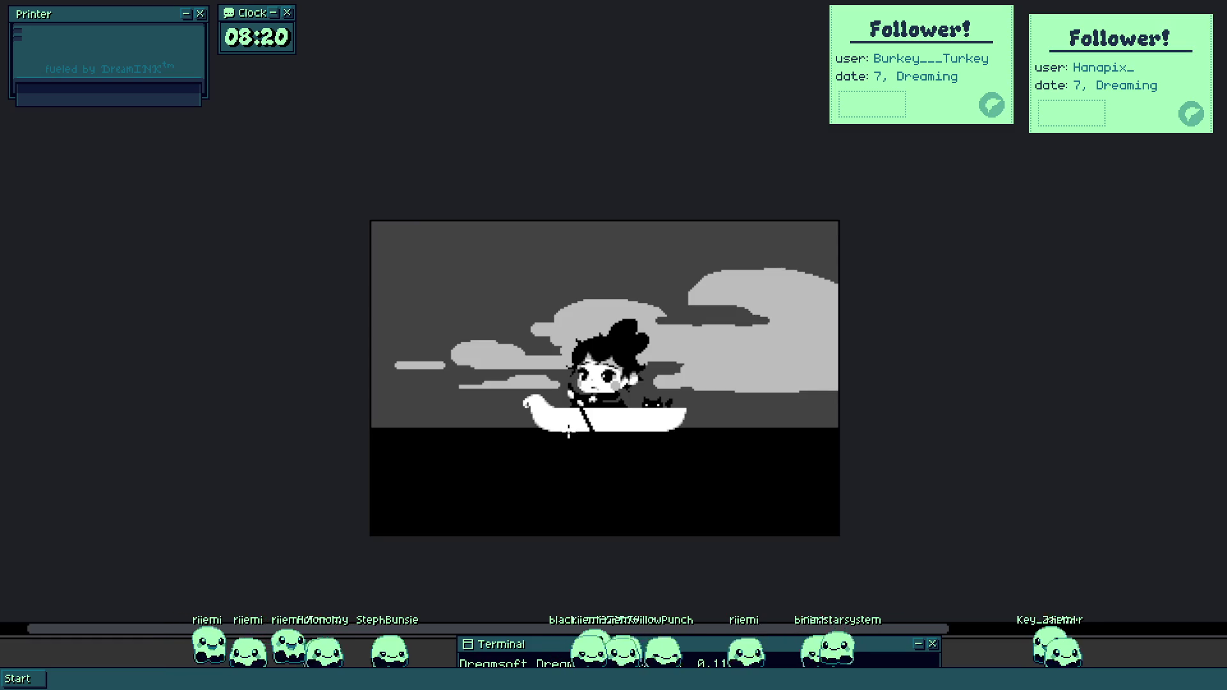
Copy the curled prow to the boat's other end as a matching stern.
left_click(556, 420)
scroll(555, 419, "up", 5)
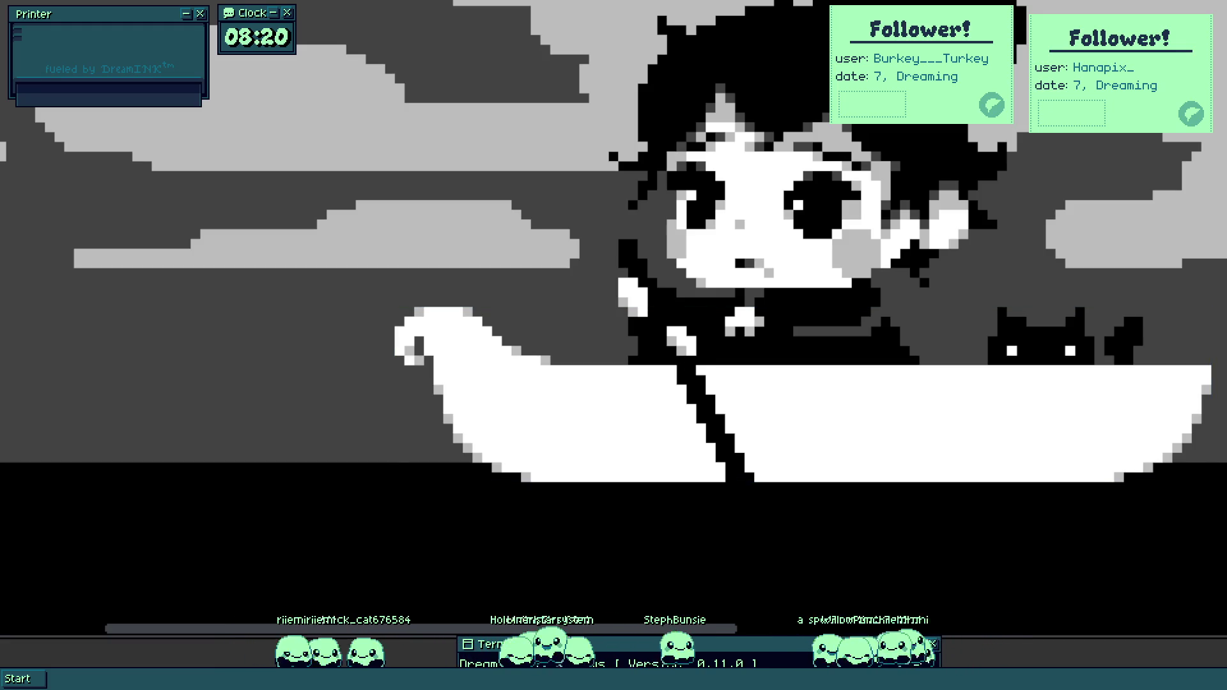
mouse_move(556, 476)
left_mouse_down()
mouse_move(350, 273)
mouse_move(474, 350)
mouse_move(471, 399)
mouse_move(1225, 450)
mouse_move(1192, 464)
left_mouse_up()
left_click(1217, 553)
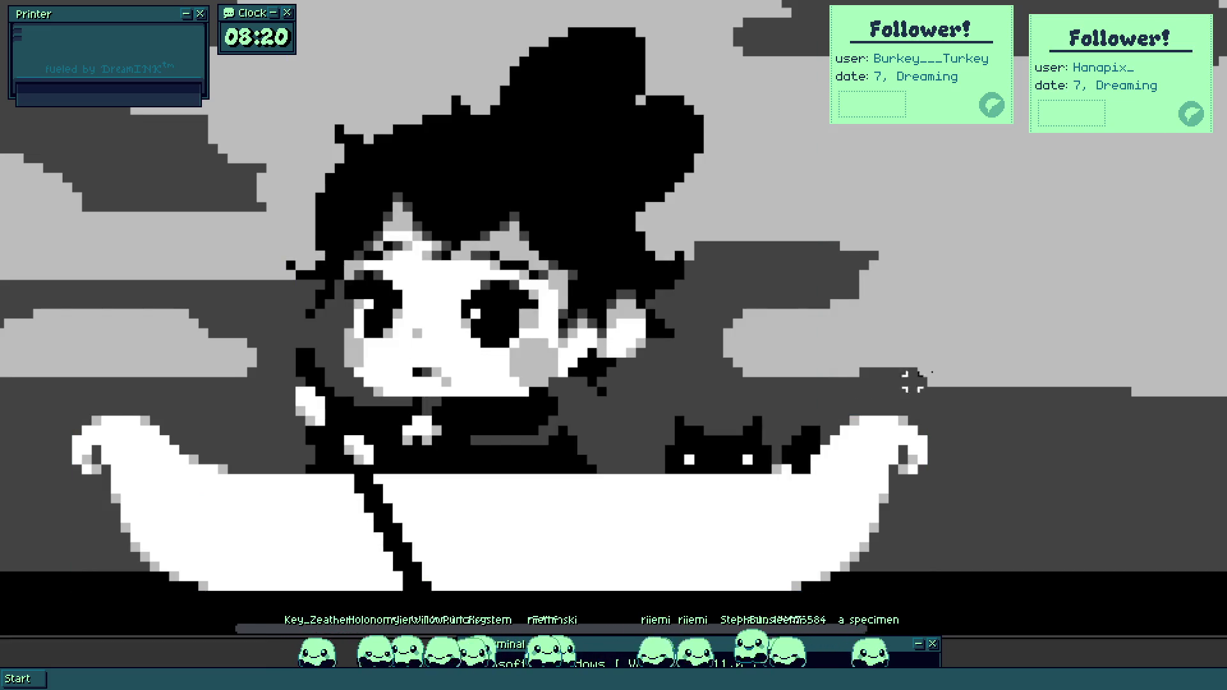
Move the cat and the boat's right end to the left.
scroll(789, 441, "up", 1)
left_click_drag(599, 370, 970, 578)
mouse_move(850, 521)
left_mouse_down()
mouse_move(792, 521)
mouse_move(773, 540)
mouse_move(789, 540)
left_mouse_up()
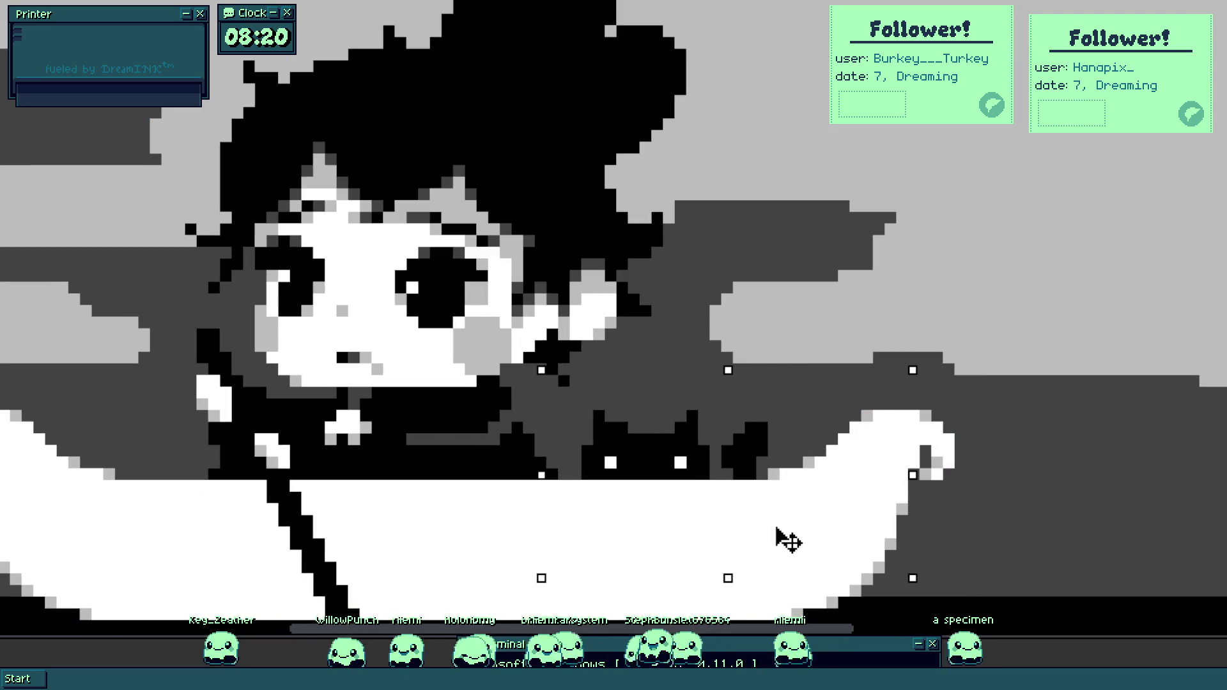
scroll(777, 479, "up", 2)
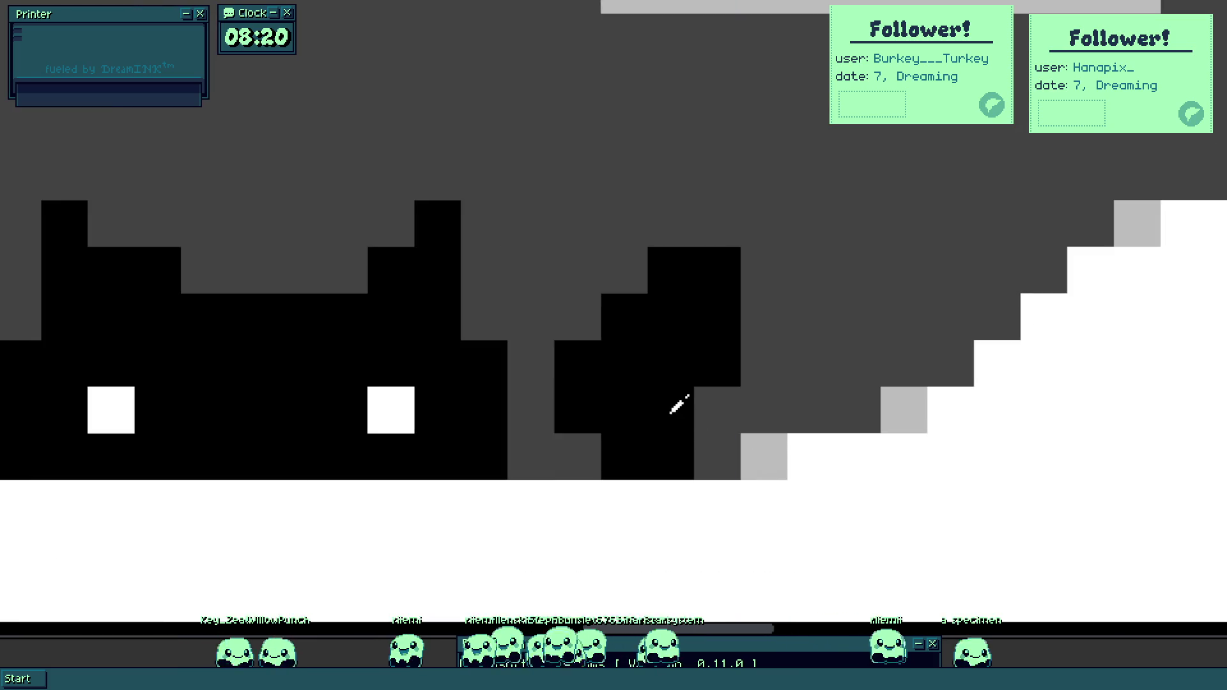
Lengthen the cat's tail with a taller column of black pixels.
left_click(578, 457)
left_click(717, 409)
left_click_drag(717, 224, 638, 282)
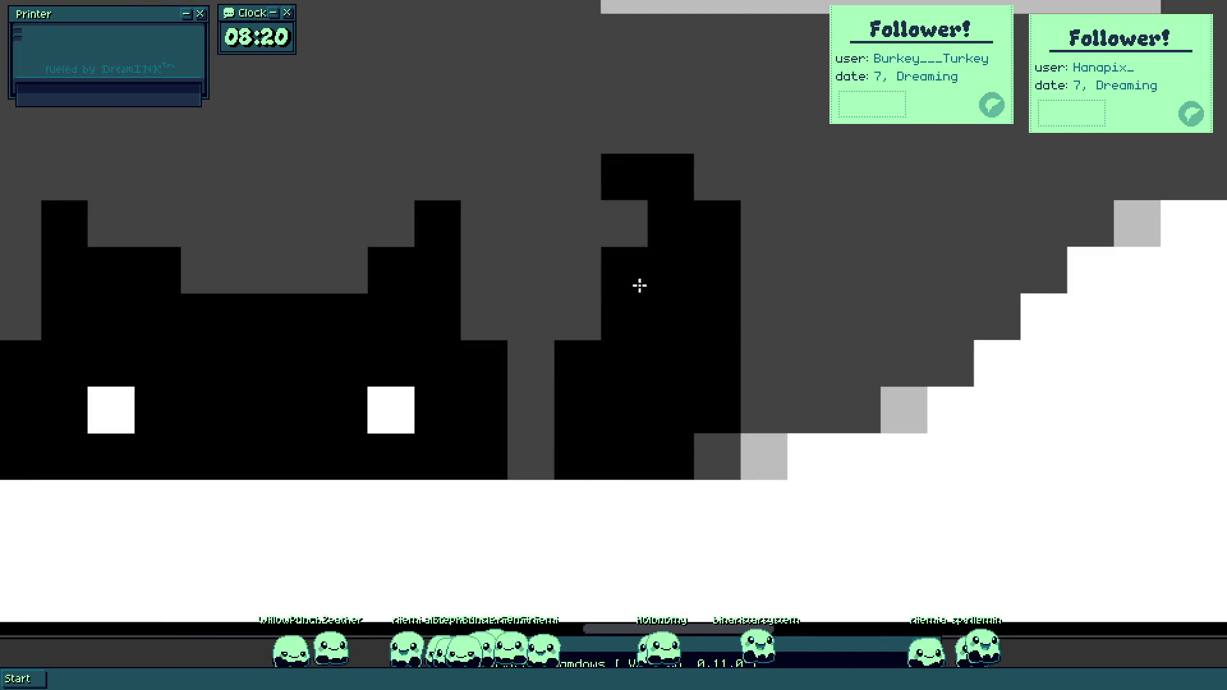
left_click(623, 223)
left_click_drag(671, 131, 633, 189)
left_click(578, 223)
scroll(624, 165, "down", 2)
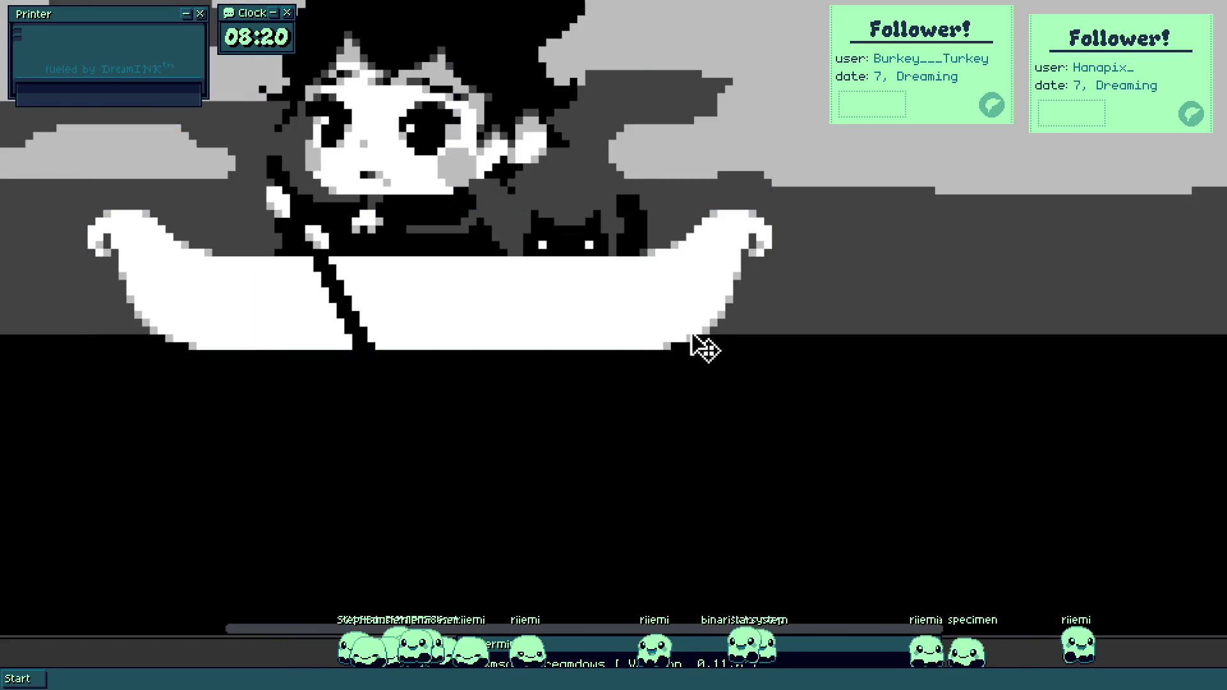
left_click_drag(612, 282, 781, 336)
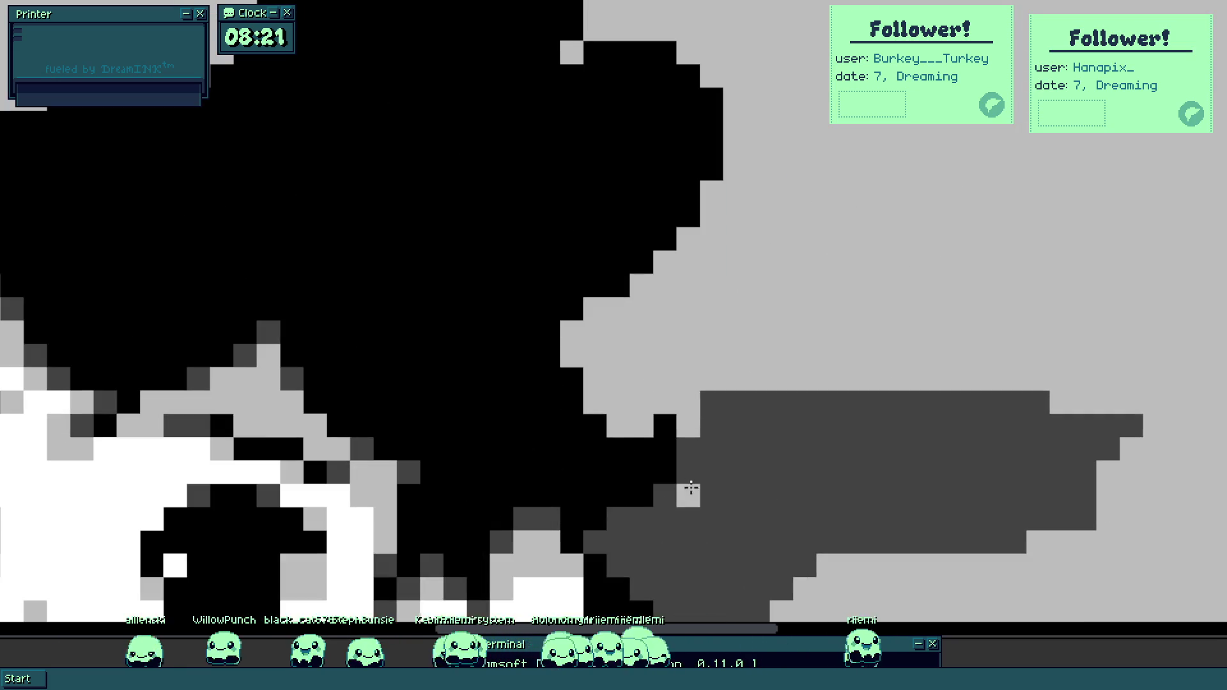
Add dark grey pixels at the hair bun's corner, light notch and upper-left edge.
left_click(571, 379)
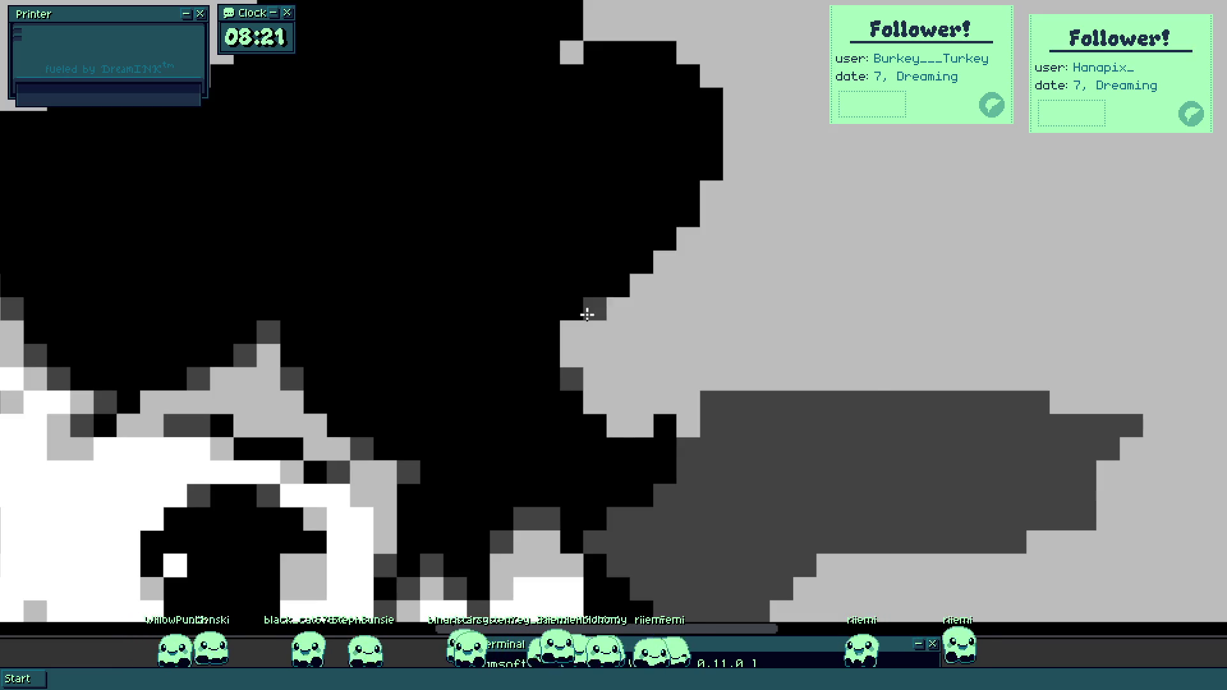
scroll(658, 266, "up", 3)
left_click(680, 326)
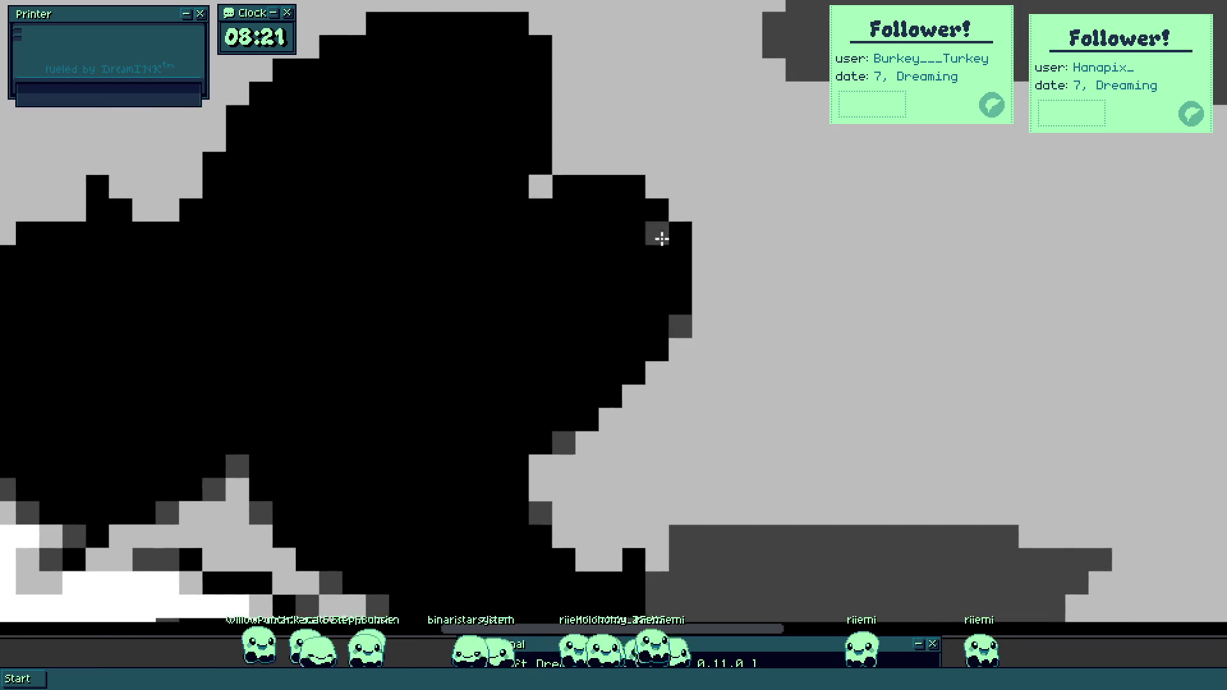
left_click(541, 187)
scroll(539, 179, "up", 4)
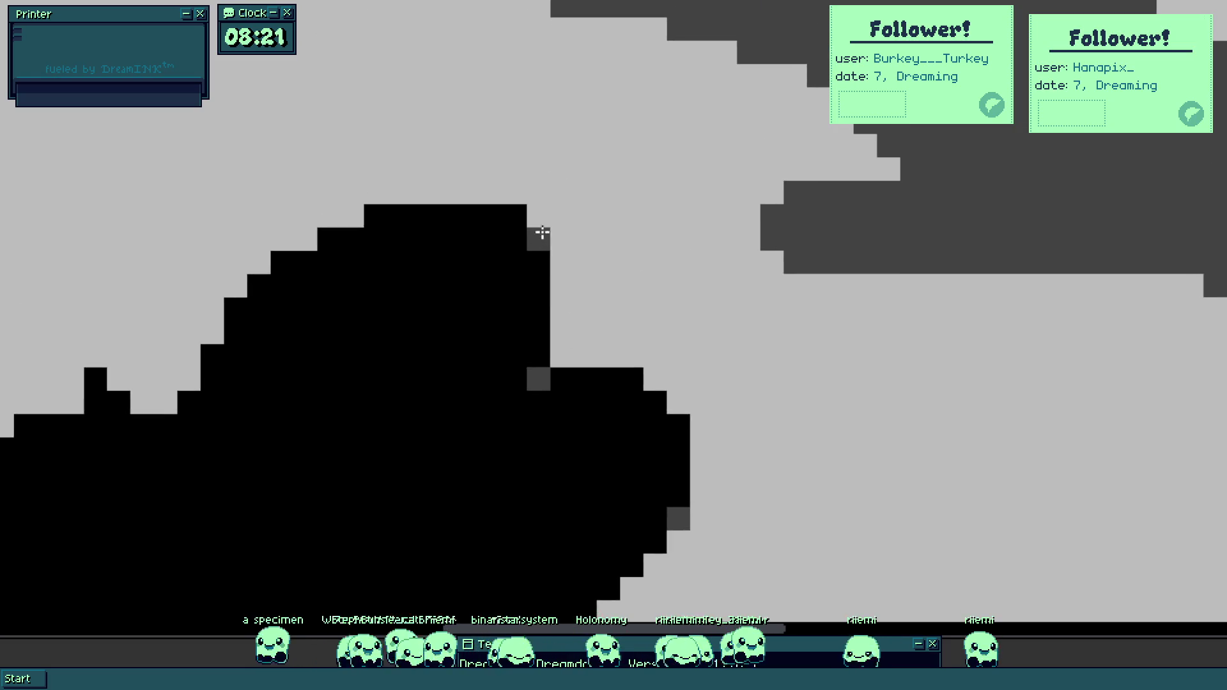
left_click(538, 239)
left_click(375, 216)
left_click(329, 239)
left_click(282, 262)
left_click(259, 356)
Continue dotting dark grey pixels along the hair's left-side outline.
left_click_drag(257, 345, 339, 337)
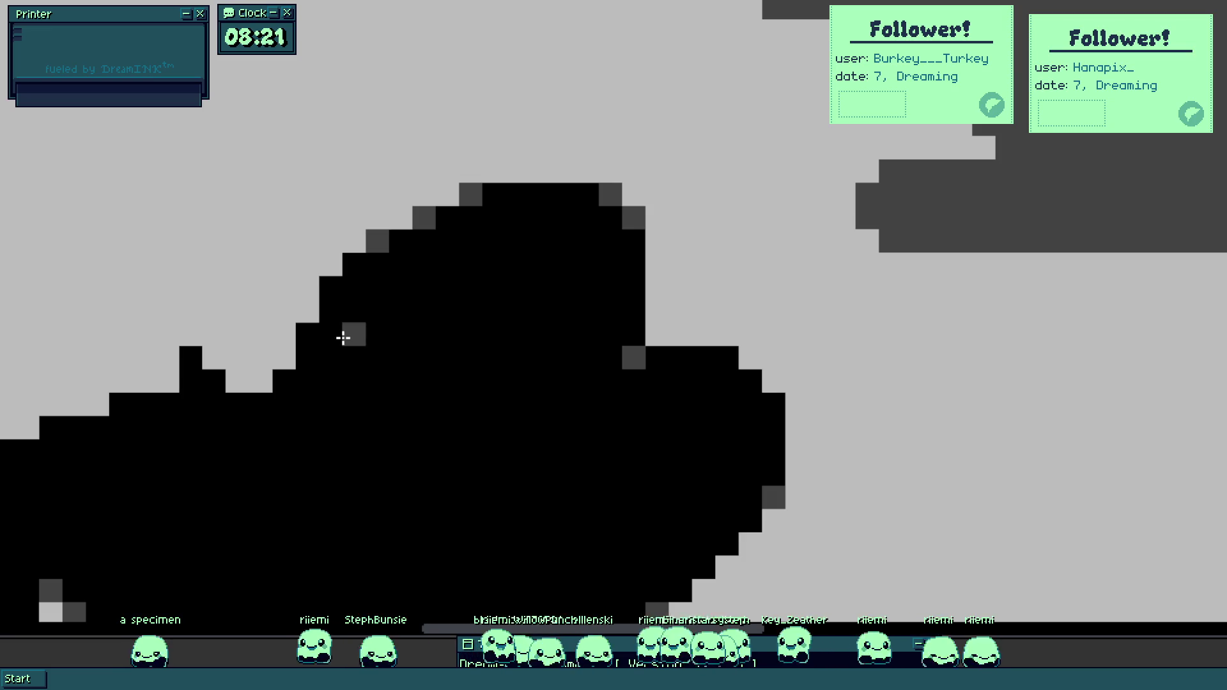
left_click(354, 264)
left_click(309, 334)
left_click_drag(255, 389, 463, 373)
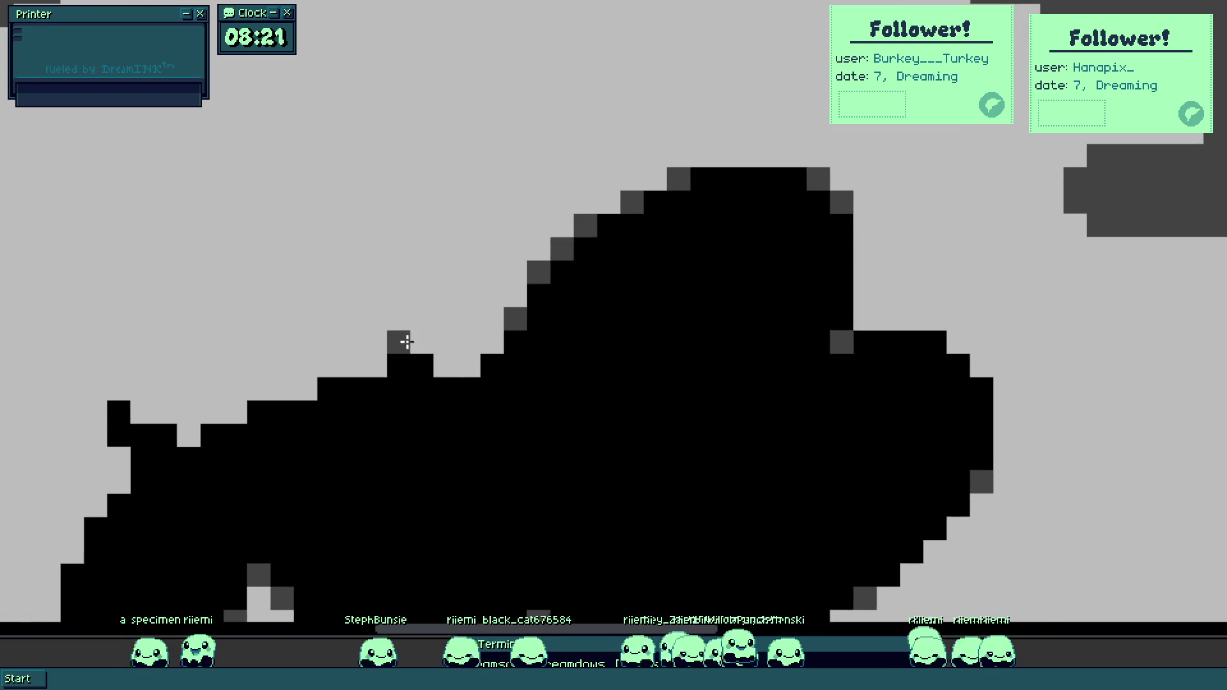
left_click(305, 389)
left_click(211, 435)
left_click_drag(187, 428, 479, 365)
left_click(457, 372)
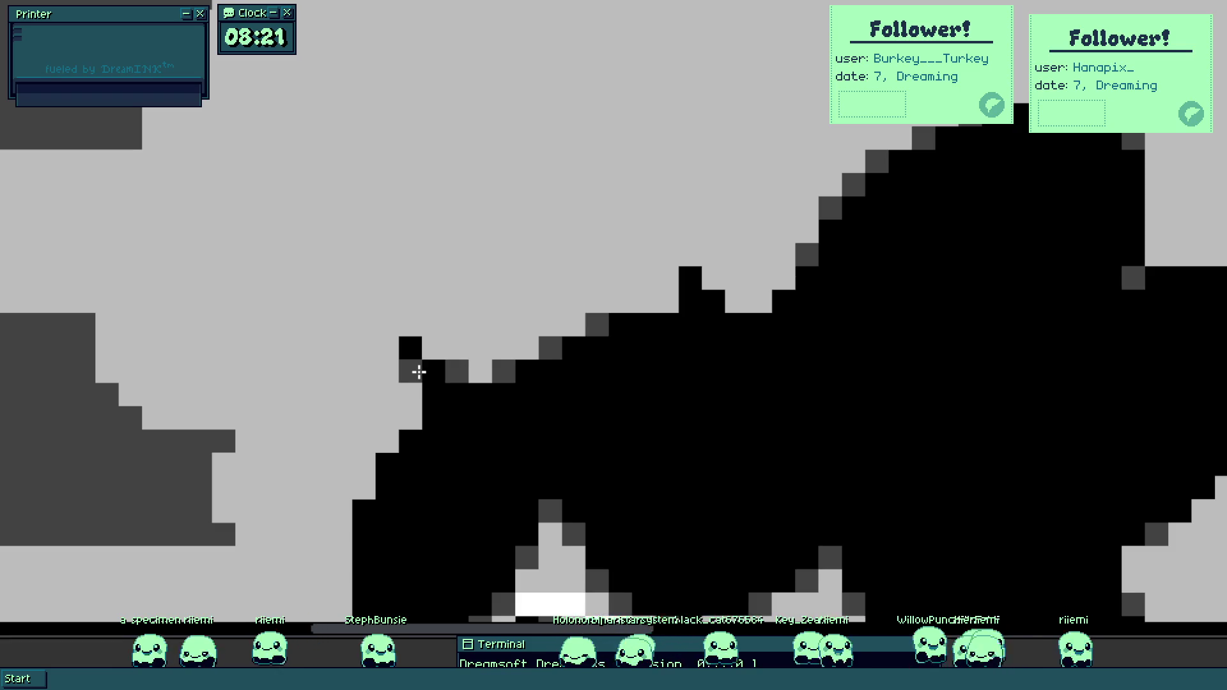
left_click(409, 440)
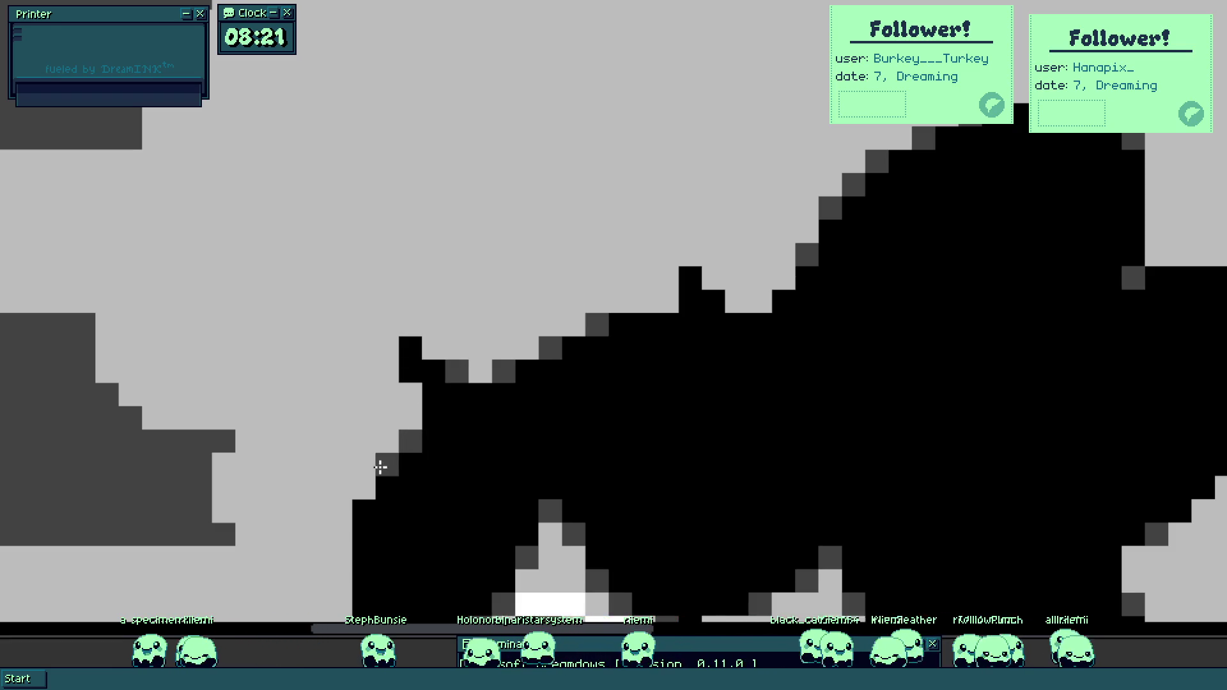
scroll(479, 323, "down", 5)
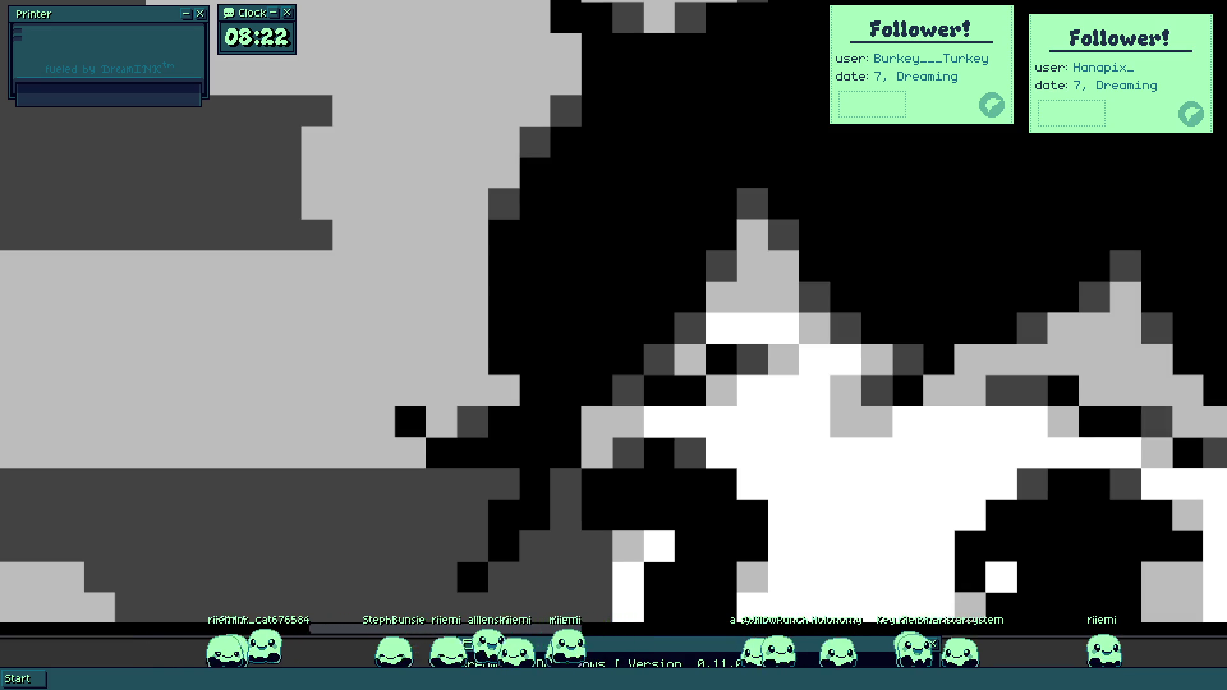
Fill black pixels along the hair edge and turn stray black pixels light grey.
scroll(397, 403, "up", 1)
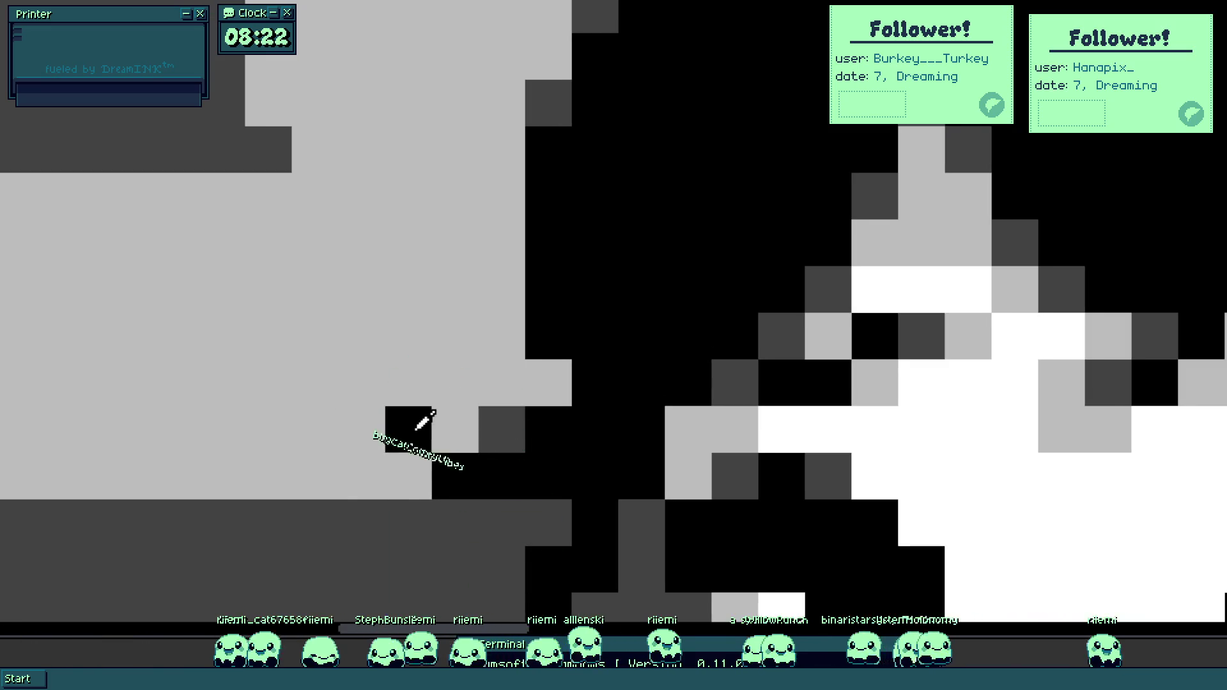
scroll(591, 425, "down", 5)
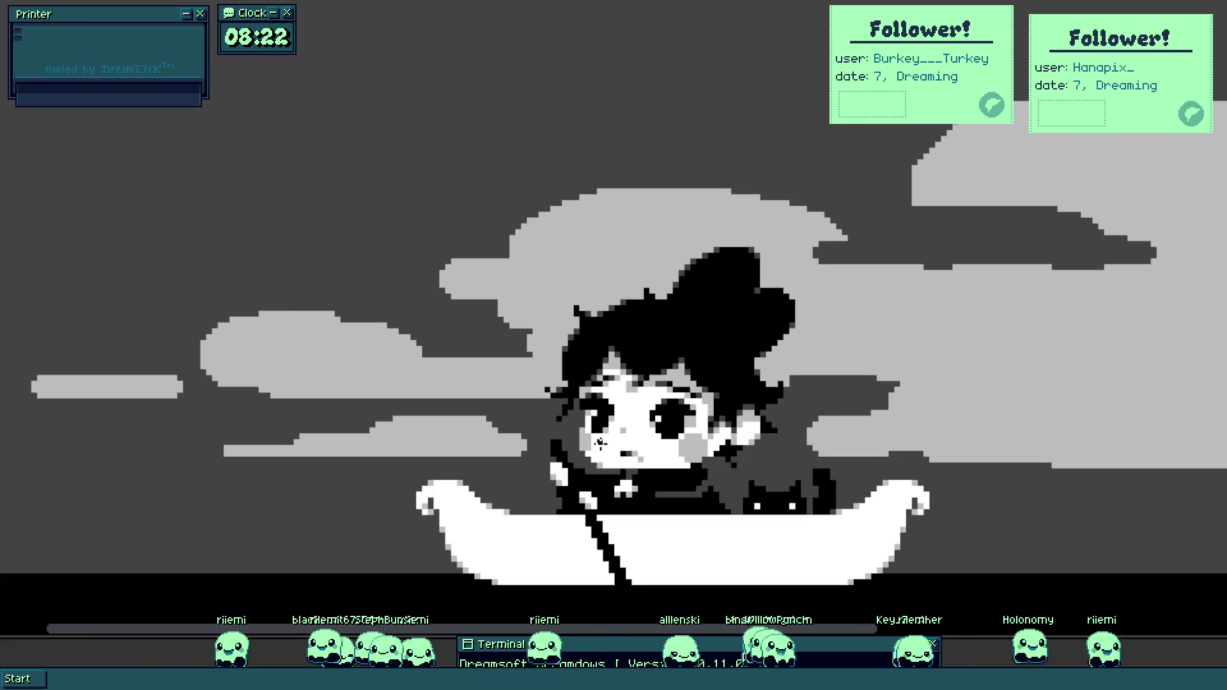
scroll(575, 402, "up", 5)
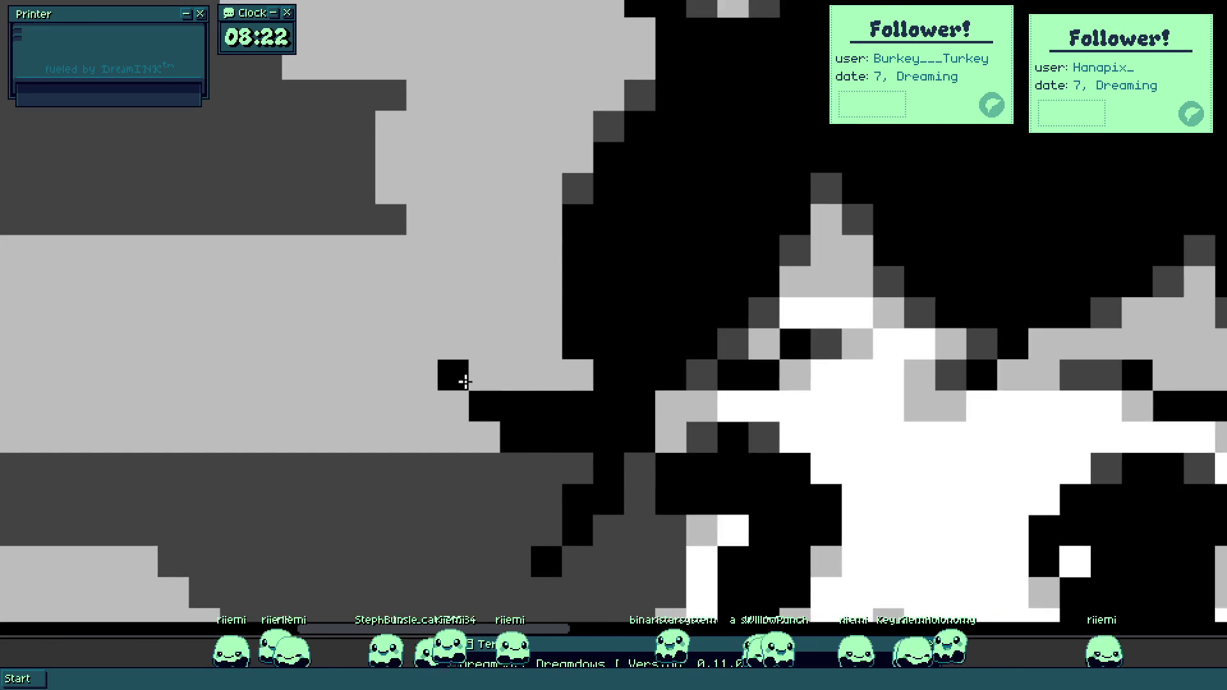
left_click_drag(464, 382, 493, 386)
left_click_drag(422, 313, 460, 339)
scroll(567, 389, "down", 5)
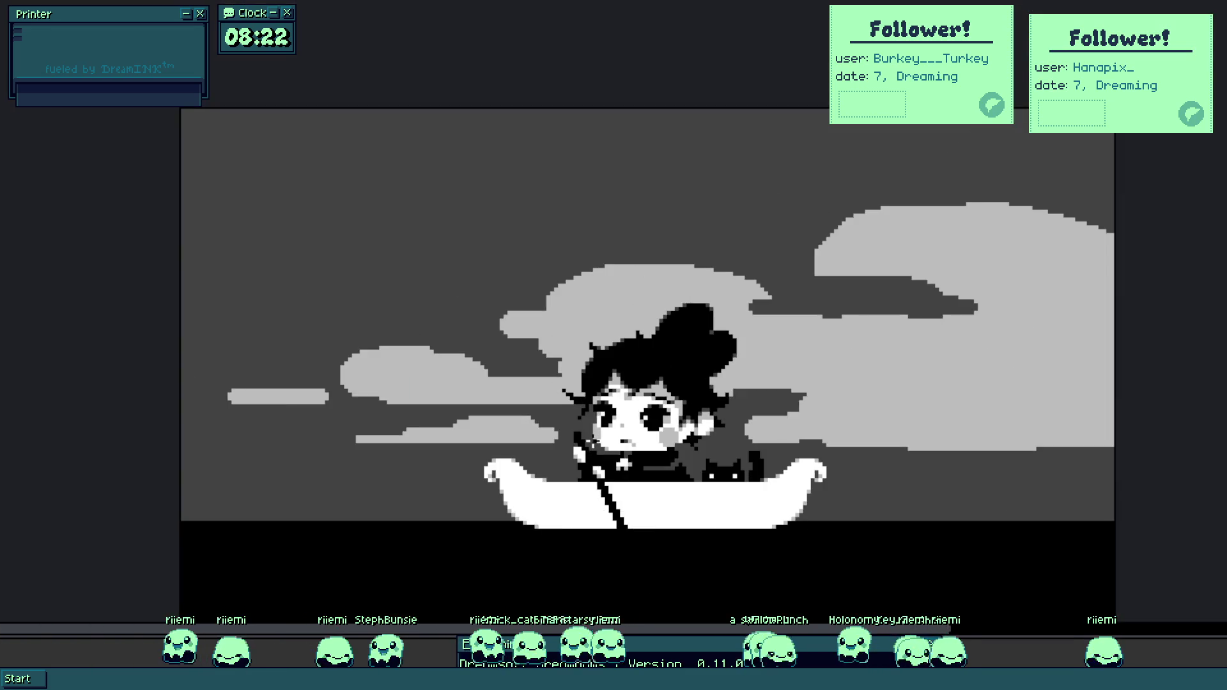
scroll(578, 347, "up", 5)
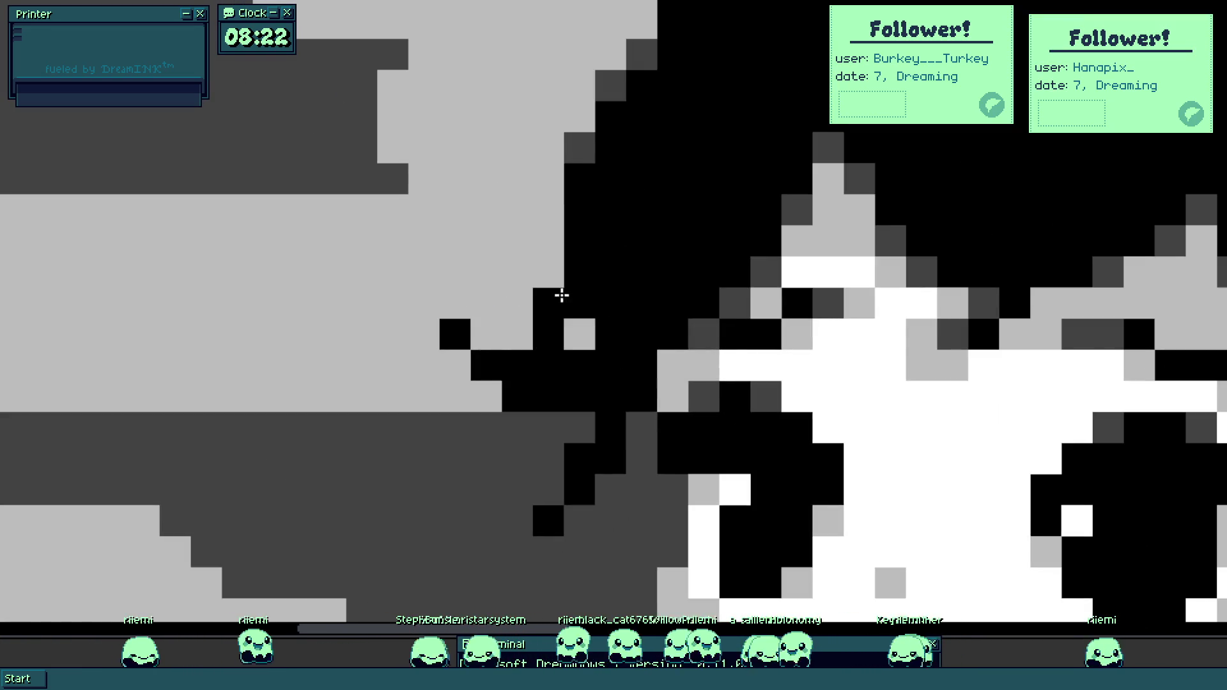
left_click_drag(455, 334, 518, 365)
left_click(547, 363)
Nudge the selected girl and boat slightly up-left.
scroll(548, 363, "down", 5)
scroll(543, 374, "up", 4)
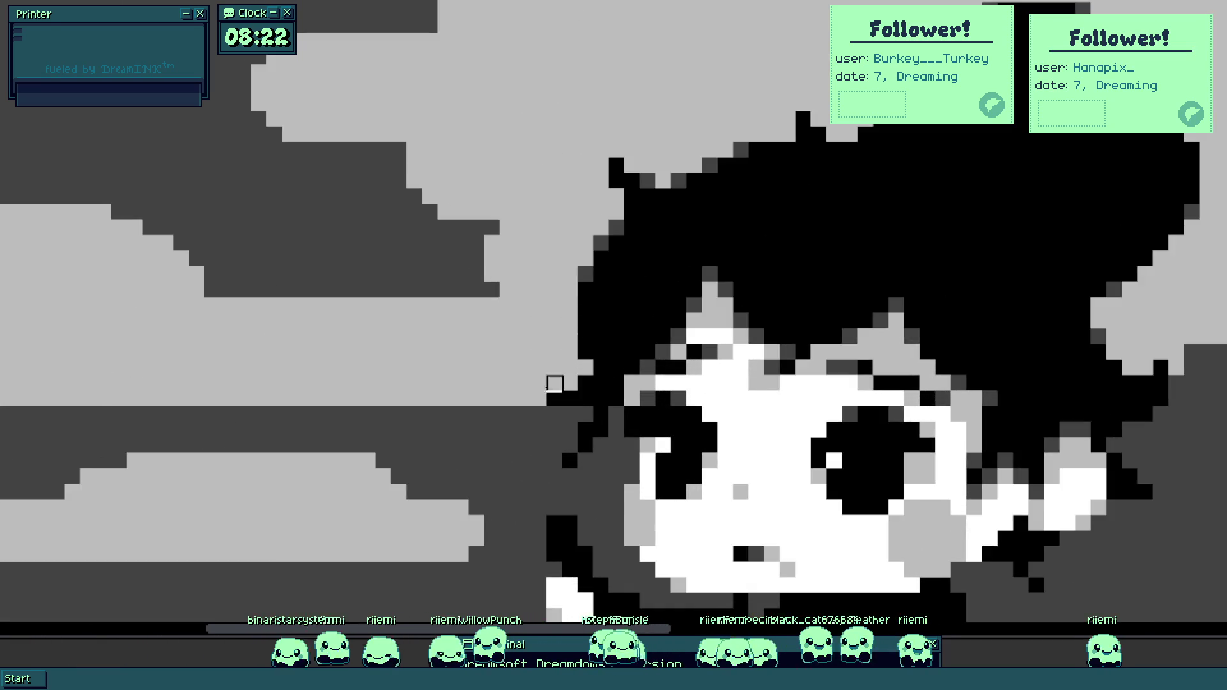
scroll(540, 383, "down", 4)
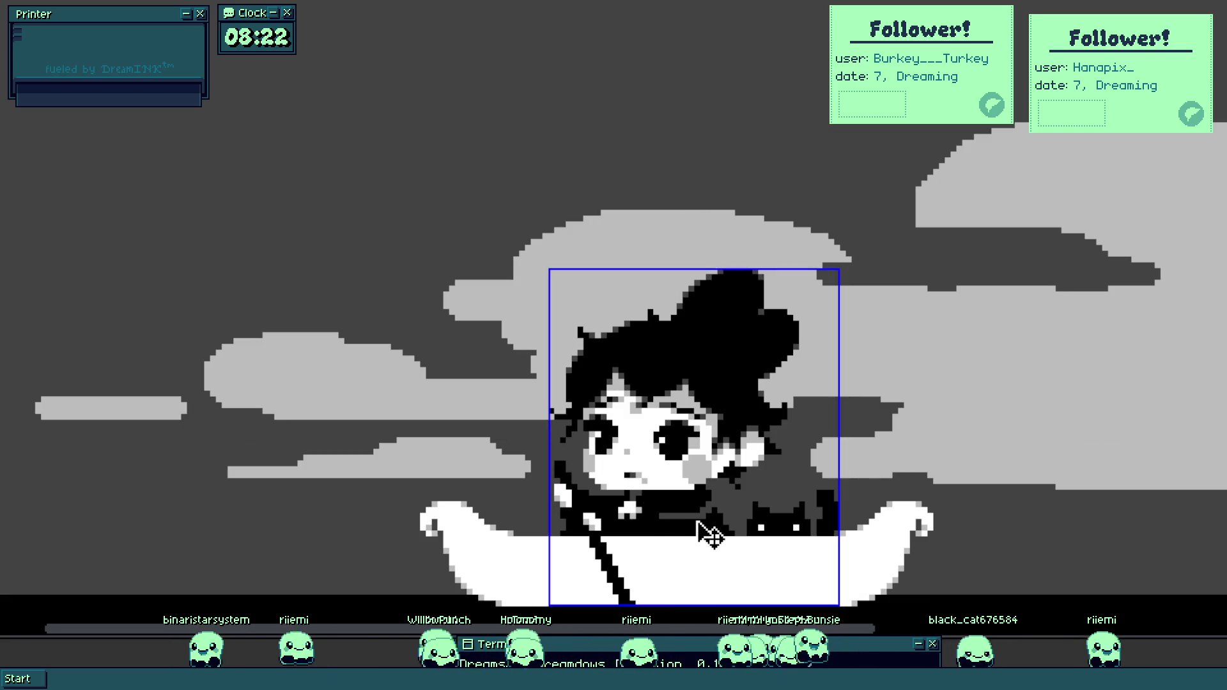
left_click_drag(692, 500, 658, 480)
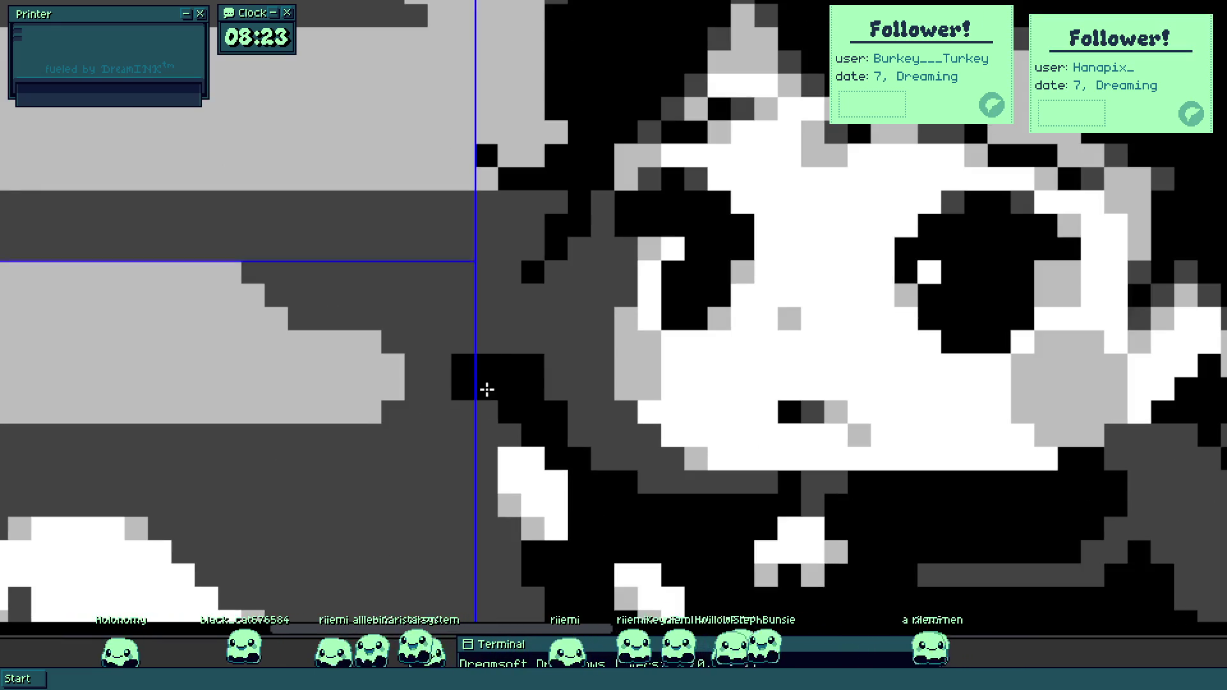
Extend the black silhouette beside the hair and dot dark grey on its stepped edge.
mouse_move(493, 381)
left_mouse_down()
mouse_move(439, 430)
mouse_move(433, 411)
left_mouse_up()
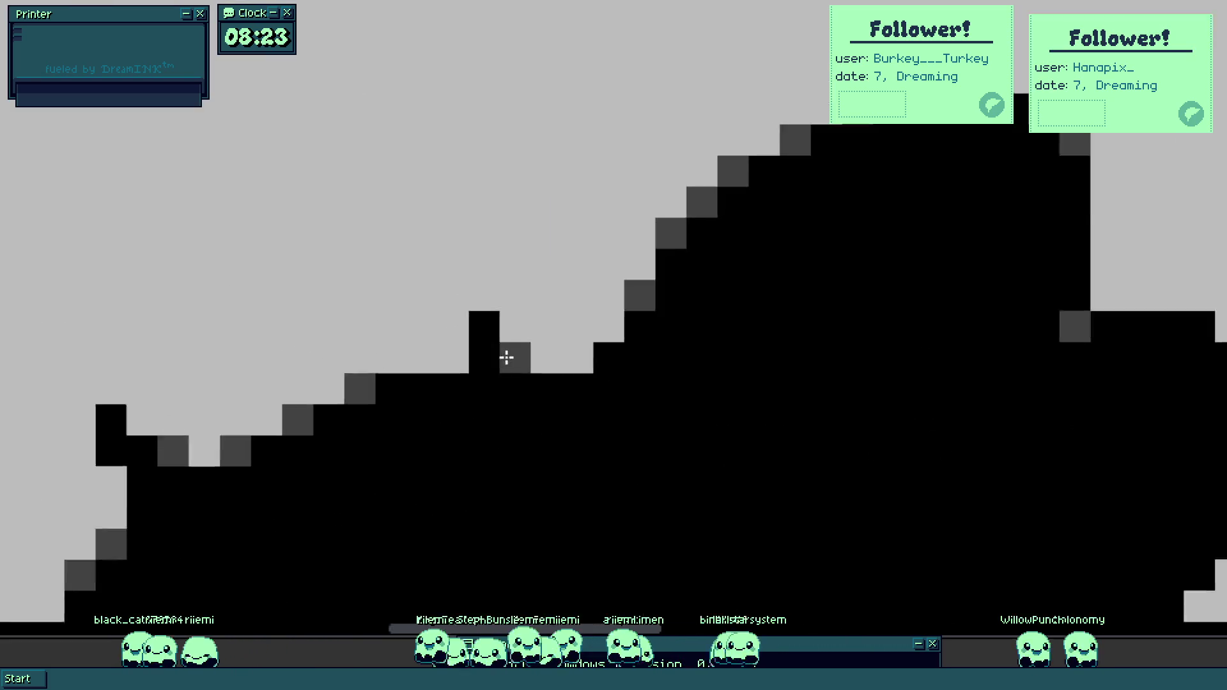
mouse_move(502, 343)
left_mouse_down()
mouse_move(427, 381)
mouse_move(441, 200)
mouse_move(473, 170)
left_mouse_up()
left_click_drag(514, 290, 521, 356)
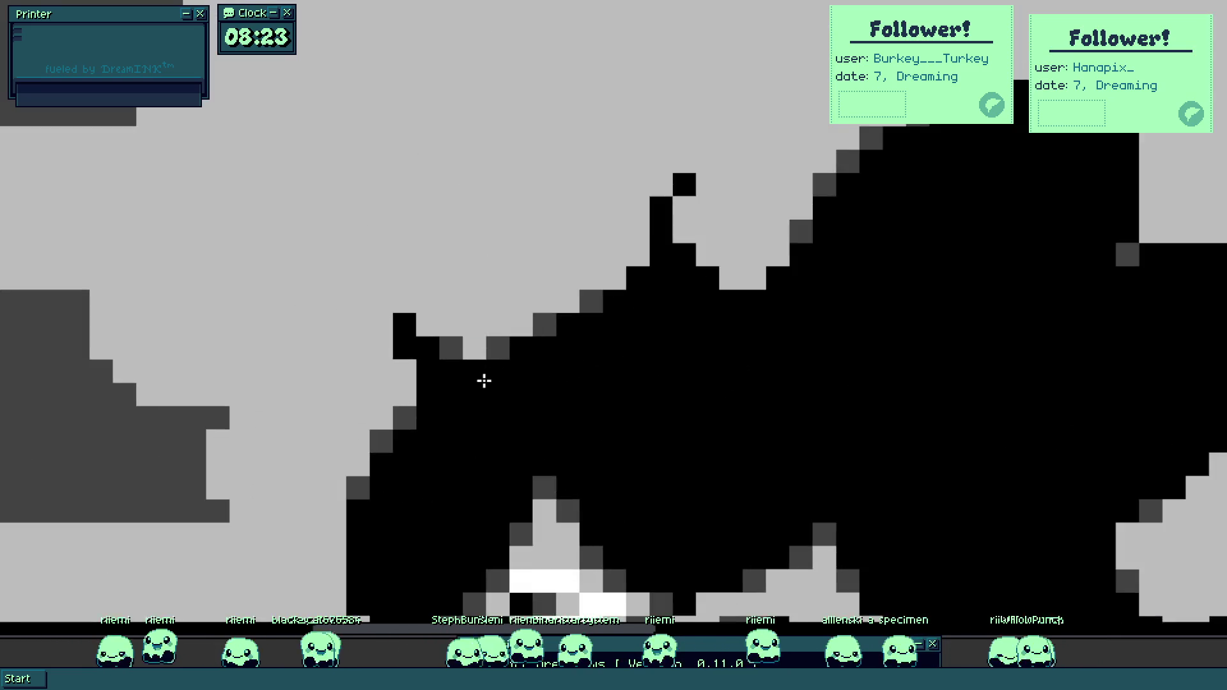
left_click_drag(482, 397, 483, 399)
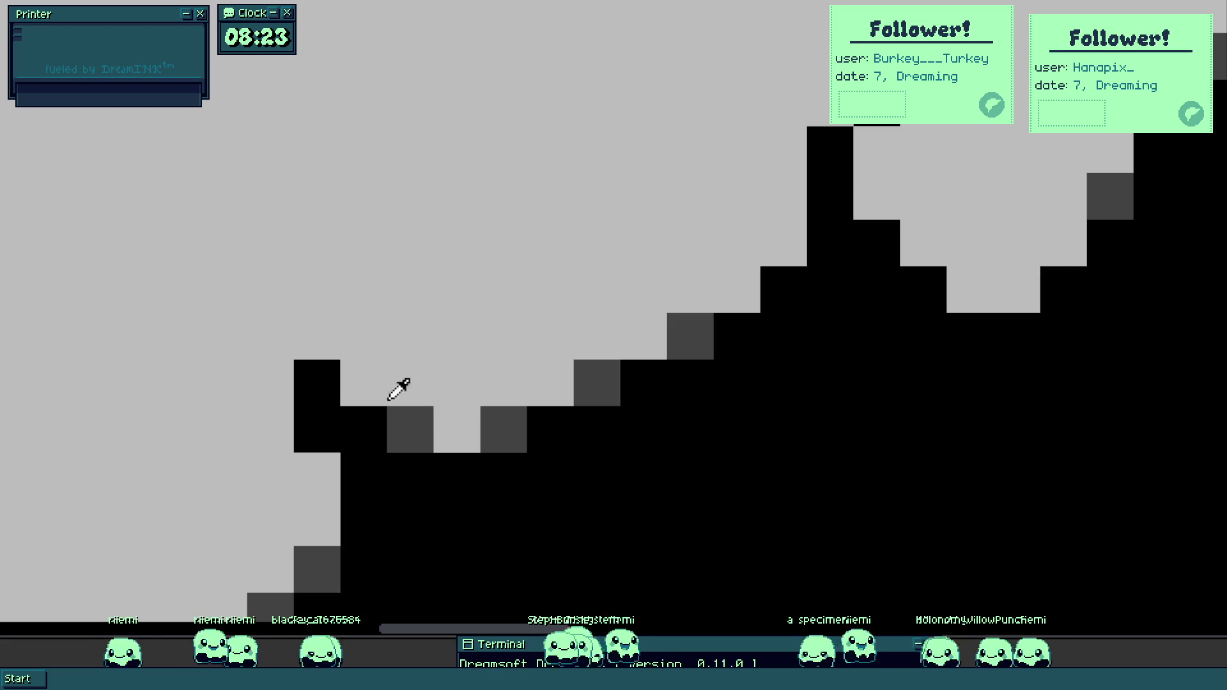
left_click(402, 412)
left_click(326, 339)
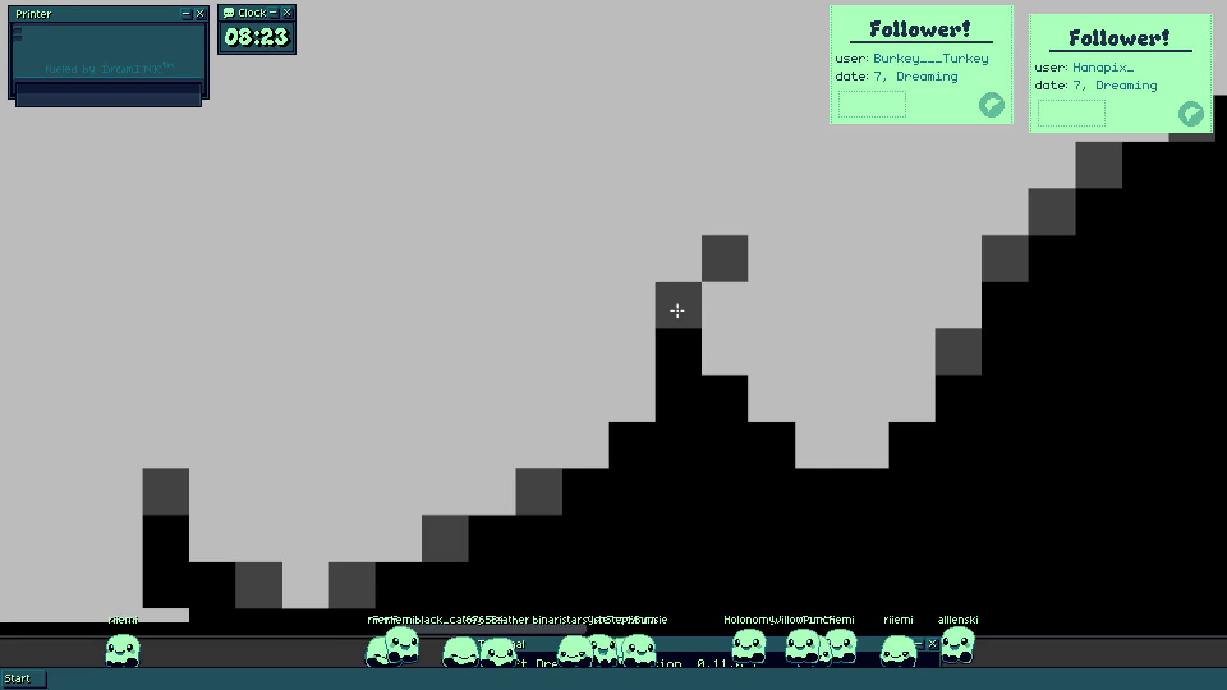
scroll(672, 310, "down", 3)
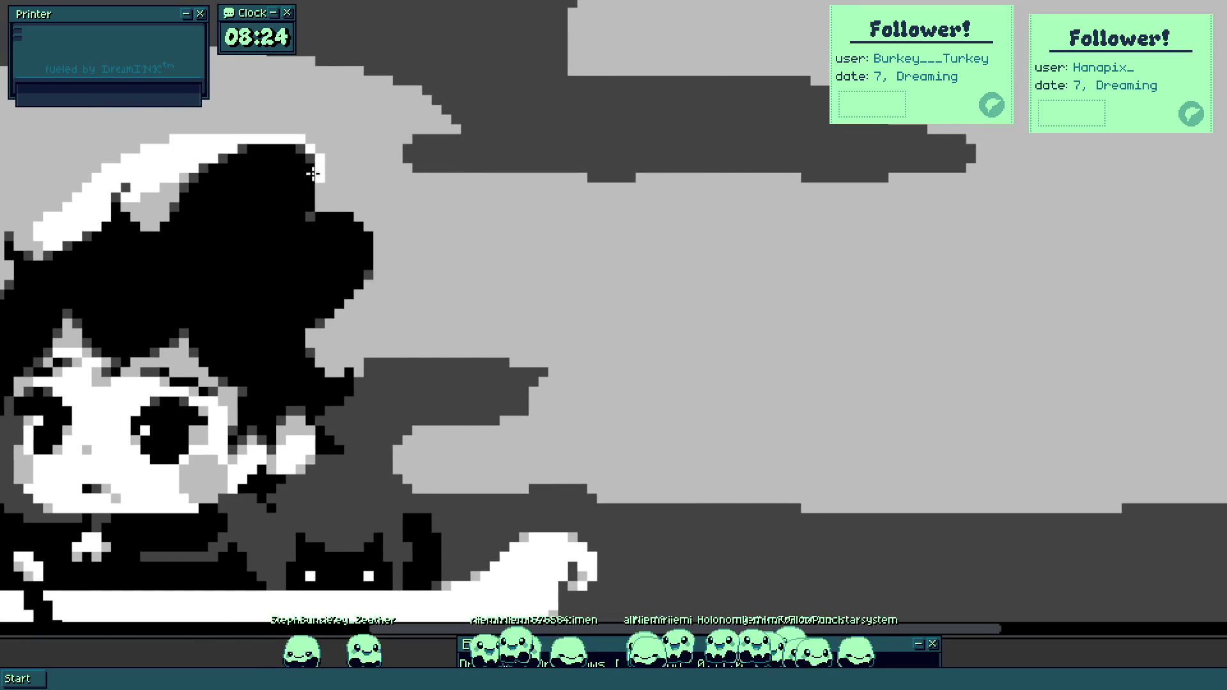
Highlight the hair top white, then outline and fill a curved white cloud to the right edge.
mouse_move(284, 208)
left_mouse_down()
mouse_move(21, 159)
mouse_move(44, 164)
mouse_move(211, 114)
left_mouse_up()
scroll(364, 260, "down", 4)
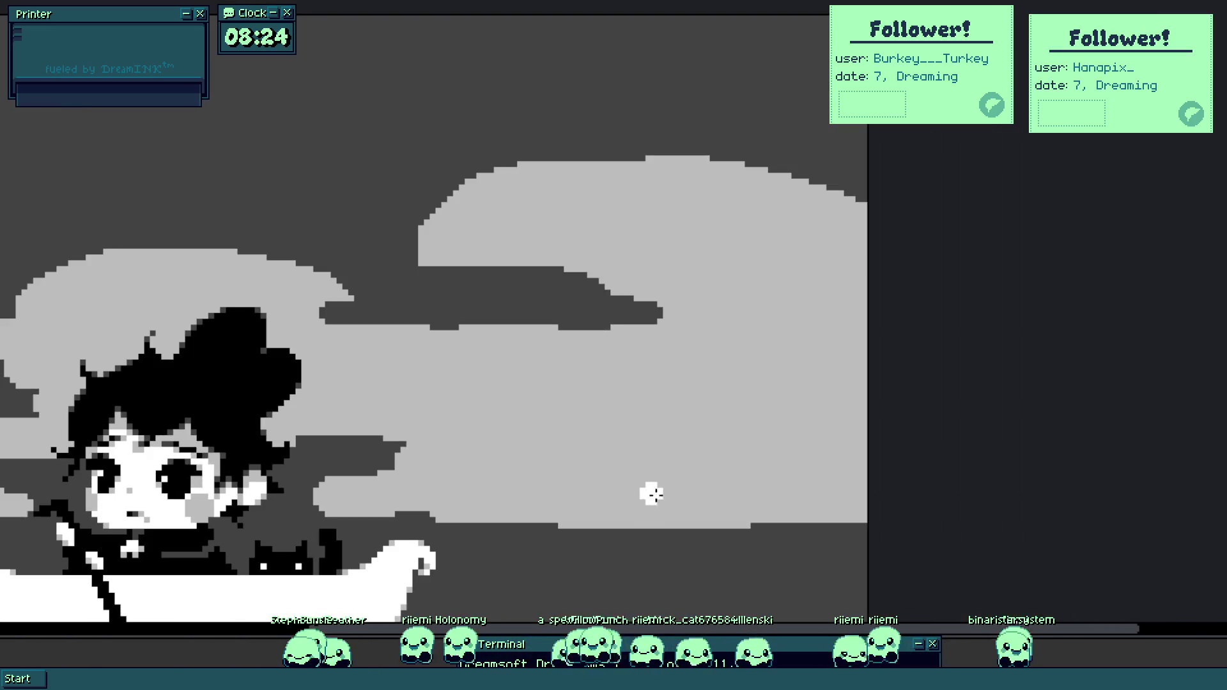
left_click_drag(652, 493, 837, 496)
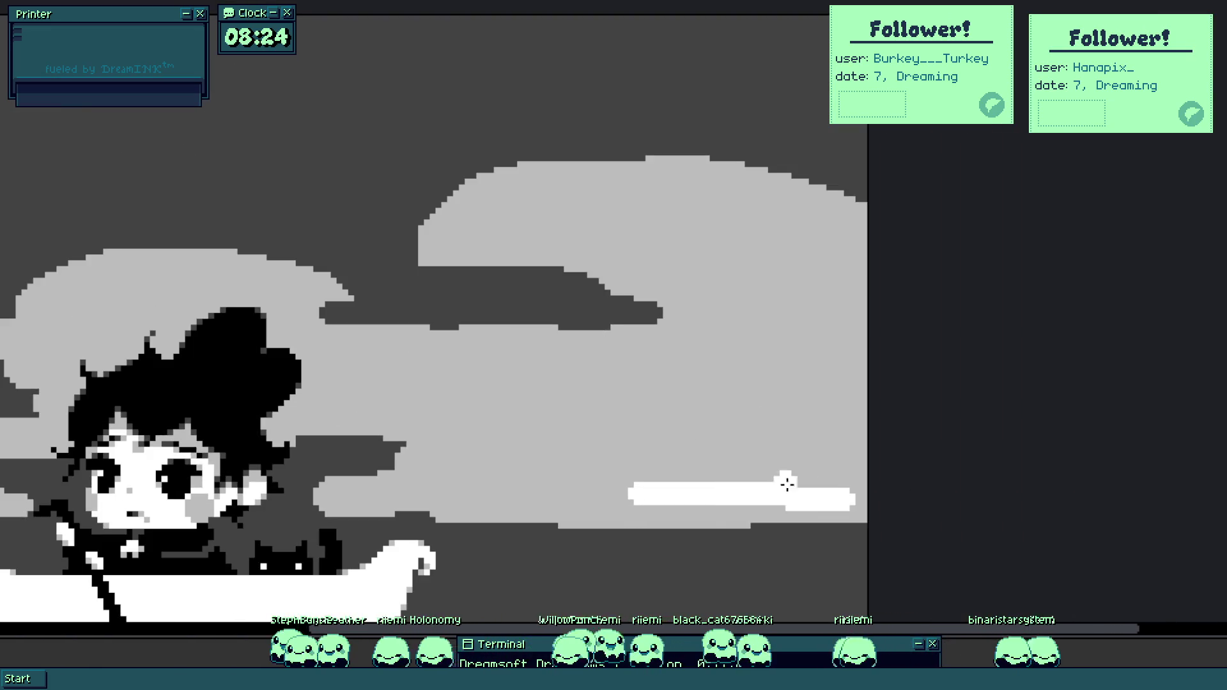
key("ctrl+z")
mouse_move(543, 440)
left_mouse_down()
mouse_move(556, 430)
mouse_move(658, 488)
mouse_move(805, 507)
mouse_move(895, 501)
left_mouse_up()
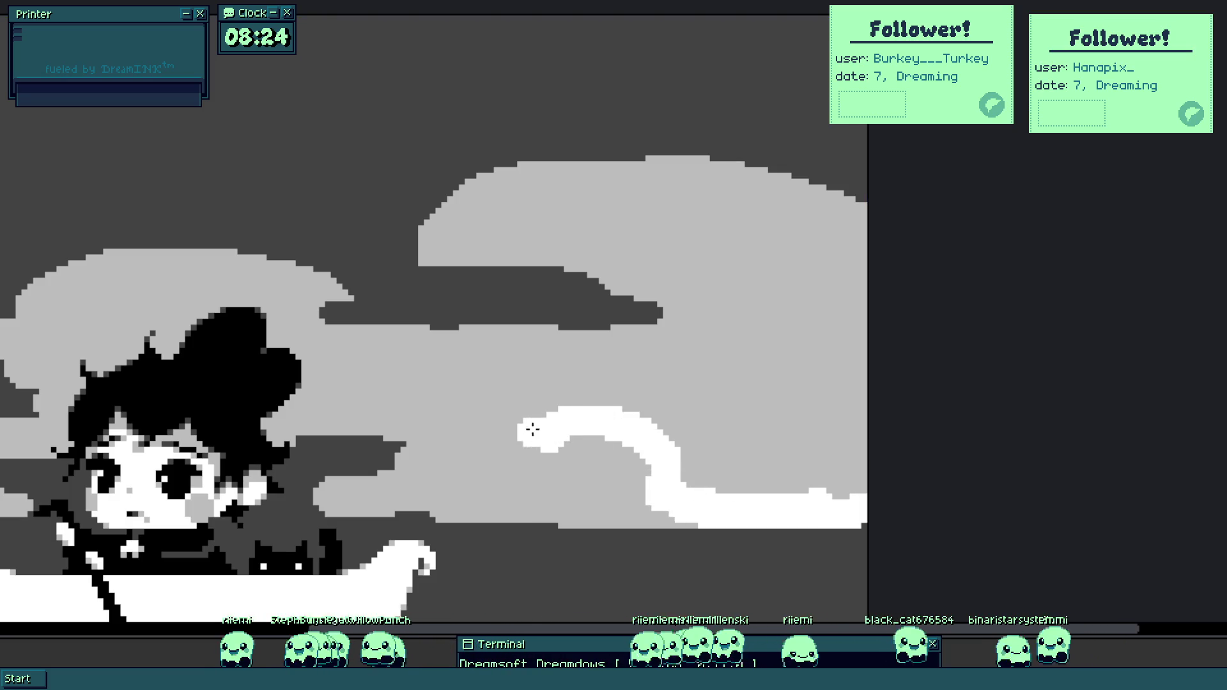
left_click_drag(528, 431, 729, 391)
mouse_move(597, 411)
left_mouse_down()
mouse_move(716, 405)
mouse_move(901, 291)
left_mouse_up()
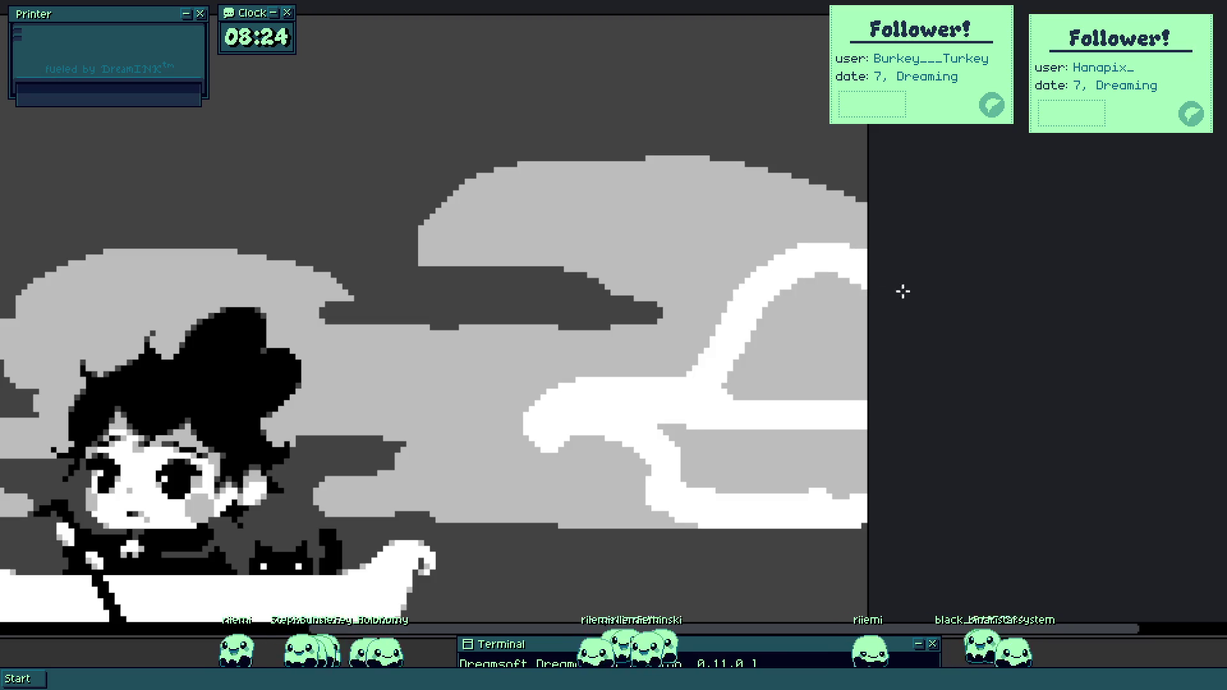
left_click(800, 337)
left_click(719, 422)
left_click_drag(658, 263, 875, 230)
scroll(882, 287, "down", 3)
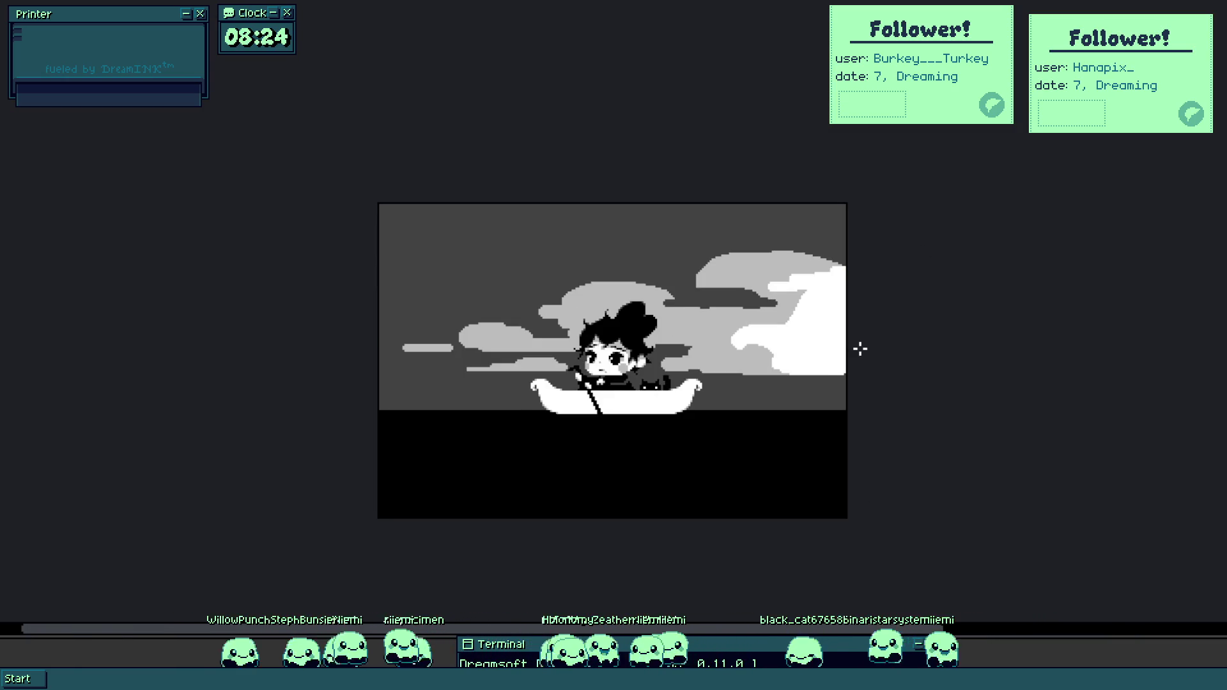
Paint light grey over the dark sky band below the clouds.
left_click_drag(756, 438, 742, 404)
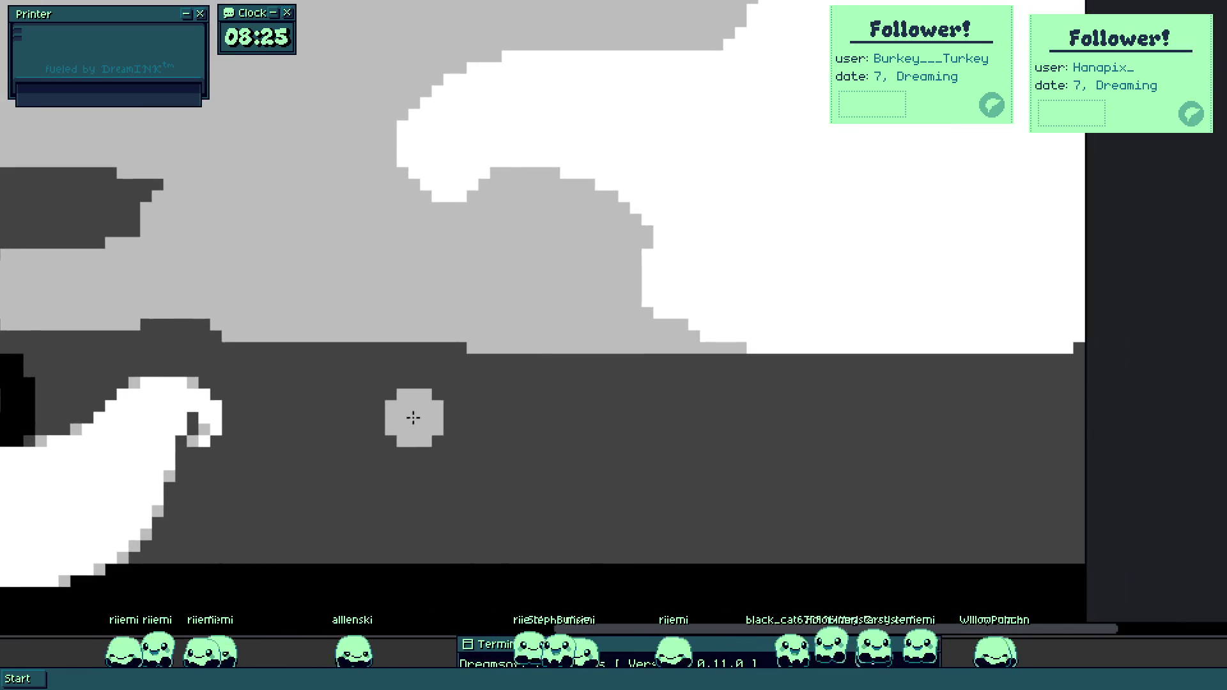
mouse_move(413, 417)
left_mouse_down()
mouse_move(485, 384)
mouse_move(710, 383)
mouse_move(430, 337)
mouse_move(391, 346)
left_mouse_up()
key("ctrl+z")
left_click_drag(767, 367, 1097, 382)
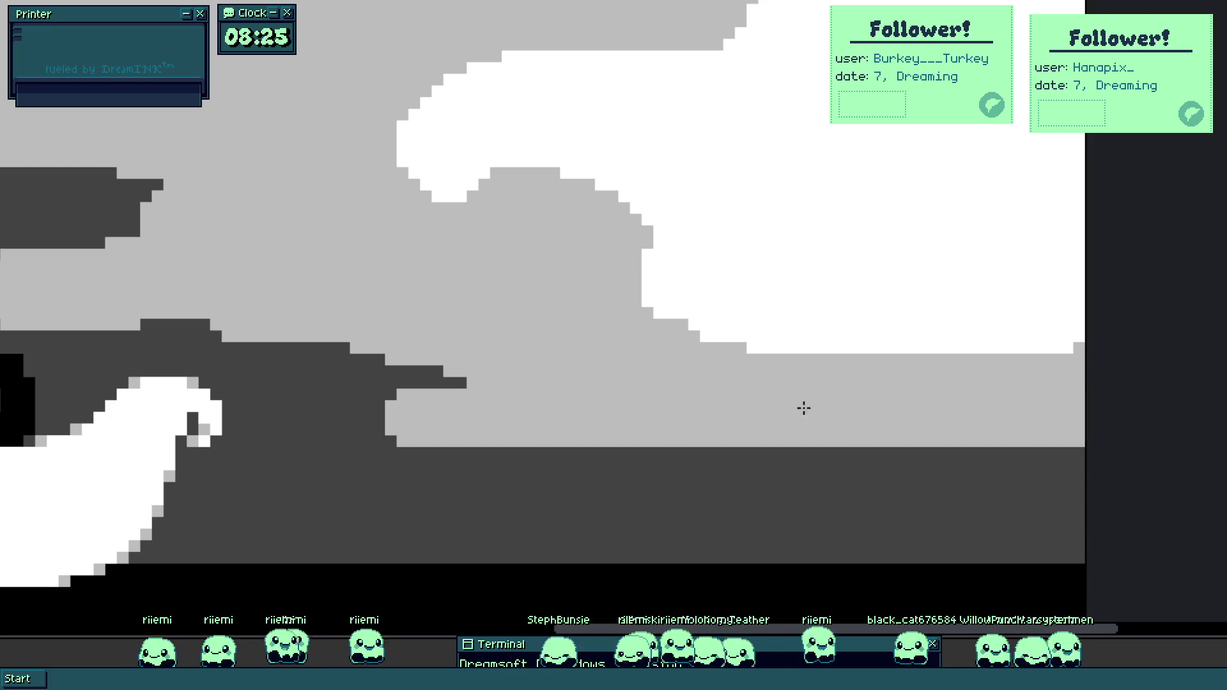
left_click(366, 494)
left_click_drag(366, 494, 1072, 493)
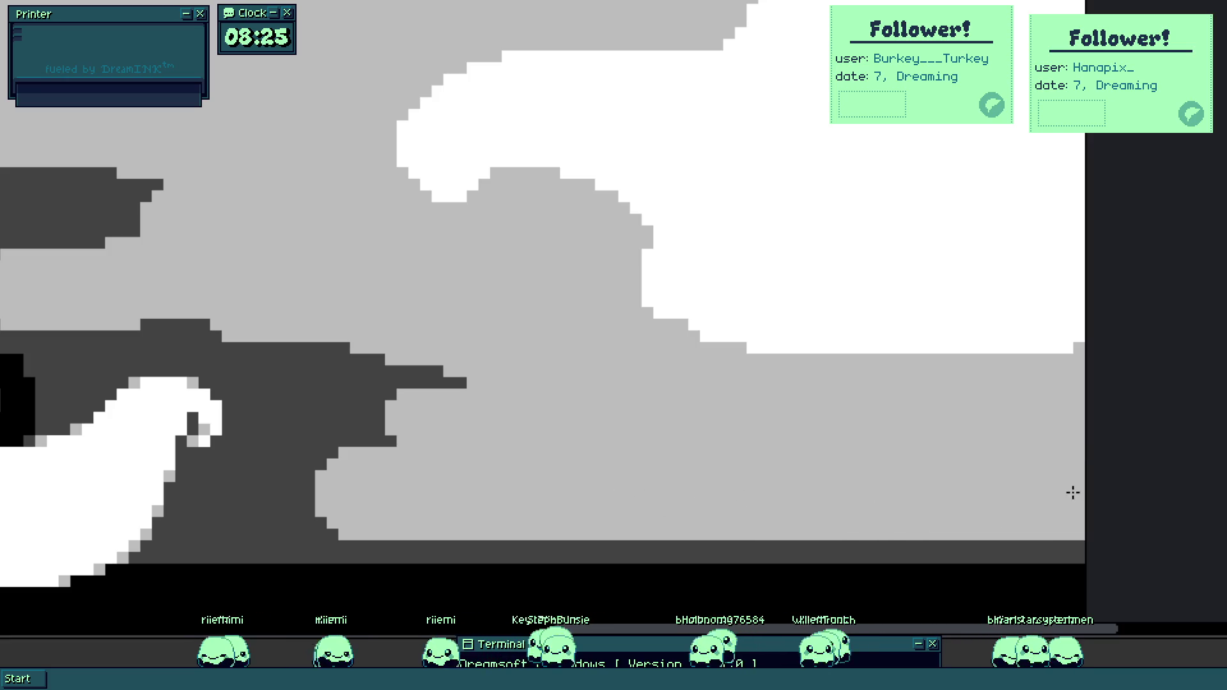
scroll(597, 403, "down", 1)
left_click(551, 455)
scroll(551, 454, "up", 1)
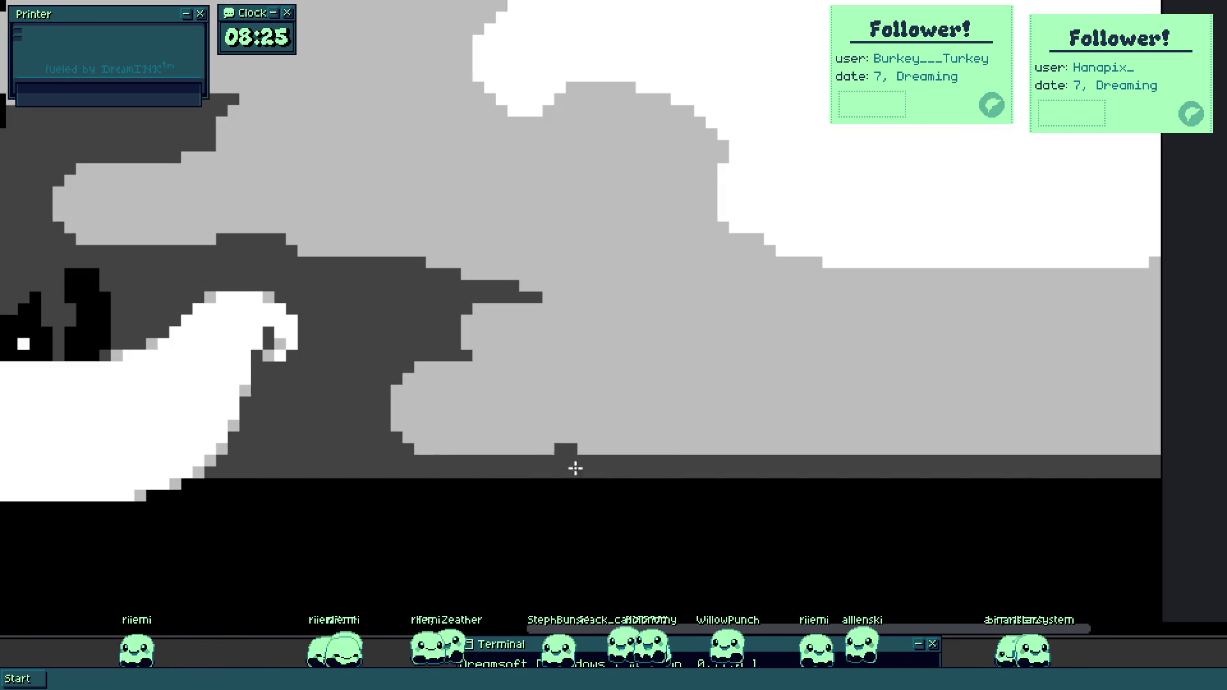
Outline and fill a dark-grey hill along the horizon above the water.
left_click_drag(548, 454, 1033, 472)
left_click(831, 428)
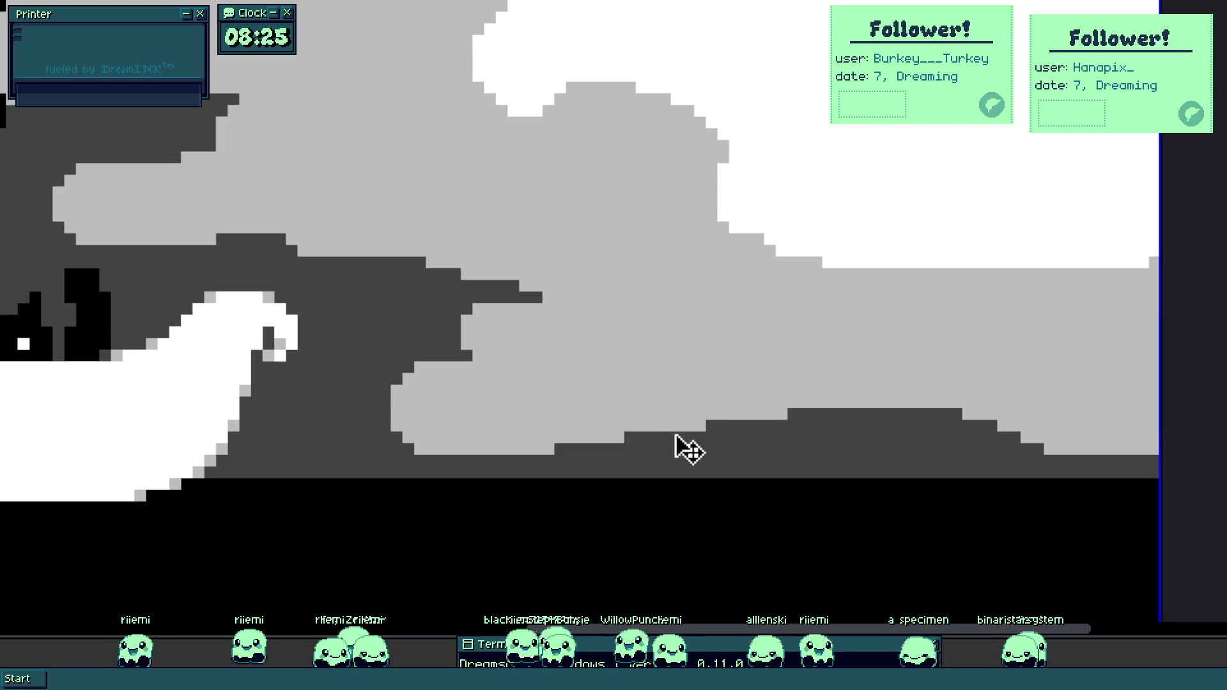
mouse_move(622, 438)
left_mouse_down()
mouse_move(736, 424)
mouse_move(955, 433)
left_mouse_up()
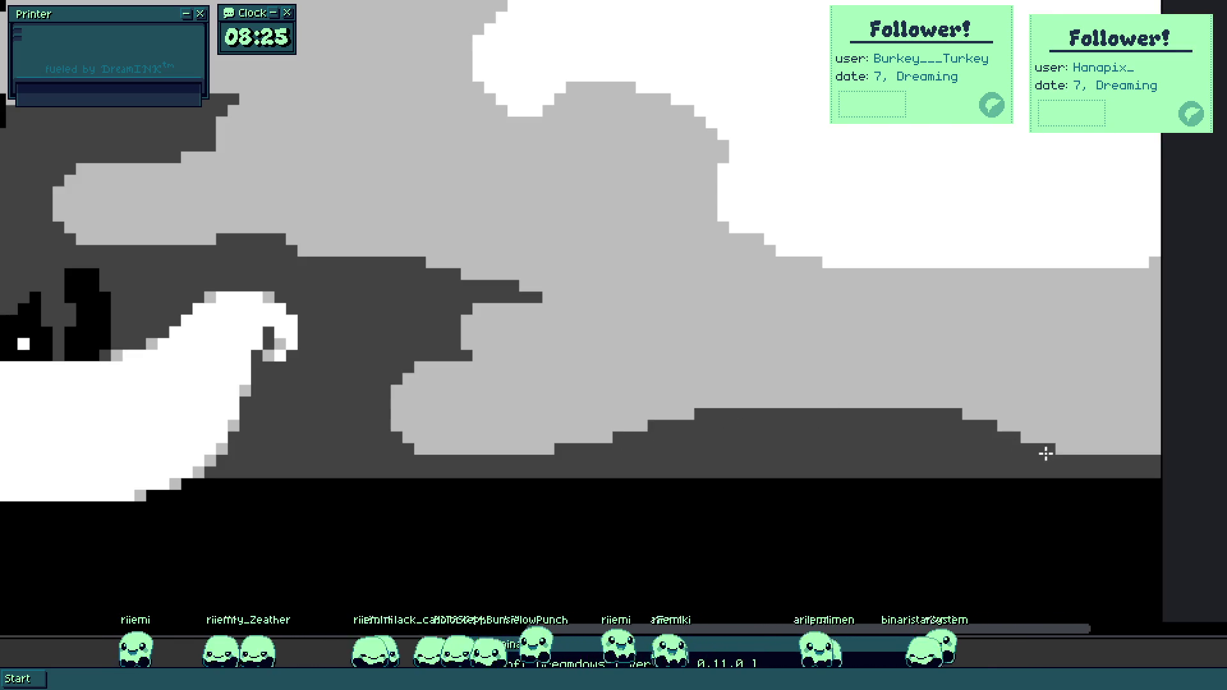
scroll(1060, 454, "down", 1)
scroll(1087, 420, "up", 1)
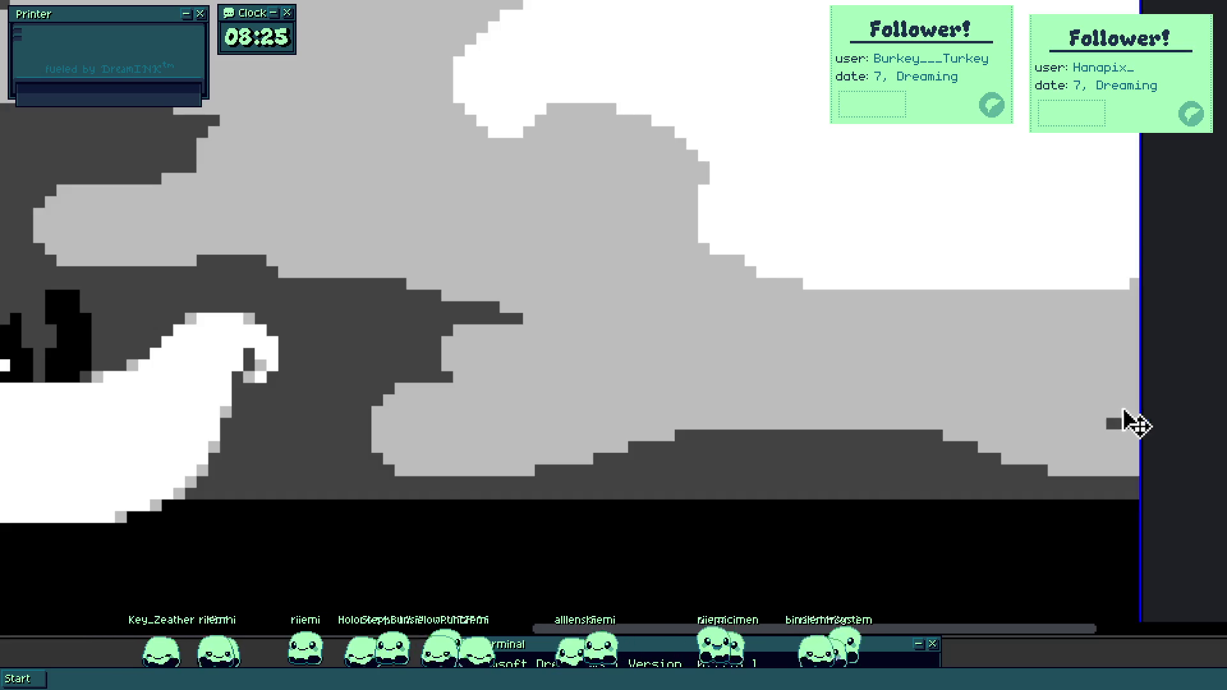
mouse_move(1121, 417)
left_mouse_down()
mouse_move(1125, 383)
mouse_move(1102, 413)
mouse_move(1147, 370)
left_mouse_up()
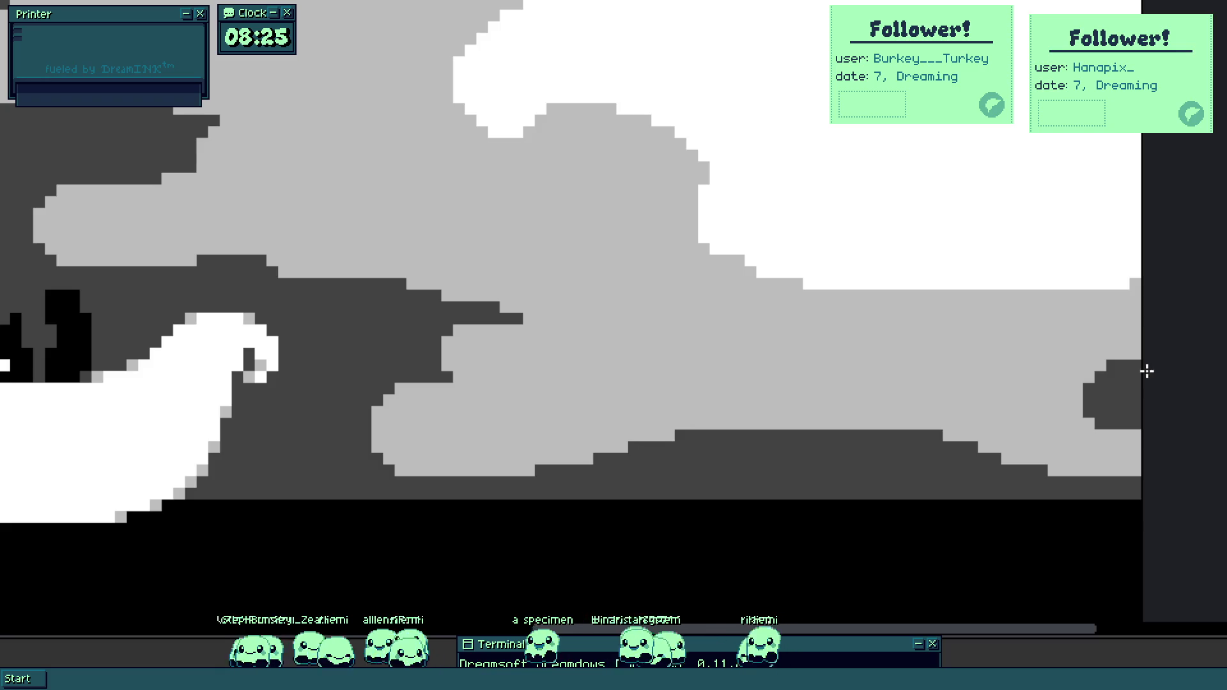
scroll(1130, 380, "down", 2)
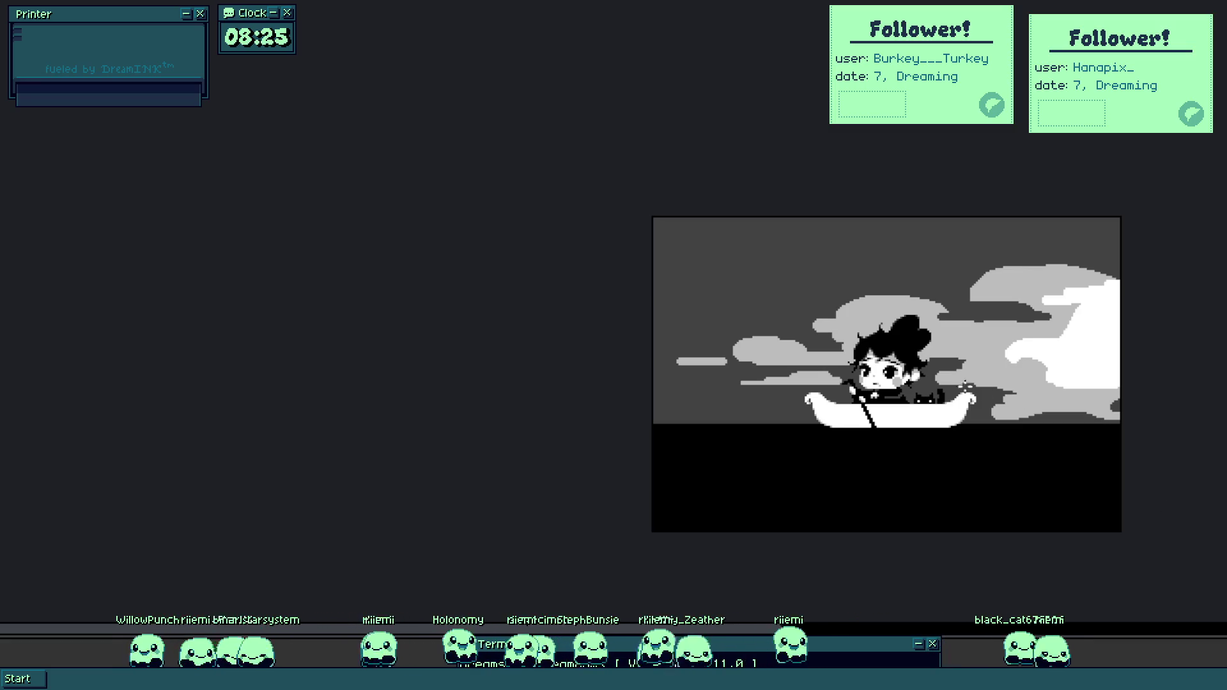
Draw a black curling wisp down the left edge of the sky.
scroll(927, 380, "up", 2)
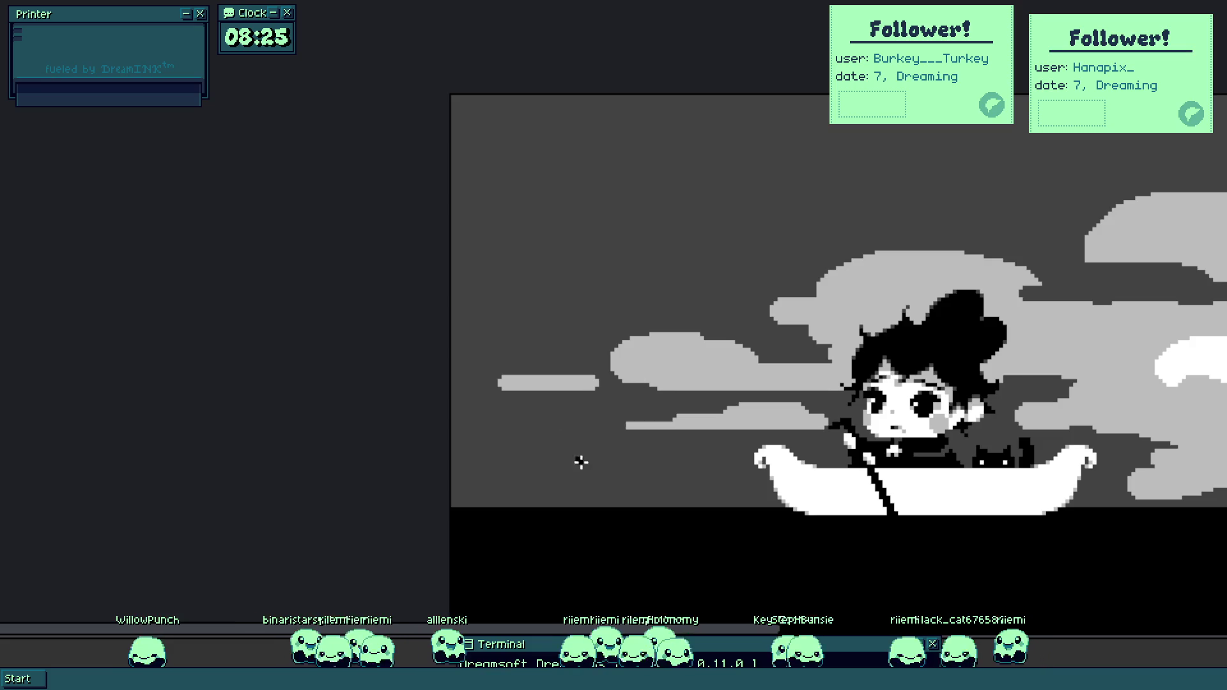
left_click_drag(581, 462, 392, 350)
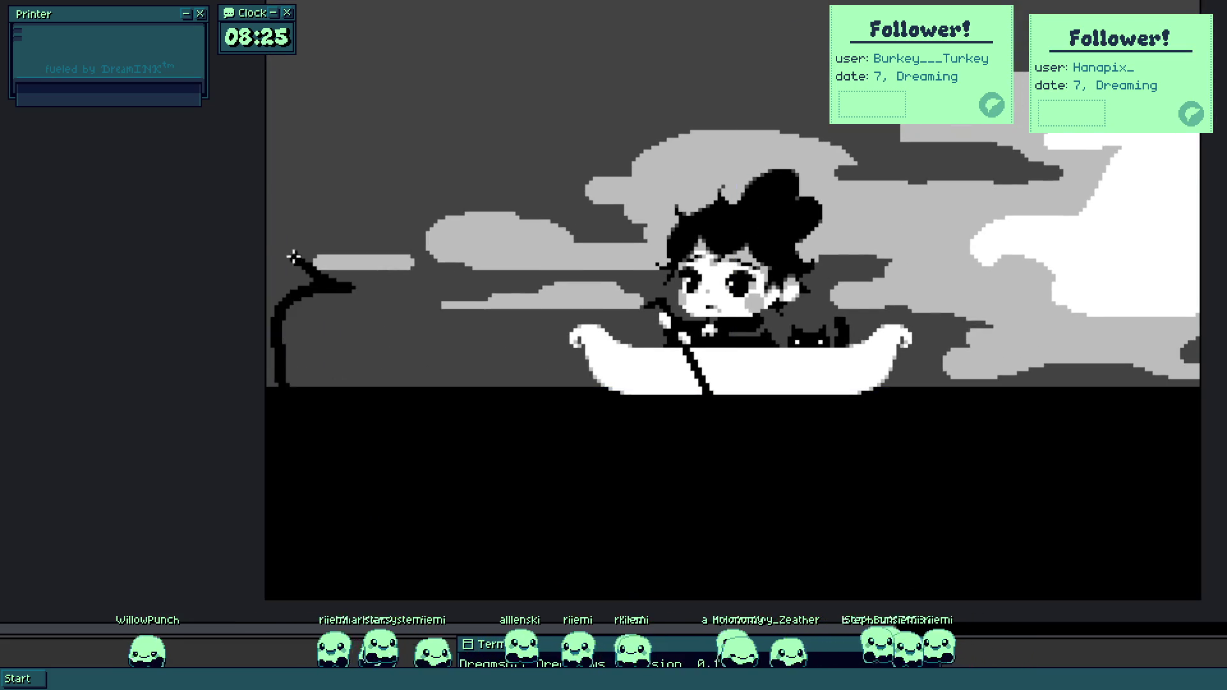
left_click_drag(355, 160, 360, 228)
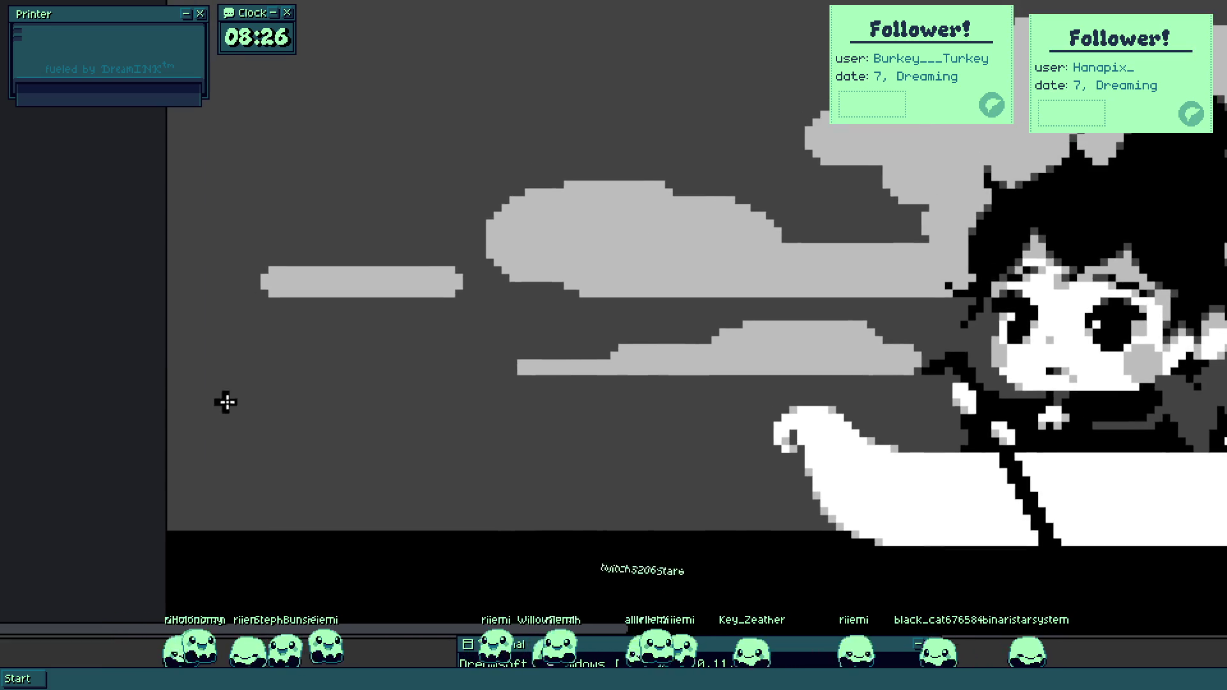
left_click_drag(181, 348, 170, 493)
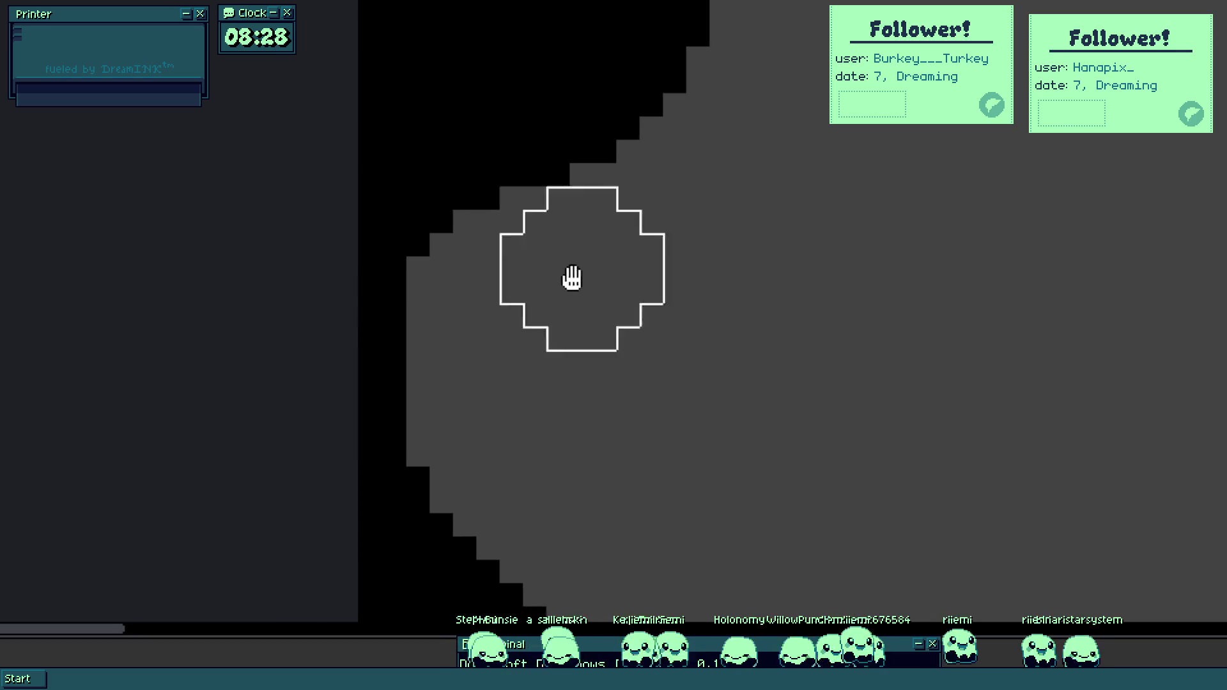
Fill the notches in the black wispy area's stepped edge with black pixels.
scroll(572, 278, "down", 3)
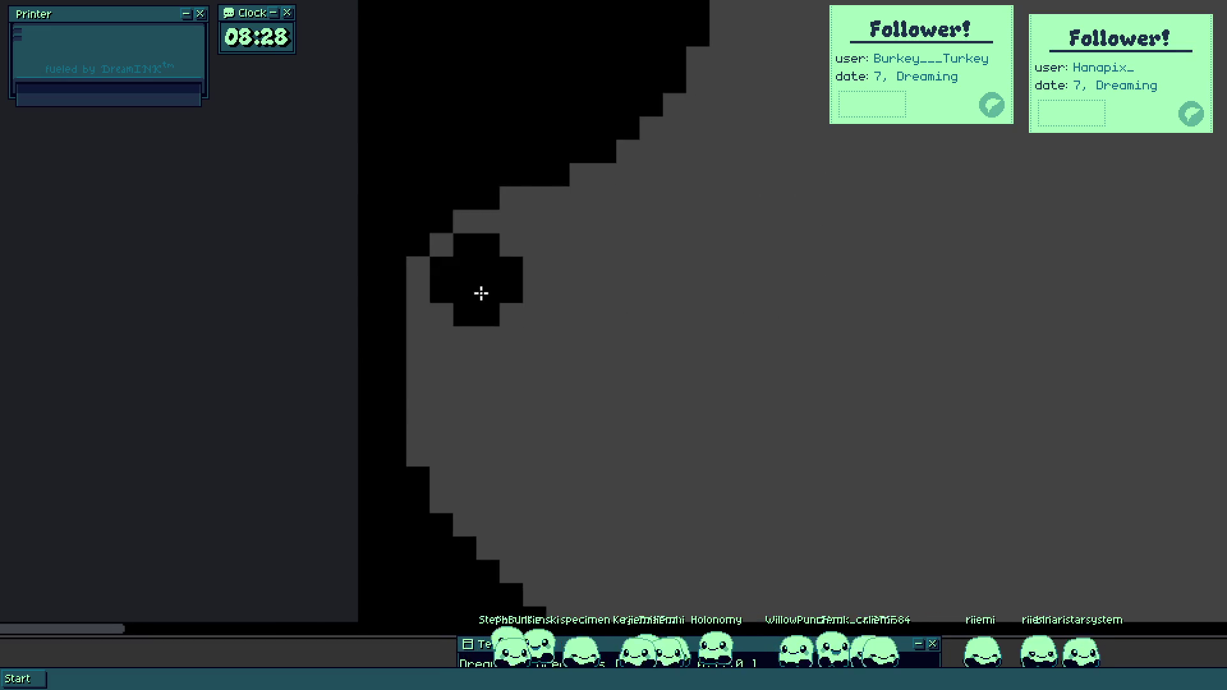
left_click(419, 263)
left_click(511, 198)
left_click(439, 245)
left_click(418, 291)
left_click_drag(425, 352, 438, 187)
left_click(431, 291)
left_click(433, 277)
left_click(452, 340)
left_click(474, 367)
mouse_move(475, 367)
left_mouse_down()
mouse_move(571, 418)
mouse_move(556, 432)
mouse_move(490, 378)
mouse_move(556, 386)
mouse_move(601, 414)
mouse_move(550, 405)
mouse_move(635, 435)
mouse_move(632, 414)
mouse_move(668, 489)
mouse_move(620, 320)
mouse_move(625, 367)
mouse_move(652, 389)
mouse_move(622, 328)
left_mouse_up()
left_click(595, 434)
Start a second, dimmer star in the black area and sample its colour.
scroll(621, 327, "down", 3)
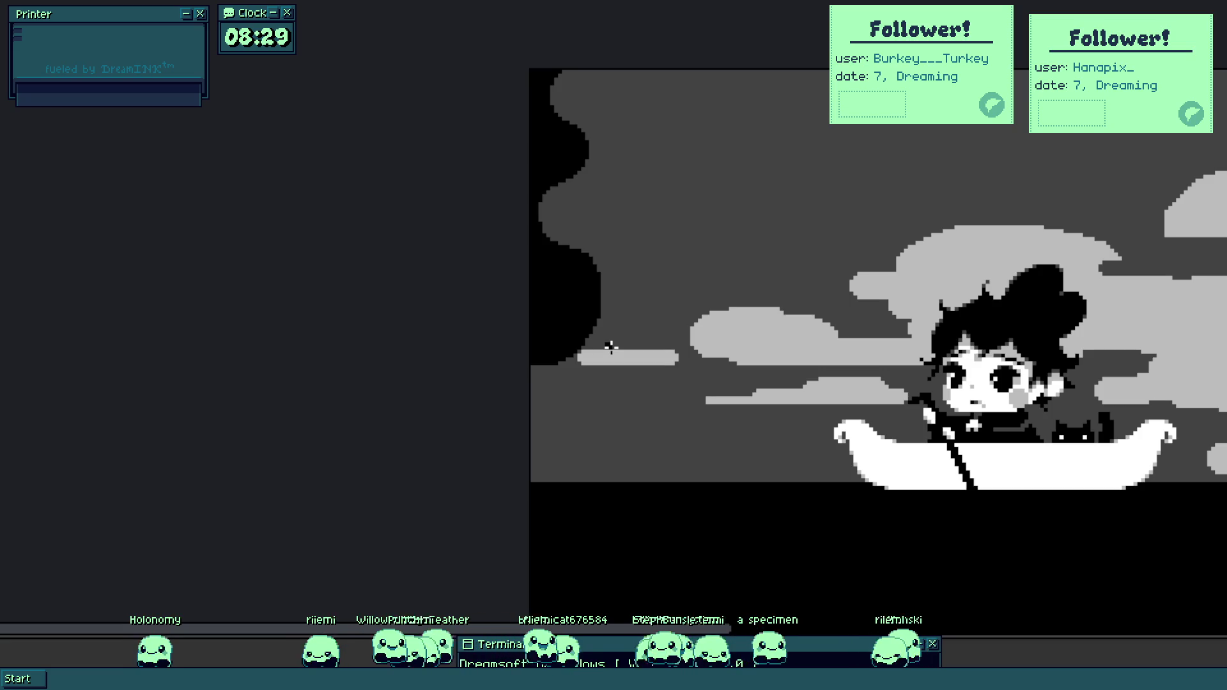
scroll(876, 471, "up", 3)
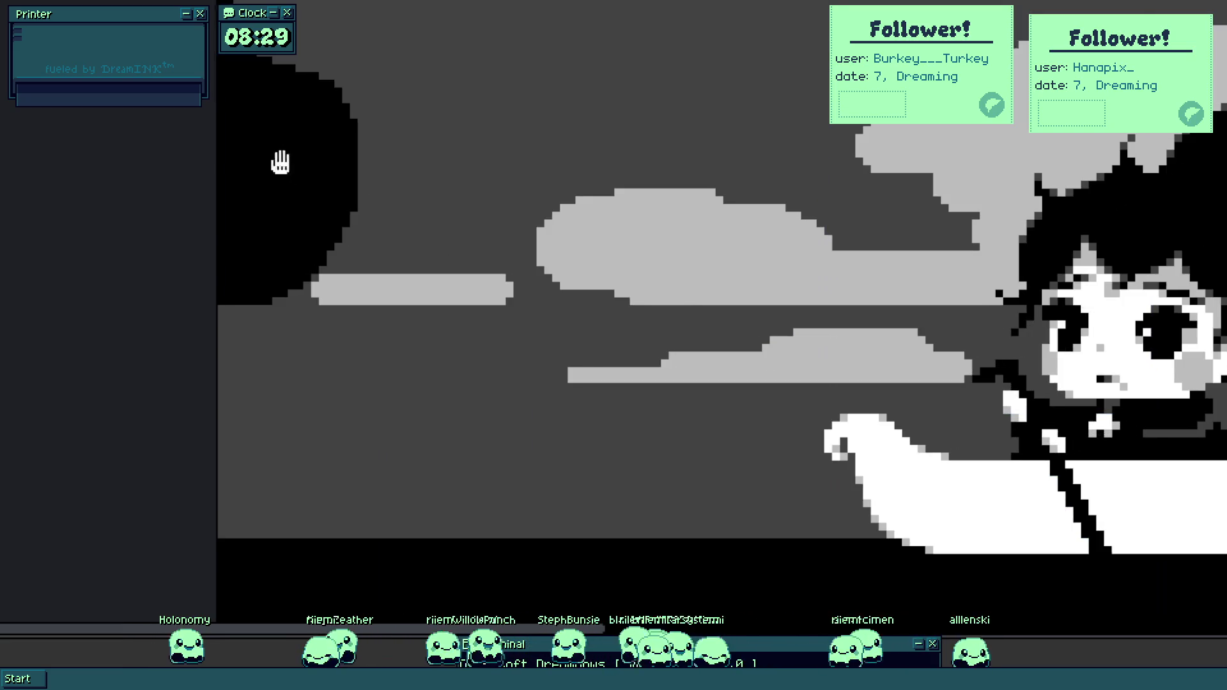
scroll(421, 302, "up", 5)
scroll(421, 302, "down", 1)
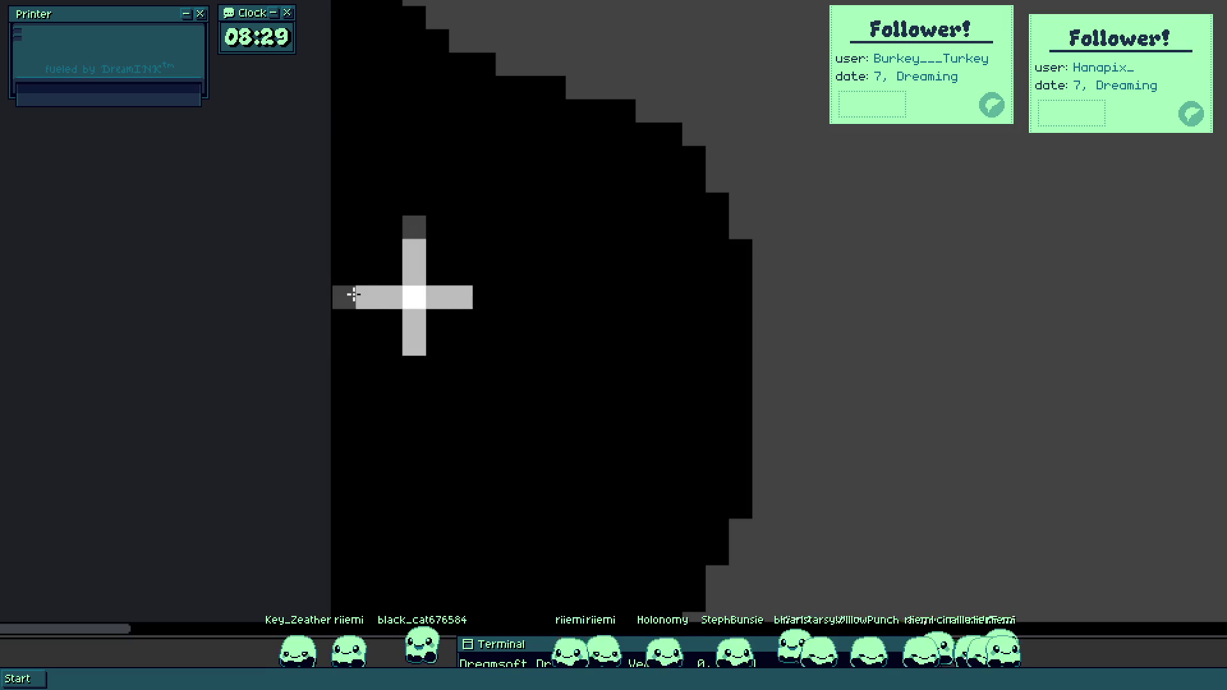
scroll(494, 342, "down", 3)
scroll(496, 350, "up", 3)
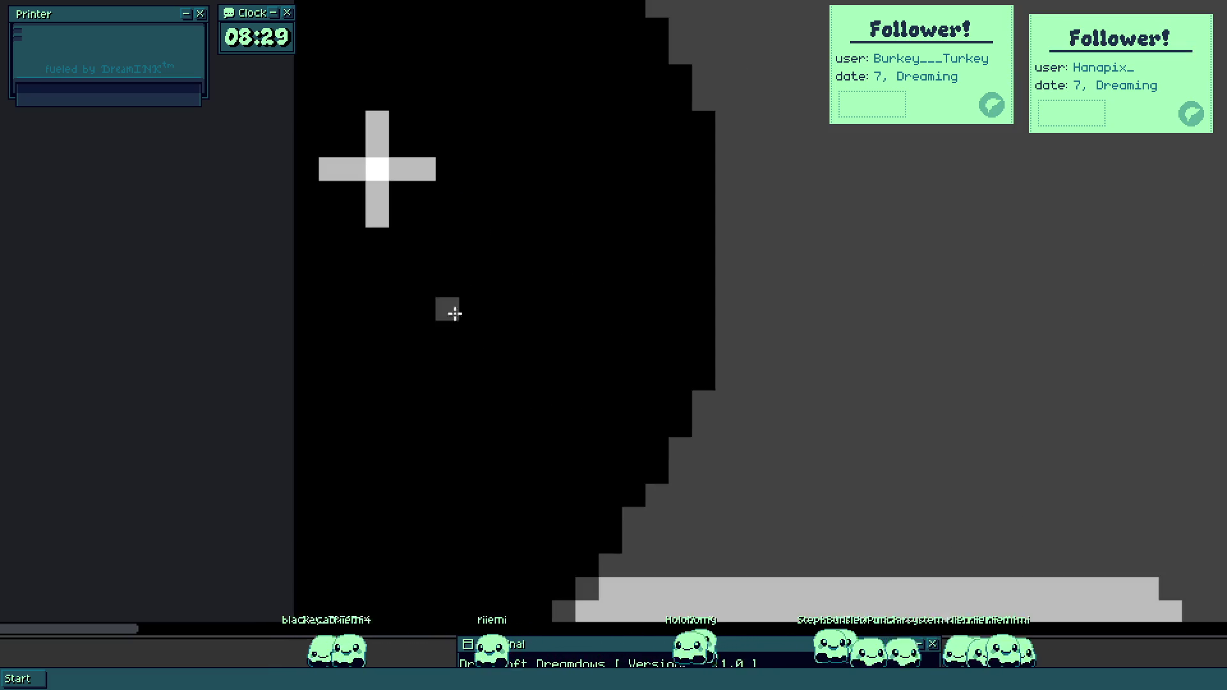
left_click(471, 353)
key("i")
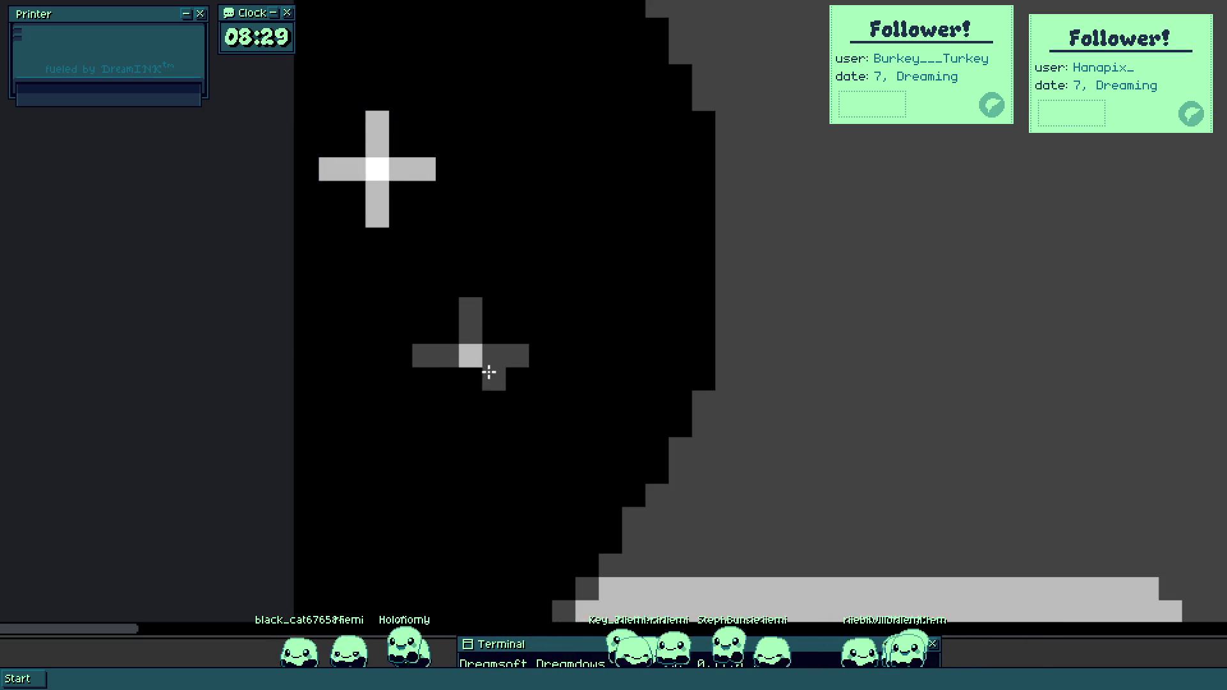
scroll(488, 364, "down", 5)
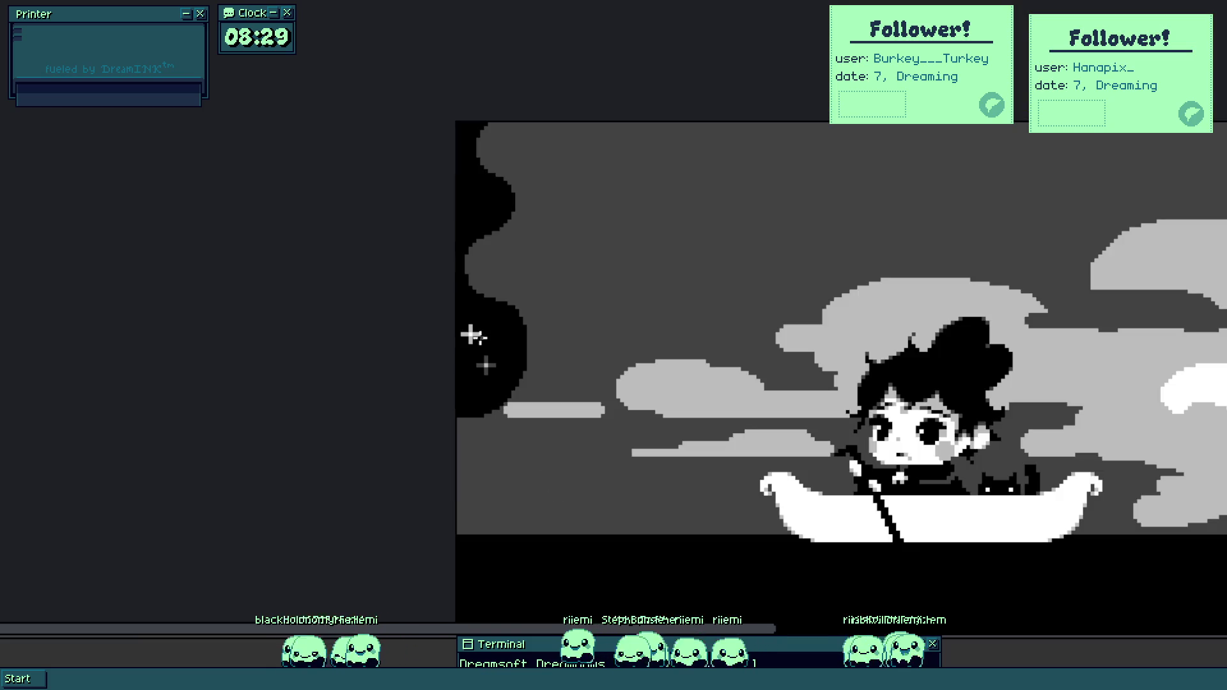
scroll(472, 337, "up", 5)
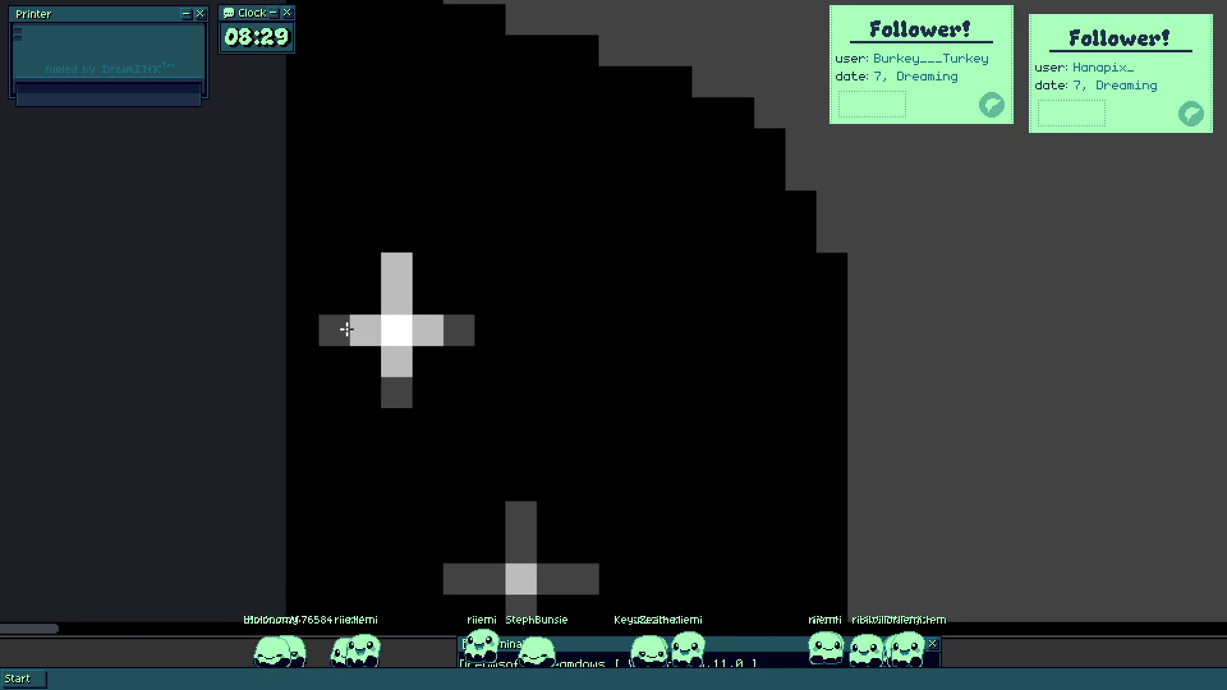
scroll(400, 263, "down", 1)
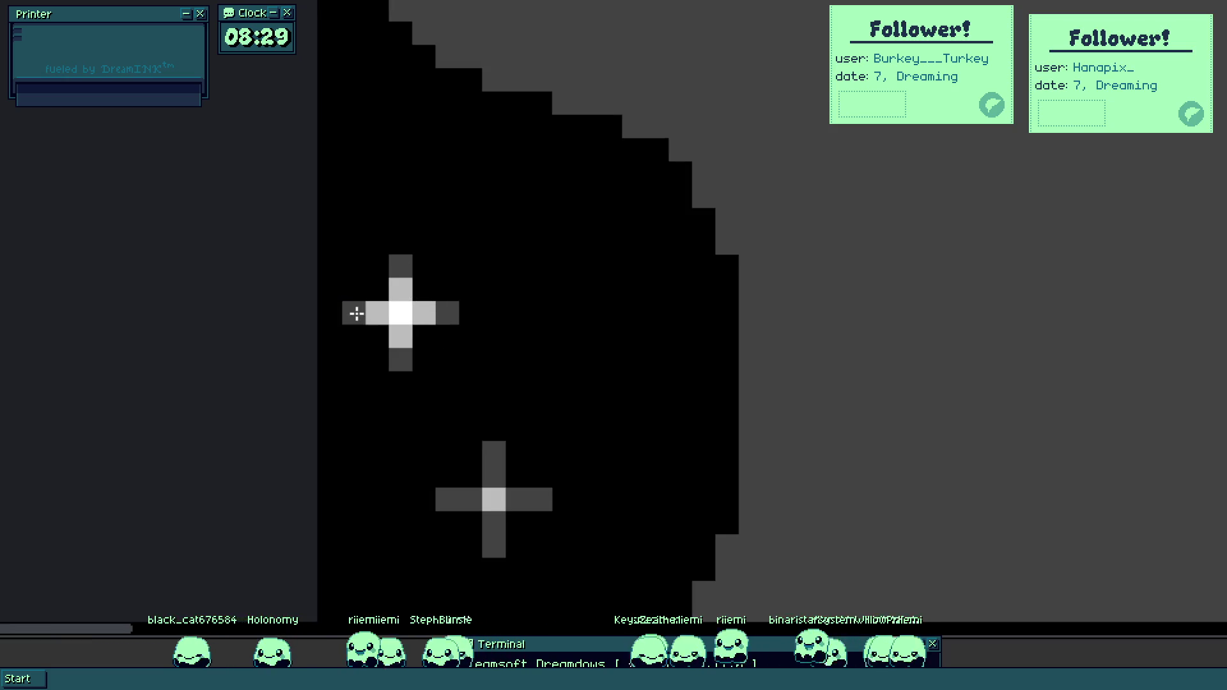
scroll(357, 313, "down", 4)
scroll(521, 309, "up", 1)
scroll(518, 326, "up", 3)
Extend the black shape down the left edge along its diagonal.
left_click(619, 364)
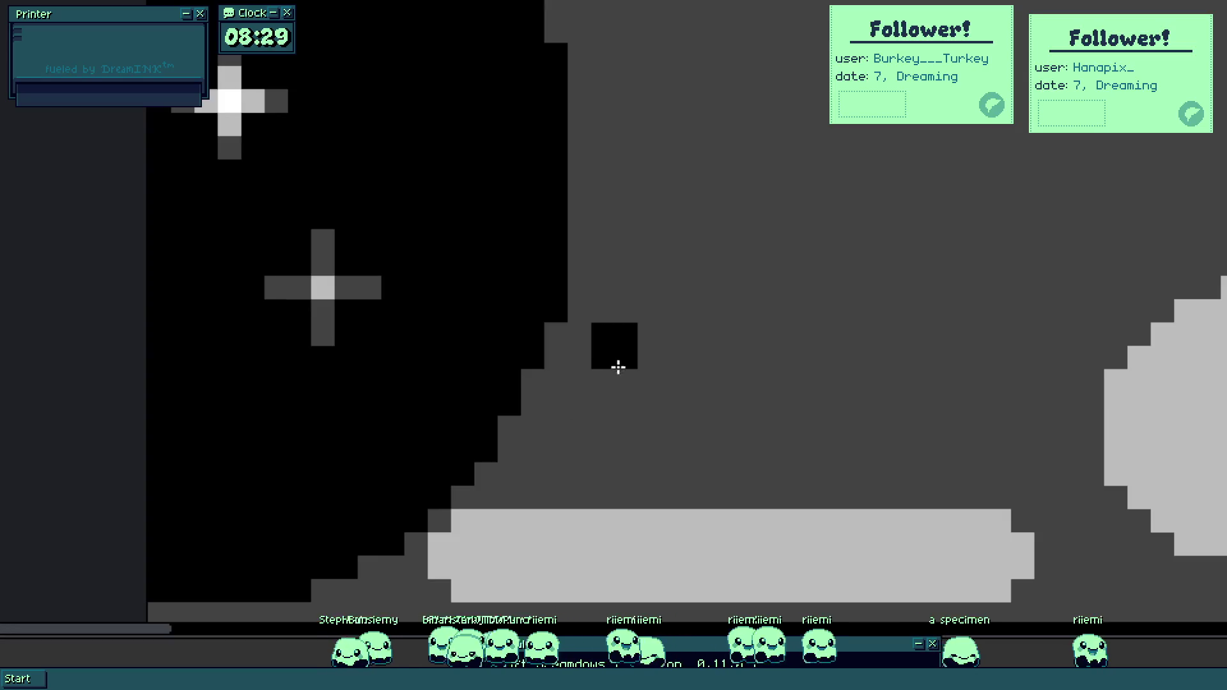
left_click_drag(550, 480, 733, 304)
mouse_move(419, 466)
left_mouse_down()
mouse_move(522, 193)
mouse_move(441, 352)
left_mouse_up()
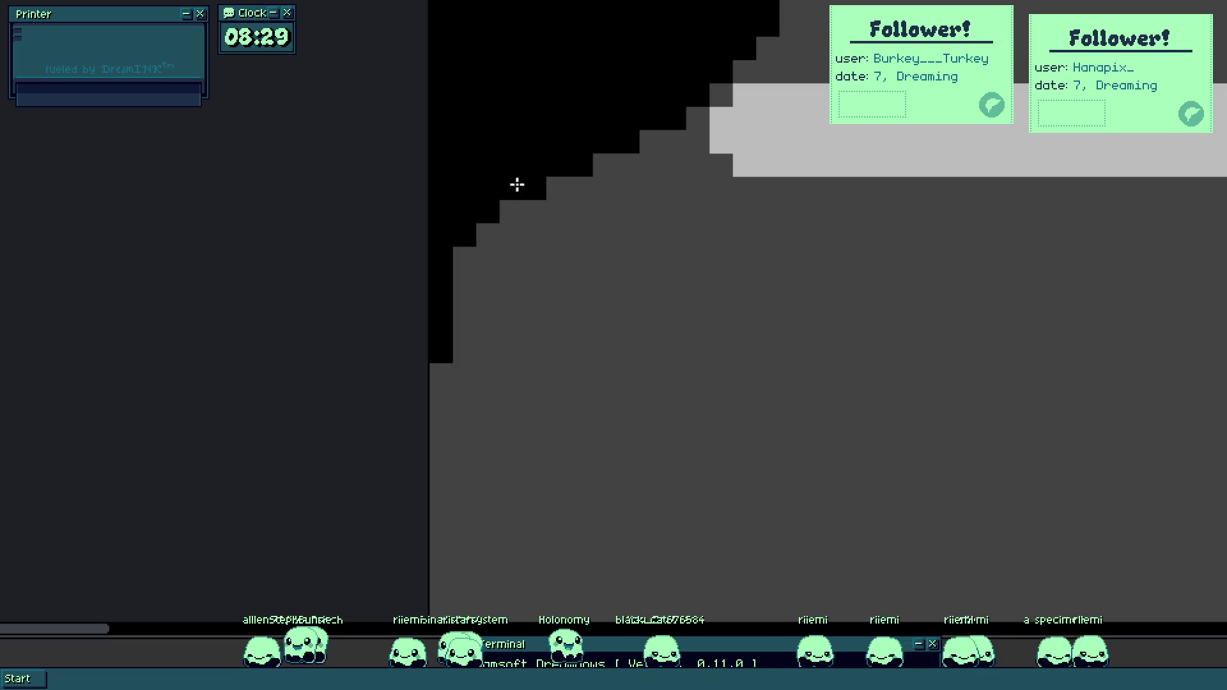
mouse_move(462, 241)
left_mouse_down()
mouse_move(469, 348)
mouse_move(411, 224)
mouse_move(487, 520)
mouse_move(397, 230)
mouse_move(531, 430)
mouse_move(386, 179)
mouse_move(407, 223)
left_mouse_up()
mouse_move(377, 170)
left_mouse_down()
mouse_move(422, 260)
mouse_move(482, 323)
mouse_move(499, 320)
mouse_move(571, 374)
mouse_move(565, 337)
mouse_move(589, 312)
mouse_move(607, 373)
mouse_move(583, 411)
mouse_move(572, 534)
mouse_move(614, 496)
mouse_move(477, 462)
left_mouse_up()
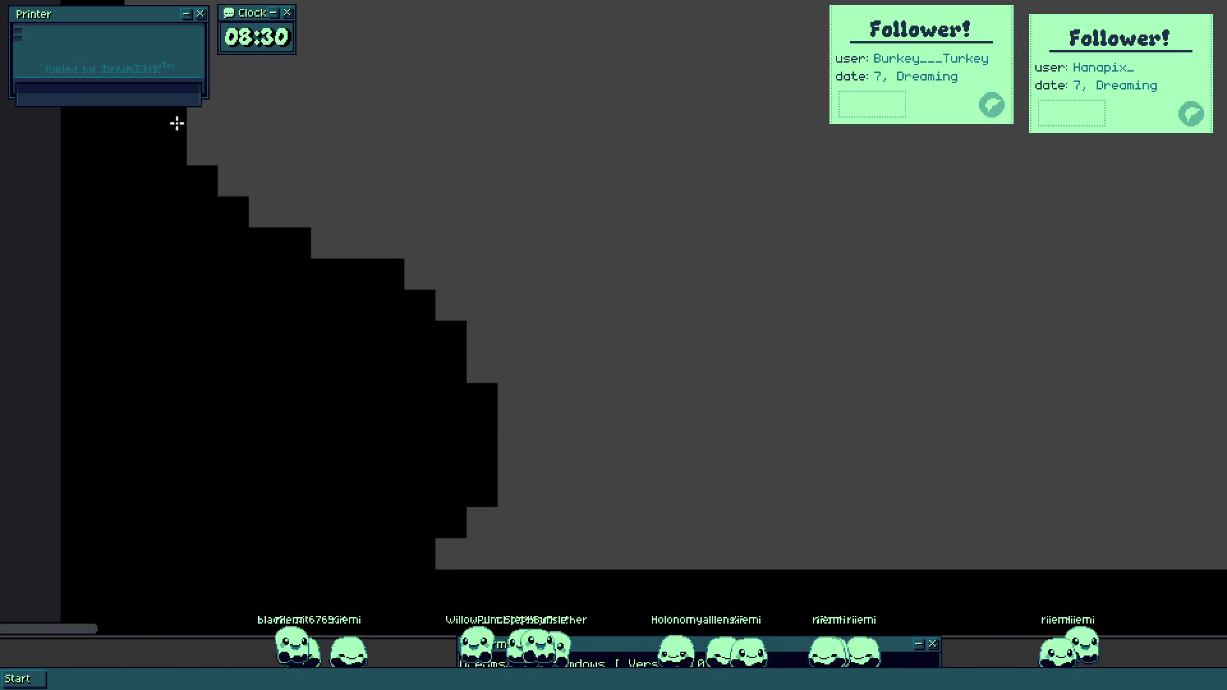
Extend the black border shape along its staircase edge and stamp lighter star pixels.
mouse_move(176, 121)
left_mouse_down()
mouse_move(219, 194)
mouse_move(347, 267)
mouse_move(479, 376)
mouse_move(512, 370)
mouse_move(498, 521)
mouse_move(633, 583)
mouse_move(299, 378)
mouse_move(315, 365)
left_mouse_up()
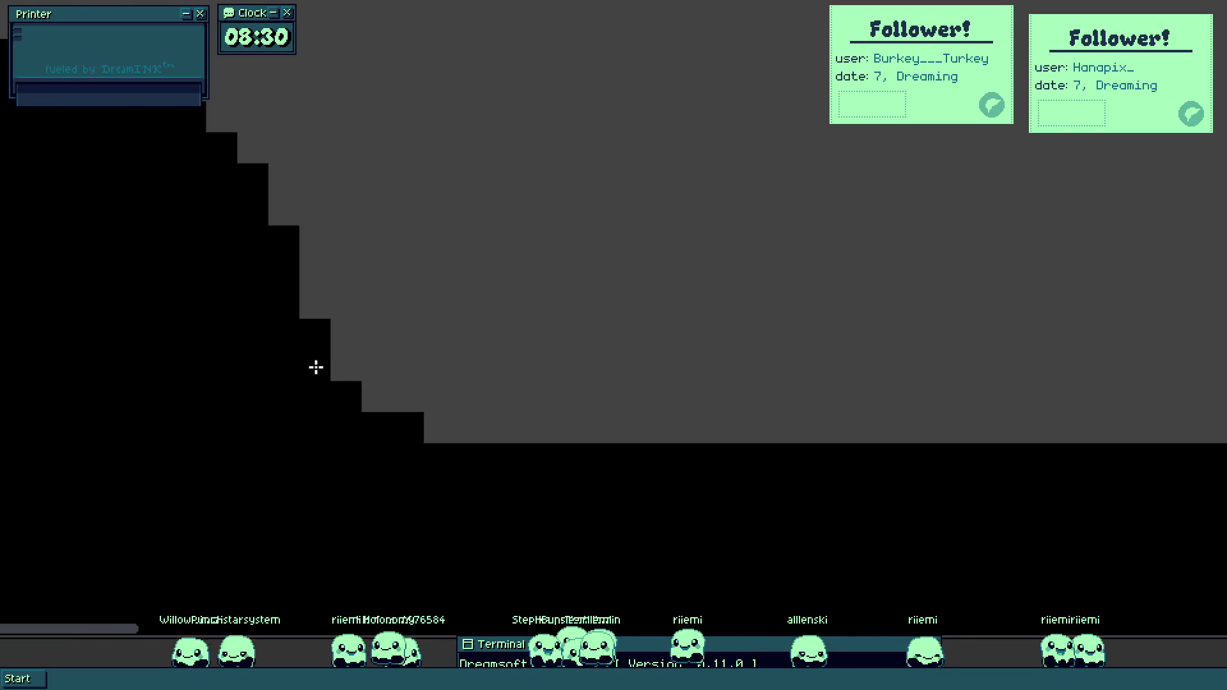
mouse_move(361, 414)
left_mouse_down()
mouse_move(405, 446)
mouse_move(345, 400)
mouse_move(454, 473)
mouse_move(276, 357)
mouse_move(305, 326)
mouse_move(349, 398)
mouse_move(364, 334)
mouse_move(366, 383)
left_mouse_up()
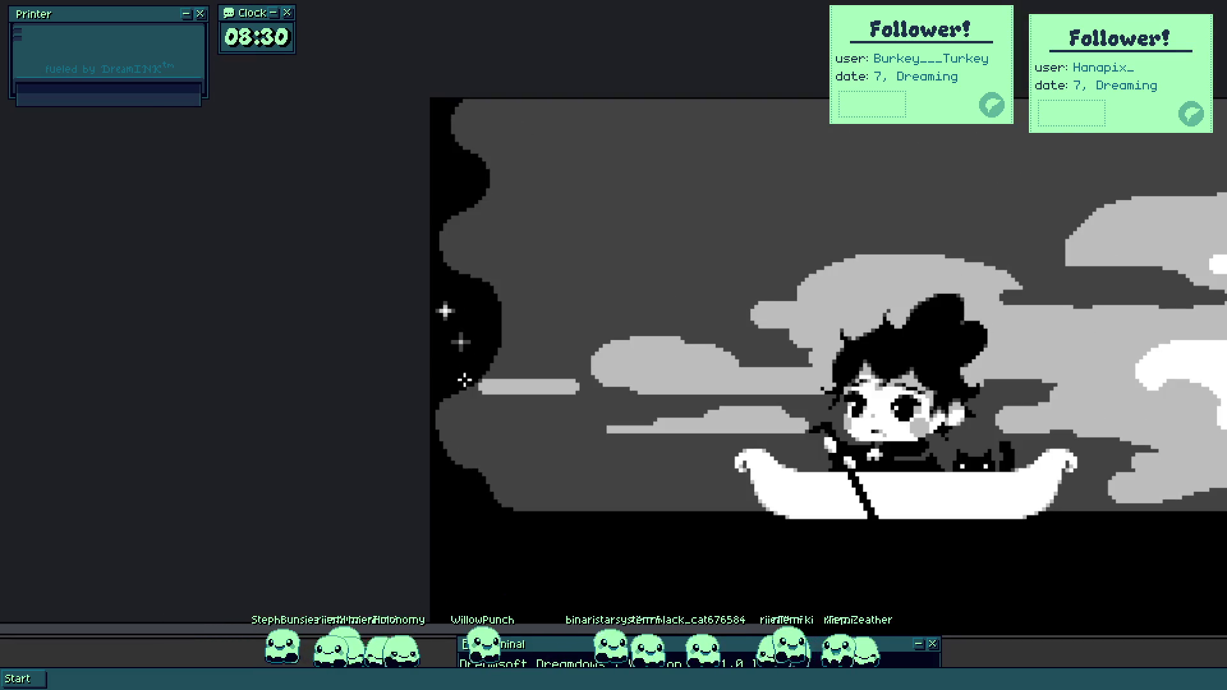
scroll(455, 319, "up", 3)
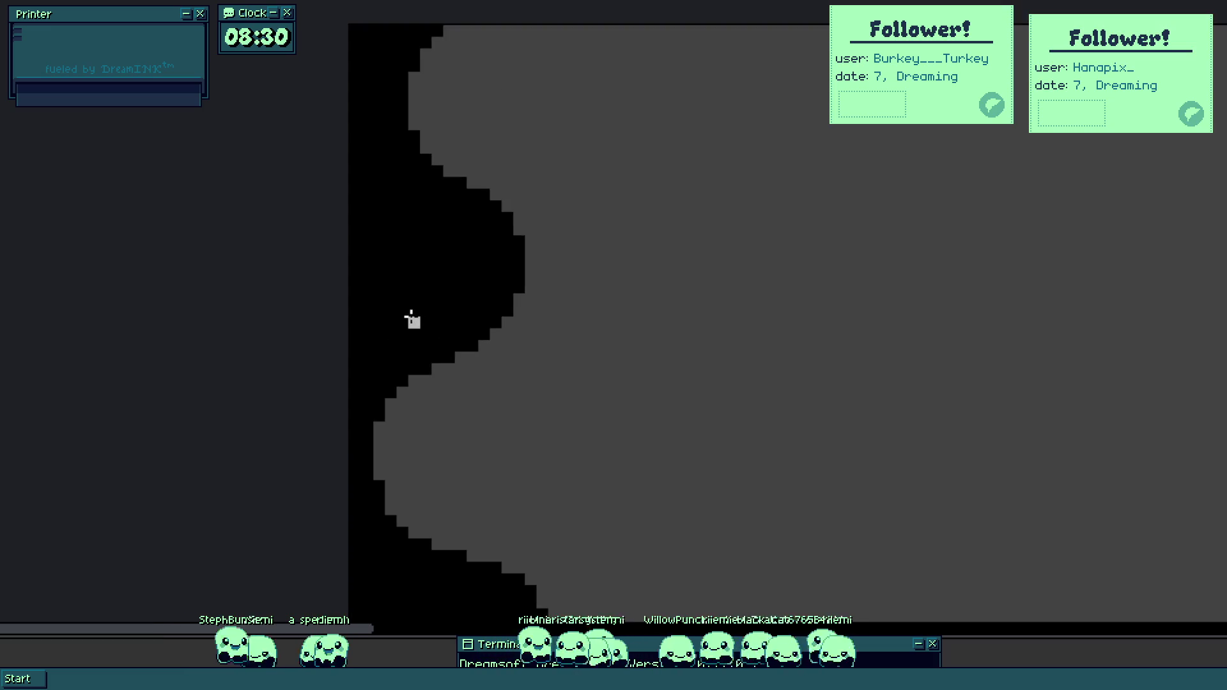
scroll(496, 311, "up", 3)
left_click(328, 319)
left_click(372, 271)
left_click(372, 365)
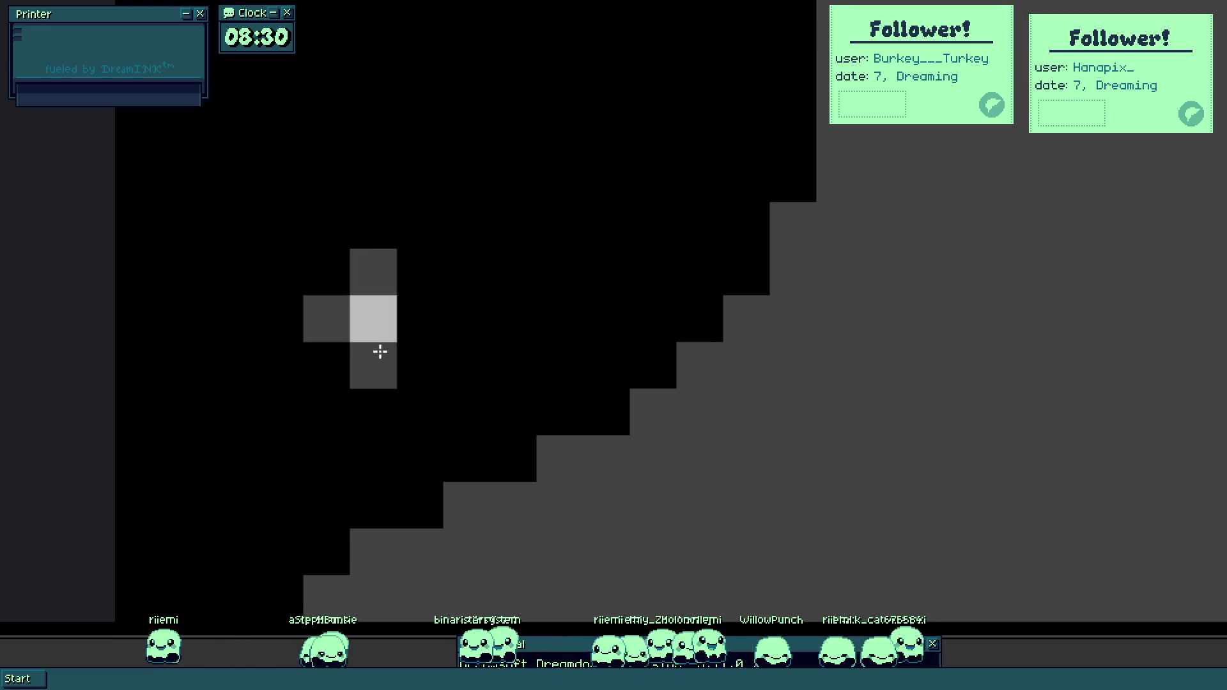
left_click(420, 319)
Draw a light-grey crescent moon in the top-left sky.
scroll(423, 317, "down", 3)
scroll(441, 297, "up", 2)
scroll(499, 294, "down", 3)
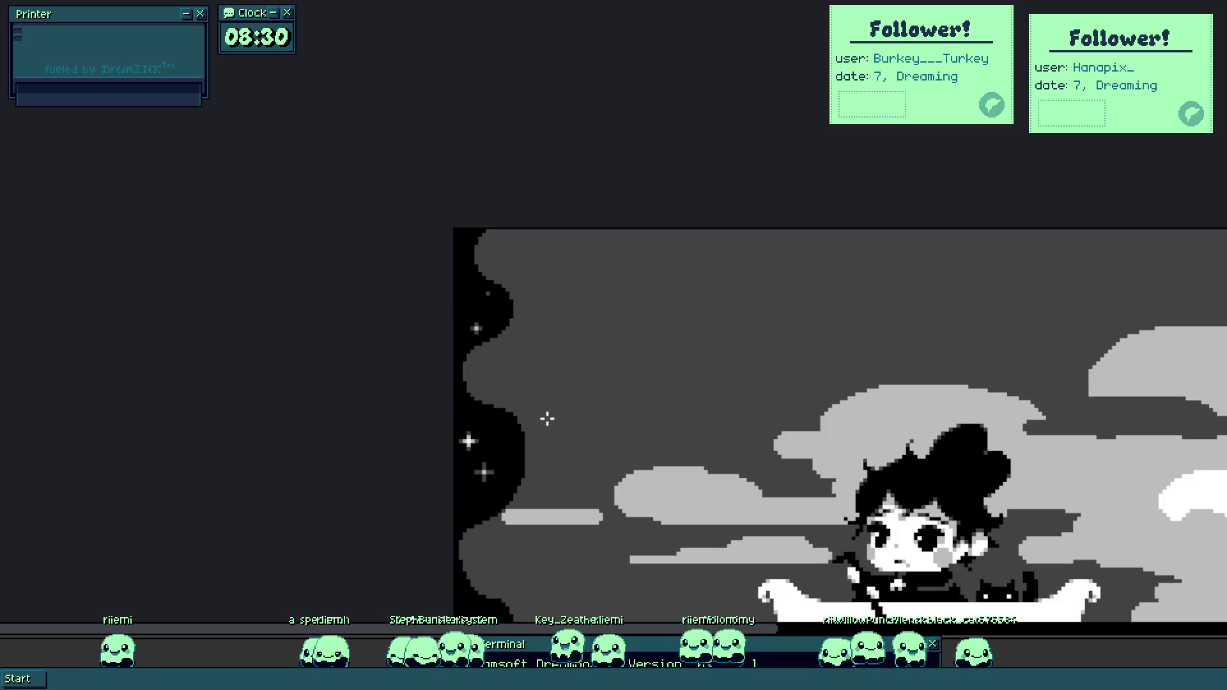
scroll(527, 345, "down", 3)
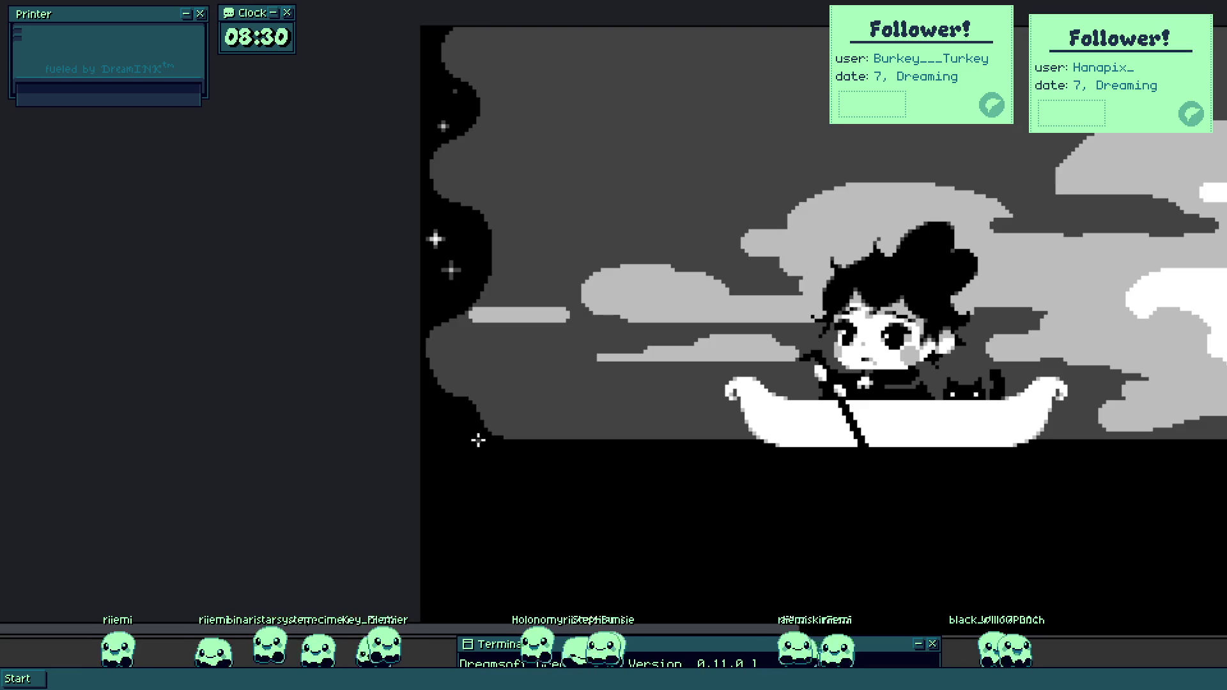
scroll(524, 304, "up", 7)
scroll(639, 433, "up", 2)
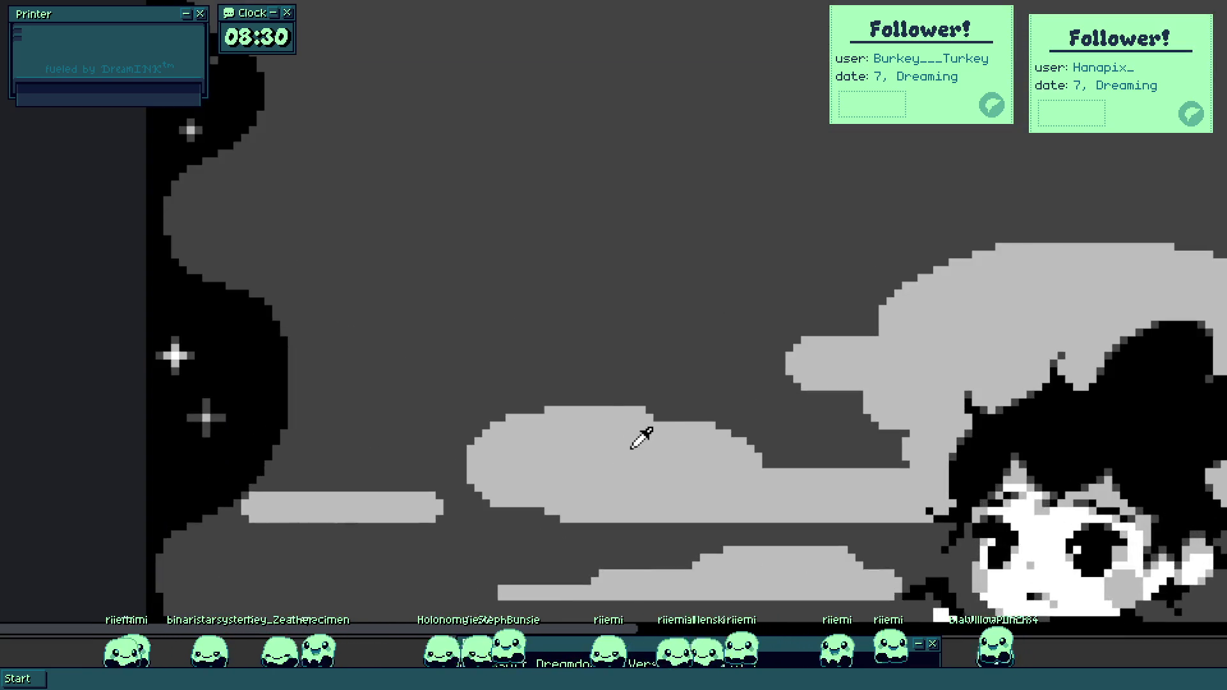
scroll(277, 301, "up", 2)
scroll(211, 266, "up", 2)
scroll(236, 218, "up", 2)
mouse_move(236, 218)
left_mouse_down()
mouse_move(320, 122)
mouse_move(323, 143)
left_mouse_up()
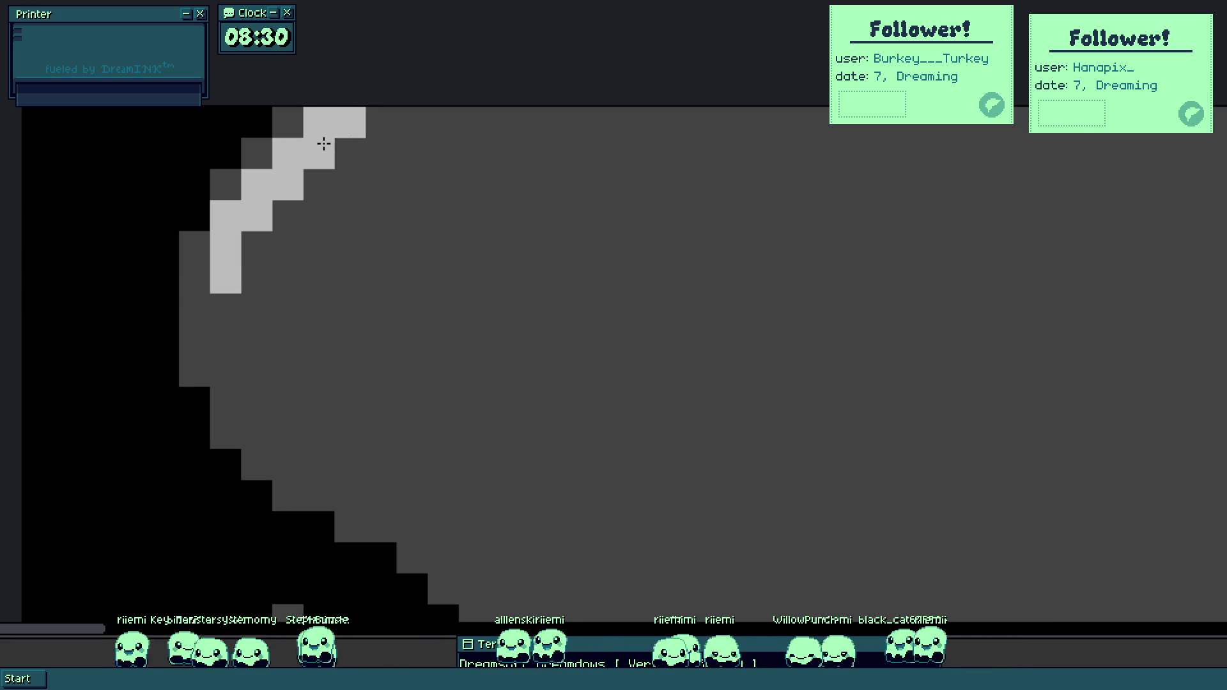
left_click(382, 123)
left_click(418, 127)
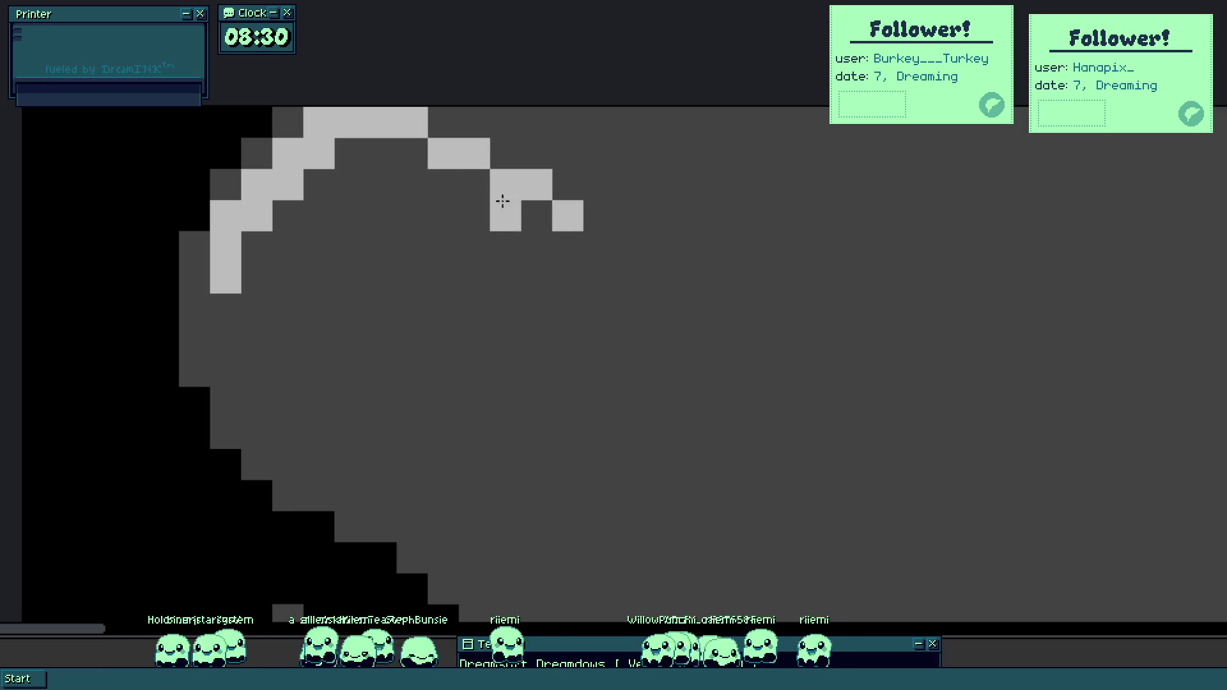
left_click_drag(405, 156, 383, 150)
mouse_move(262, 243)
left_mouse_down()
mouse_move(252, 277)
mouse_move(271, 296)
mouse_move(293, 288)
left_mouse_up()
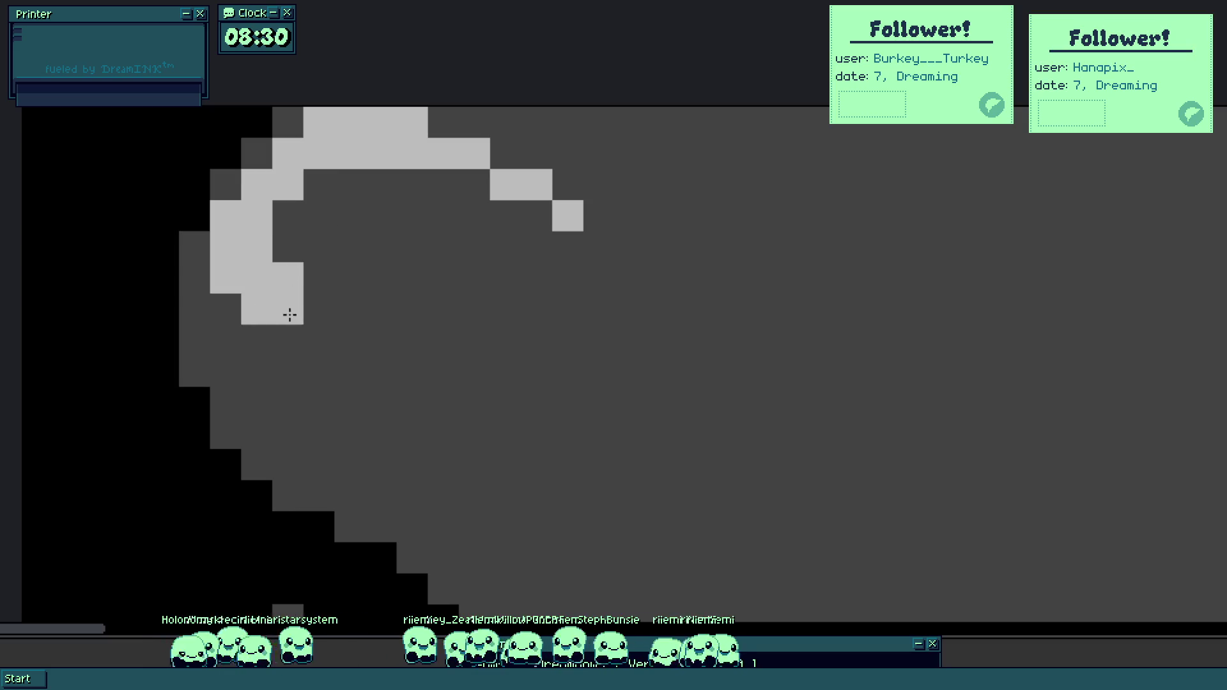
mouse_move(239, 335)
left_mouse_down()
mouse_move(263, 367)
mouse_move(271, 412)
left_mouse_up()
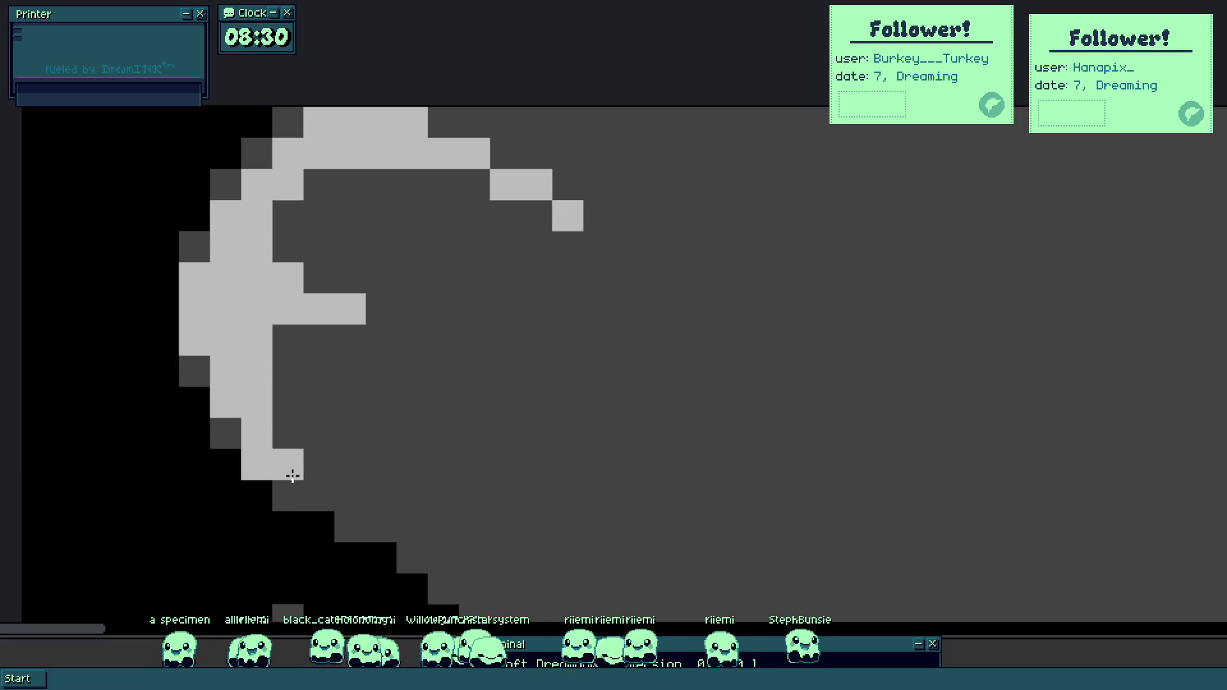
mouse_move(296, 473)
left_mouse_down()
mouse_move(351, 493)
mouse_move(280, 430)
left_mouse_up()
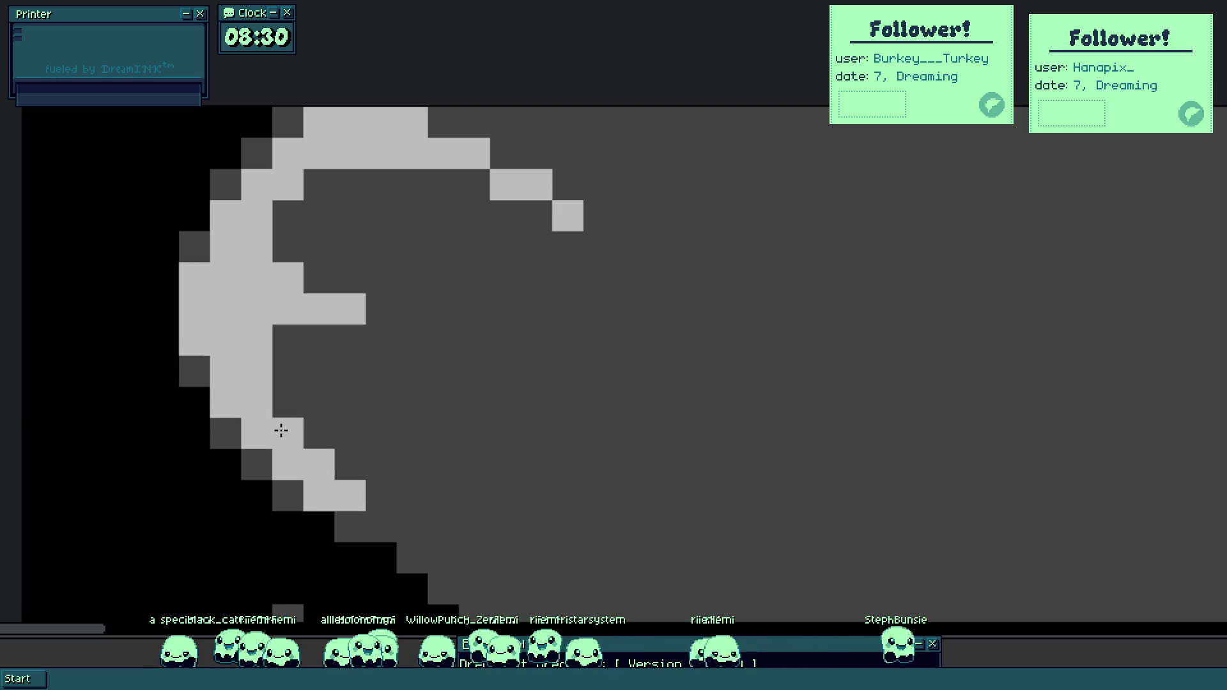
mouse_move(365, 479)
left_mouse_down()
mouse_move(365, 490)
mouse_move(392, 454)
left_mouse_up()
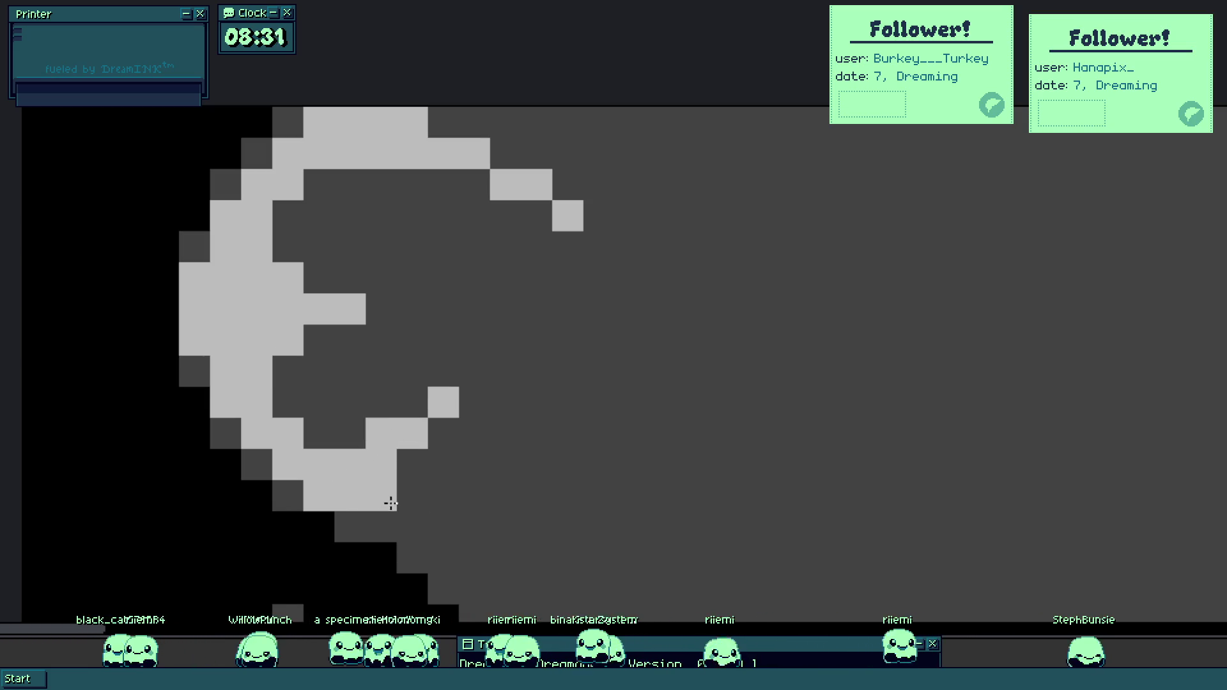
Draw a light outline along the dark border edge, extending its upper end.
scroll(470, 399, "down", 5)
scroll(470, 399, "down", 2)
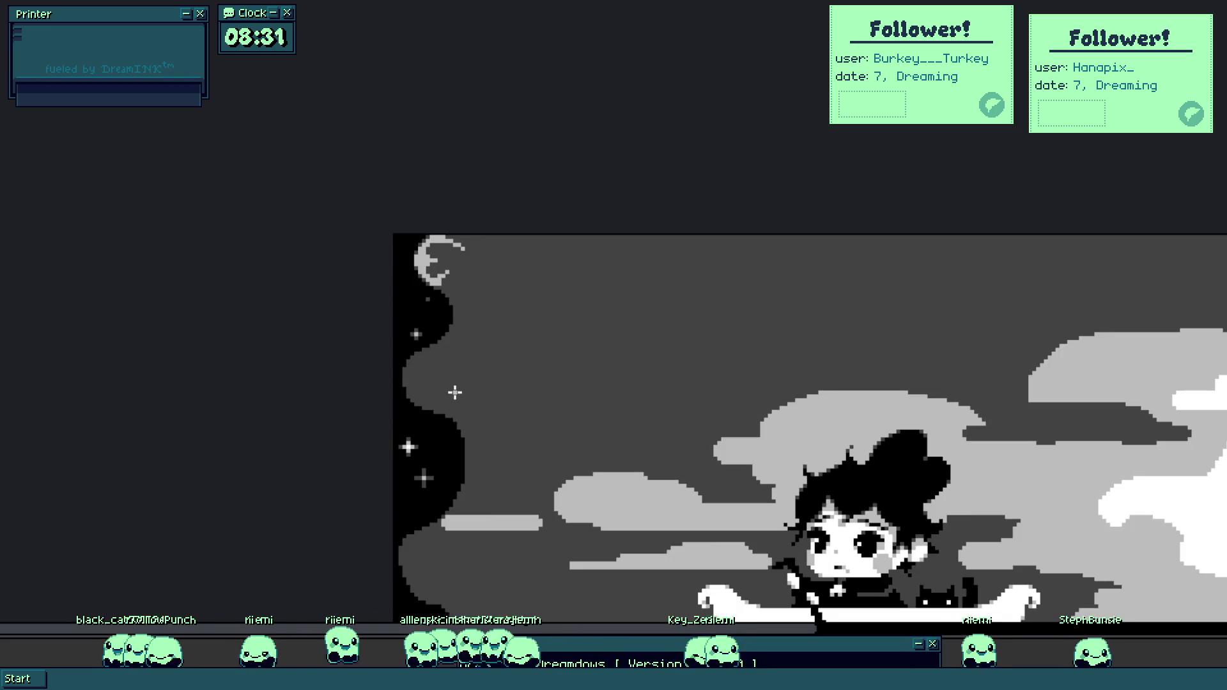
scroll(461, 256, "up", 5)
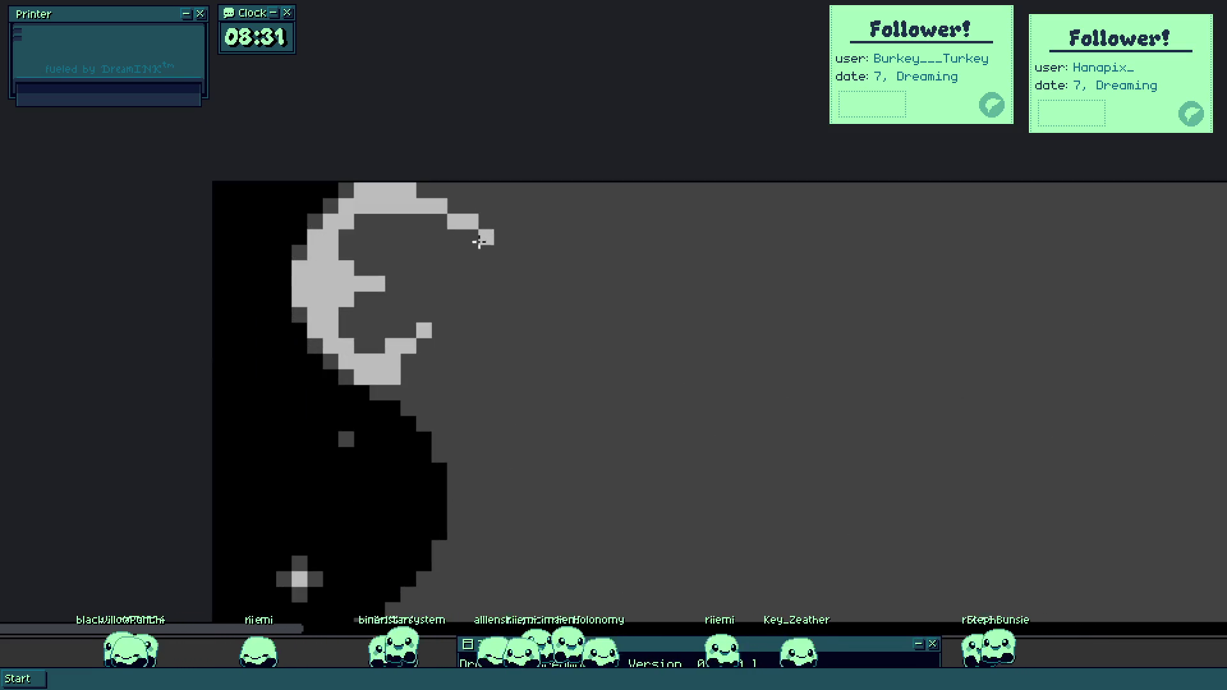
scroll(403, 388, "up", 2)
left_click_drag(393, 391, 424, 391)
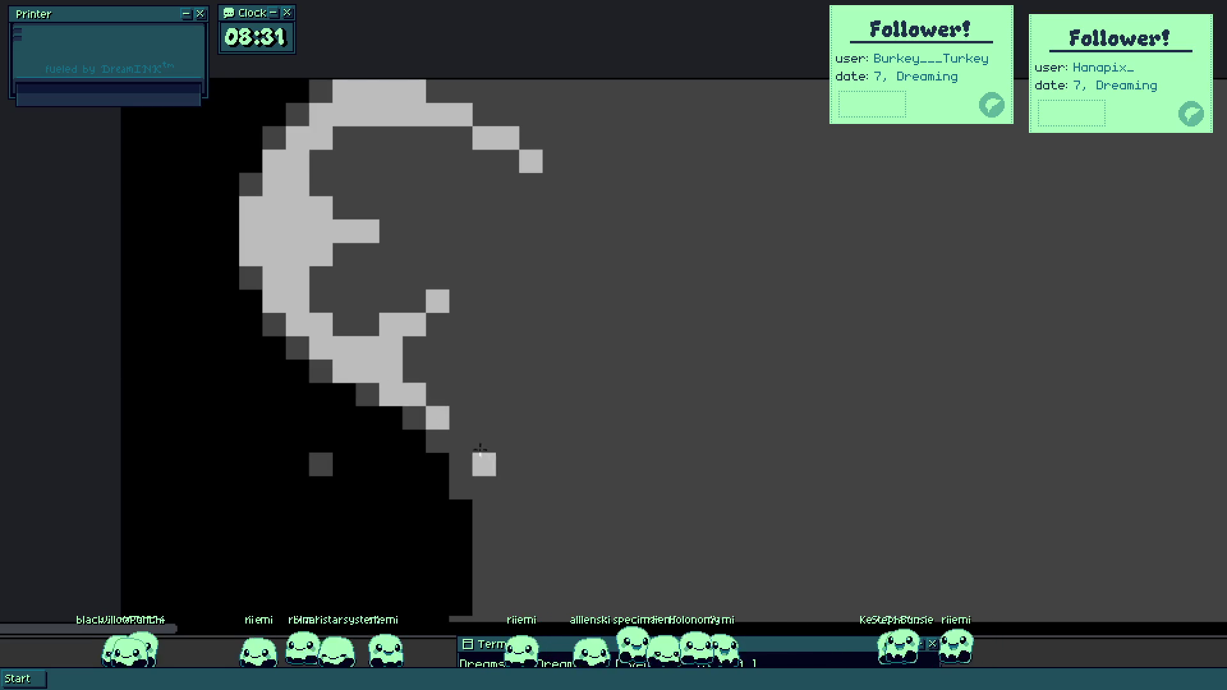
left_click_drag(472, 442, 334, 231)
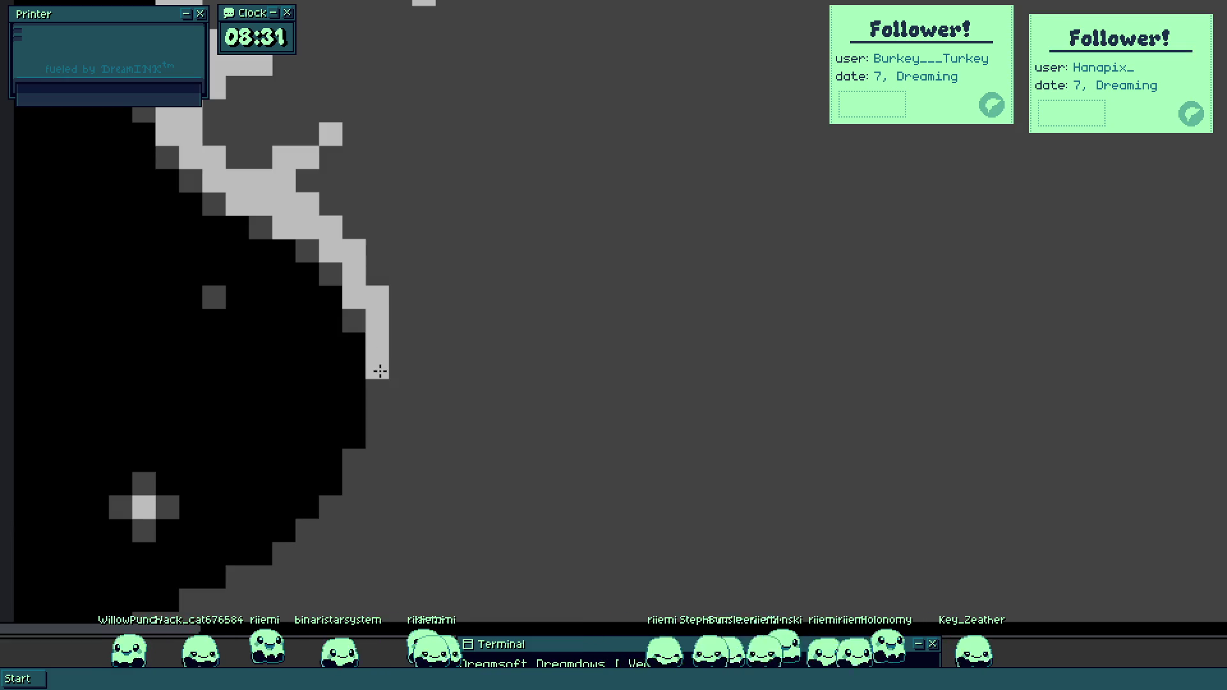
left_click_drag(403, 397, 383, 391)
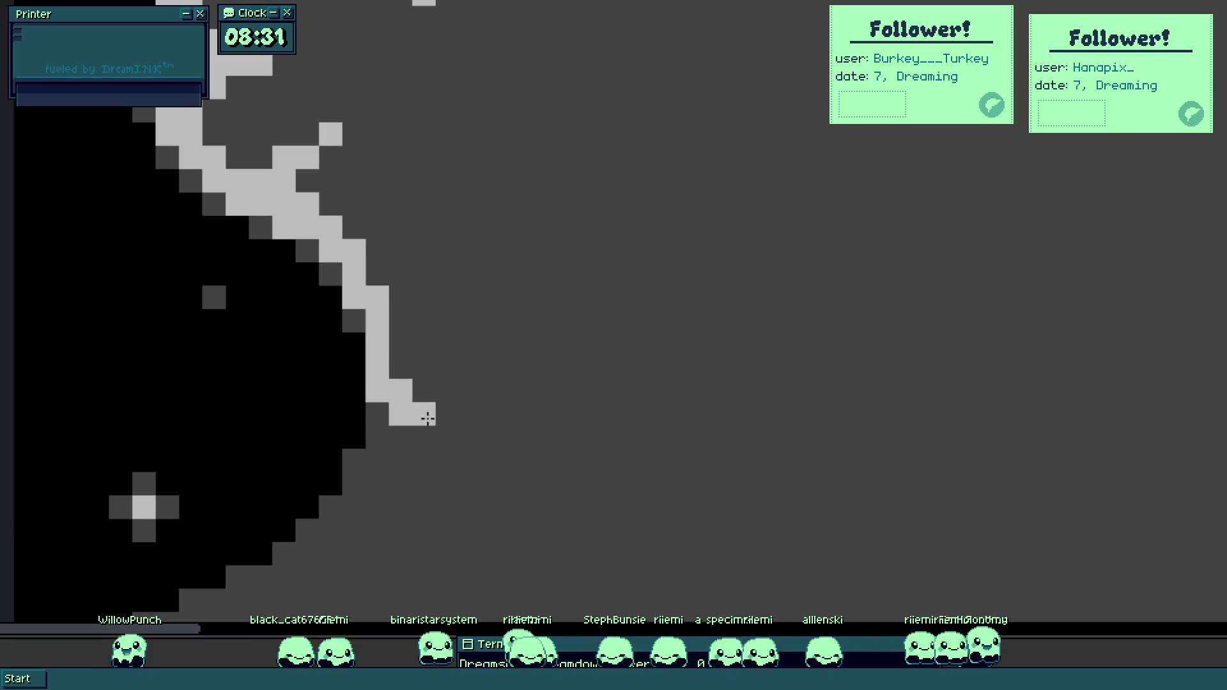
mouse_move(433, 389)
left_mouse_down()
mouse_move(452, 392)
mouse_move(515, 340)
left_mouse_up()
mouse_move(400, 274)
left_mouse_down()
mouse_move(383, 274)
mouse_move(447, 228)
mouse_move(357, 223)
left_mouse_up()
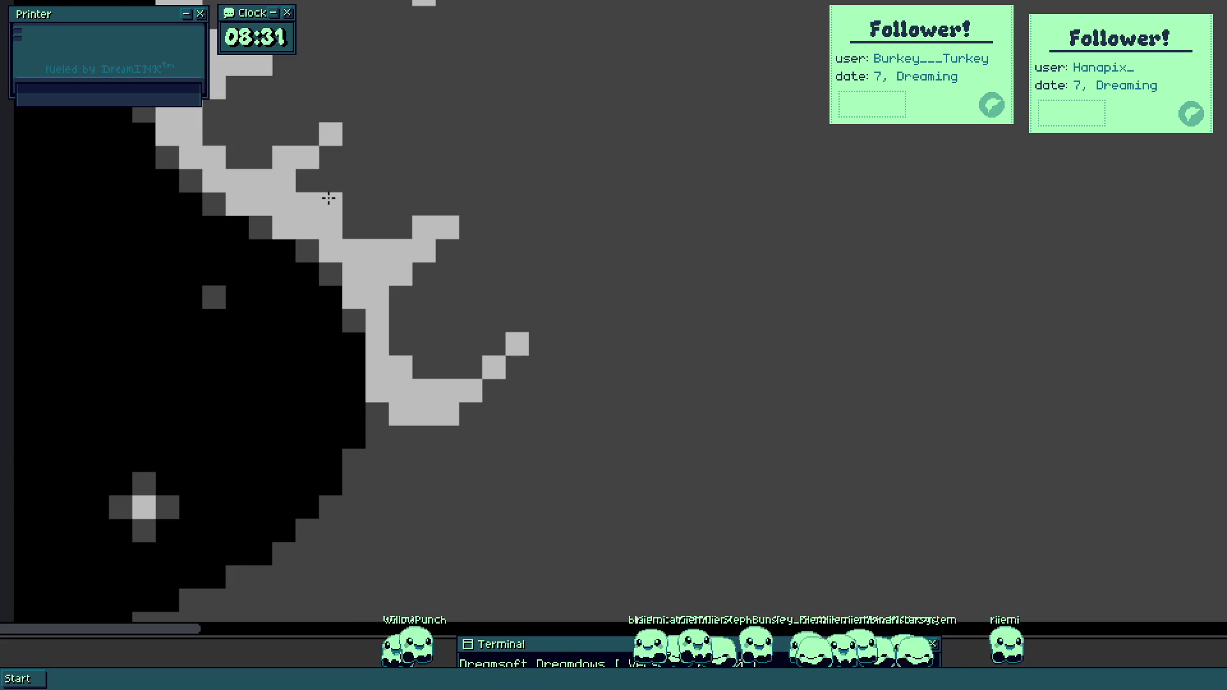
Extend the wisp's light-grey edge stroke down-left from the top.
scroll(423, 282, "down", 5)
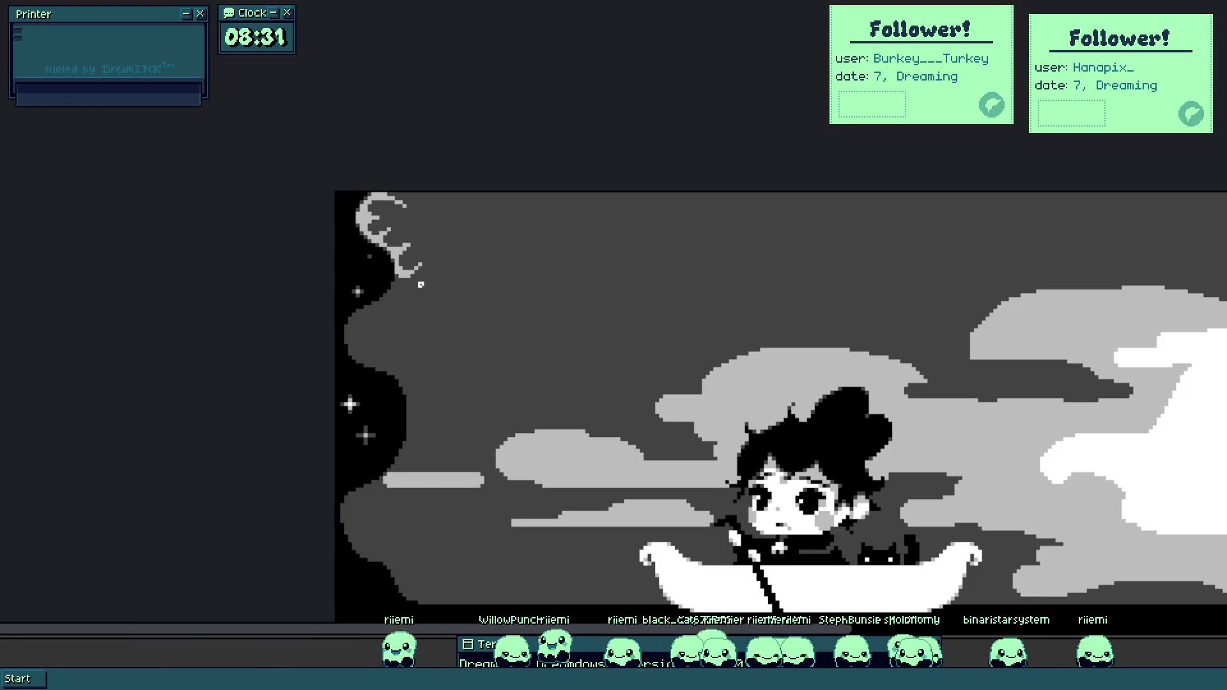
scroll(364, 197, "up", 5)
scroll(228, 132, "down", 3)
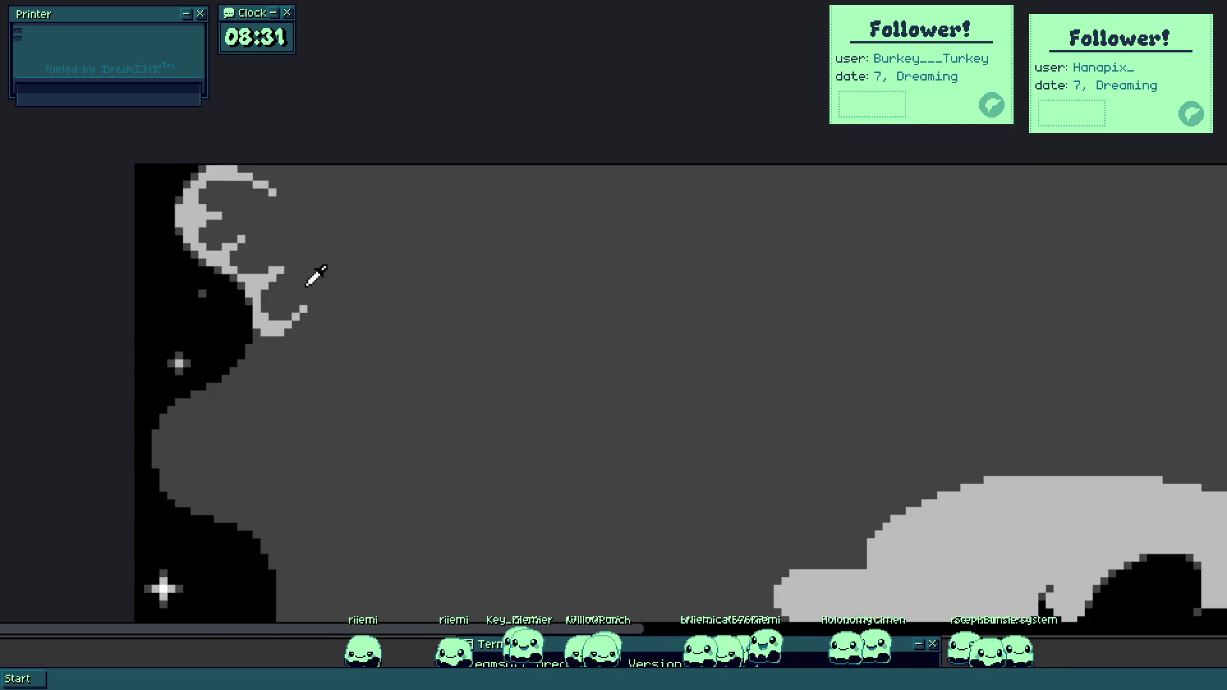
scroll(336, 115, "up", 5)
mouse_move(259, 75)
left_mouse_down()
mouse_move(237, 137)
mouse_move(187, 202)
left_mouse_up()
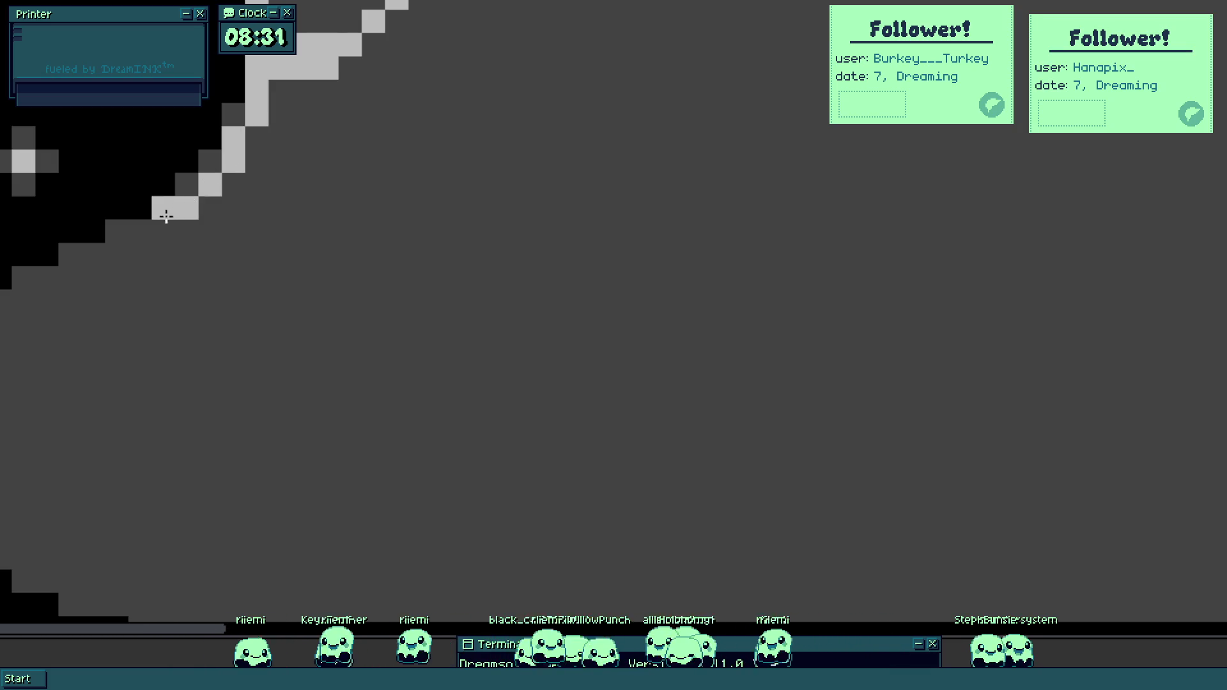
scroll(236, 195, "down", 5)
left_click_drag(264, 203, 339, 211)
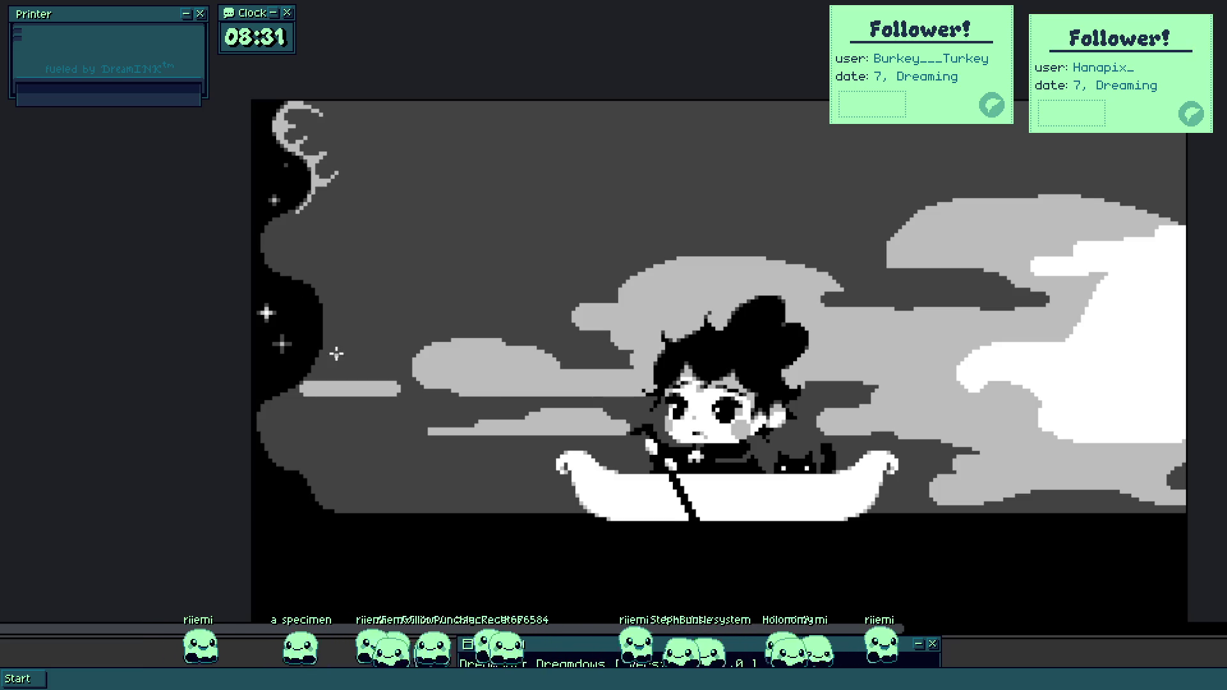
scroll(432, 369, "down", 2)
scroll(643, 499, "up", 2)
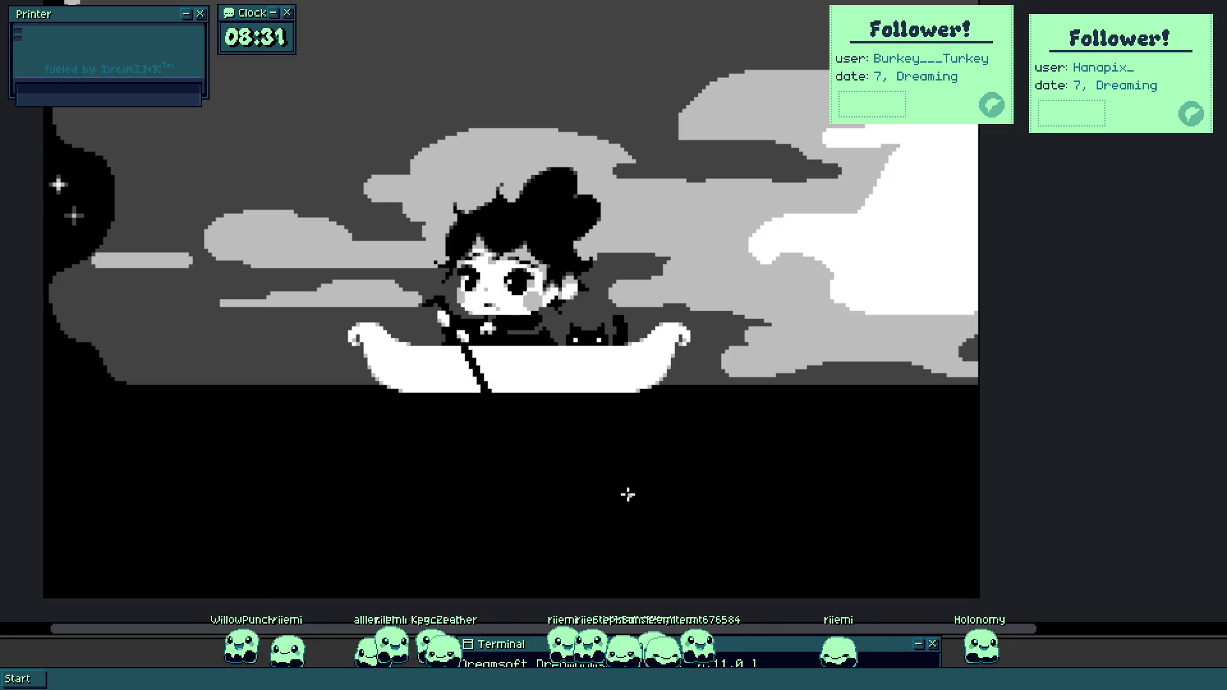
scroll(348, 389, "up", 3)
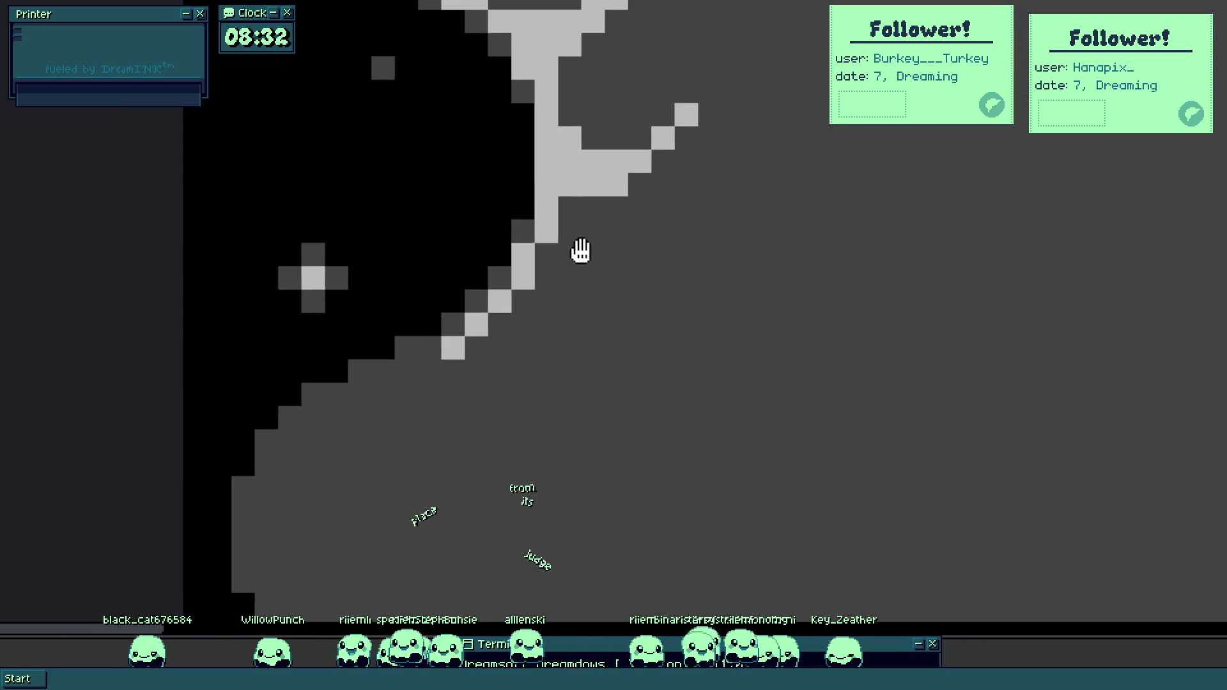
Paint a stray light pixel background grey and add light-grey pixels along the wisp's arms and tips.
right_click(565, 260)
left_click_drag(633, 195, 672, 158)
mouse_move(713, 120)
left_mouse_down()
mouse_move(720, 104)
mouse_move(753, 96)
mouse_move(712, 135)
left_mouse_up()
left_click_drag(805, 113, 835, 129)
mouse_move(748, 70)
left_mouse_down()
mouse_move(739, 60)
mouse_move(756, 79)
left_mouse_up()
key("minus")
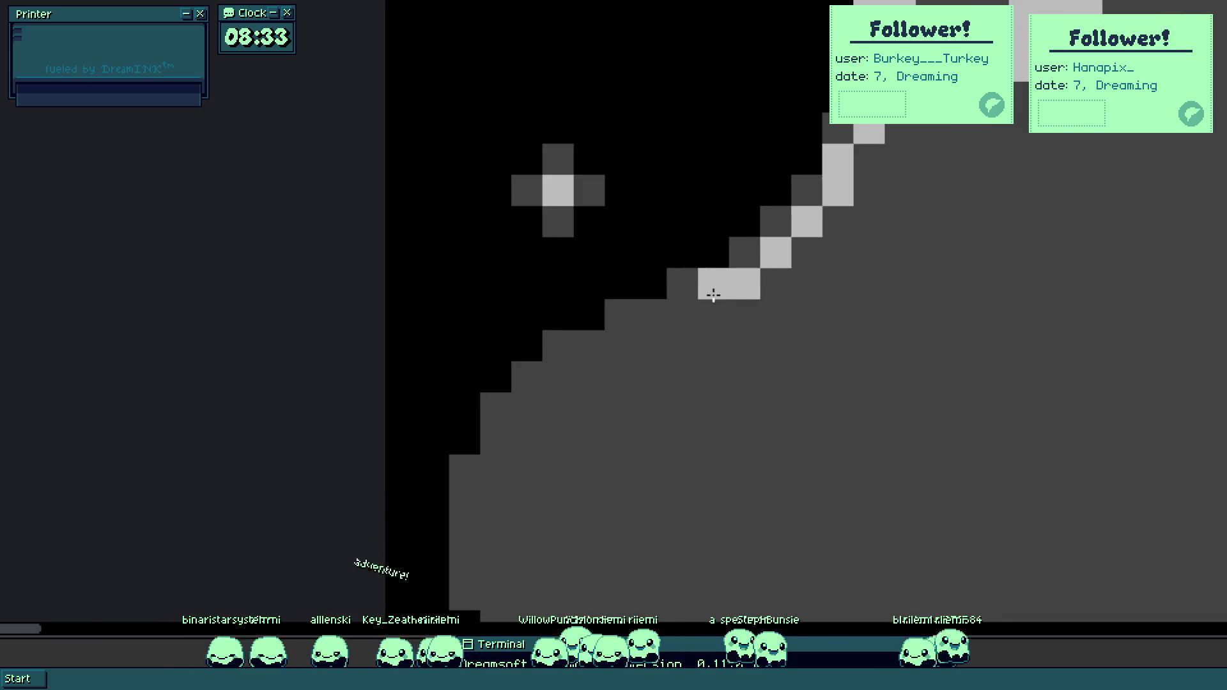
Extend the diagonal wisp stroke down-left and draw an upturned tip across the swirl's top.
mouse_move(713, 295)
left_mouse_down()
mouse_move(586, 351)
mouse_move(528, 408)
mouse_move(559, 407)
mouse_move(479, 265)
mouse_move(458, 341)
mouse_move(441, 339)
mouse_move(463, 416)
mouse_move(490, 450)
mouse_move(485, 397)
mouse_move(507, 327)
left_mouse_up()
scroll(506, 327, "down", 5)
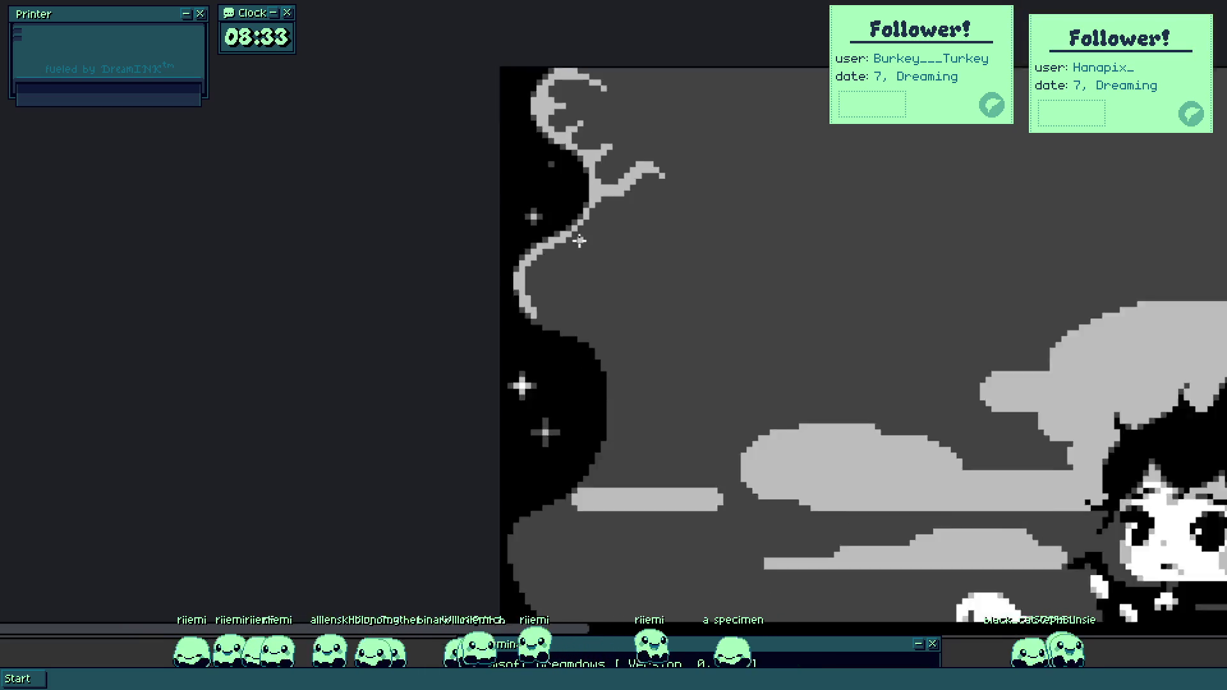
scroll(595, 229, "up", 6)
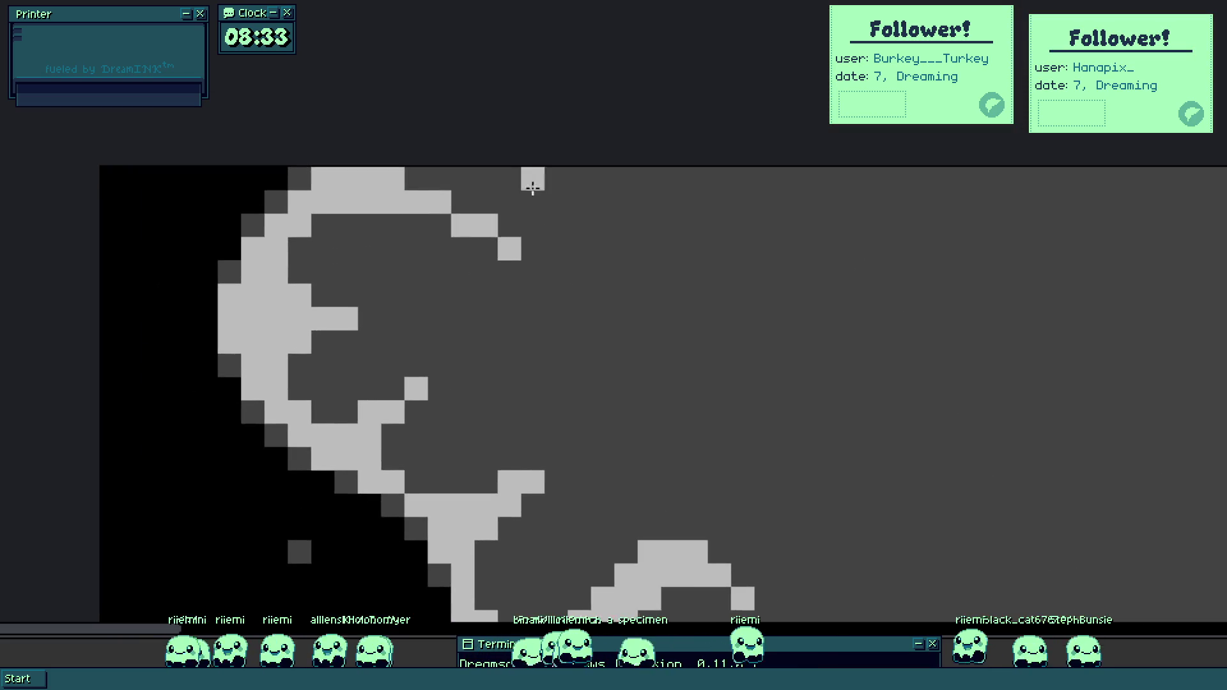
mouse_move(406, 227)
left_mouse_down()
mouse_move(466, 252)
mouse_move(537, 246)
mouse_move(550, 206)
left_mouse_up()
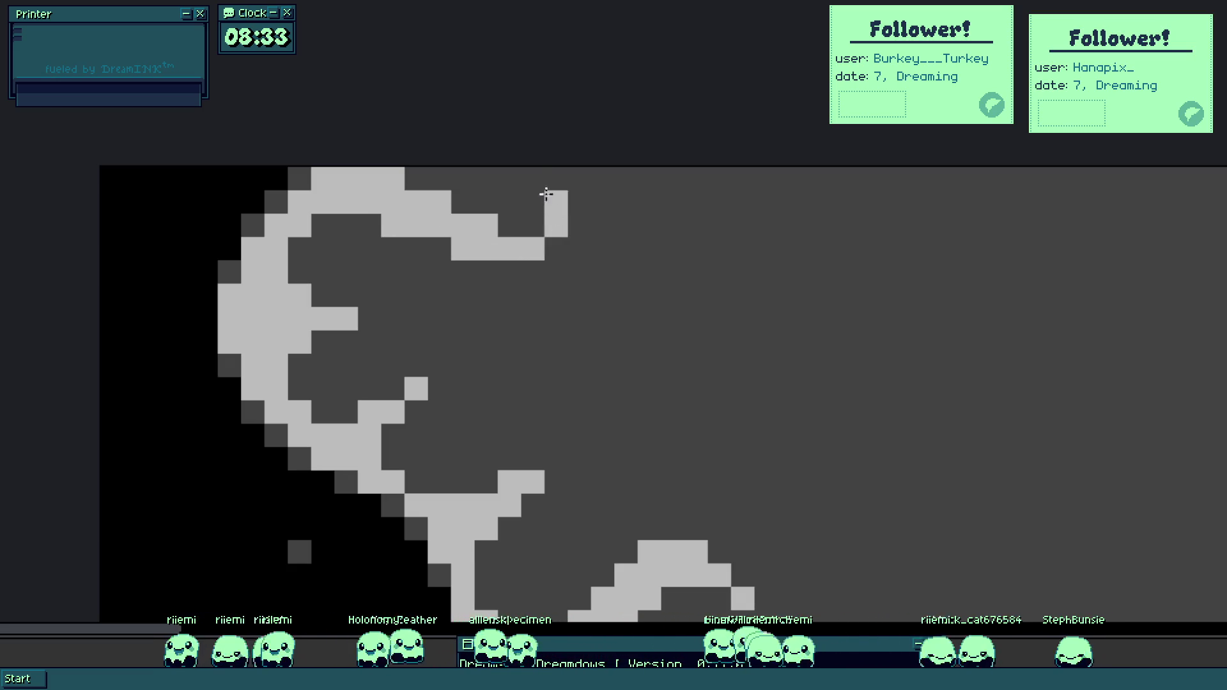
scroll(551, 206, "down", 3)
scroll(458, 255, "up", 4)
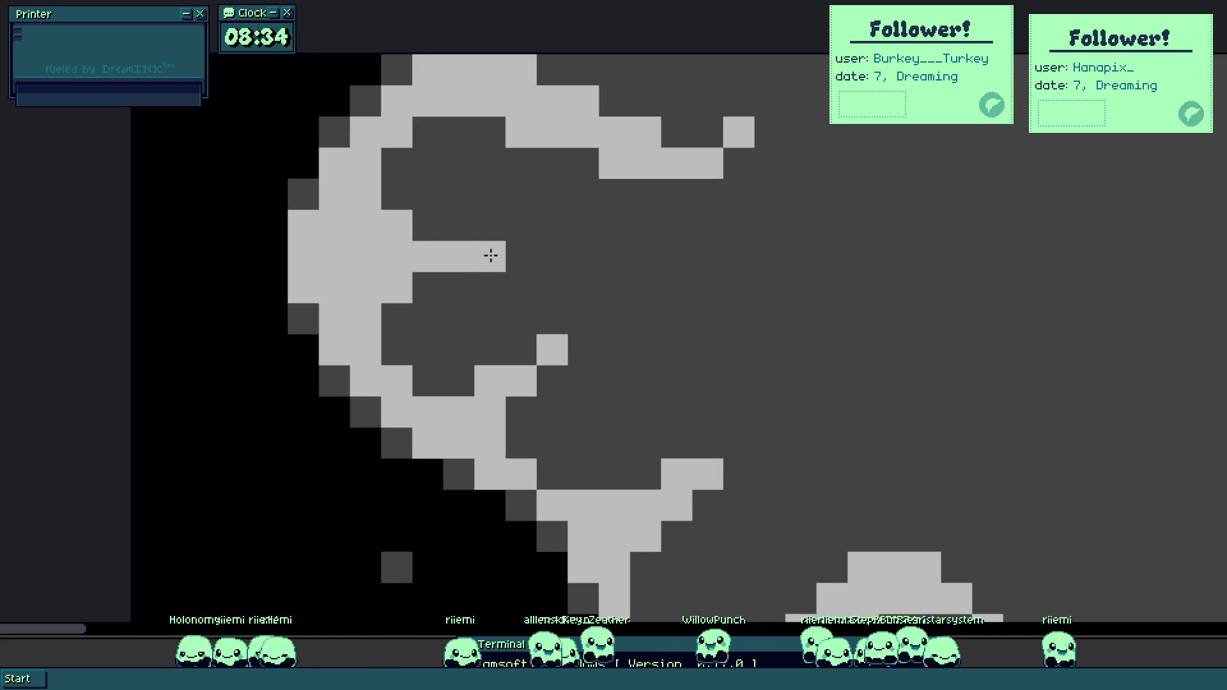
scroll(499, 249, "down", 4)
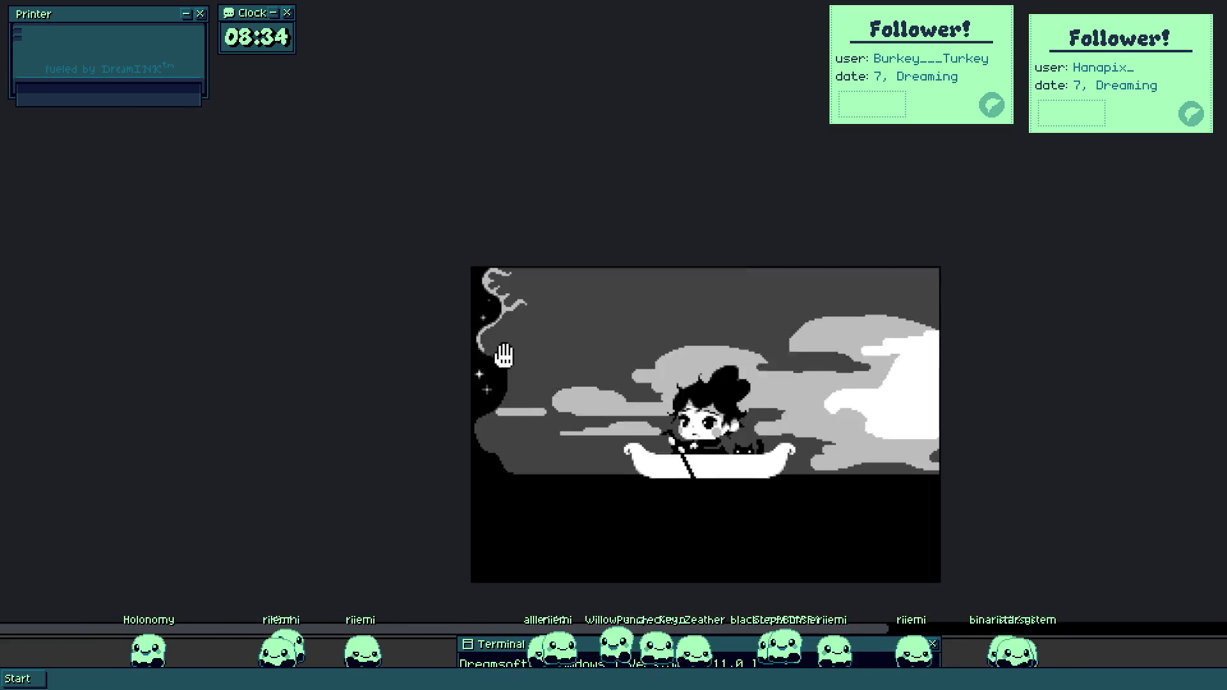
With a larger brush, fill the grey steps along the sky edge with black.
scroll(504, 370, "up", 3)
left_click_drag(504, 397, 448, 314)
scroll(405, 411, "up", 5)
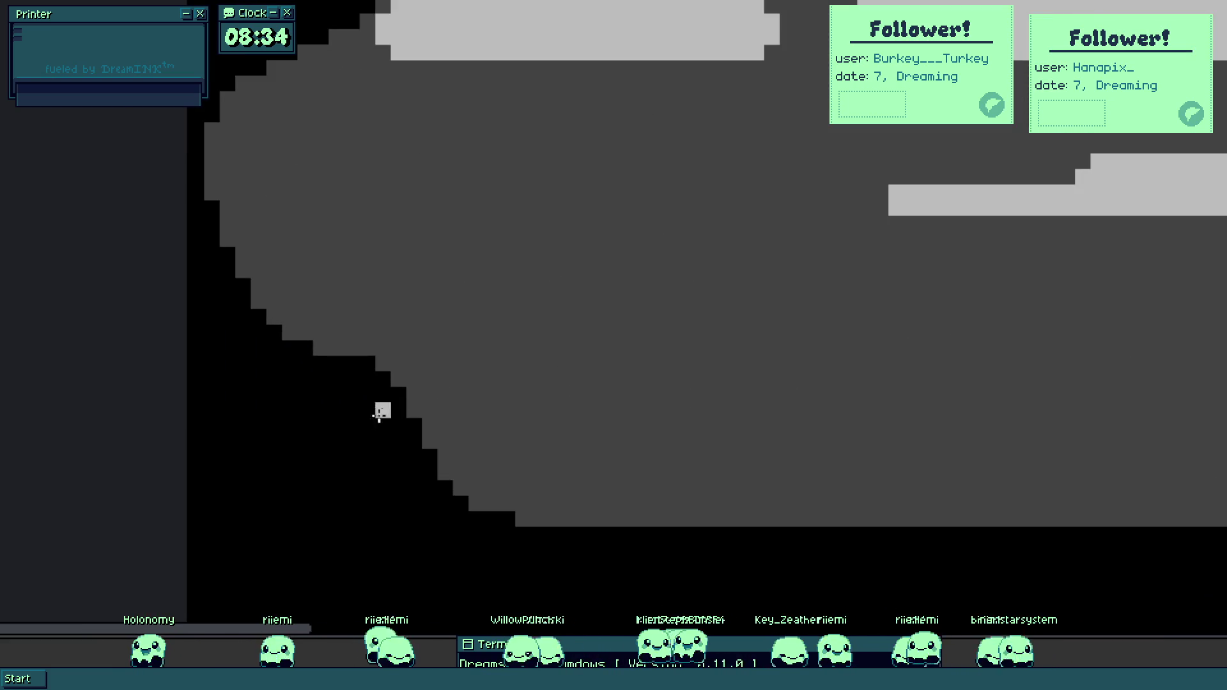
scroll(235, 198, "up", 3)
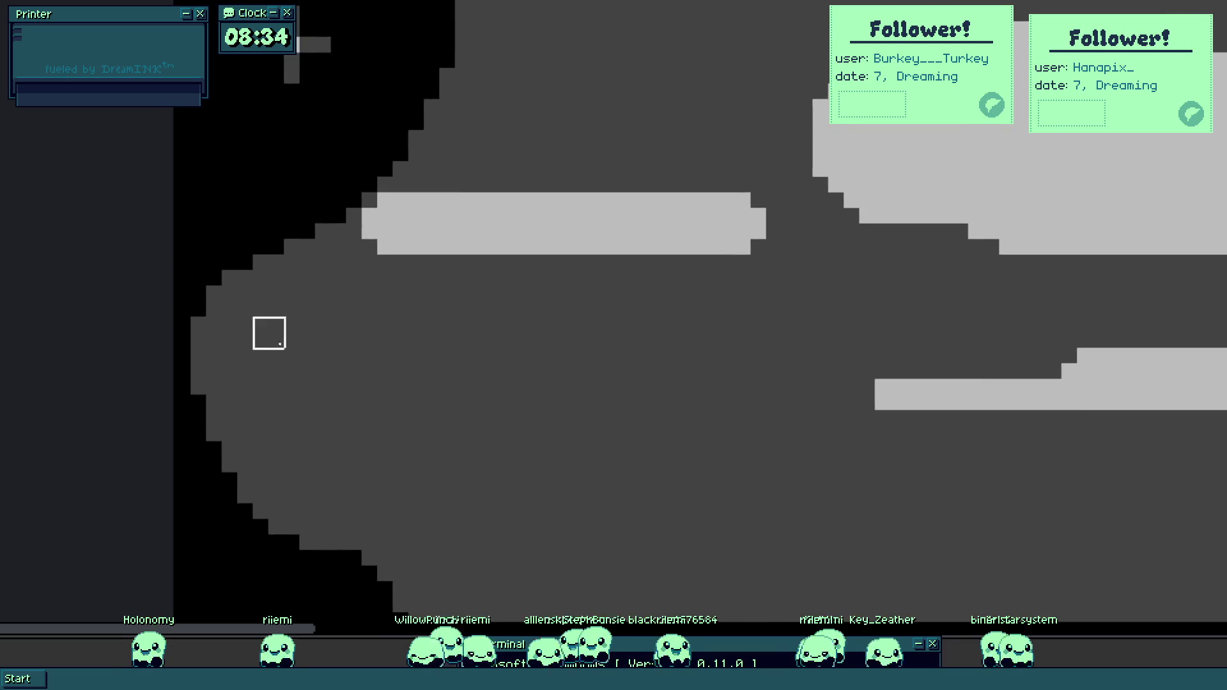
scroll(323, 304, "down", 3)
scroll(268, 378, "up", 3)
key("bracketright")
key("bracketright")
key("bracketright")
mouse_move(329, 386)
left_mouse_down()
mouse_move(203, 401)
mouse_move(204, 288)
mouse_move(170, 351)
left_mouse_up()
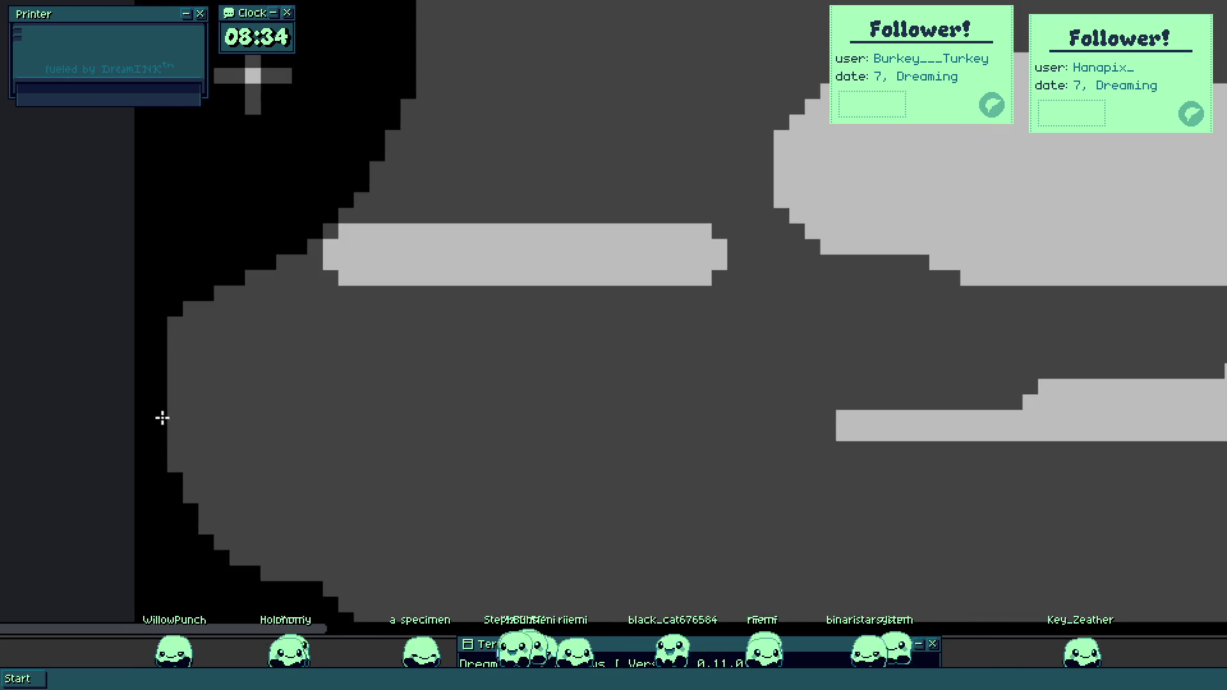
scroll(166, 384, "up", 2)
mouse_move(202, 275)
left_mouse_down()
mouse_move(228, 296)
mouse_move(200, 301)
mouse_move(266, 249)
mouse_move(454, 152)
left_mouse_up()
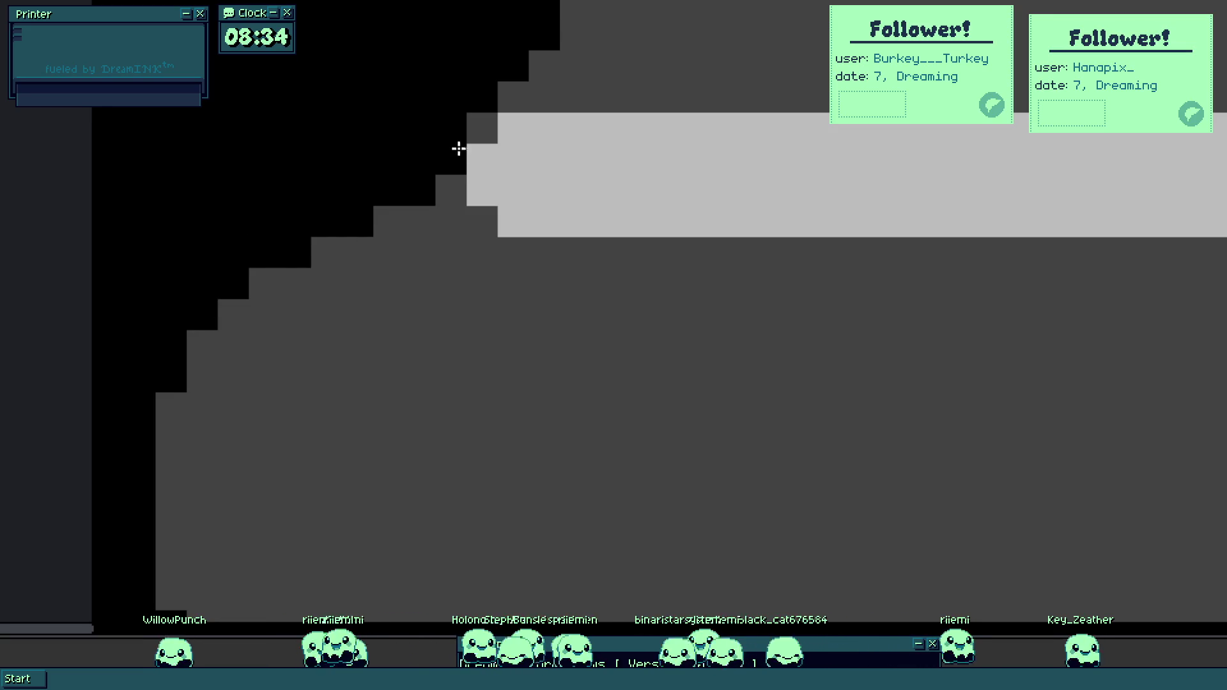
left_click_drag(480, 107, 498, 104)
With a 1px brush, trim the black staircase edge with grey pixels downward.
scroll(457, 337, "down", 4)
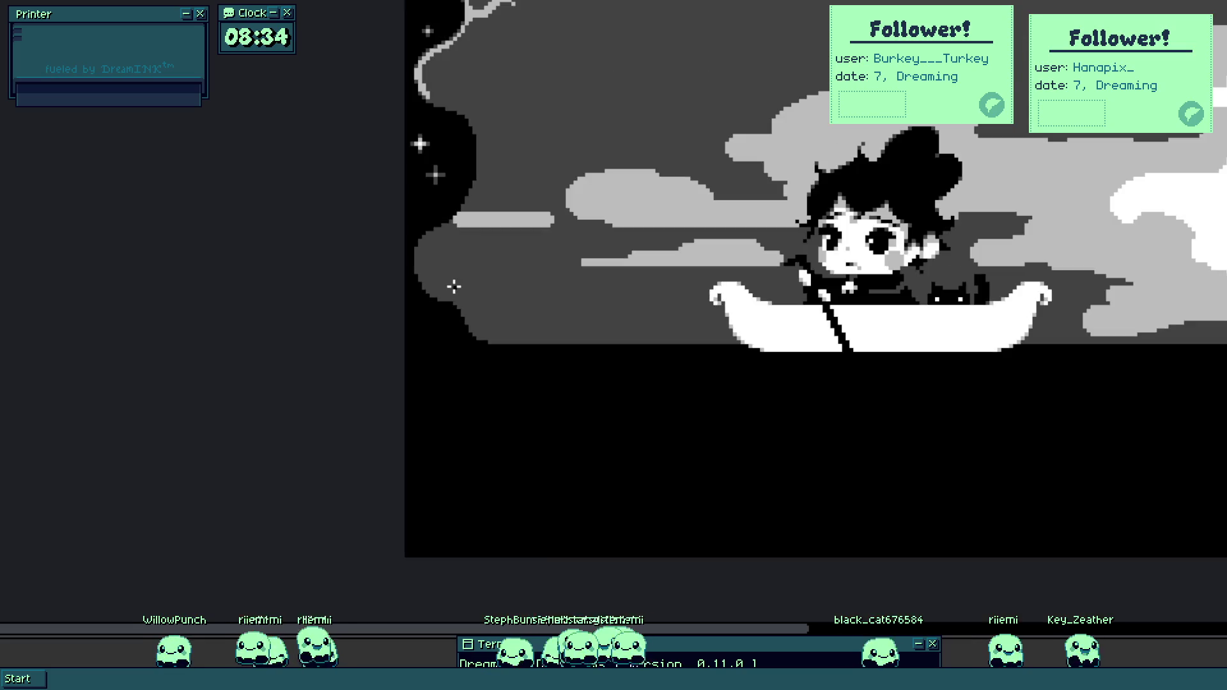
left_click_drag(495, 227, 523, 351)
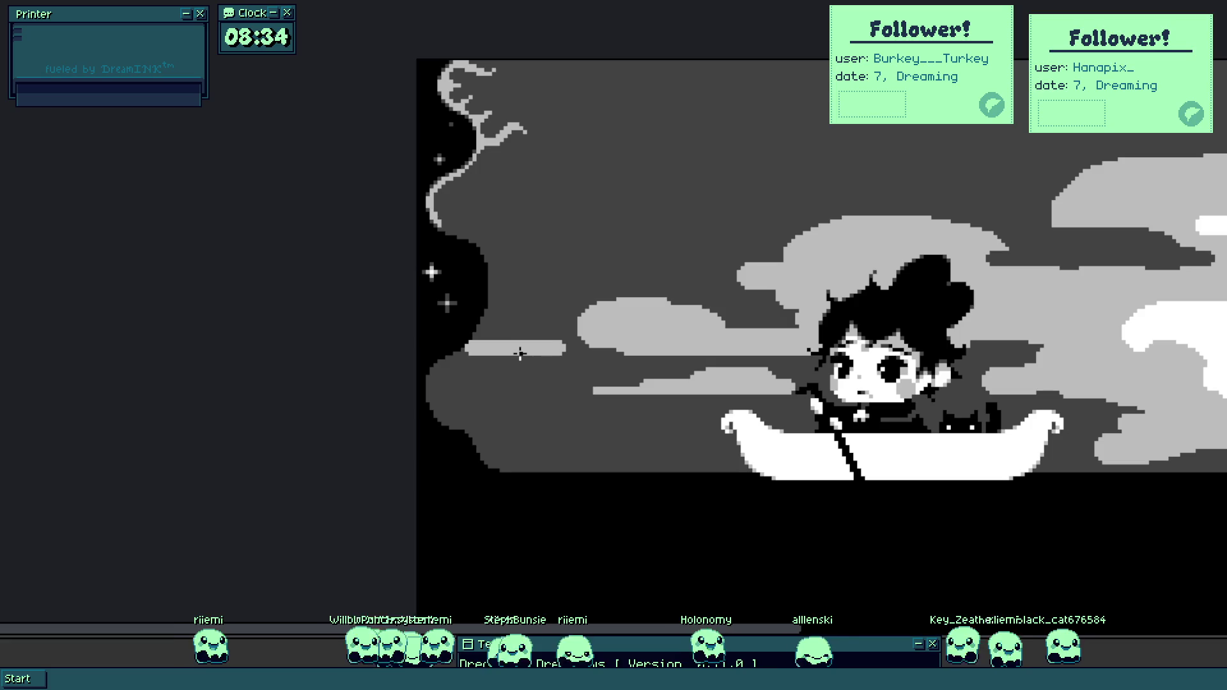
scroll(519, 353, "up", 5)
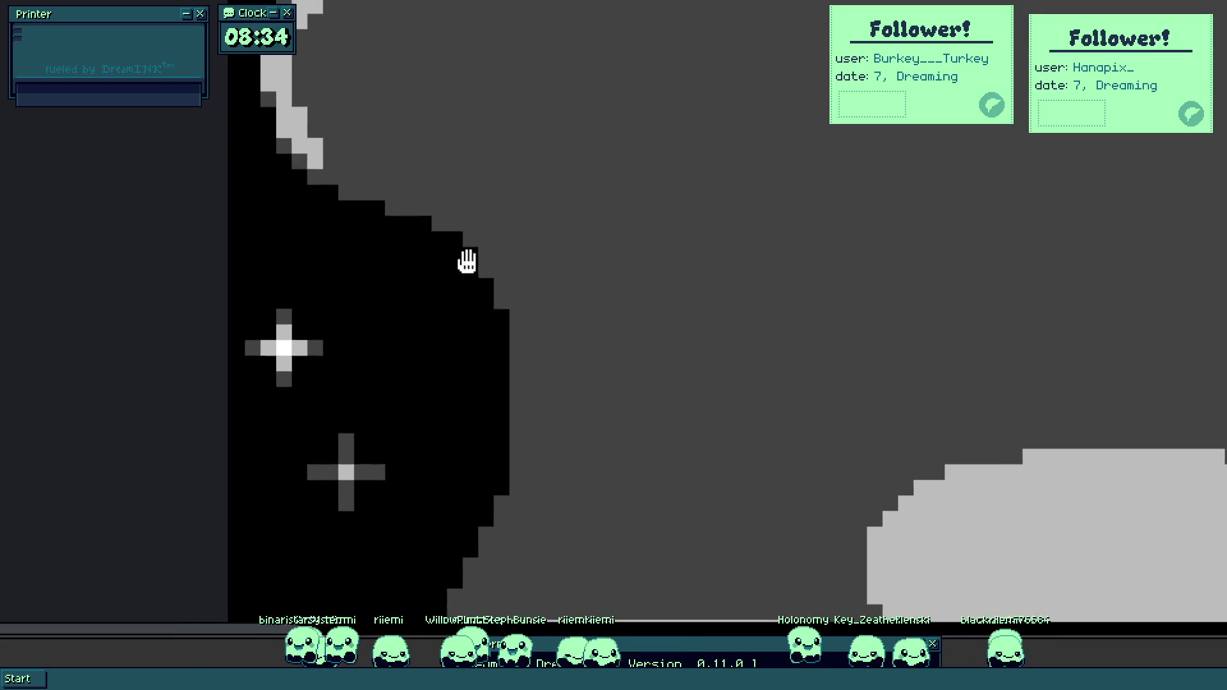
key("bracketleft")
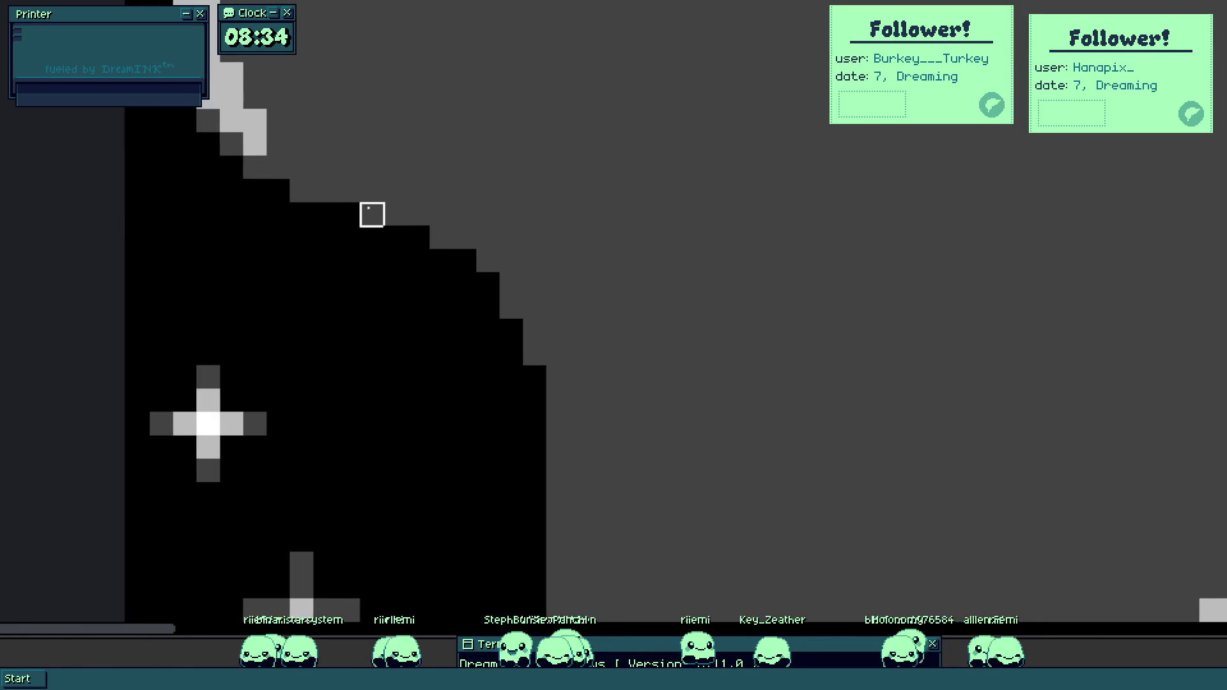
mouse_move(349, 215)
left_mouse_down()
mouse_move(466, 285)
mouse_move(512, 331)
left_mouse_up()
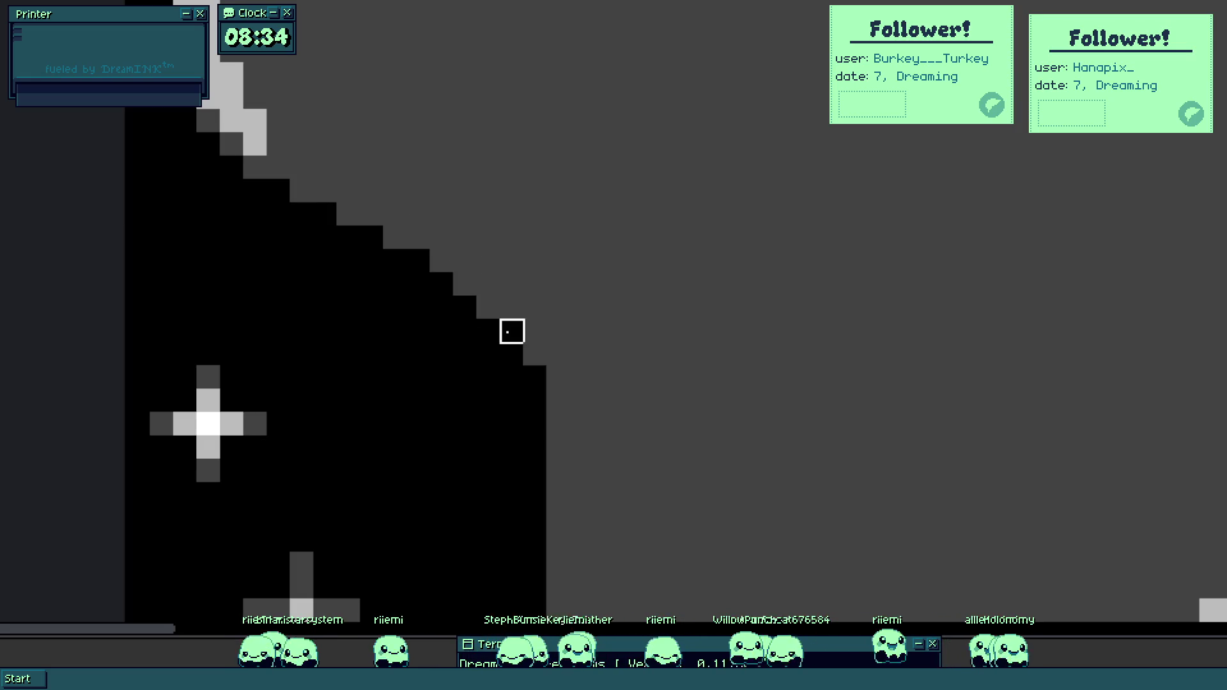
left_click_drag(534, 375, 534, 401)
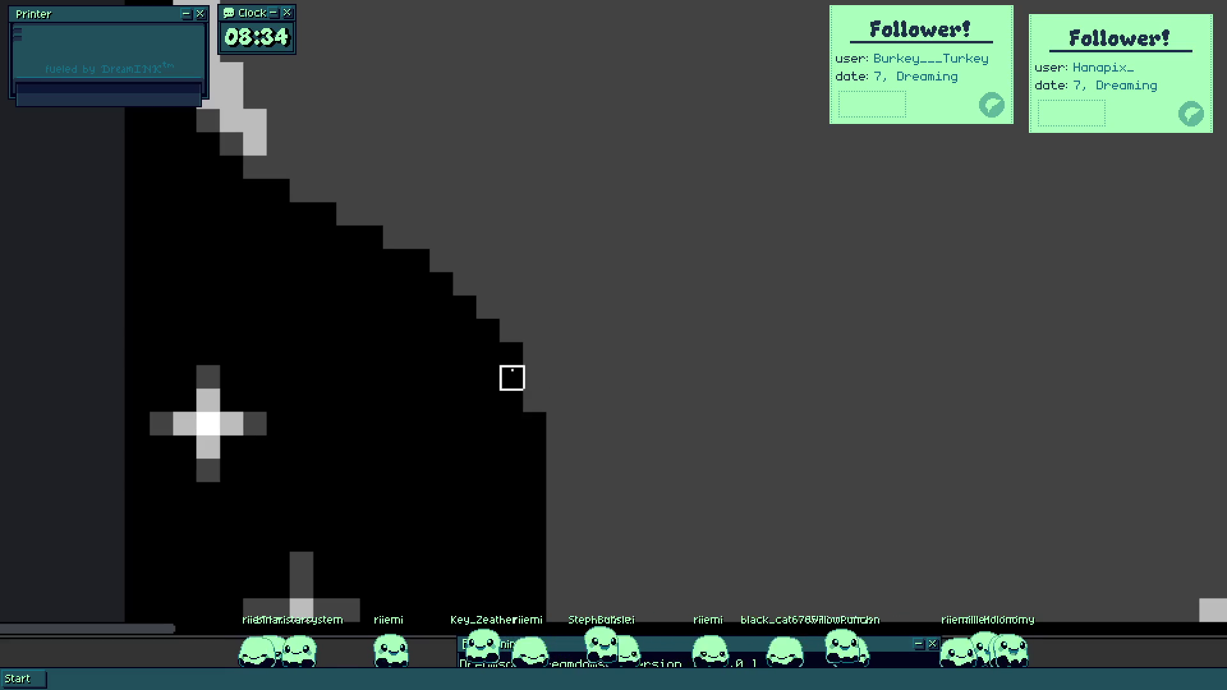
scroll(512, 214, "down", 3)
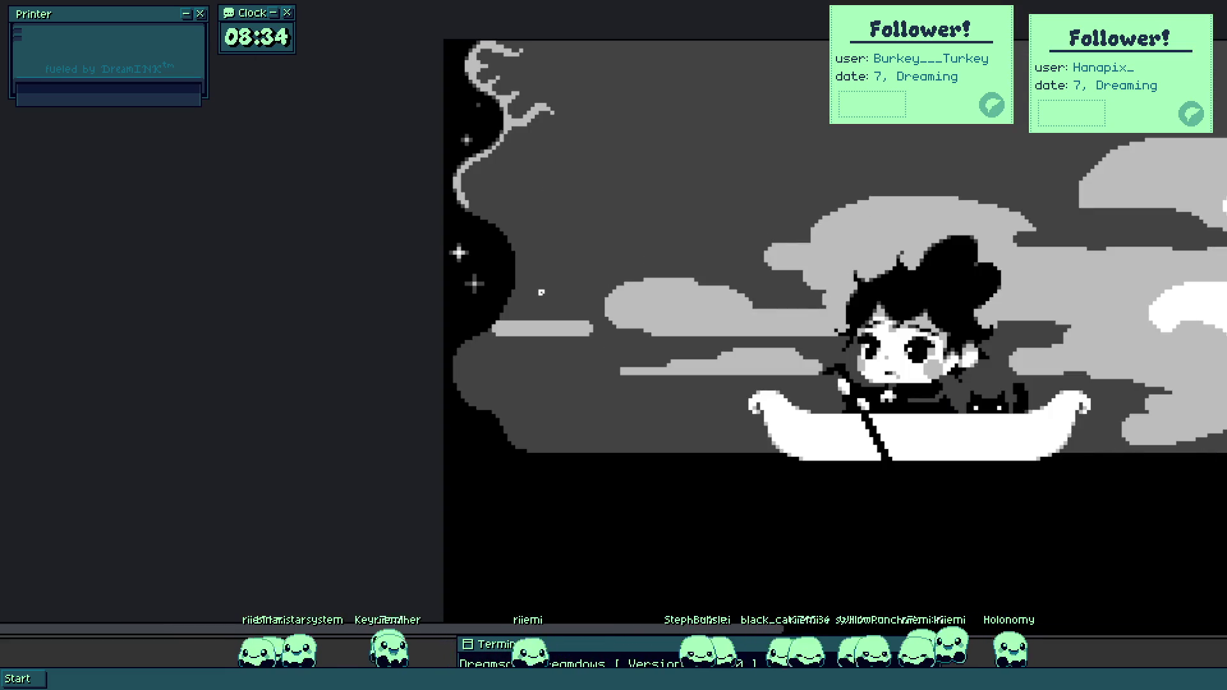
scroll(533, 280, "up", 3)
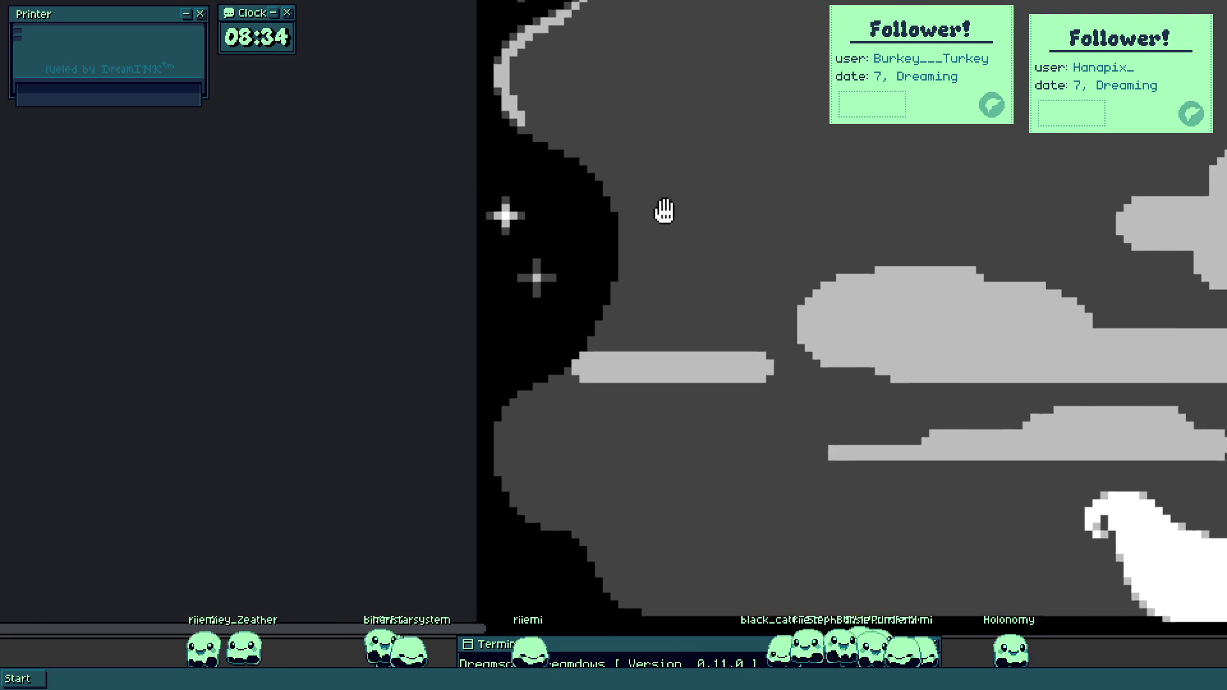
left_click_drag(662, 208, 619, 429)
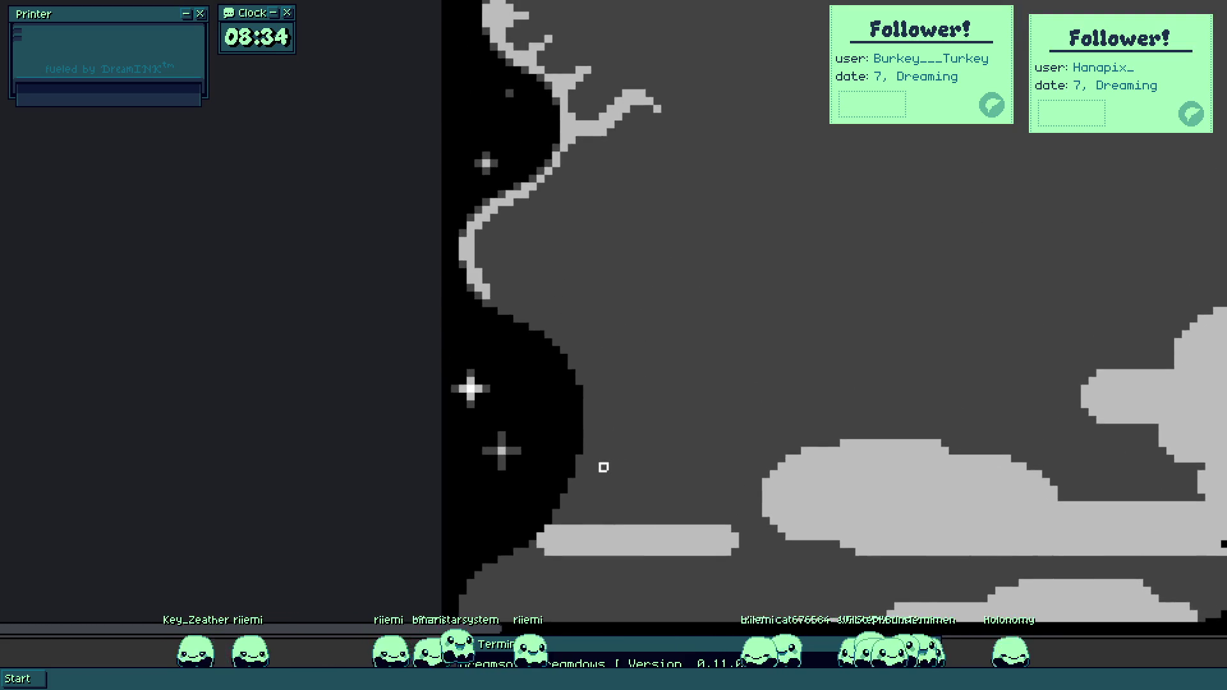
Extend the wisp's light-grey stroke down-right from its branch edge.
scroll(594, 401, "up", 3)
scroll(556, 320, "down", 4)
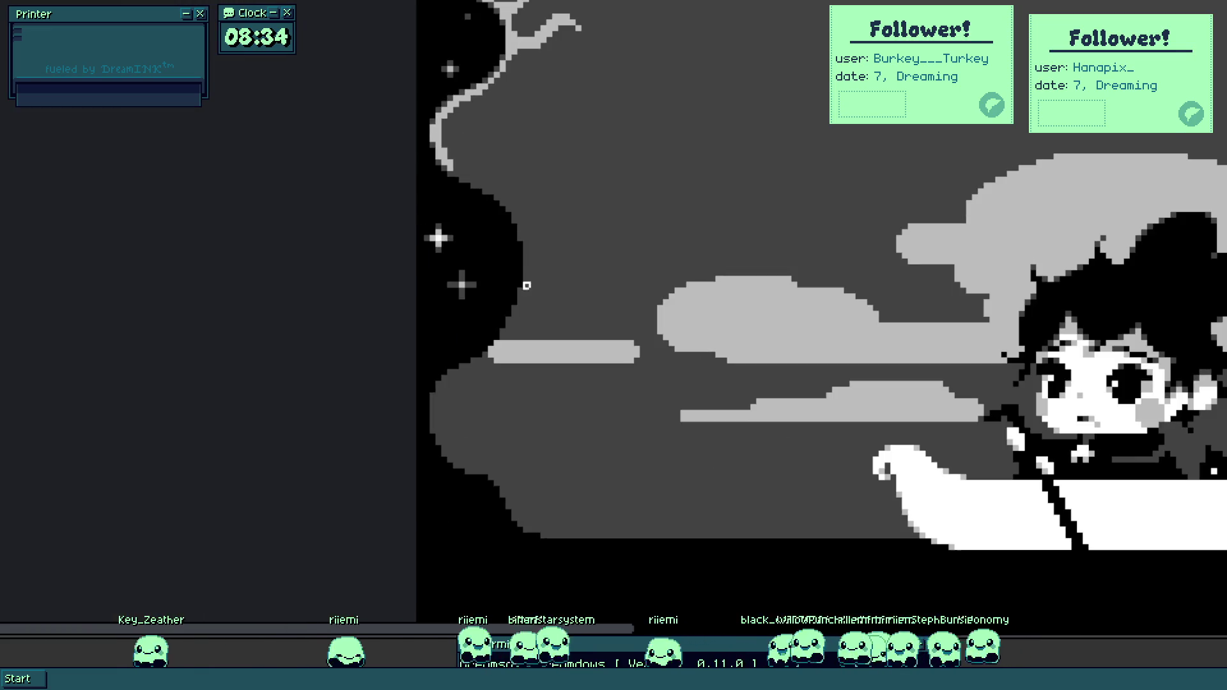
left_click_drag(509, 181, 536, 237)
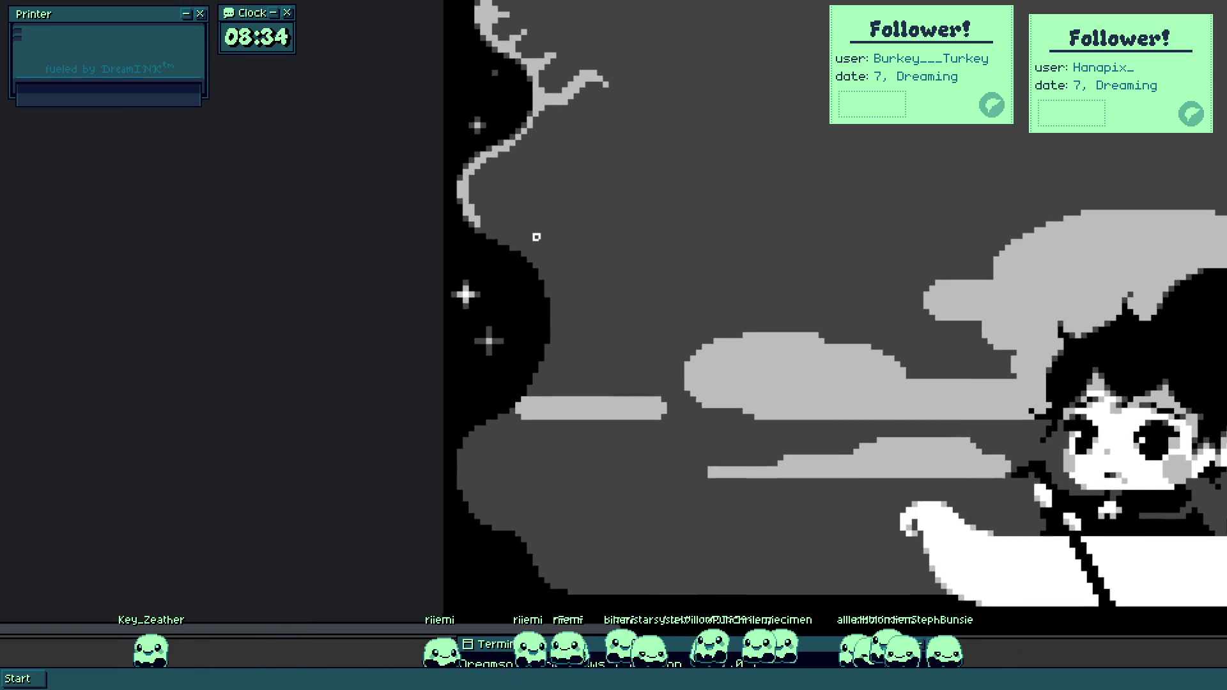
scroll(473, 152, "up", 3)
scroll(460, 164, "up", 2)
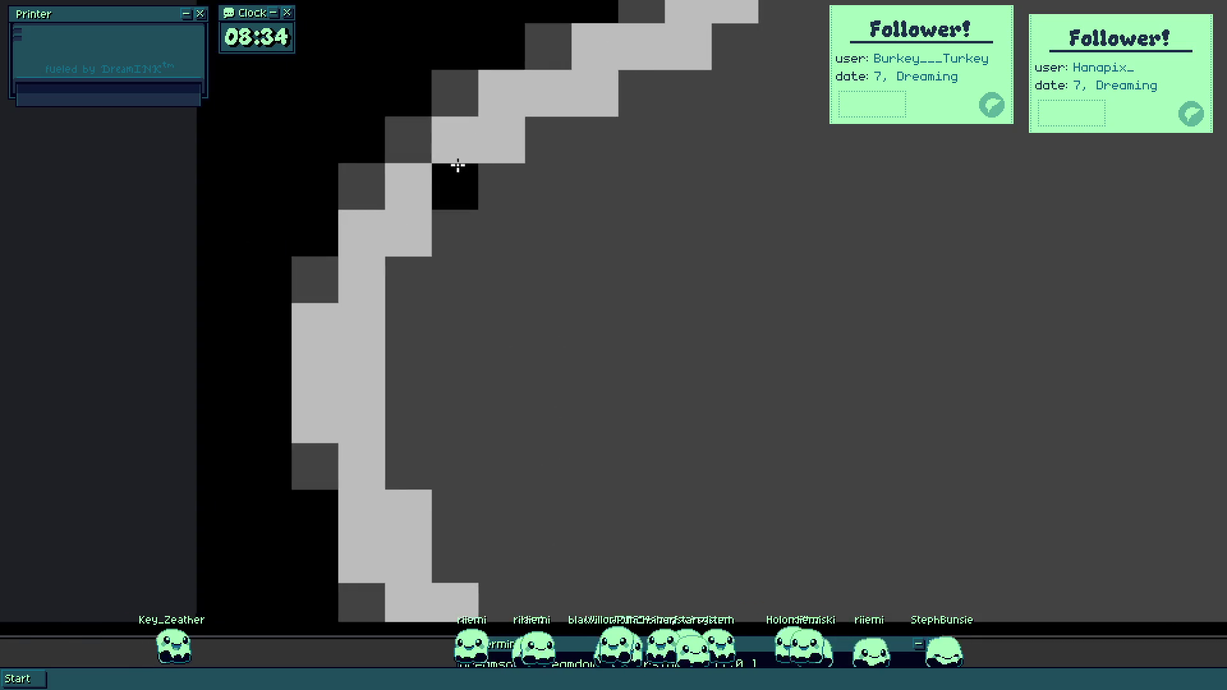
scroll(389, 276, "down", 4)
scroll(505, 250, "up", 4)
mouse_move(479, 248)
left_mouse_down()
mouse_move(512, 279)
mouse_move(543, 282)
mouse_move(548, 307)
mouse_move(621, 312)
mouse_move(691, 337)
left_mouse_up()
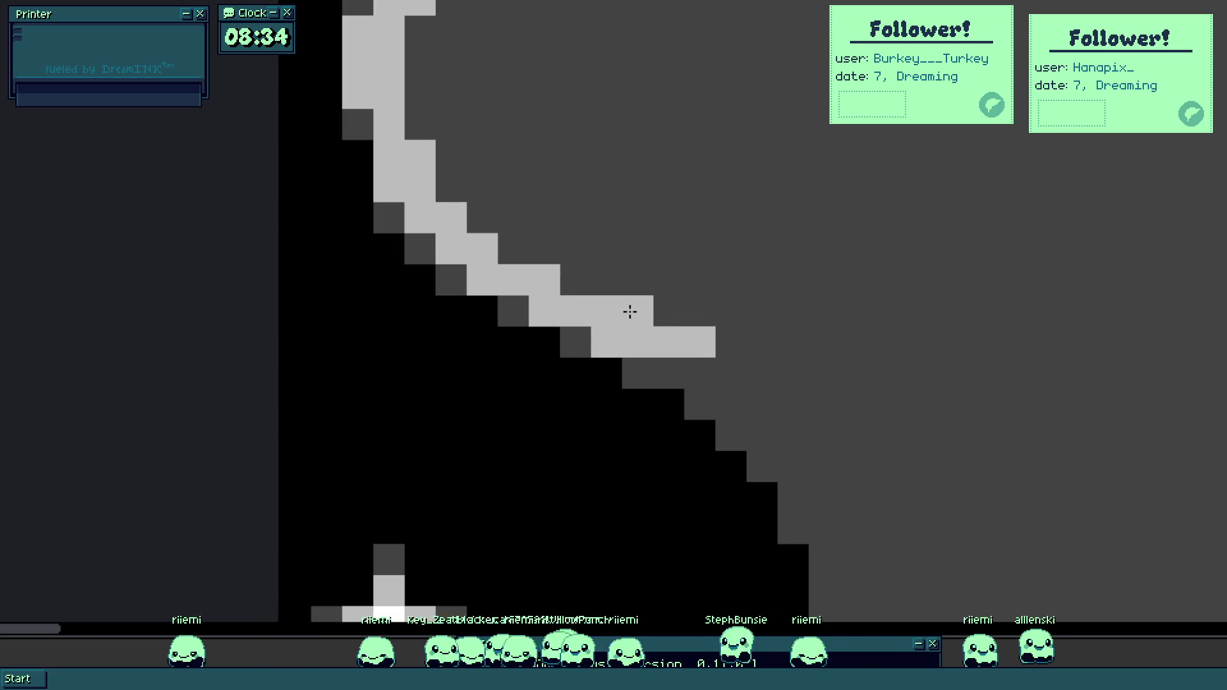
scroll(630, 311, "down", 3)
scroll(665, 383, "up", 1)
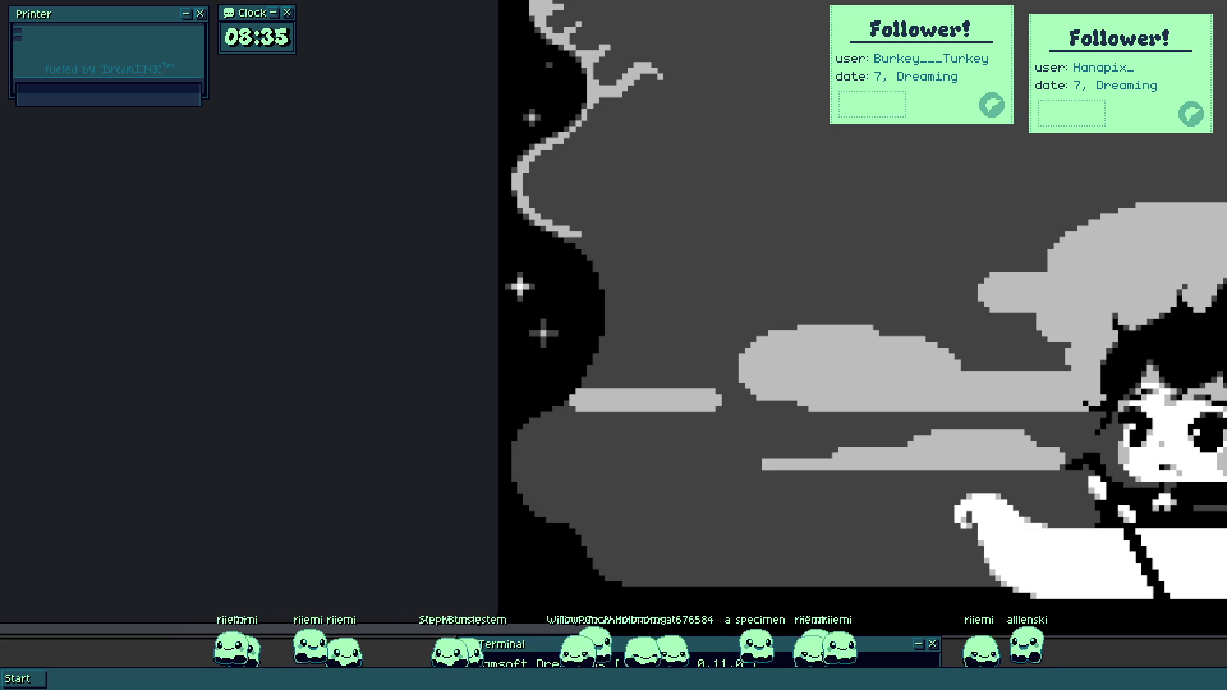
Continue the light-grey wisp as a staircase curve and fill the thin cloud streak dark.
left_click_drag(642, 428, 535, 365)
scroll(428, 364, "up", 5)
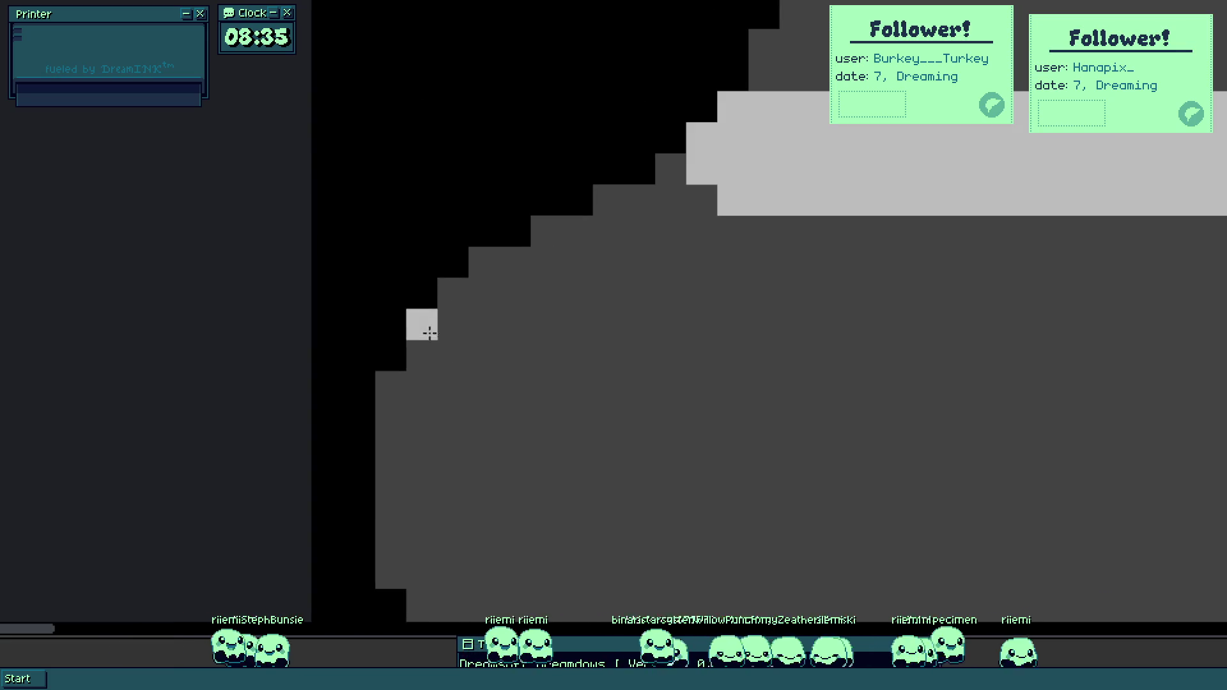
mouse_move(428, 367)
left_mouse_down()
mouse_move(427, 387)
mouse_move(446, 347)
mouse_move(400, 424)
mouse_move(402, 555)
mouse_move(367, 381)
mouse_move(373, 447)
mouse_move(411, 466)
mouse_move(414, 508)
mouse_move(446, 515)
mouse_move(473, 573)
mouse_move(403, 348)
mouse_move(458, 376)
mouse_move(473, 405)
mouse_move(573, 377)
left_mouse_up()
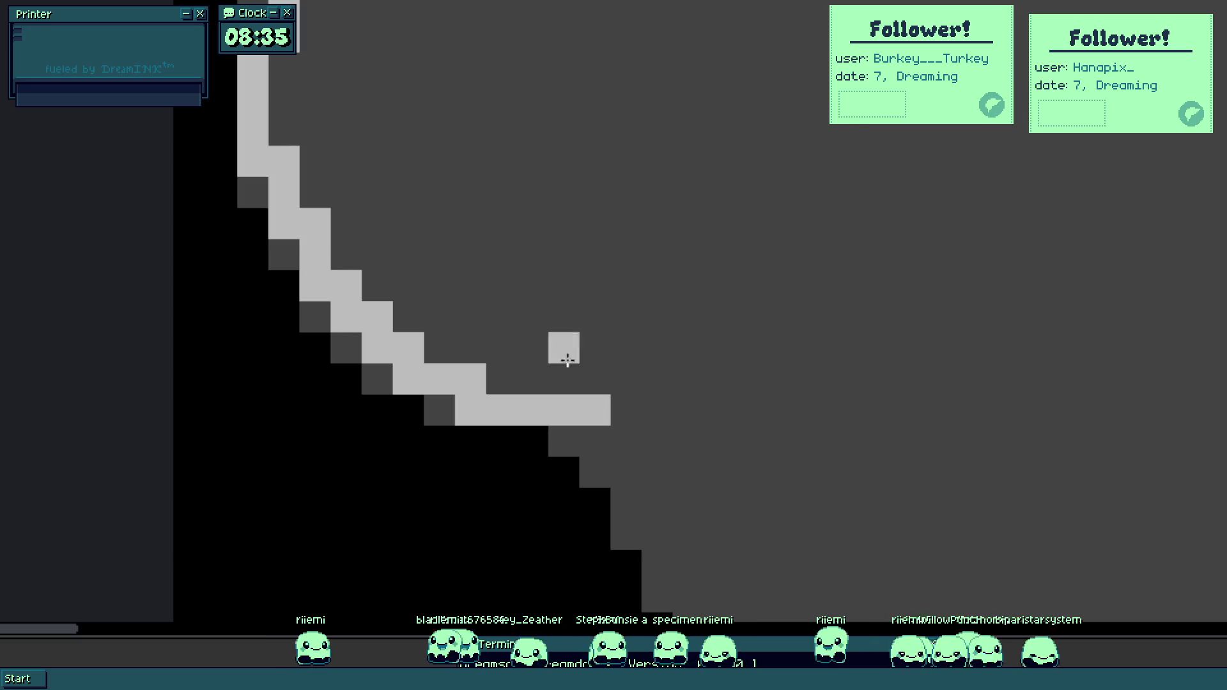
scroll(633, 386, "down", 2)
scroll(468, 179, "up", 3)
mouse_move(403, 365)
left_mouse_down()
mouse_move(477, 326)
mouse_move(416, 384)
mouse_move(608, 318)
left_mouse_up()
scroll(608, 318, "down", 2)
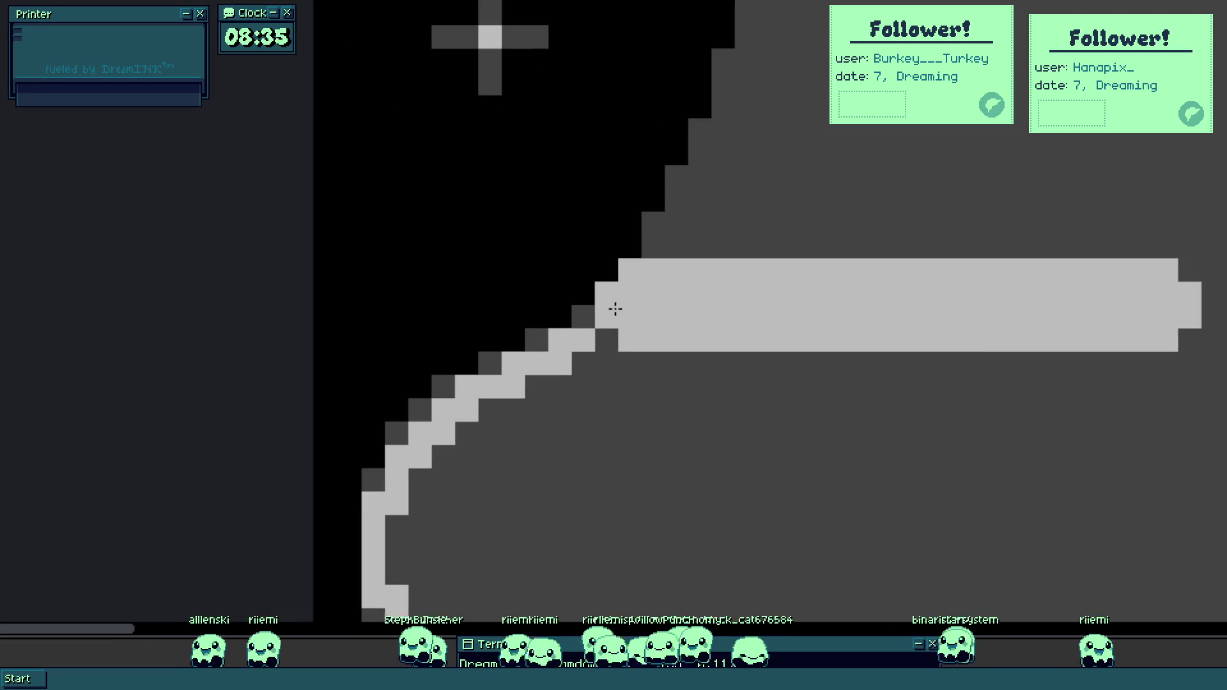
scroll(639, 303, "down", 2)
scroll(665, 298, "up", 1)
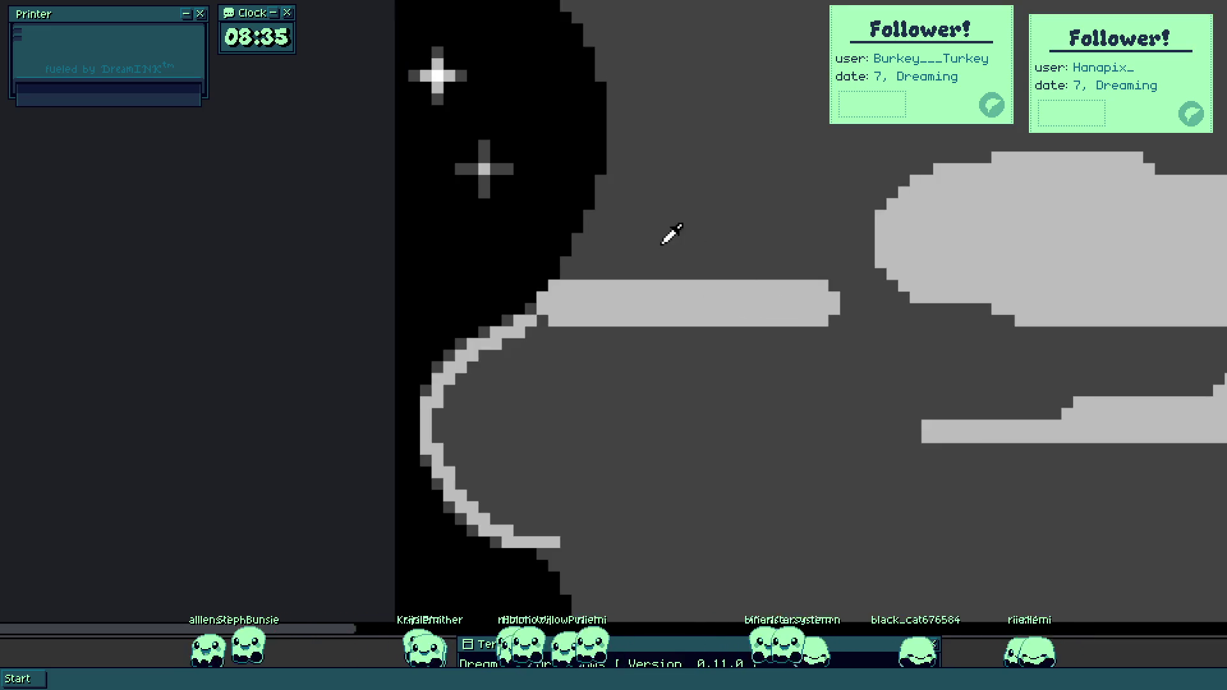
left_click(675, 300)
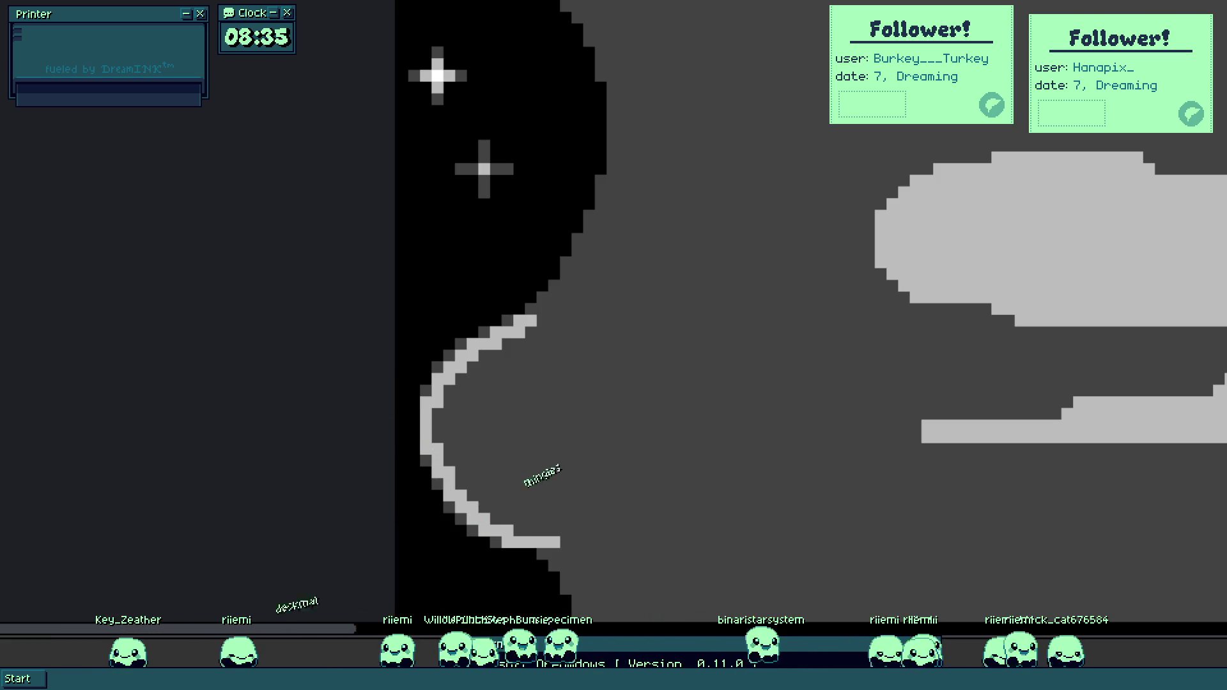
Add a light-grey pixel extending the diagonal wisp up the border's stepped edge.
left_click_drag(581, 329, 560, 358)
scroll(559, 358, "up", 3)
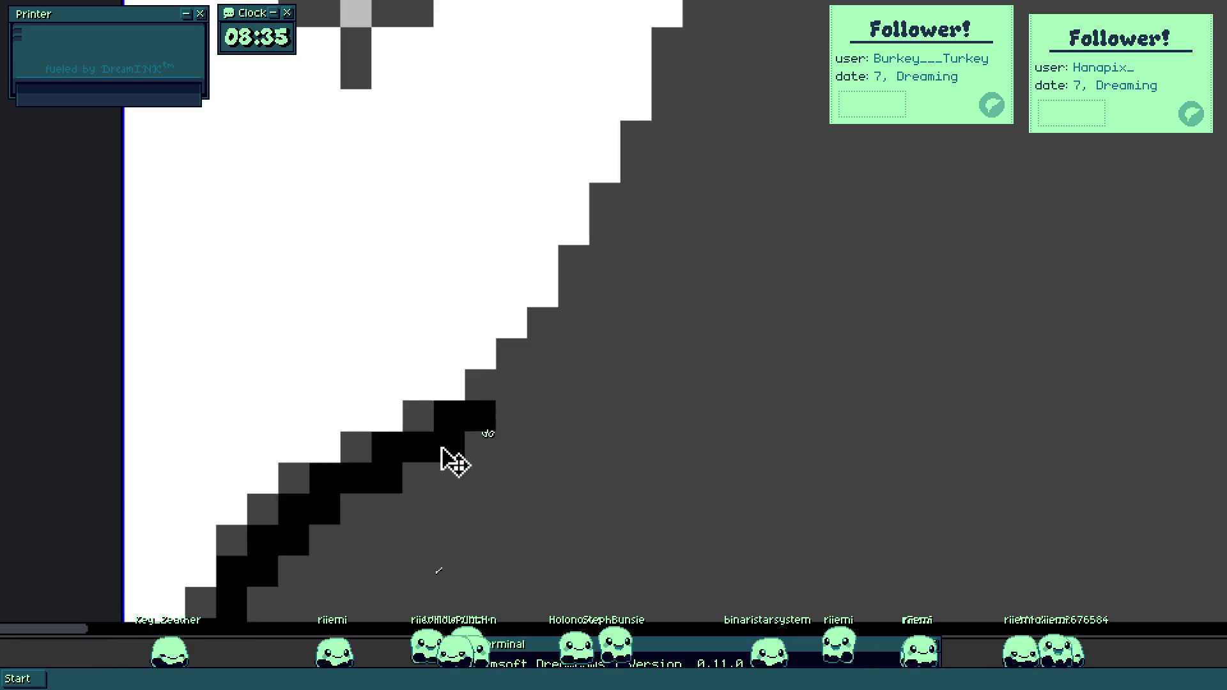
left_click(456, 439)
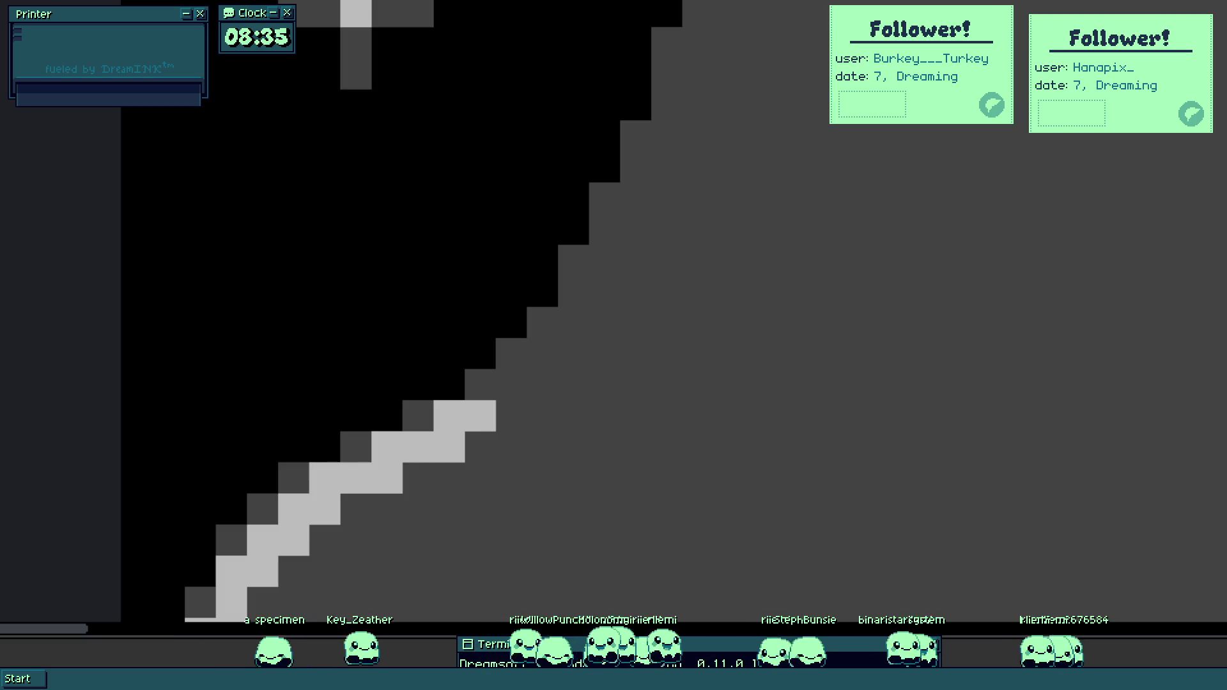
mouse_move(760, 478)
left_mouse_down()
mouse_move(506, 534)
mouse_move(460, 563)
mouse_move(439, 515)
mouse_move(519, 427)
mouse_move(562, 280)
mouse_move(482, 422)
mouse_move(504, 317)
mouse_move(405, 351)
mouse_move(362, 304)
mouse_move(381, 286)
mouse_move(321, 164)
mouse_move(212, 89)
left_mouse_up()
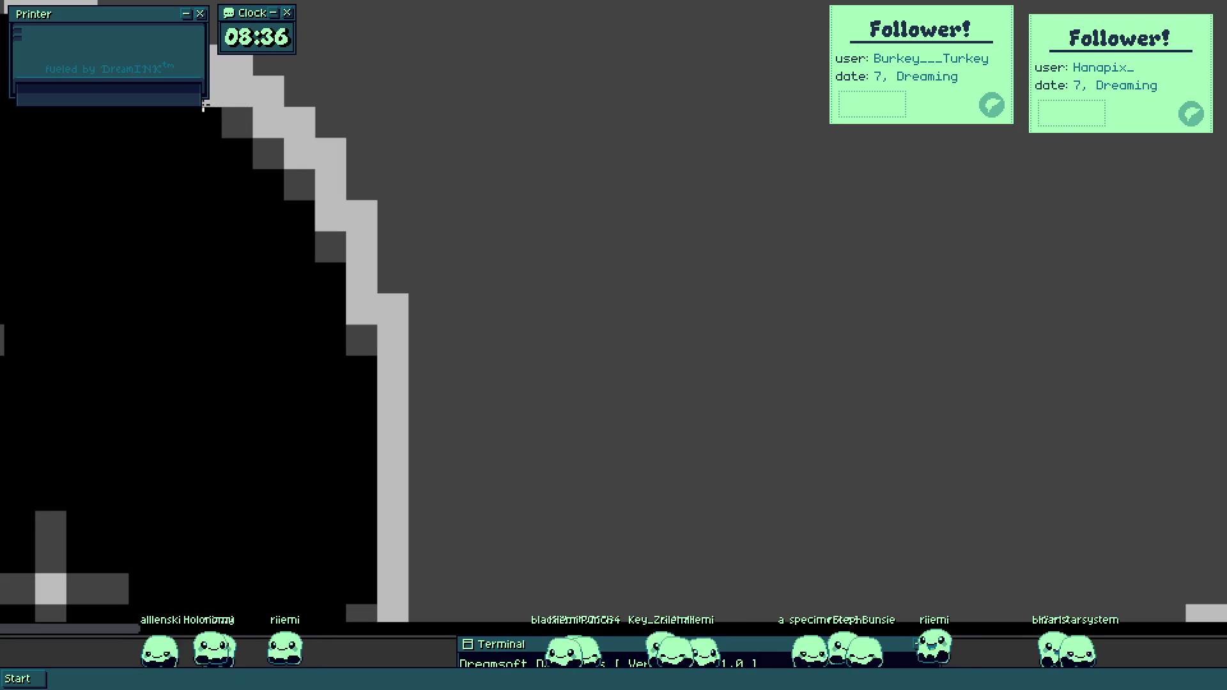
Paint light-grey pixels down the wisp's staircase edge to complete the border outline.
key("ctrl+0")
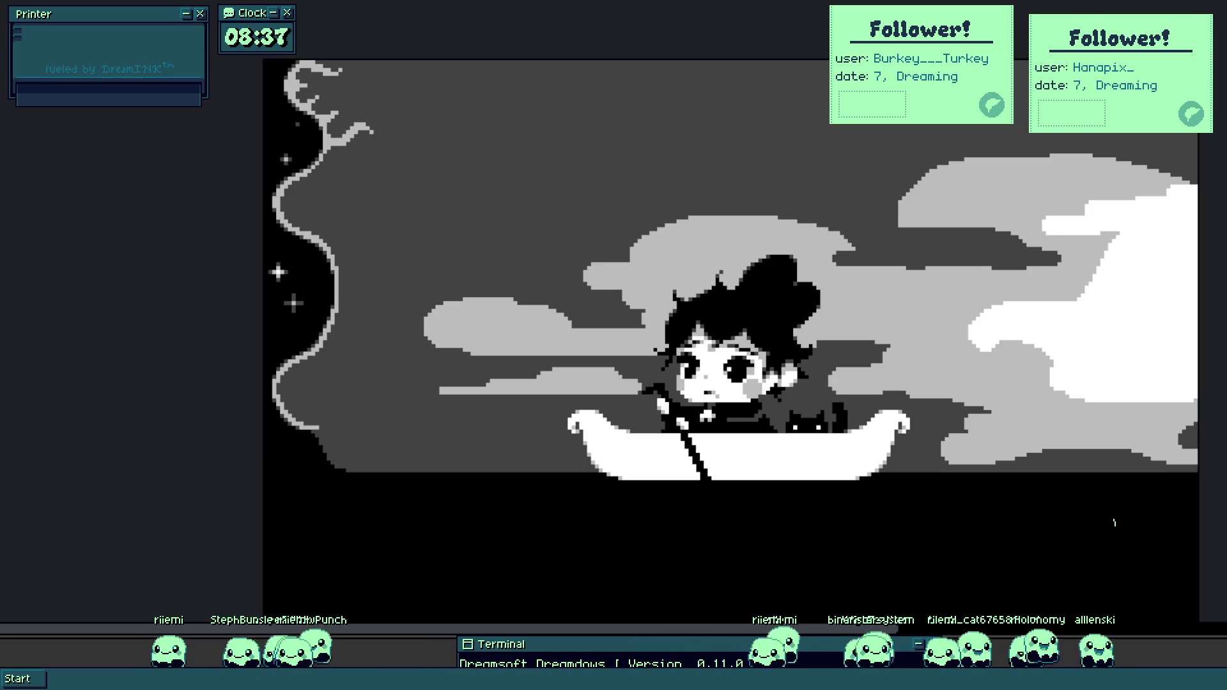
scroll(391, 389, "up", 5)
mouse_move(486, 389)
left_mouse_down()
mouse_move(572, 404)
mouse_move(602, 471)
mouse_move(575, 489)
mouse_move(474, 405)
mouse_move(504, 397)
mouse_move(501, 457)
mouse_move(533, 513)
left_mouse_up()
scroll(485, 362, "down", 2)
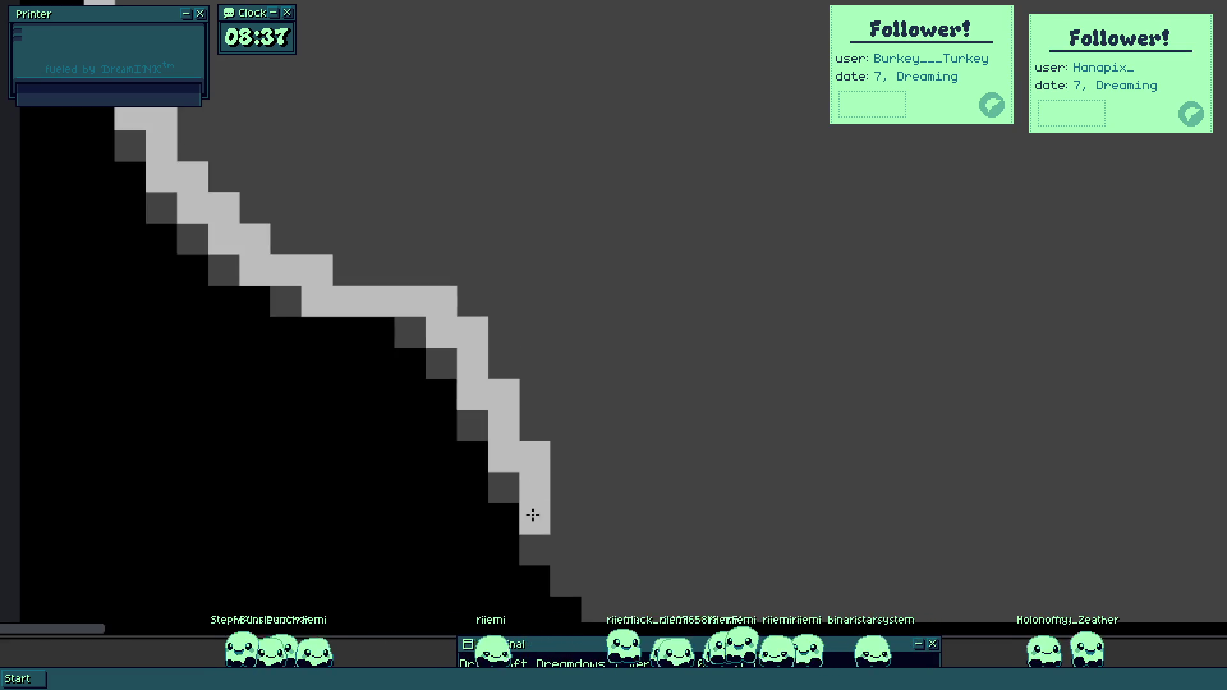
scroll(533, 513, "down", 2)
mouse_move(410, 392)
left_mouse_down()
mouse_move(458, 439)
mouse_move(496, 455)
mouse_move(448, 411)
mouse_move(549, 484)
mouse_move(616, 480)
mouse_move(665, 437)
left_mouse_up()
scroll(615, 426, "down", 3)
scroll(616, 427, "up", 2)
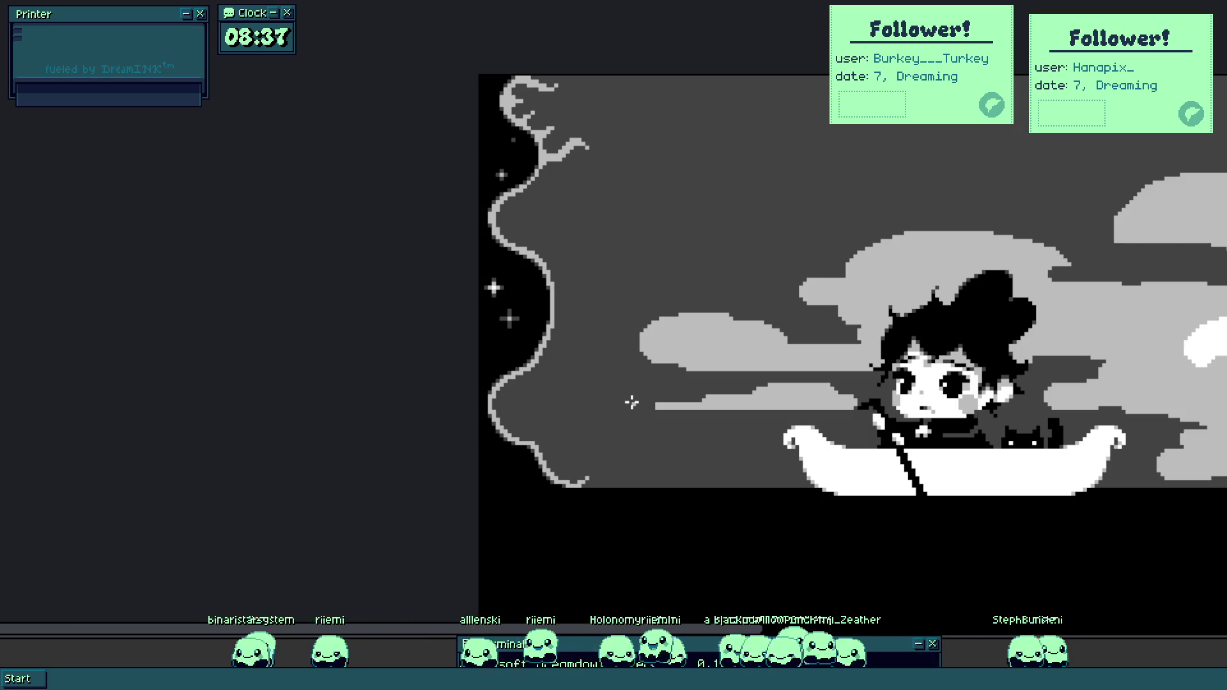
Rework grey pixels along the boat's lower edge and extend the grey waterline band rightward.
scroll(833, 536, "up", 6)
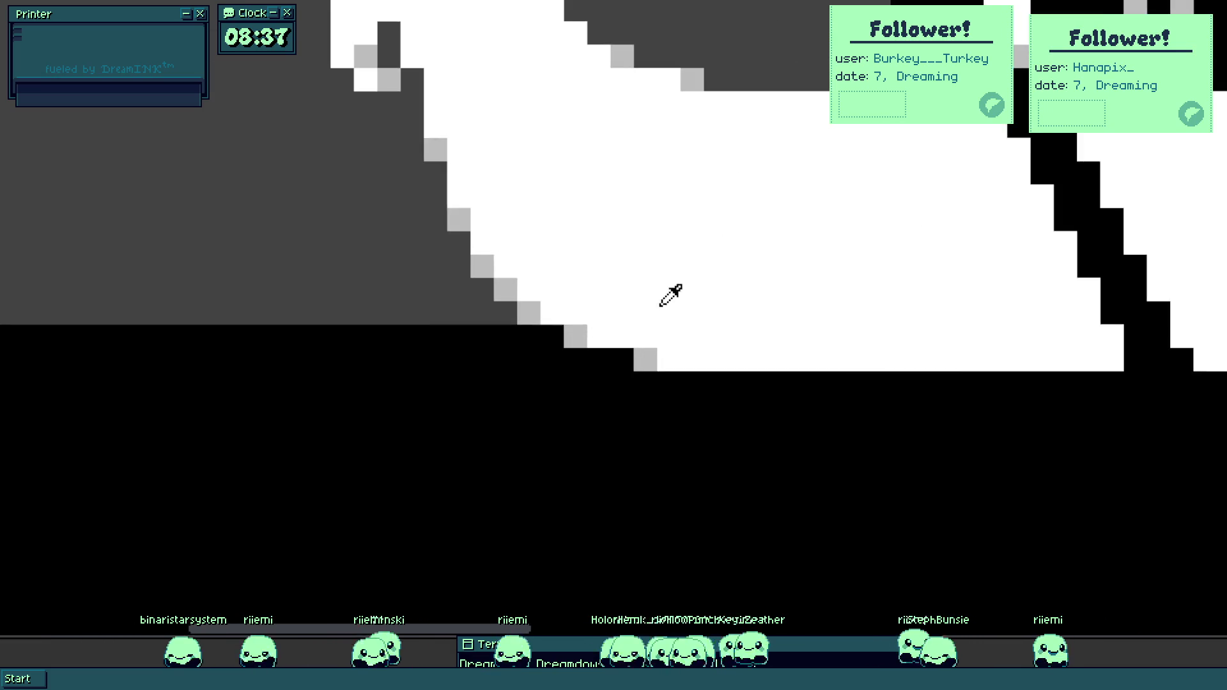
mouse_move(499, 340)
left_mouse_down()
mouse_move(482, 334)
mouse_move(529, 359)
mouse_move(455, 351)
mouse_move(505, 389)
mouse_move(708, 419)
mouse_move(769, 400)
left_mouse_up()
scroll(769, 400, "right", 5)
mouse_move(326, 461)
left_mouse_down()
mouse_move(438, 471)
mouse_move(664, 425)
mouse_move(619, 422)
left_mouse_up()
scroll(690, 451, "down", 3)
scroll(671, 431, "up", 3)
scroll(770, 462, "down", 3)
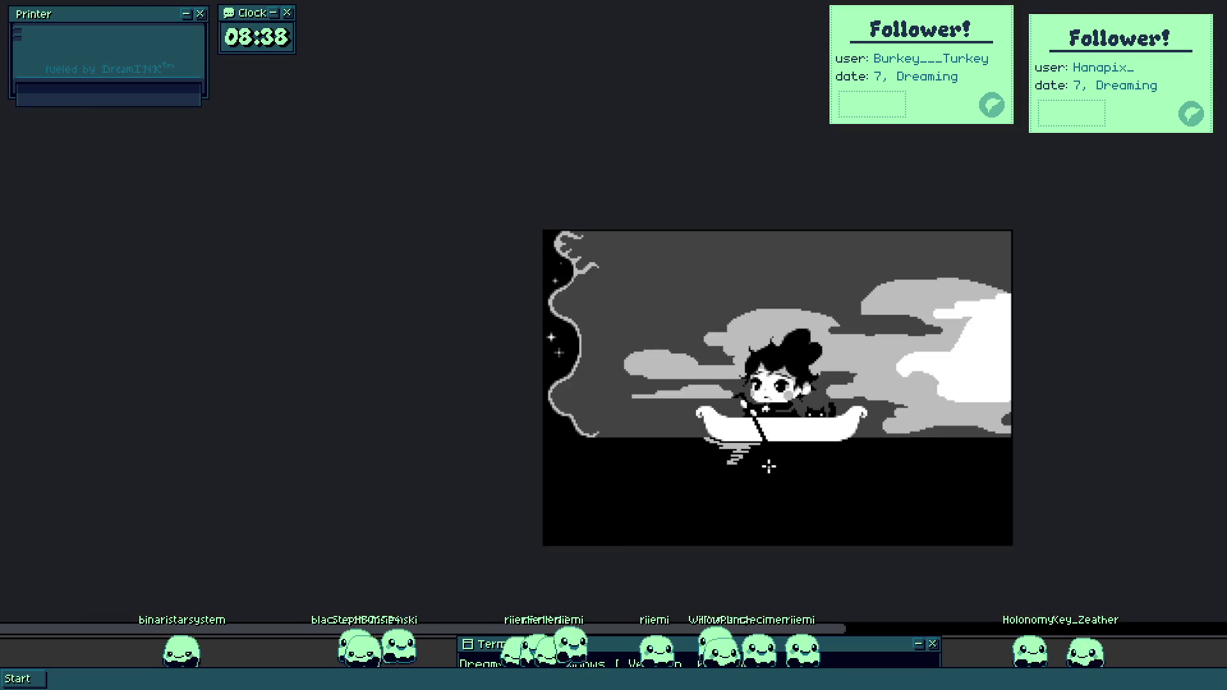
scroll(799, 460, "up", 1)
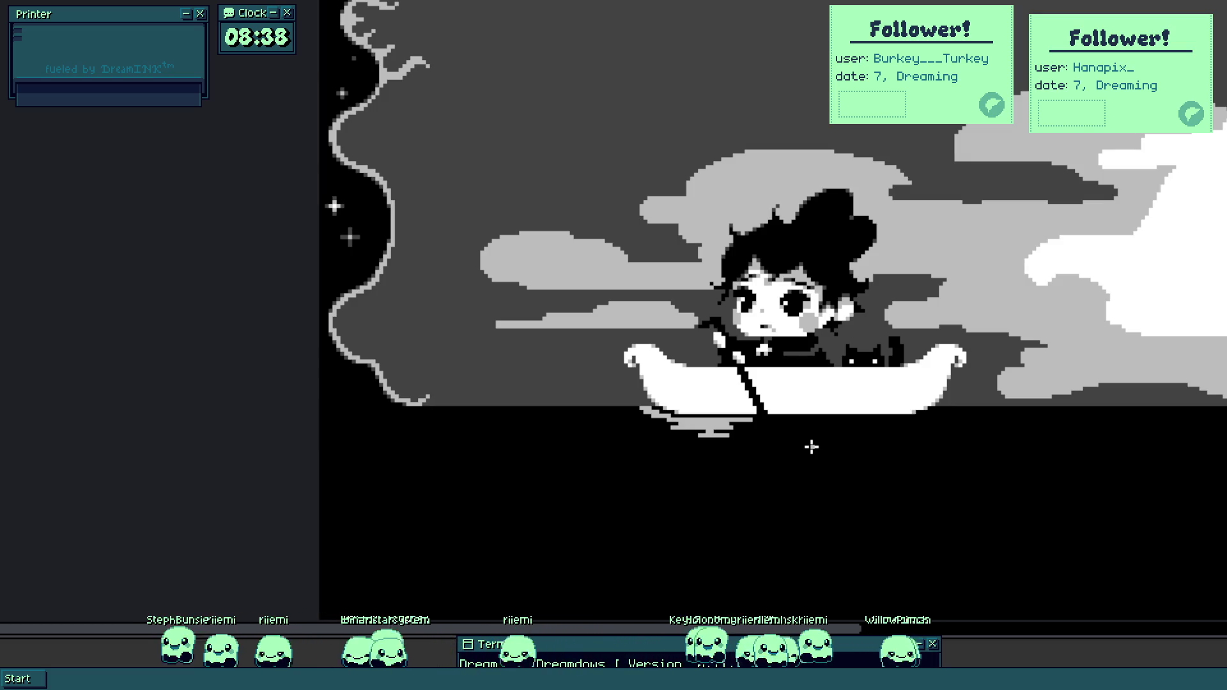
scroll(614, 447, "up", 3)
scroll(861, 379, "down", 4)
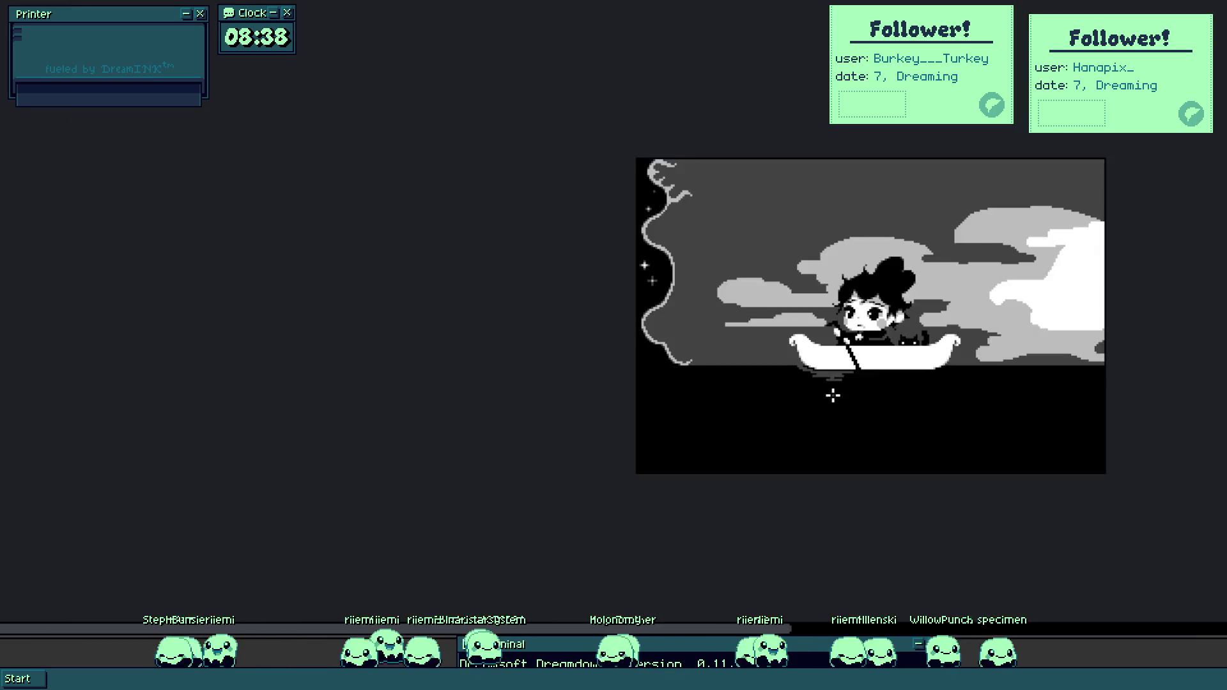
scroll(832, 395, "up", 2)
scroll(871, 384, "down", 2)
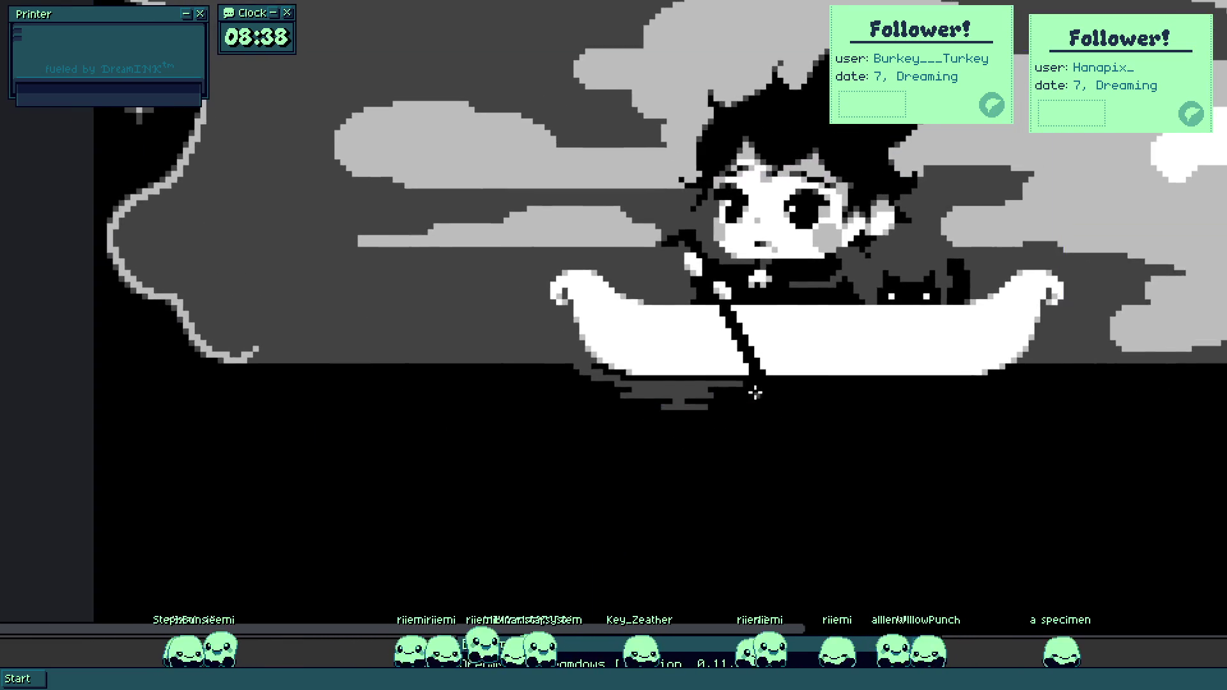
scroll(764, 386, "up", 5)
Paint joined dark-grey ripple shapes in the black water beneath the boat.
left_click_drag(717, 365, 637, 331)
mouse_move(571, 279)
left_mouse_down()
mouse_move(639, 337)
mouse_move(534, 279)
mouse_move(635, 279)
left_mouse_up()
left_click_drag(727, 217, 852, 216)
mouse_move(727, 248)
left_mouse_down()
mouse_move(696, 252)
mouse_move(816, 251)
left_mouse_up()
mouse_move(732, 285)
left_mouse_down()
mouse_move(646, 290)
mouse_move(690, 304)
mouse_move(658, 346)
mouse_move(520, 380)
mouse_move(635, 312)
mouse_move(884, 347)
left_mouse_up()
left_click(551, 258)
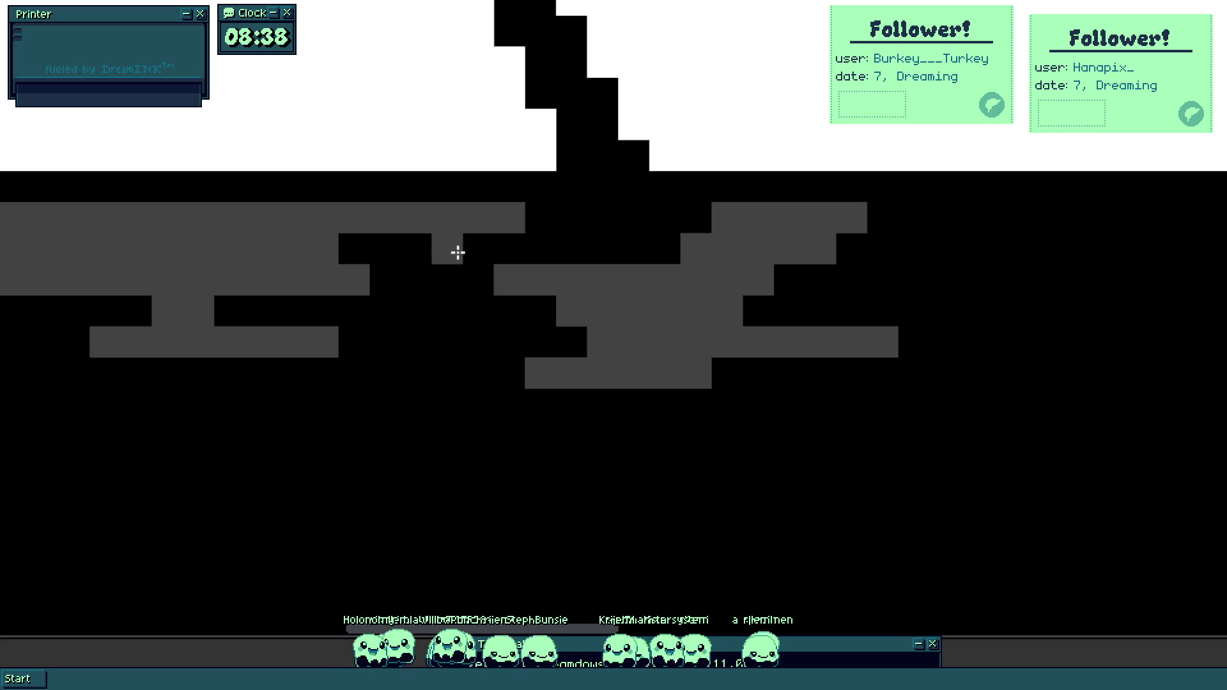
Paint several long grey ripple lines along and just below the boat's waterline.
scroll(632, 260, "down", 1)
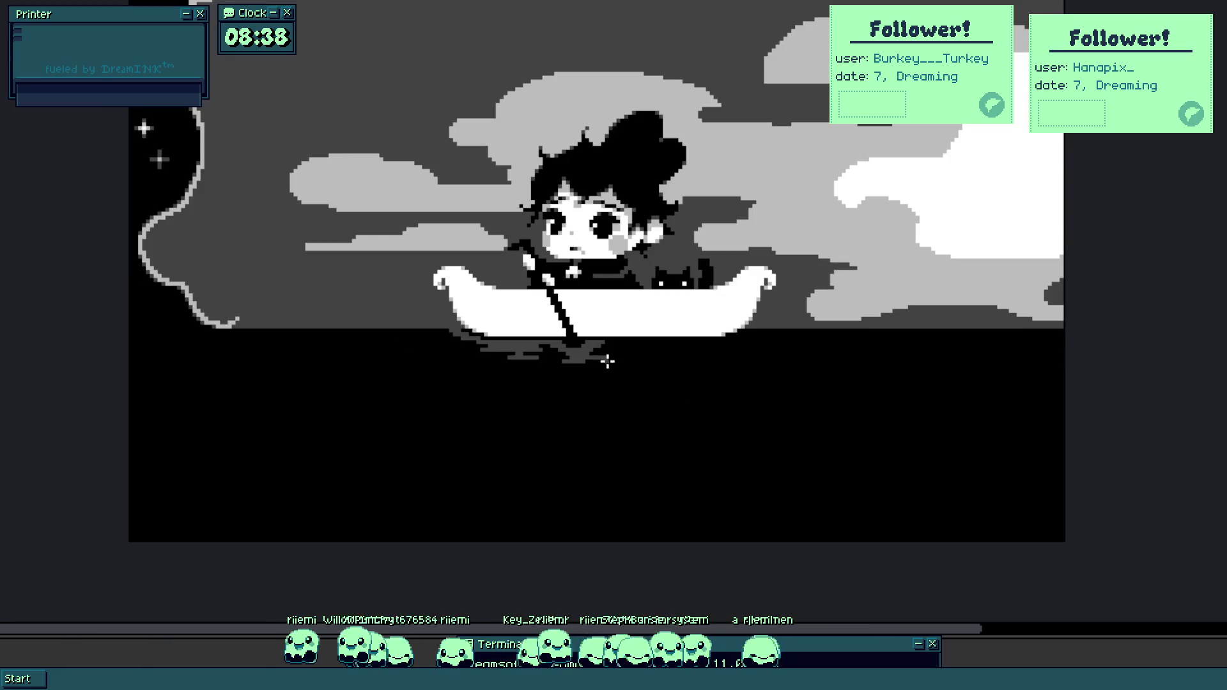
scroll(608, 372, "up", 5)
scroll(604, 343, "down", 2)
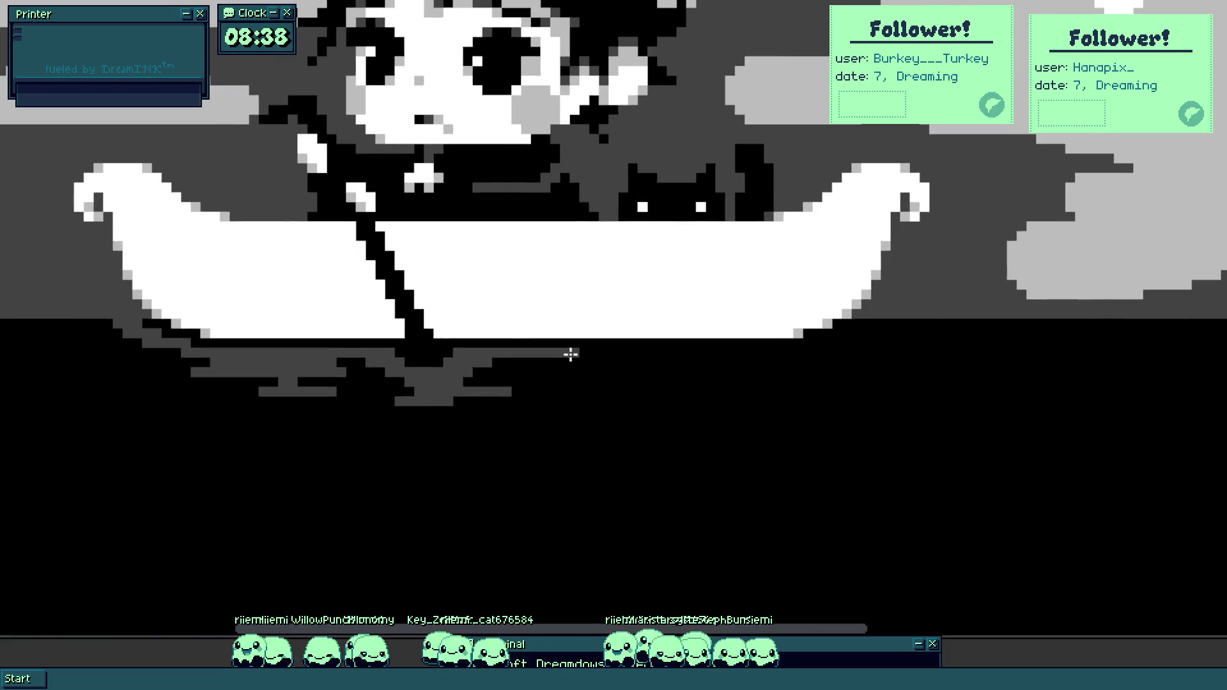
left_click_drag(569, 354, 801, 362)
left_click_drag(490, 368, 741, 370)
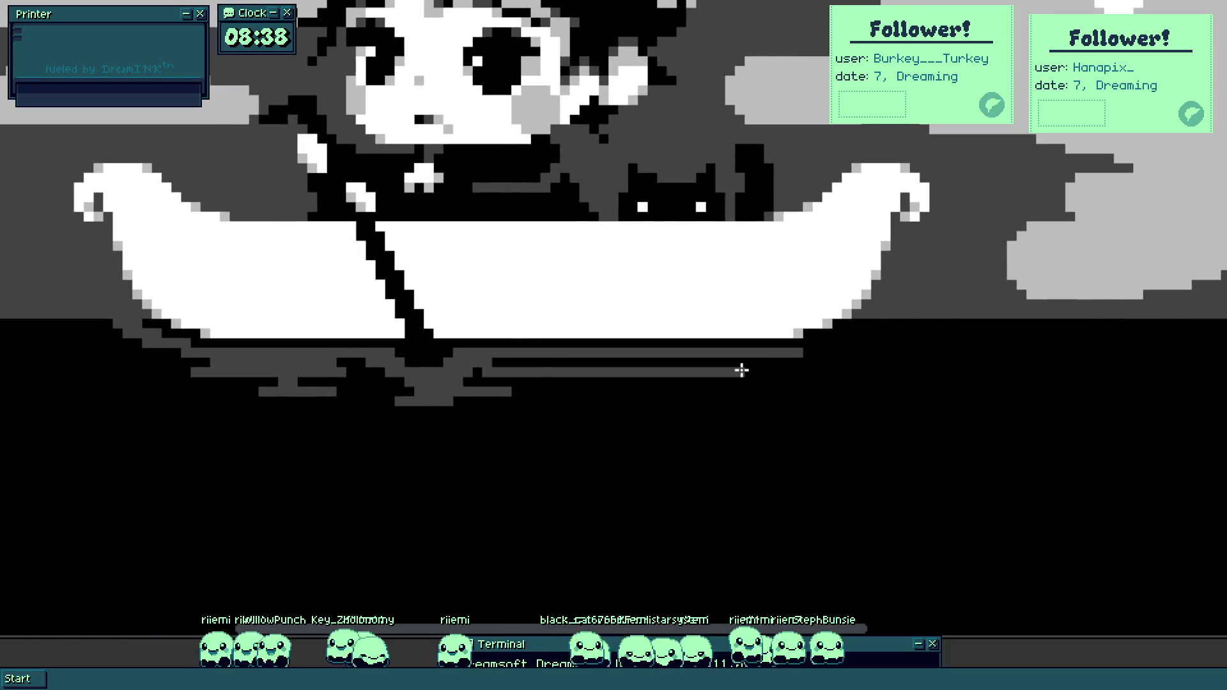
left_click_drag(491, 367, 786, 362)
scroll(666, 392, "up", 3)
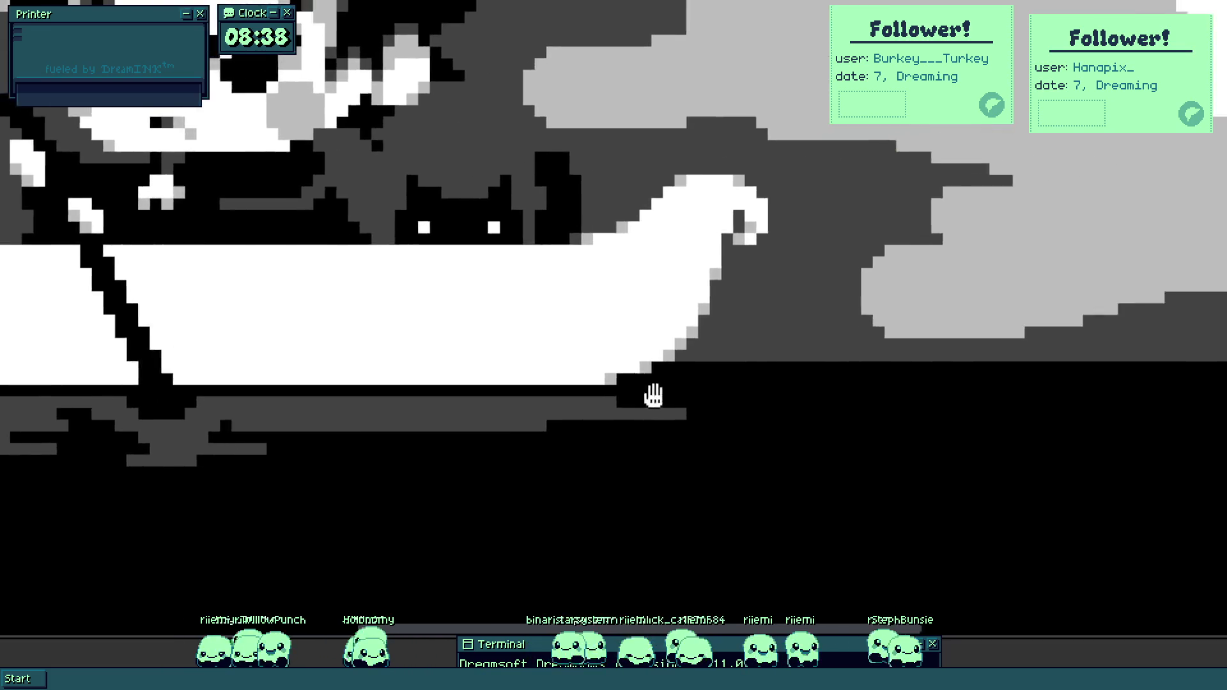
mouse_move(603, 377)
left_mouse_down()
mouse_move(687, 356)
mouse_move(671, 402)
mouse_move(857, 348)
left_mouse_up()
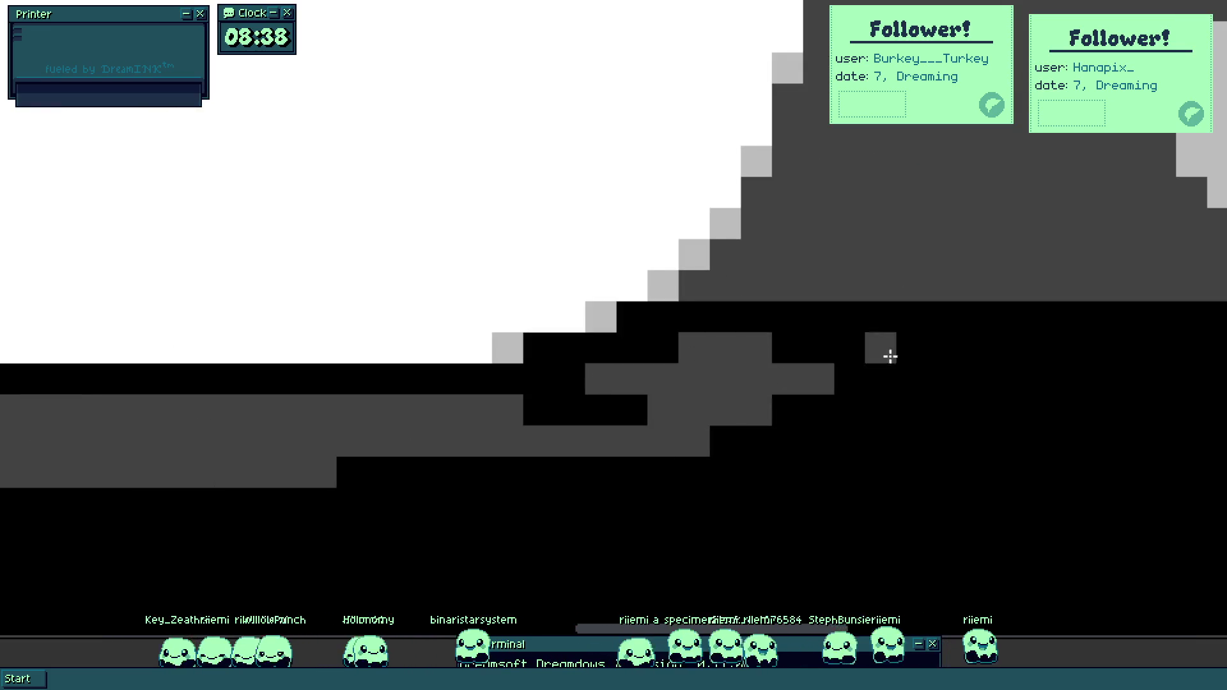
scroll(567, 358, "down", 2)
scroll(318, 403, "down", 3)
scroll(126, 367, "up", 3)
scroll(879, 335, "up", 3)
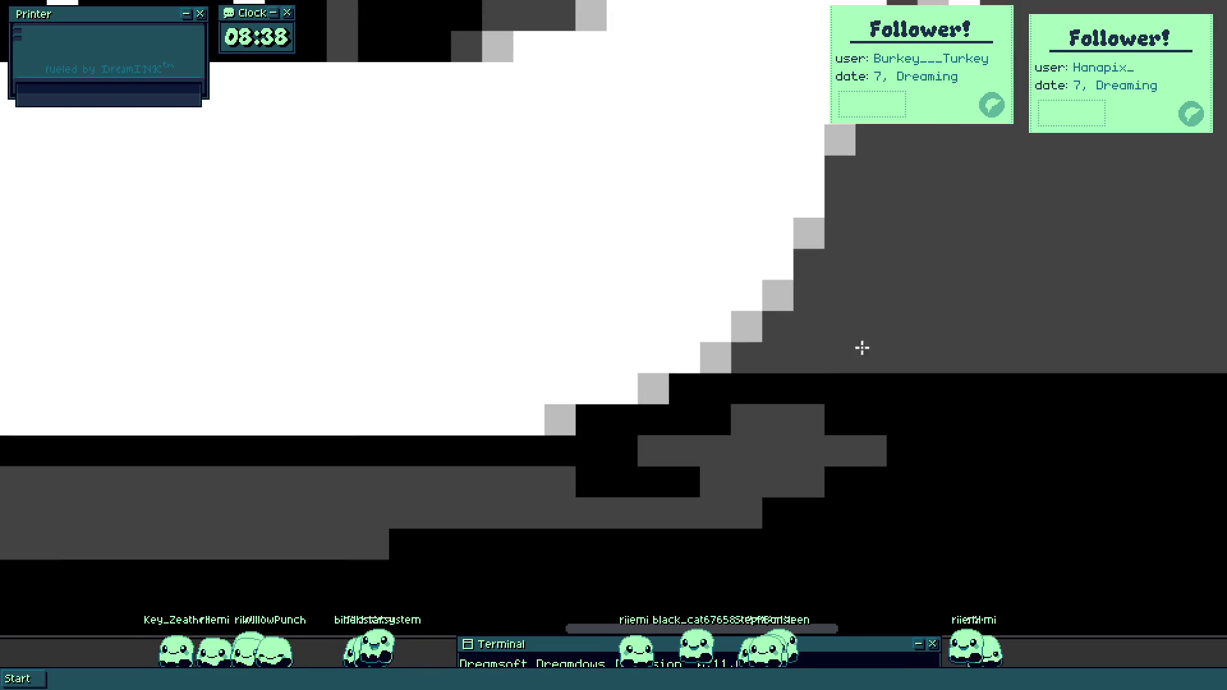
Add short grey ripple dashes trailing right across the water, then fit and center the scene.
left_click_drag(780, 392, 882, 388)
scroll(963, 421, "down", 2)
left_click_drag(578, 360, 688, 347)
left_click_drag(762, 367, 831, 358)
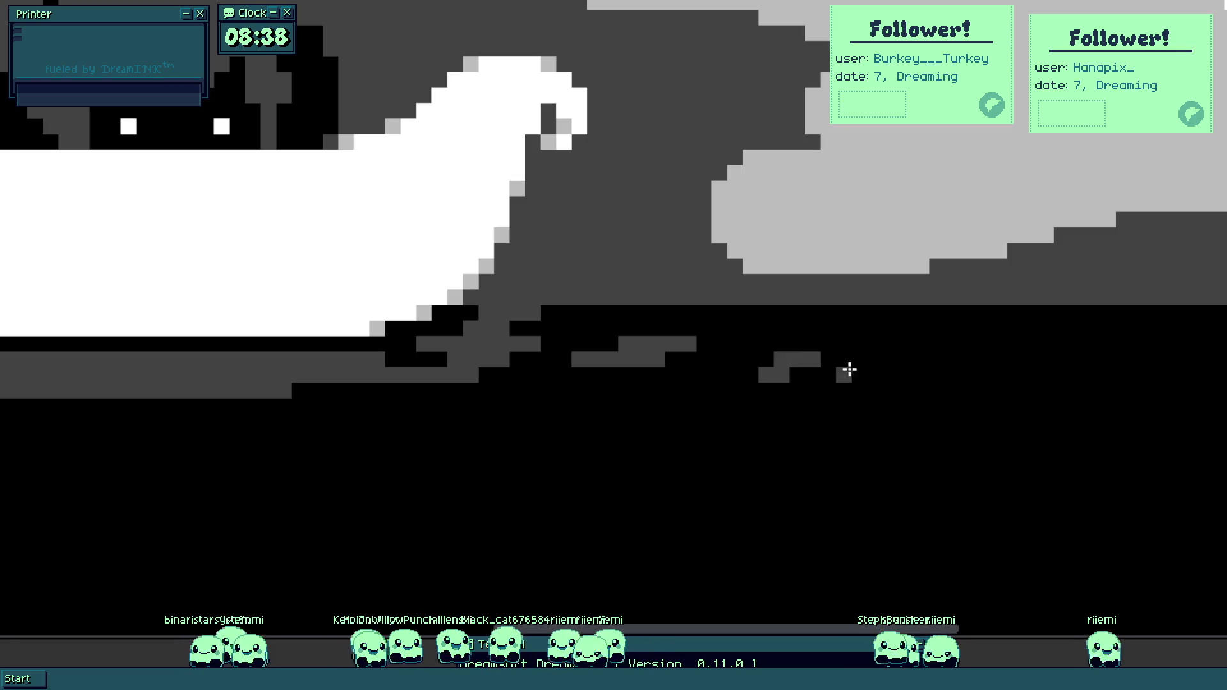
scroll(799, 376, "right", 3)
left_click_drag(741, 377, 779, 377)
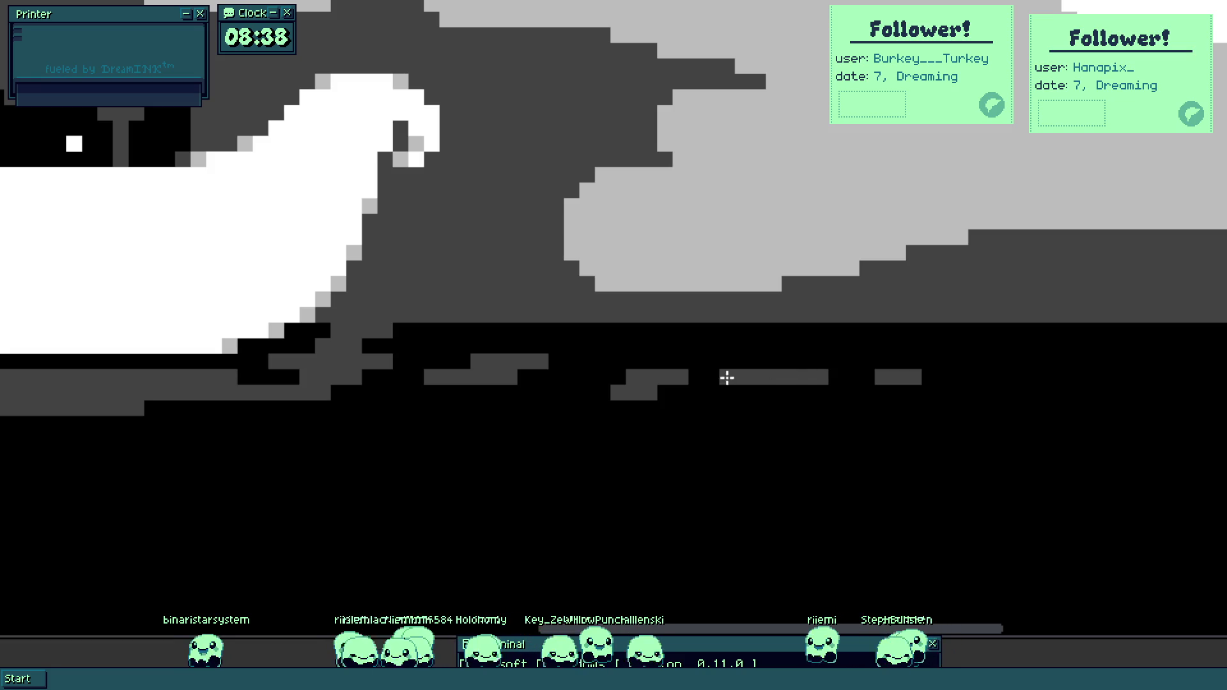
scroll(804, 392, "left", 5)
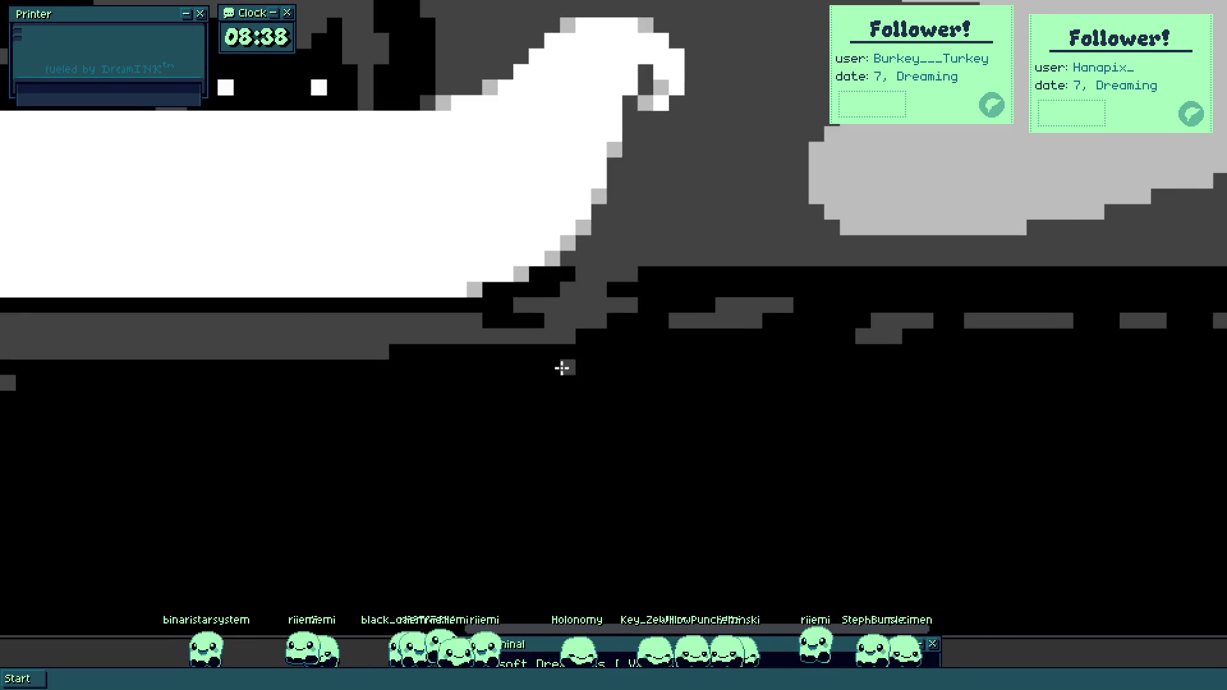
mouse_move(523, 356)
left_mouse_down()
mouse_move(671, 350)
mouse_move(612, 340)
mouse_move(768, 344)
left_mouse_up()
scroll(657, 364, "left", 3)
scroll(703, 352, "left", 5)
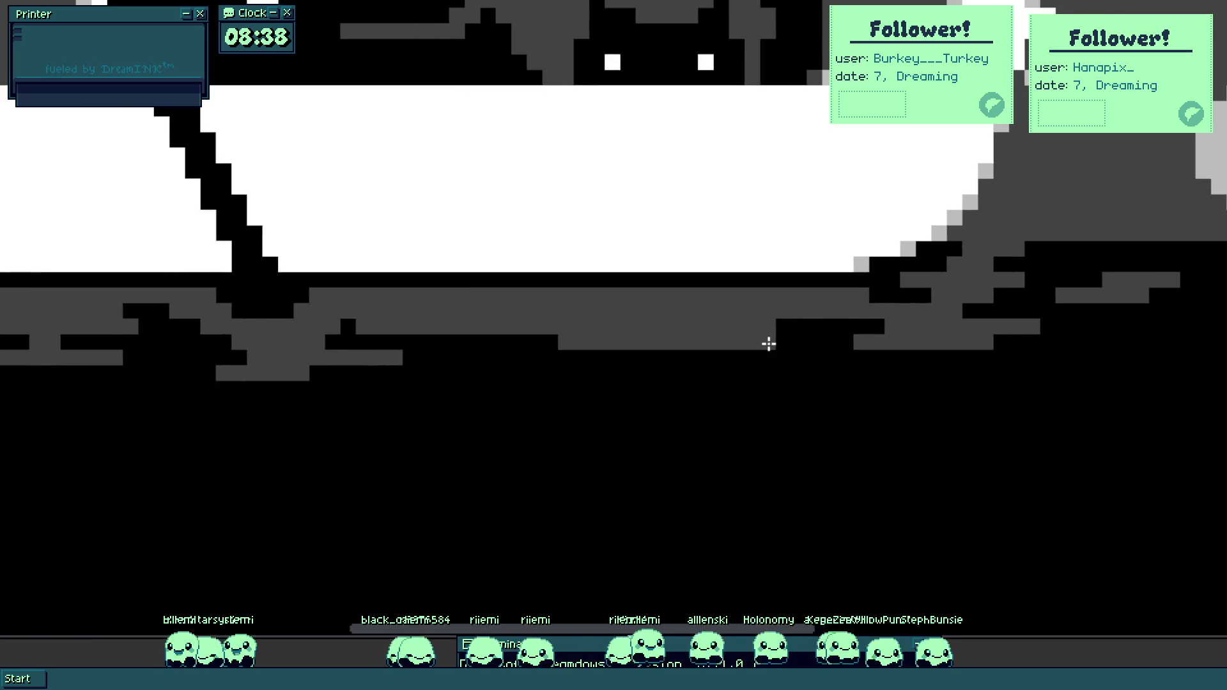
key("ctrl+0")
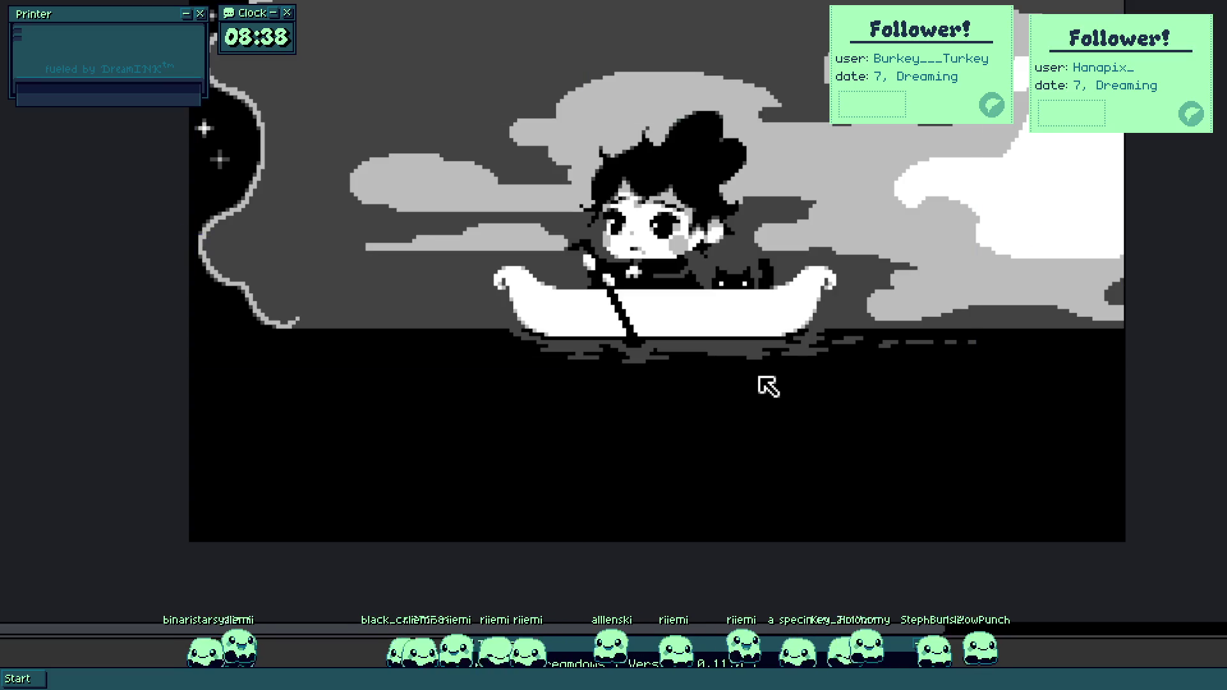
mouse_move(770, 411)
left_mouse_down()
mouse_move(781, 458)
mouse_move(817, 496)
left_mouse_up()
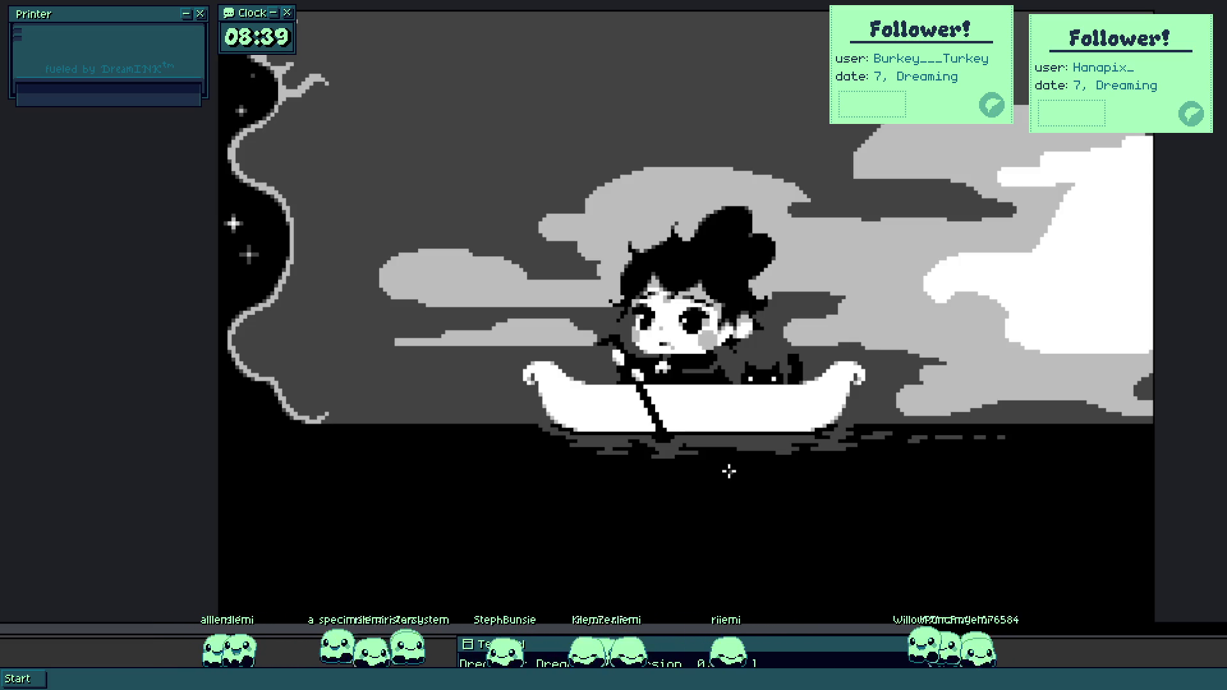
Soften black pixels around the girl's eye to dark grey.
scroll(730, 471, "up", 2)
scroll(637, 350, "up", 2)
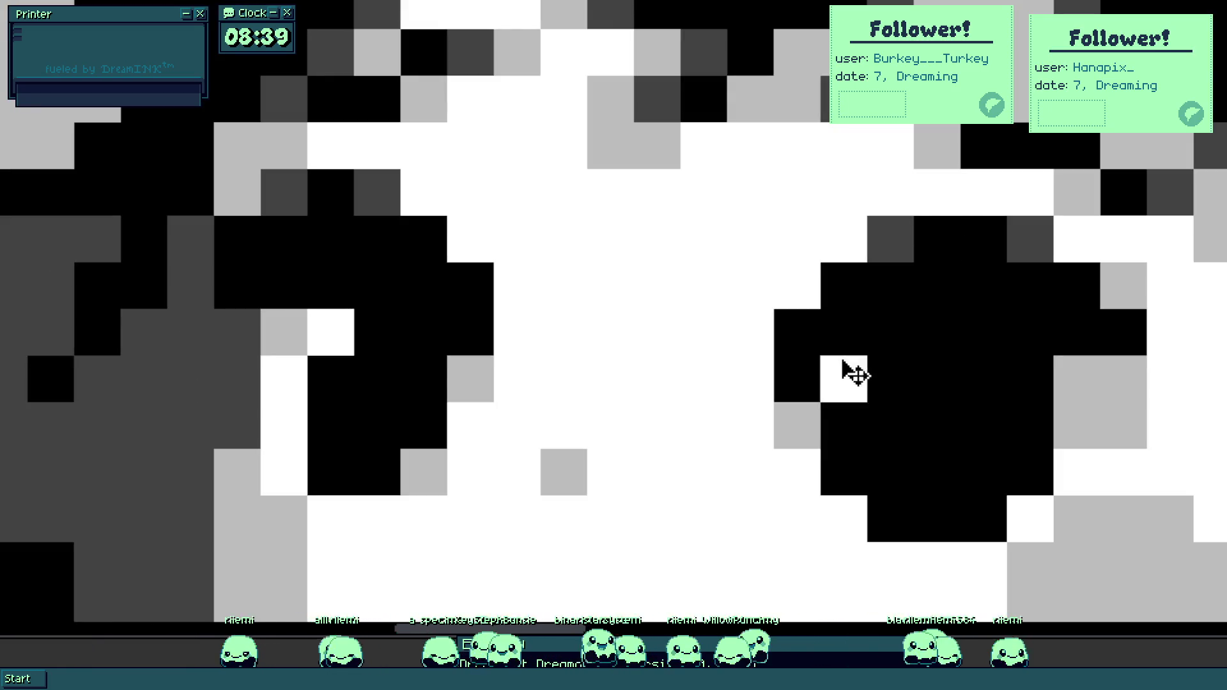
left_click(797, 379)
left_click(286, 290)
scroll(287, 292, "down", 4)
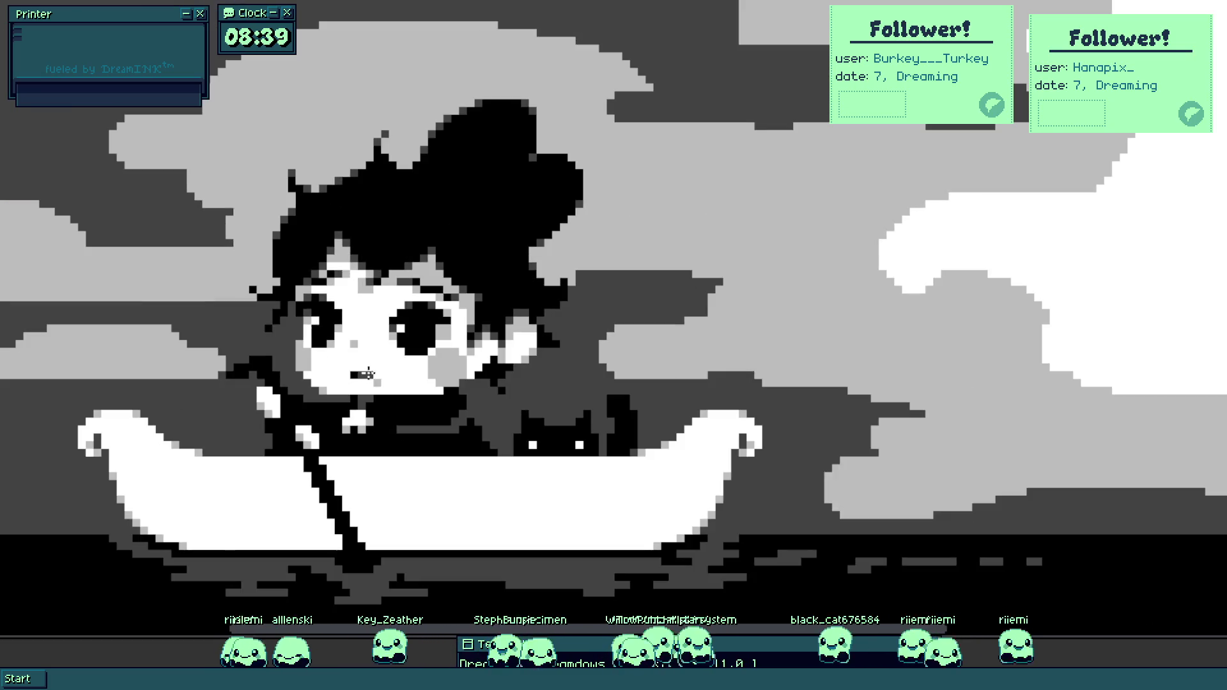
scroll(375, 349, "up", 4)
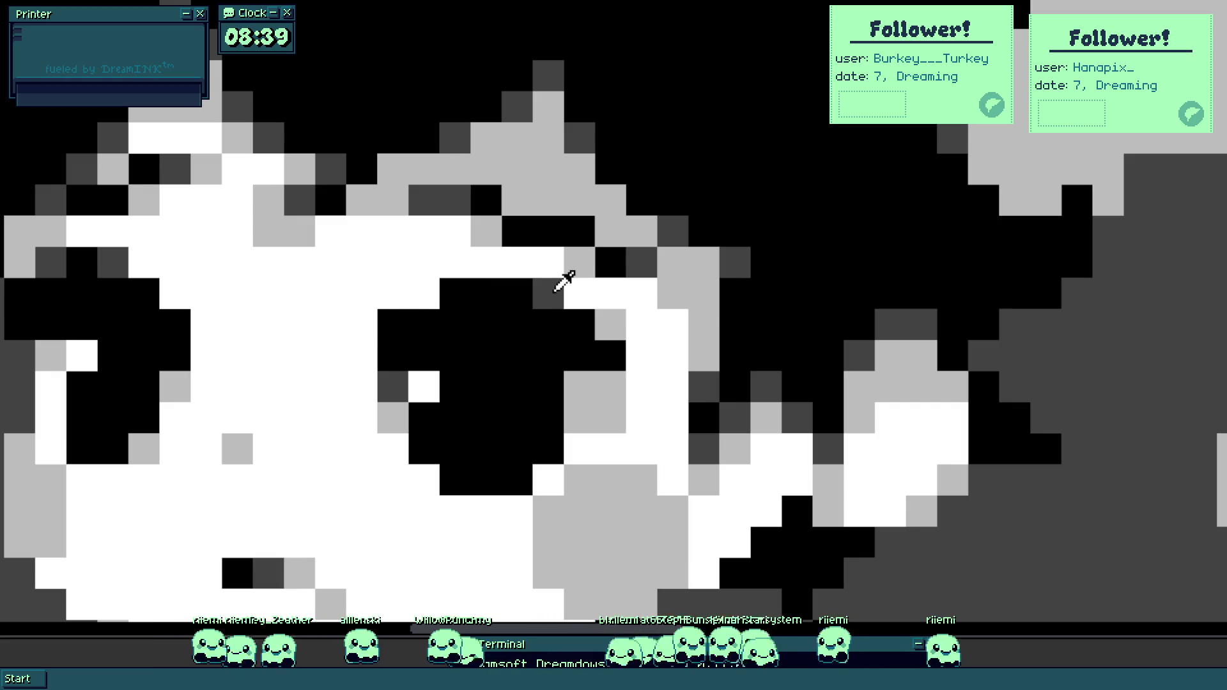
left_click(424, 294)
left_click(362, 355)
left_click(212, 337)
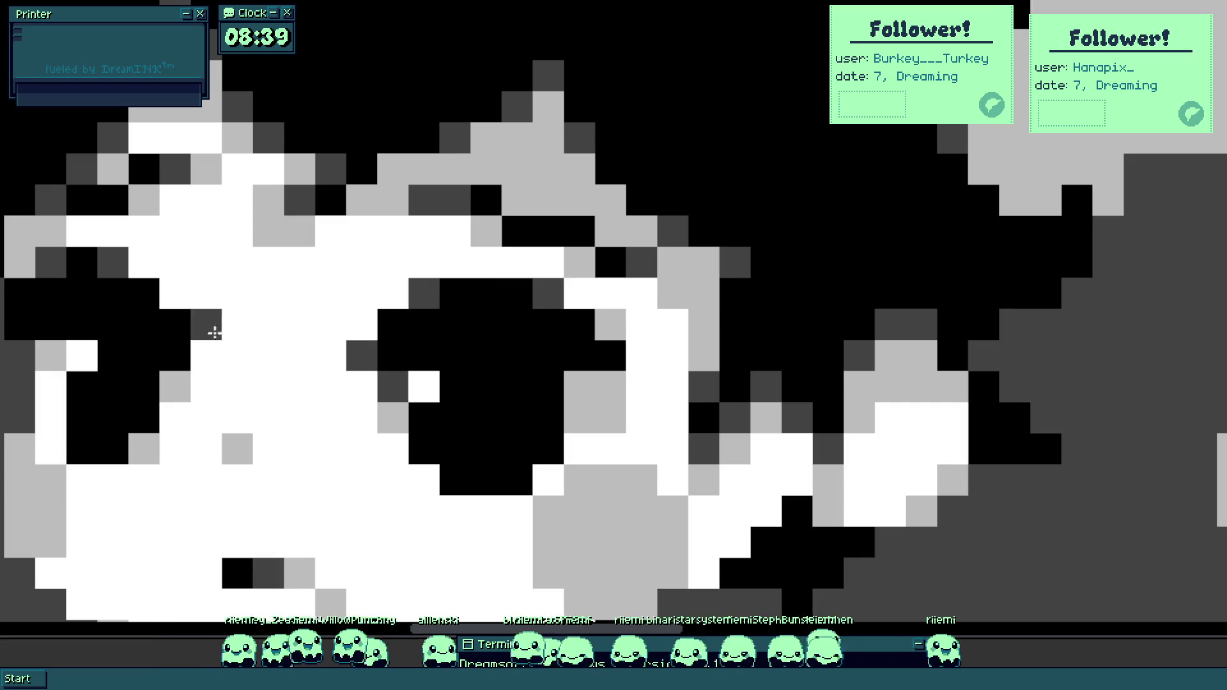
scroll(213, 337, "down", 4)
Marquee-select the girl and paint dark-grey pixels along her hair's edge.
left_click_drag(201, 225, 405, 448)
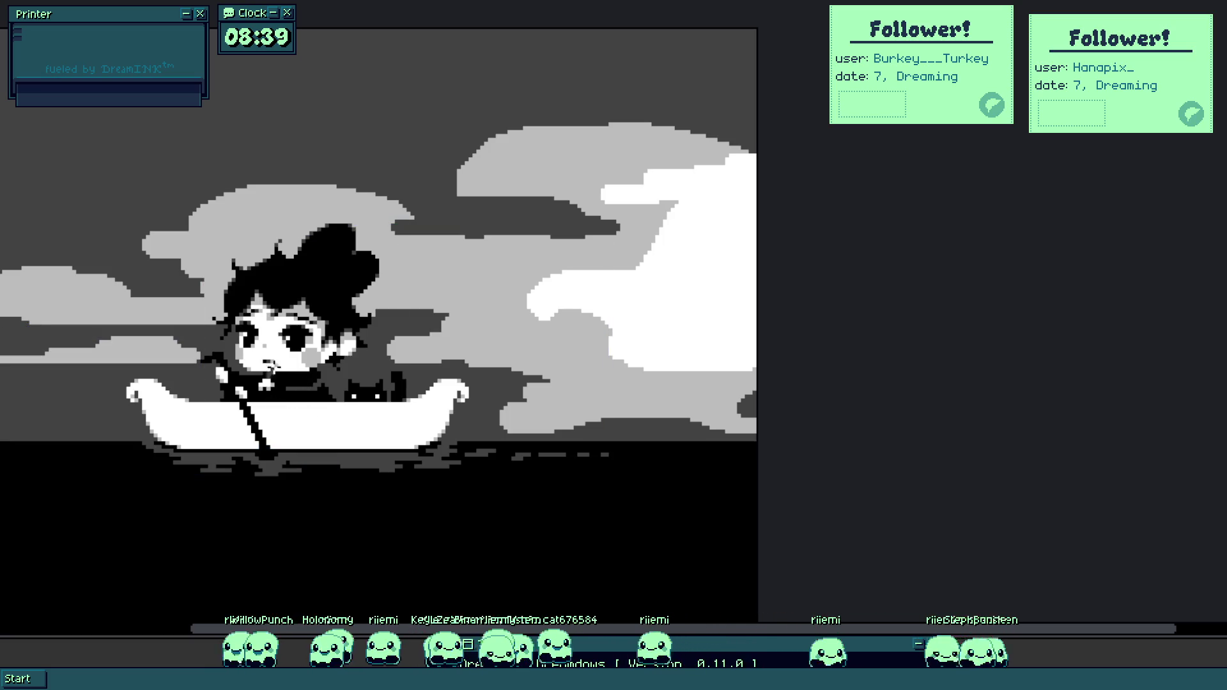
scroll(287, 332, "up", 5)
scroll(289, 307, "down", 5)
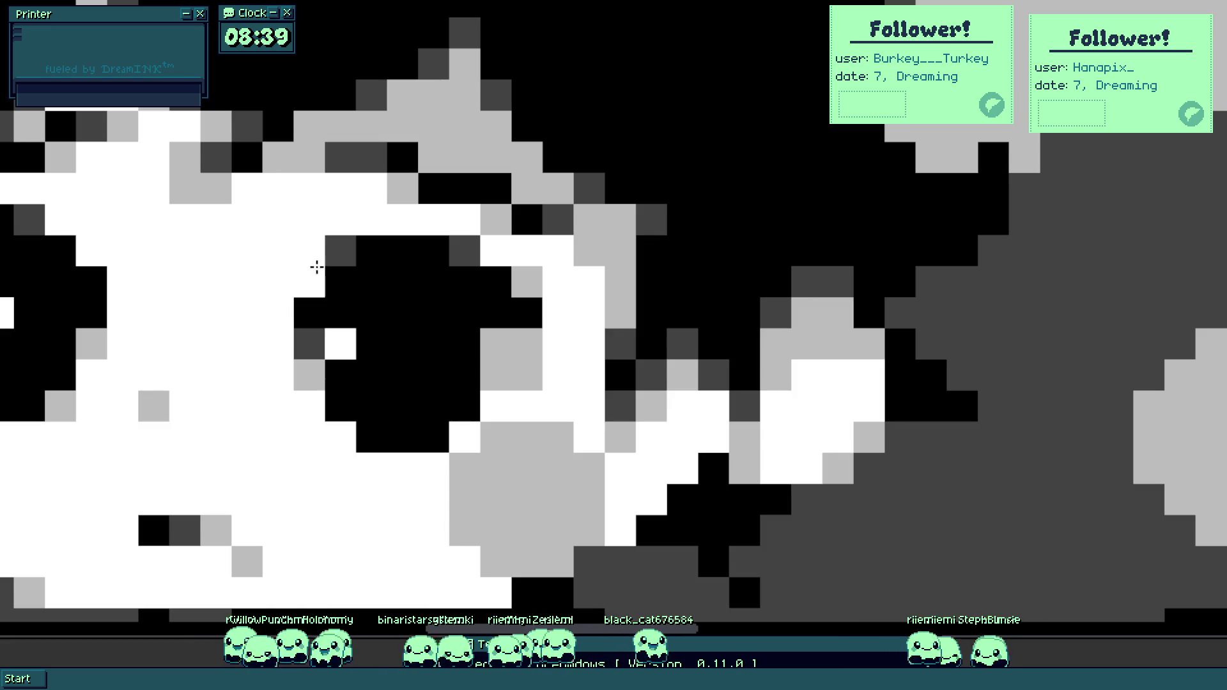
scroll(403, 377, "down", 3)
scroll(403, 377, "up", 3)
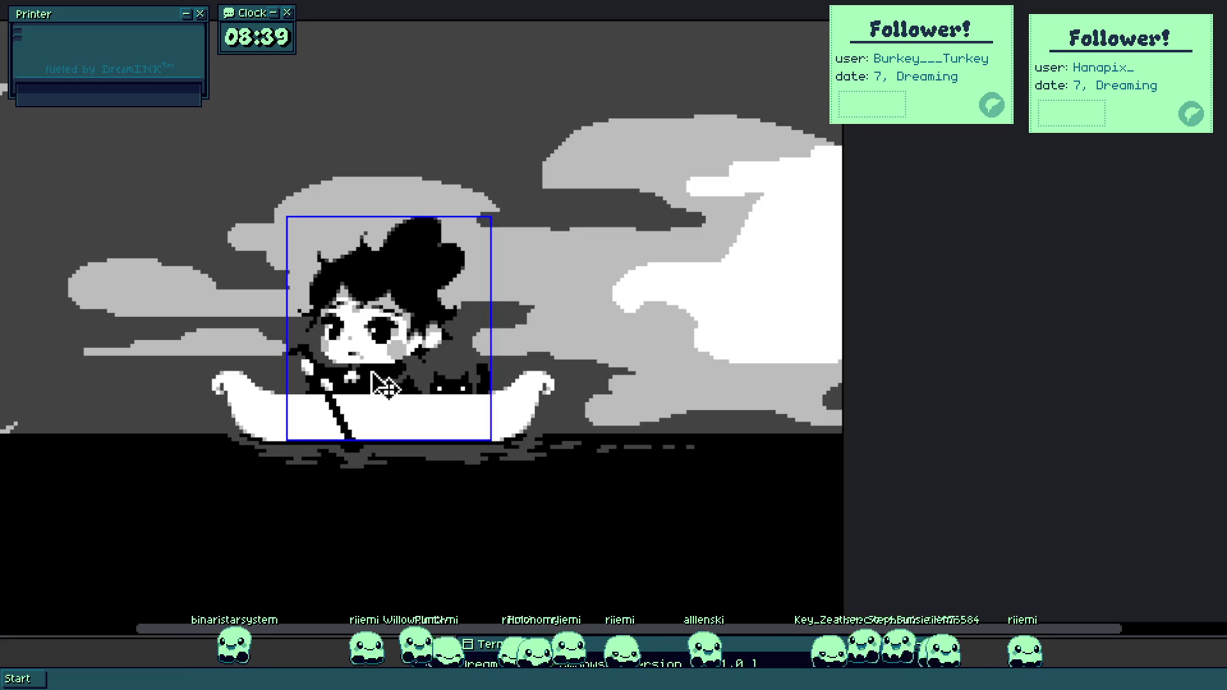
scroll(397, 356, "up", 10)
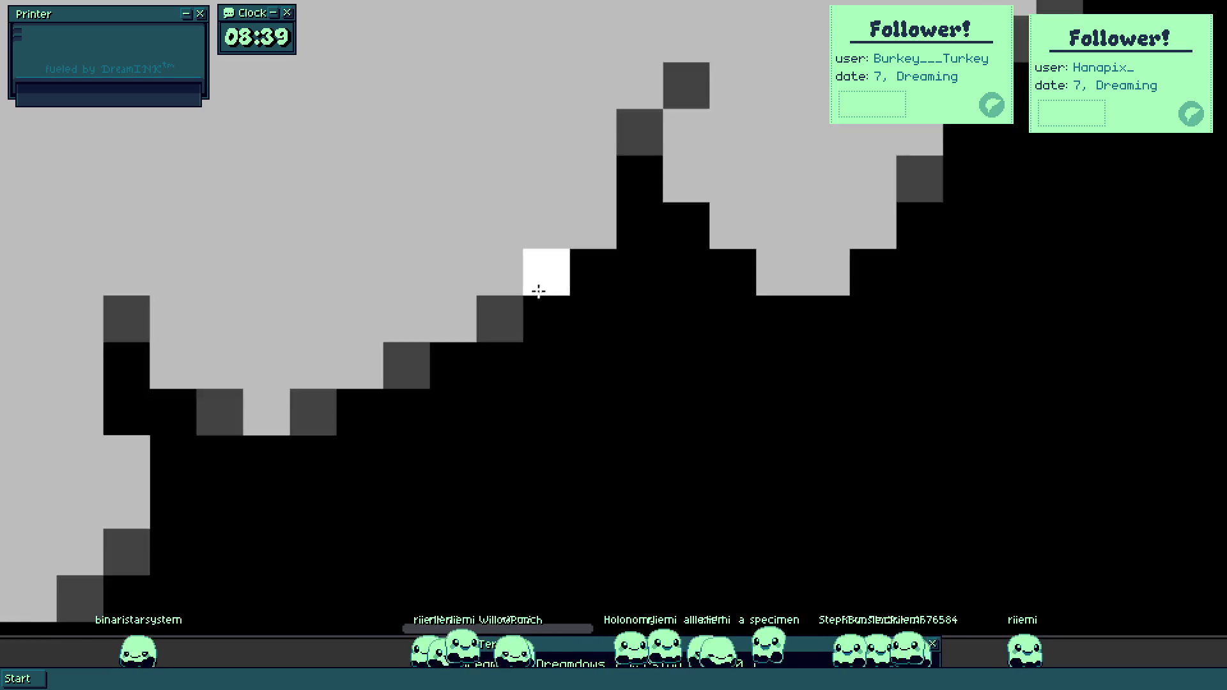
scroll(540, 297, "down", 10)
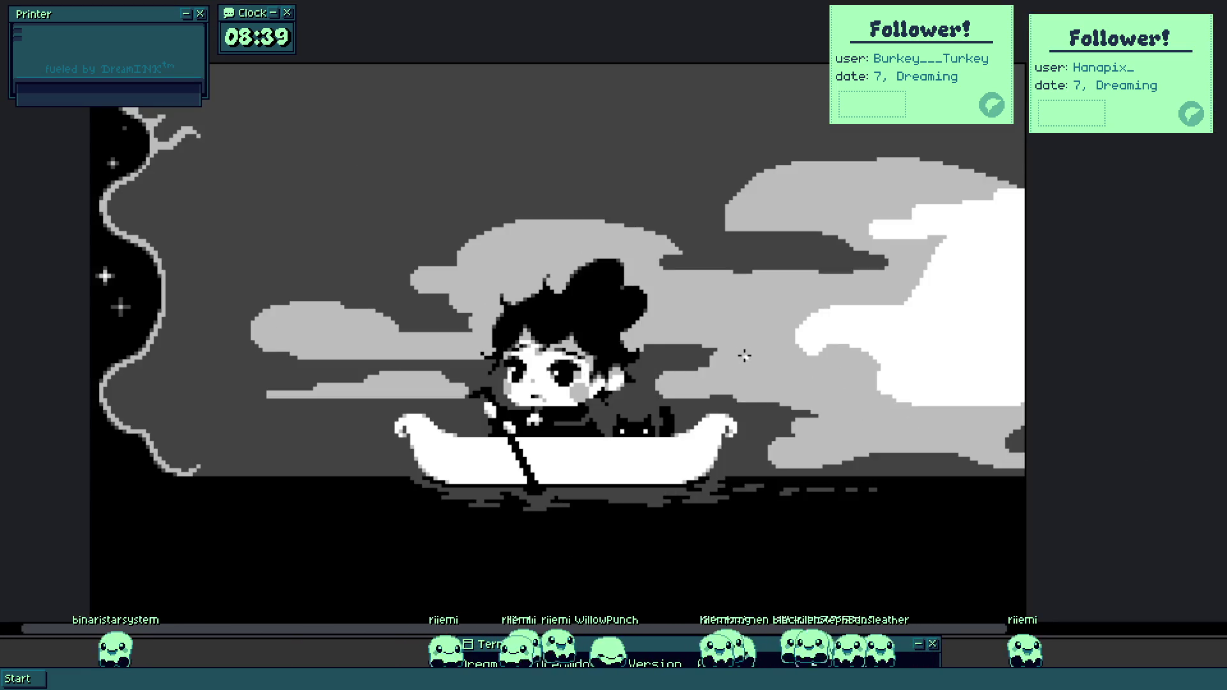
scroll(663, 307, "up", 10)
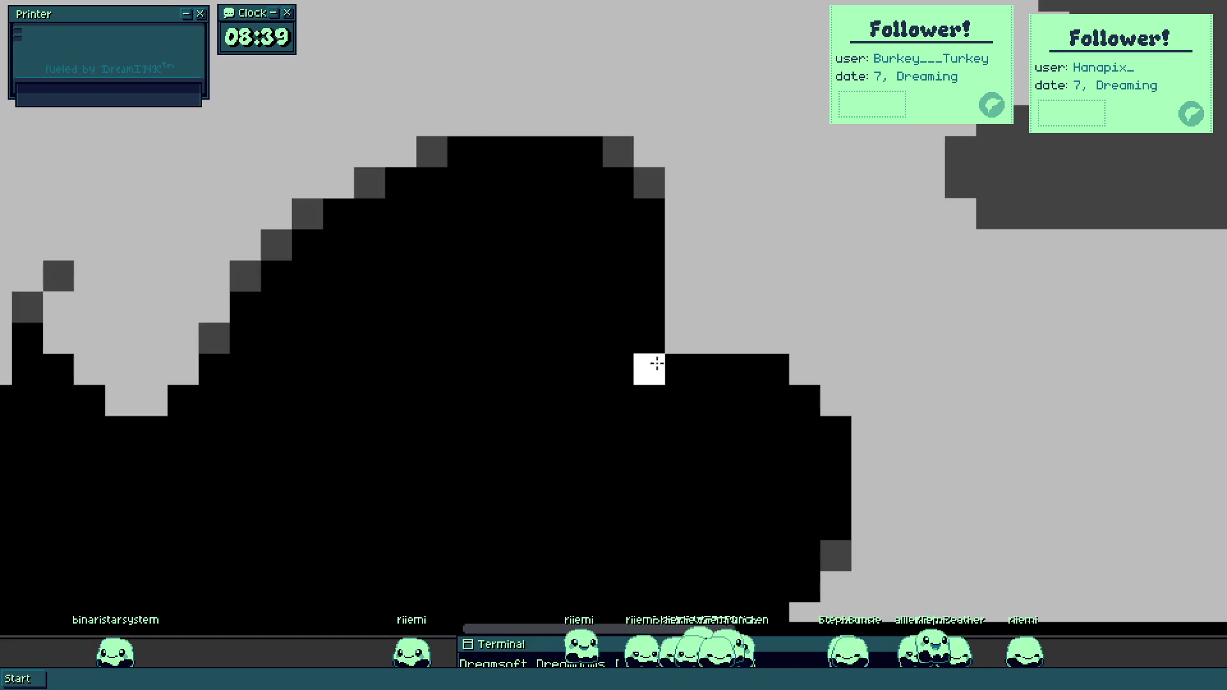
mouse_move(657, 363)
left_mouse_down()
mouse_move(652, 318)
mouse_move(616, 397)
mouse_move(690, 329)
left_mouse_up()
scroll(649, 339, "down", 10)
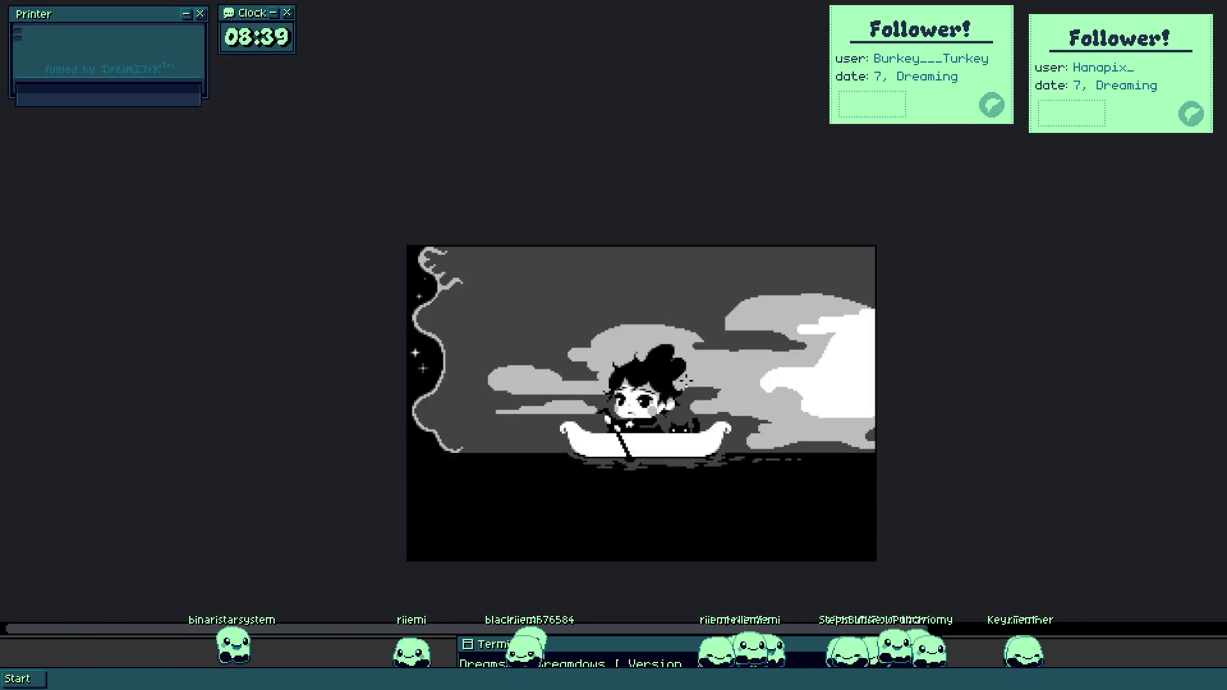
scroll(659, 321, "up", 10)
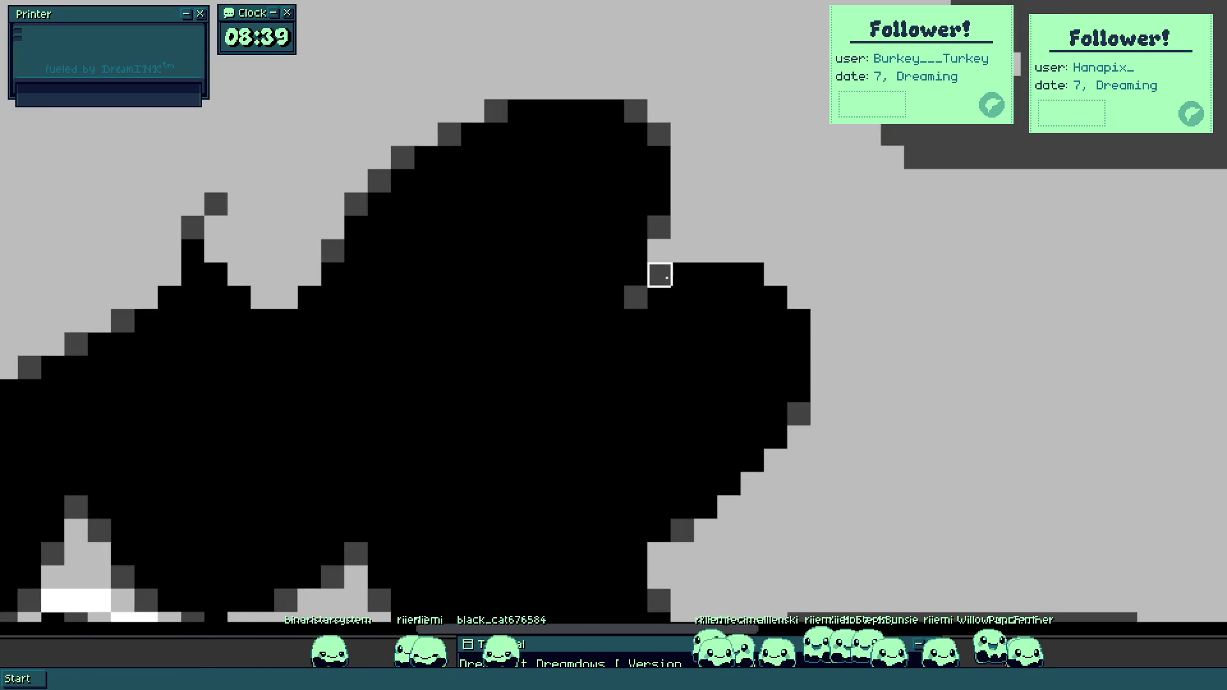
scroll(659, 276, "down", 10)
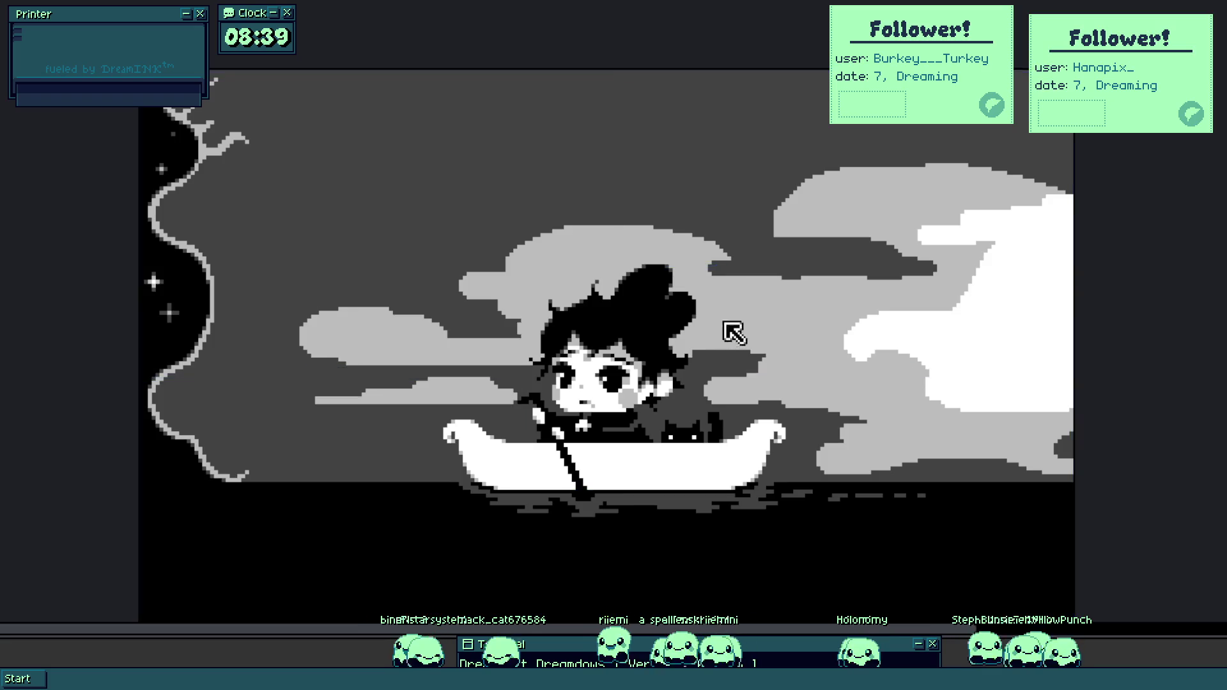
key("ctrl")
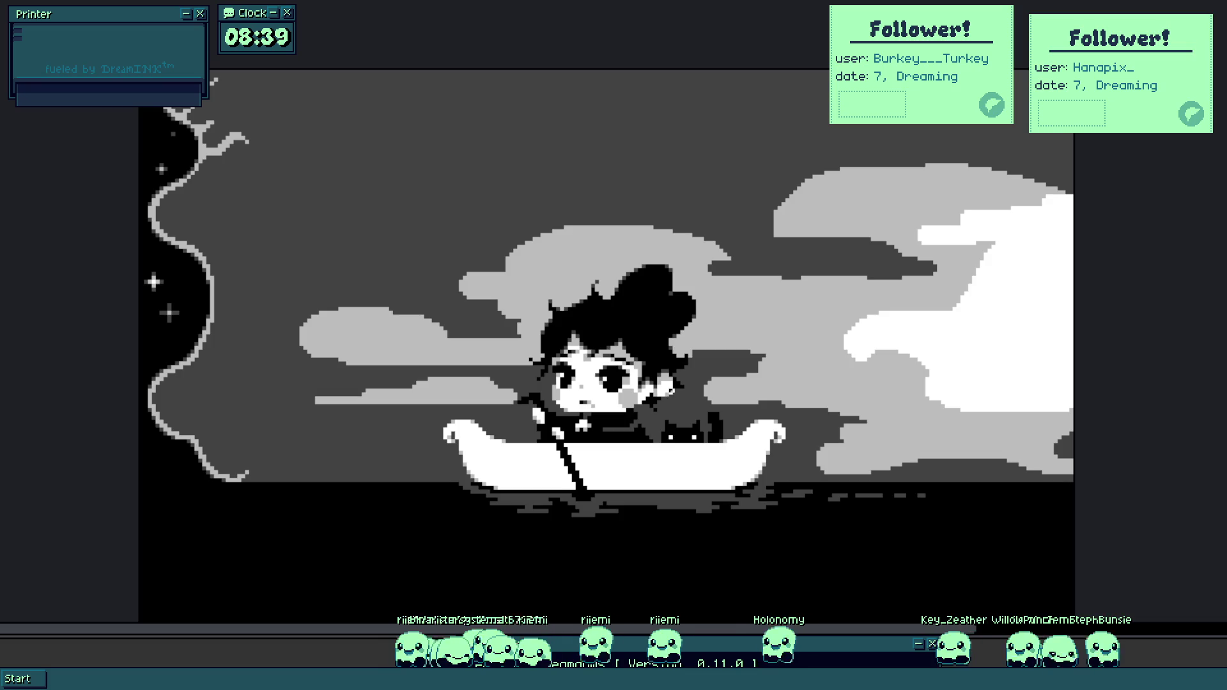
scroll(537, 386, "up", 6)
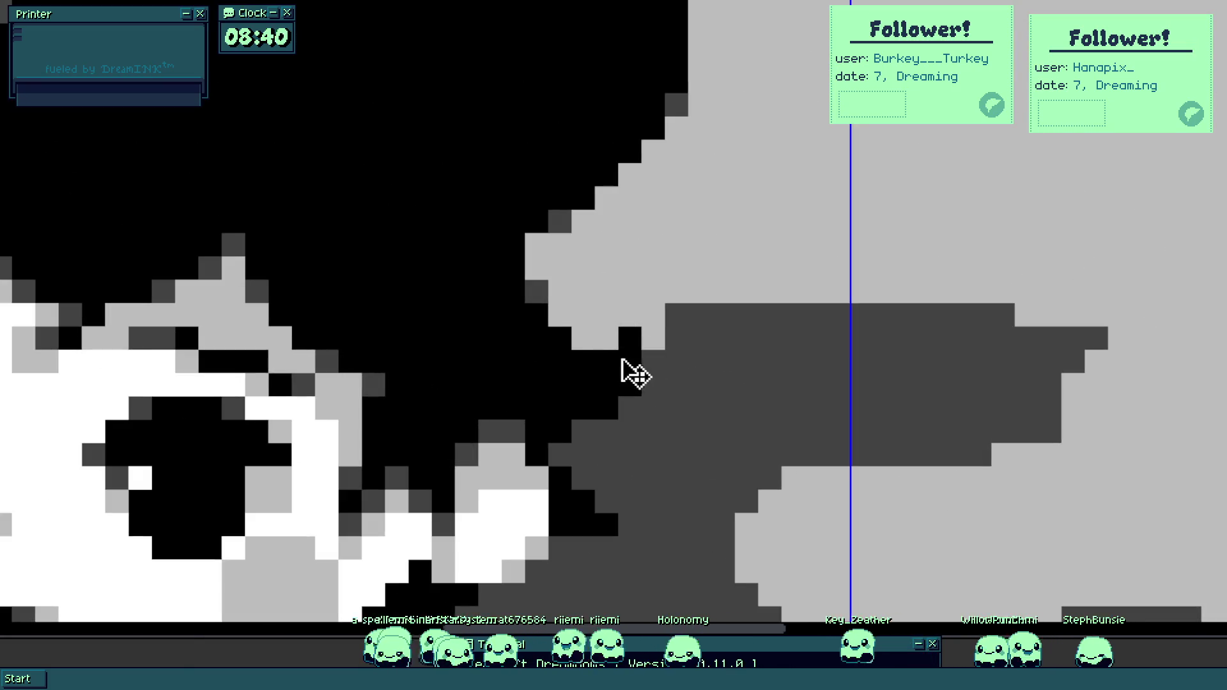
Drop the selection and turn the white pixels beside the girl's face light grey.
scroll(610, 365, "up", 2)
scroll(684, 487, "down", 8)
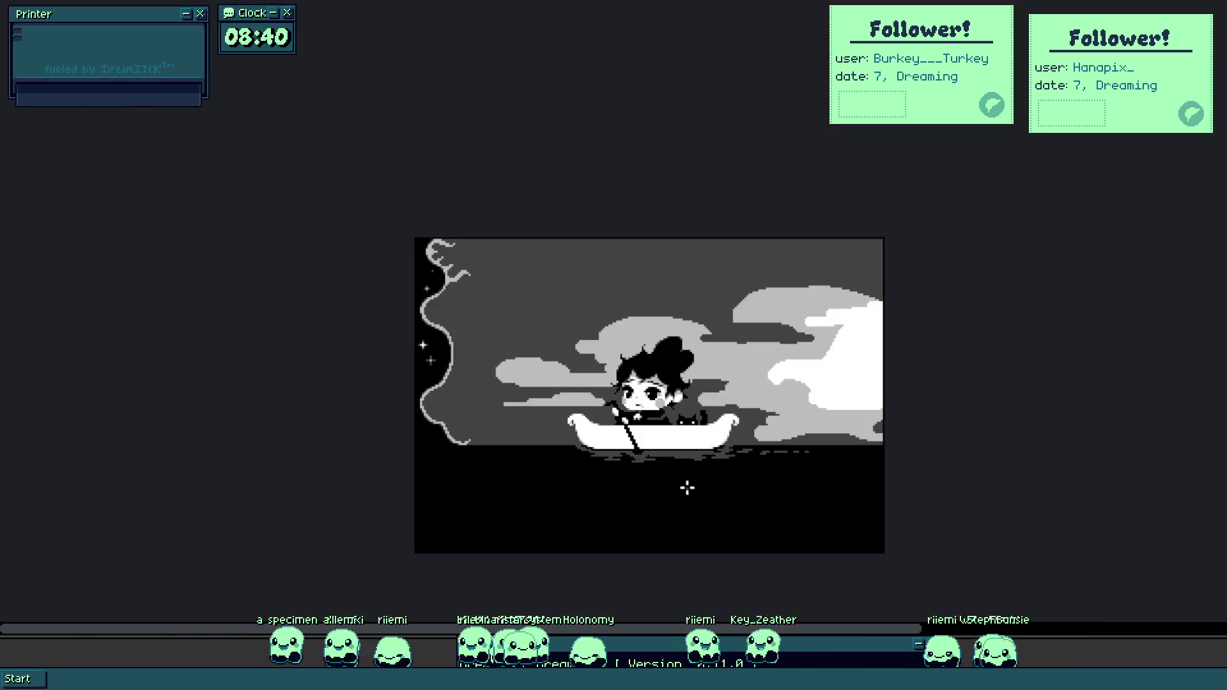
scroll(714, 401, "up", 3)
scroll(742, 280, "up", 5)
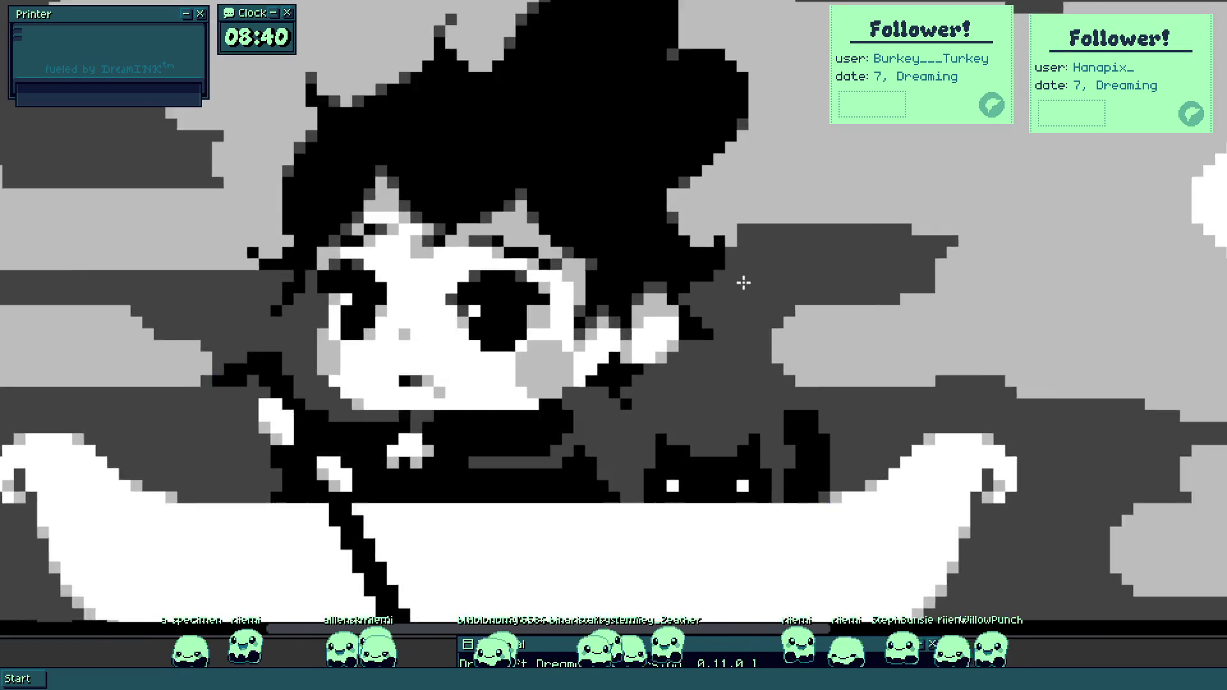
mouse_move(686, 342)
left_mouse_down()
mouse_move(748, 411)
mouse_move(803, 380)
mouse_move(797, 342)
left_mouse_up()
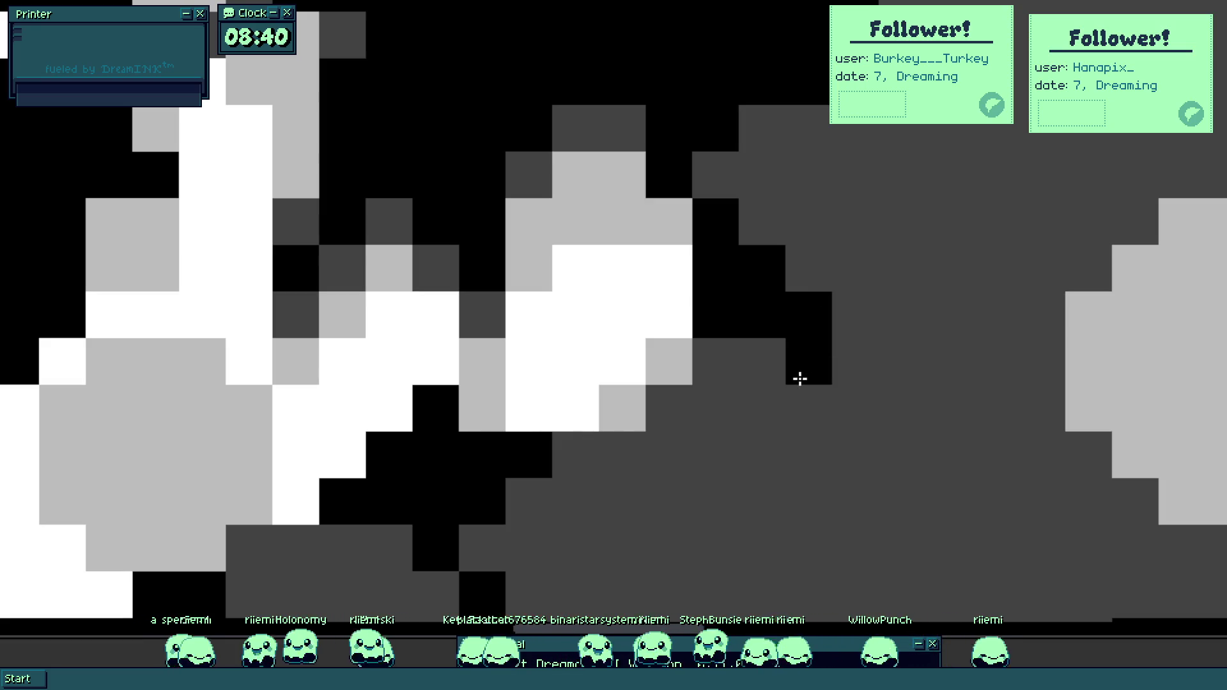
scroll(792, 456, "down", 5)
key("b")
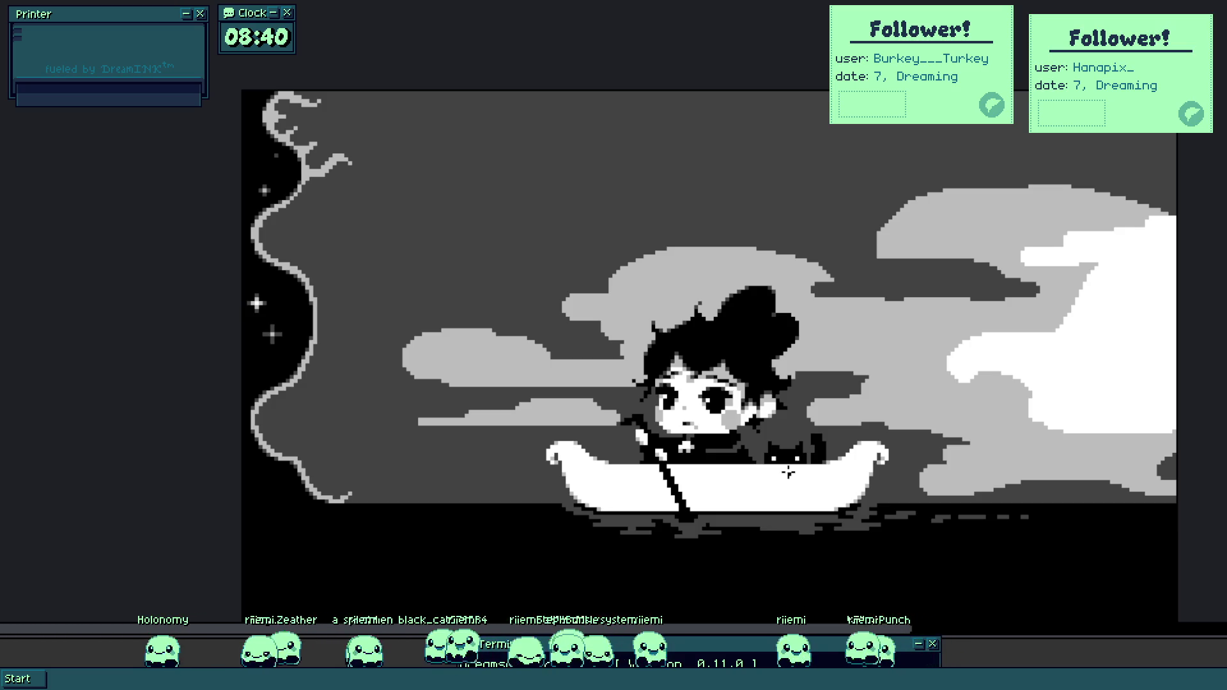
scroll(788, 472, "up", 5)
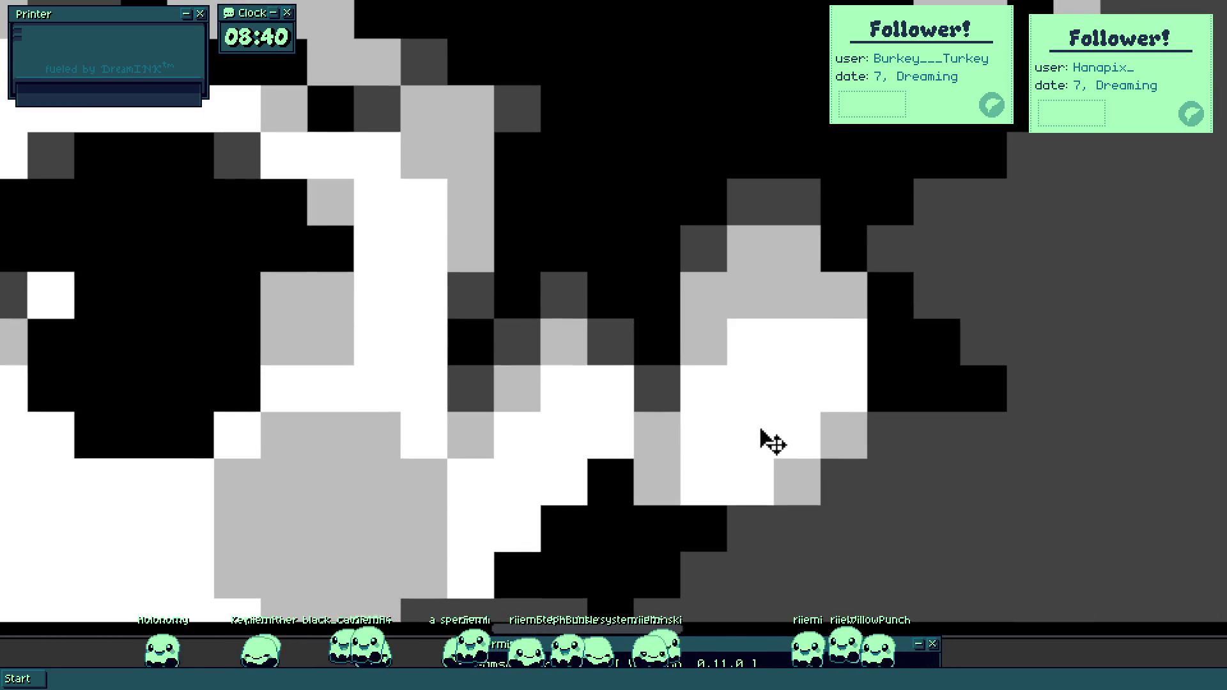
scroll(763, 433, "down", 5)
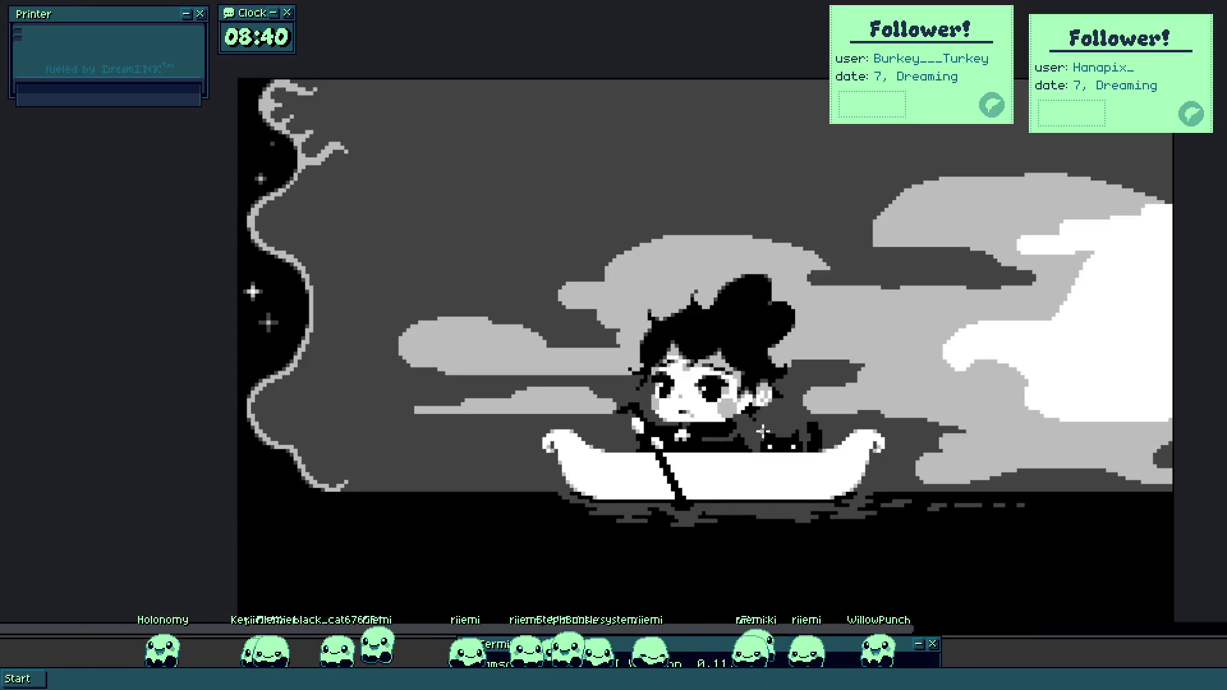
scroll(763, 432, "up", 5)
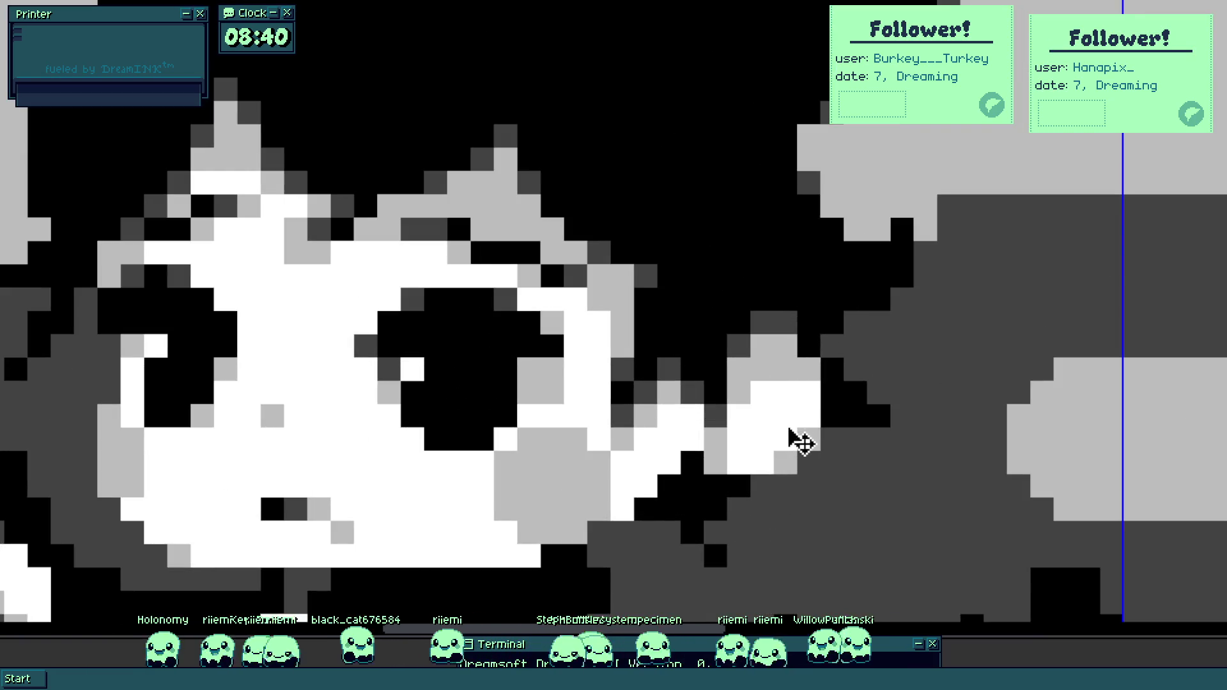
left_click_drag(770, 440, 772, 369)
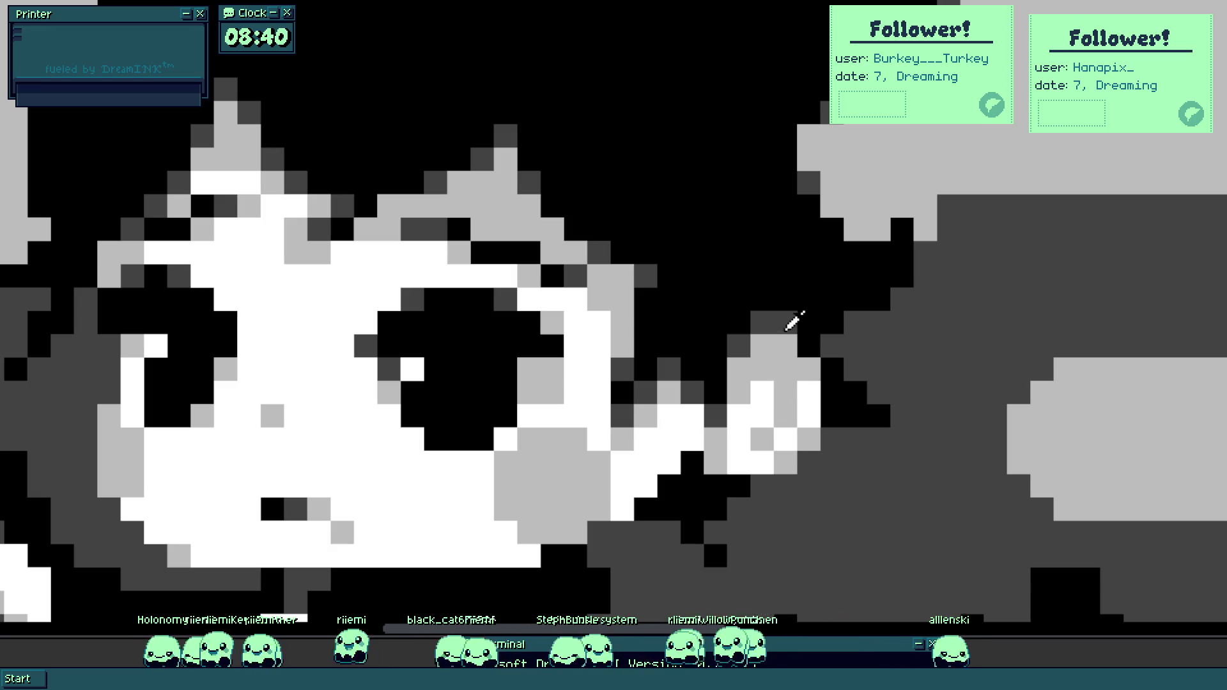
Shade the black oar's edge with grey pixels where it crosses the white hull.
scroll(786, 370, "down", 5)
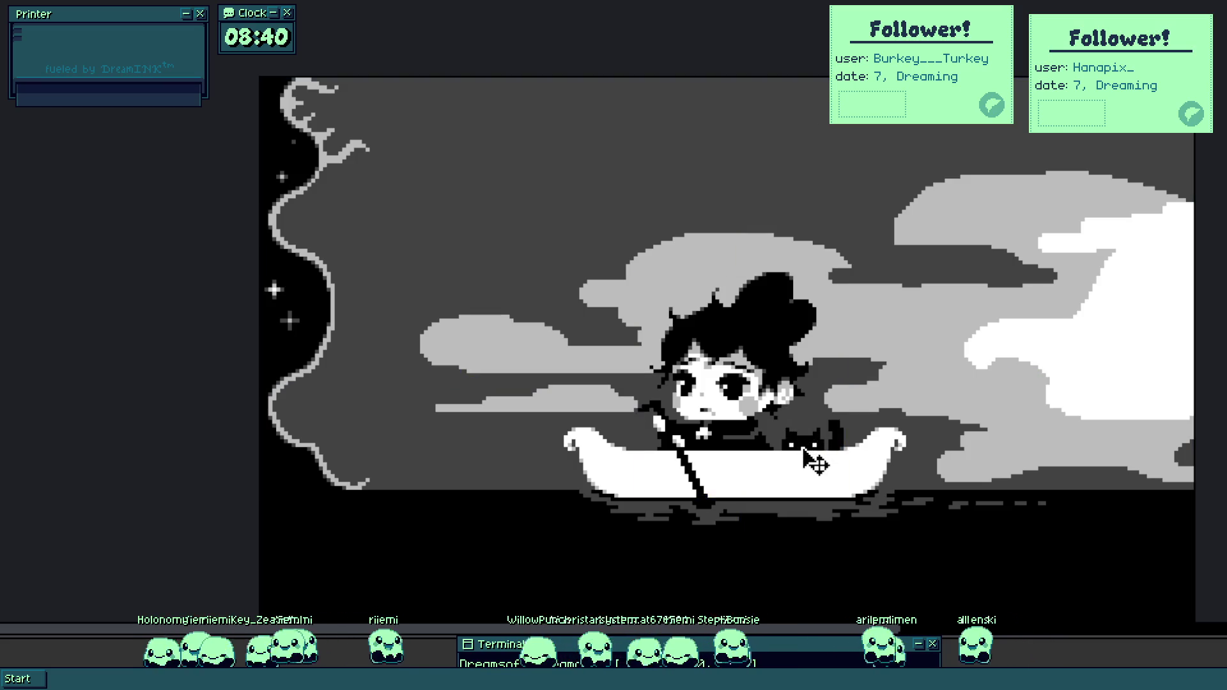
scroll(768, 400, "up", 5)
scroll(806, 400, "up", 3)
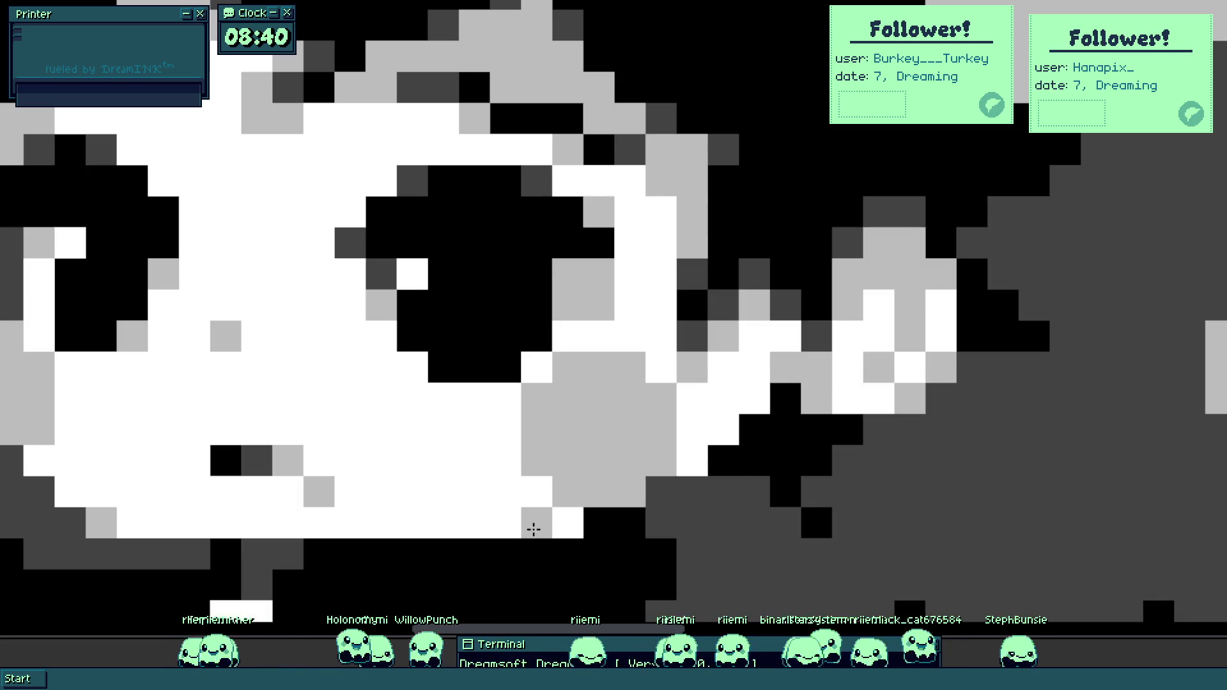
scroll(758, 383, "down", 5)
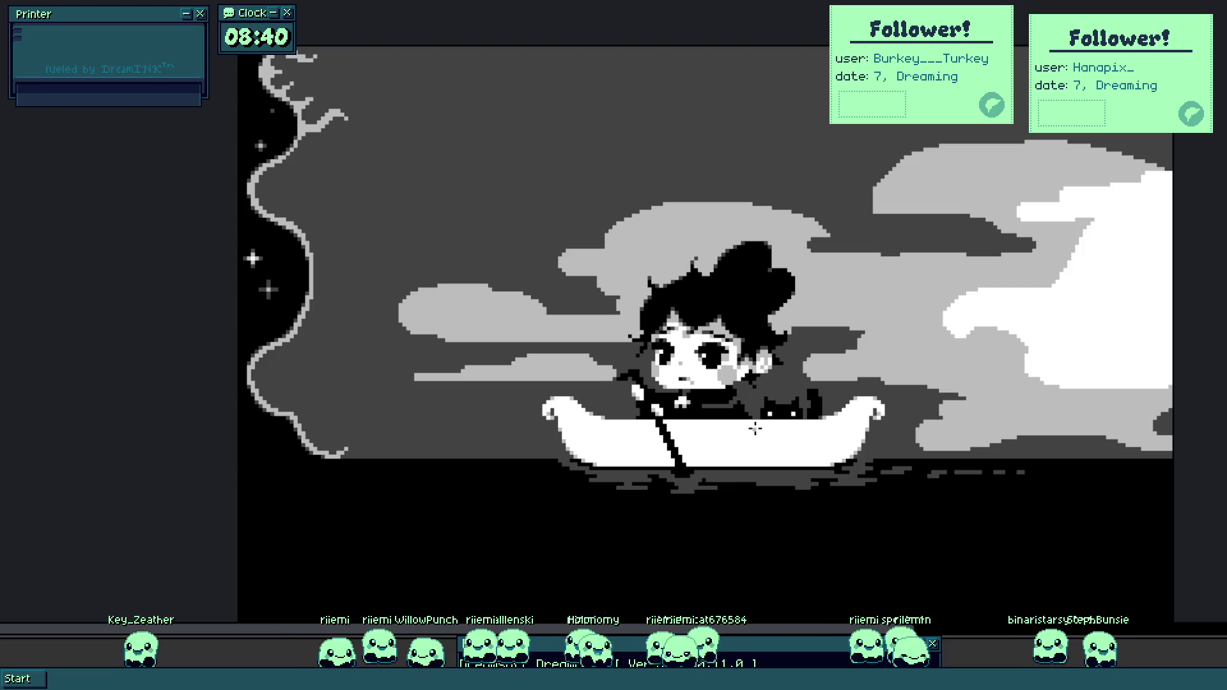
scroll(754, 428, "up", 3)
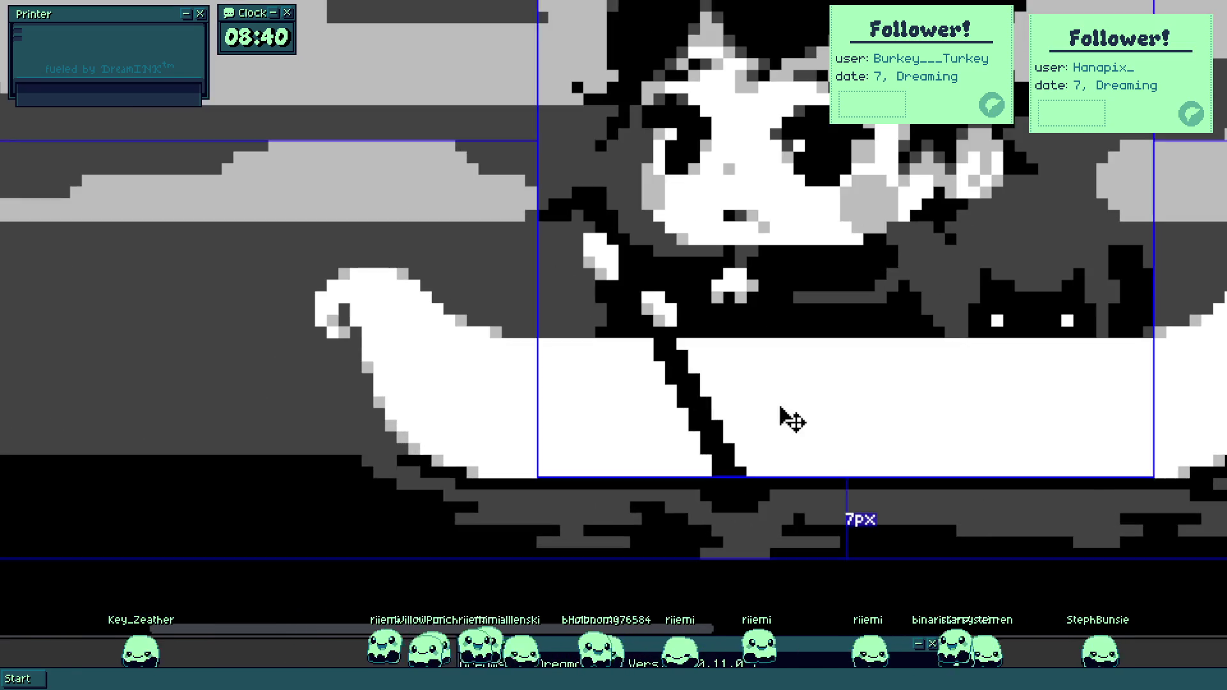
scroll(698, 412, "up", 2)
mouse_move(633, 338)
left_mouse_down()
mouse_move(699, 520)
mouse_move(717, 526)
left_mouse_up()
scroll(709, 518, "down", 5)
scroll(707, 505, "up", 5)
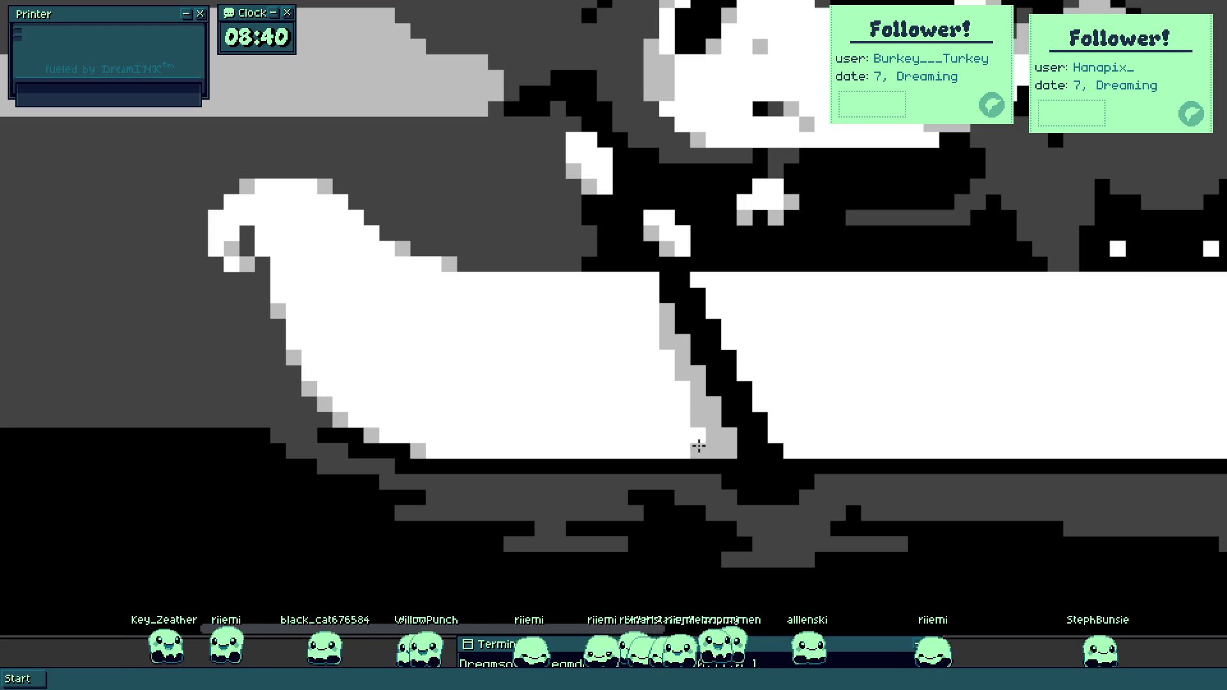
scroll(805, 478, "down", 5)
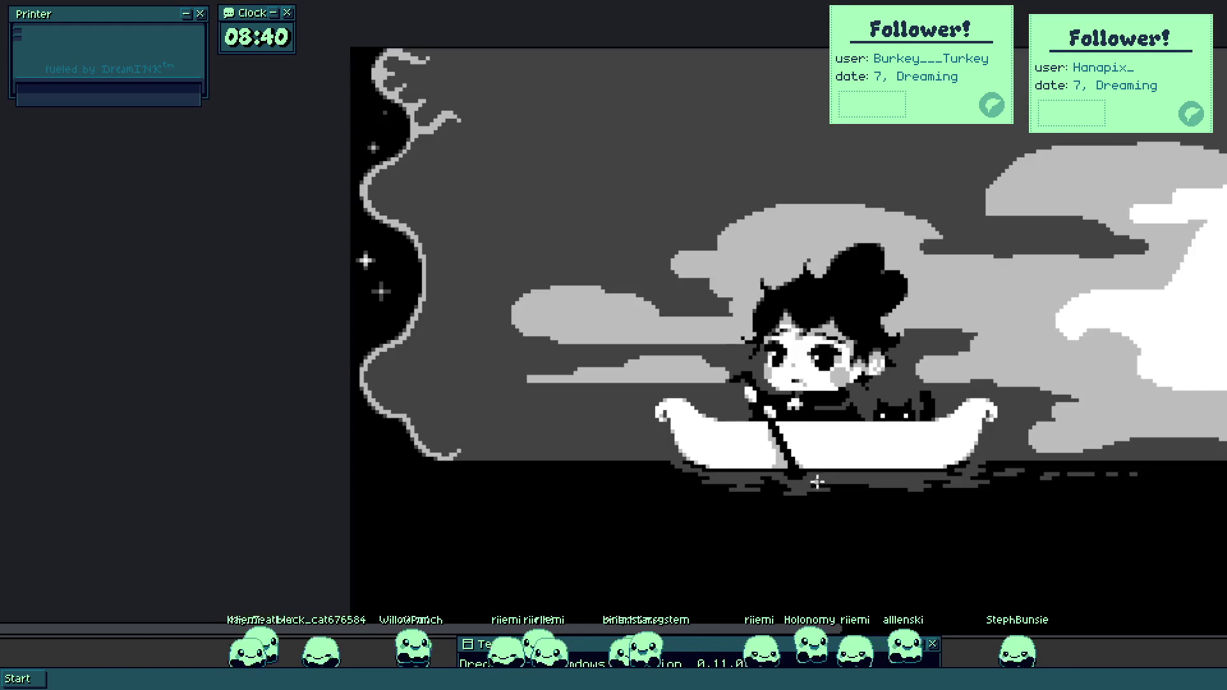
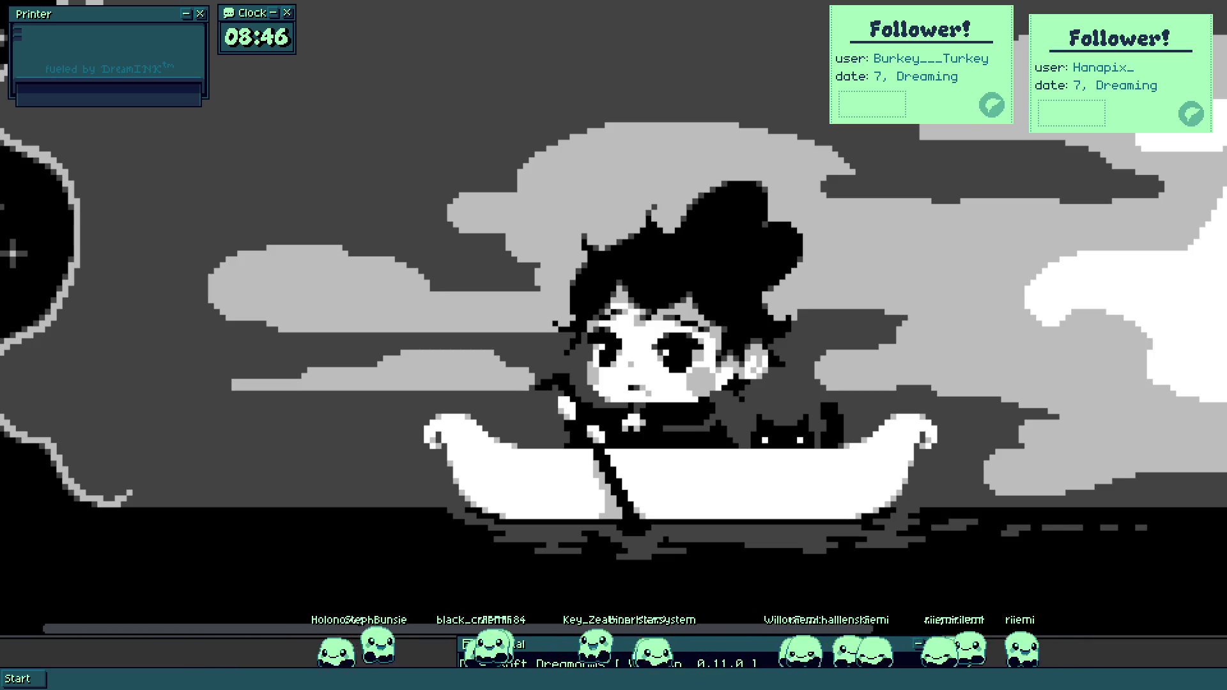
Enlarge the brush, cover the cat's old white eyes in grey, and paint a bigger black head.
scroll(664, 390, "up", 5)
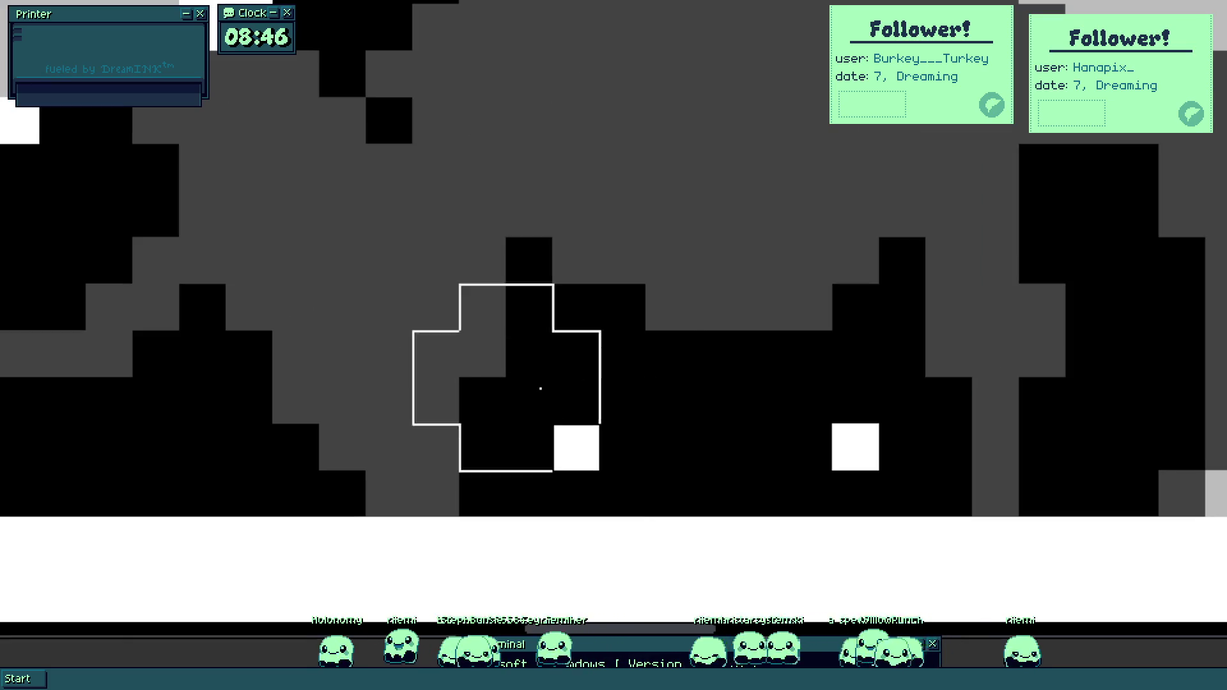
key("plus")
mouse_move(575, 351)
left_mouse_down()
mouse_move(665, 405)
mouse_move(887, 433)
mouse_move(661, 317)
left_mouse_up()
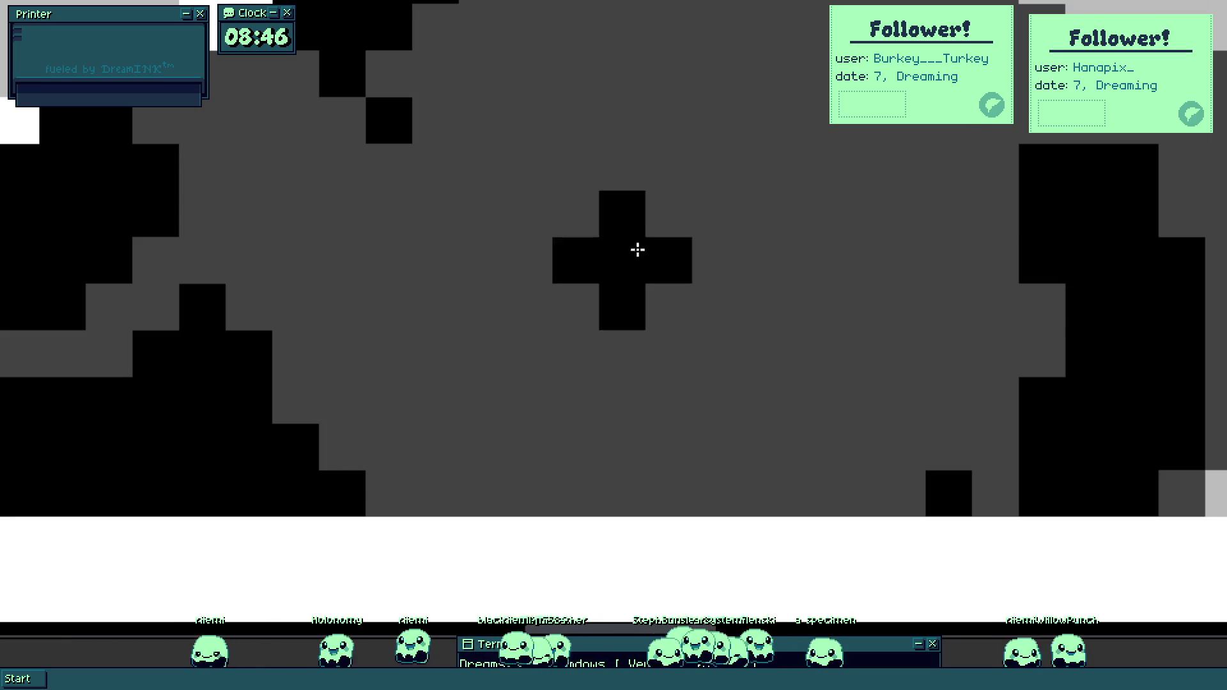
key("plus")
key("plus")
key("plus")
mouse_move(660, 288)
left_mouse_down()
mouse_move(658, 334)
mouse_move(769, 368)
mouse_move(756, 243)
mouse_move(707, 408)
mouse_move(567, 192)
mouse_move(491, 219)
mouse_move(545, 162)
mouse_move(523, 251)
mouse_move(558, 203)
mouse_move(635, 185)
mouse_move(739, 214)
mouse_move(813, 262)
mouse_move(554, 181)
mouse_move(451, 165)
mouse_move(496, 184)
mouse_move(528, 156)
mouse_move(531, 173)
mouse_move(491, 157)
left_mouse_up()
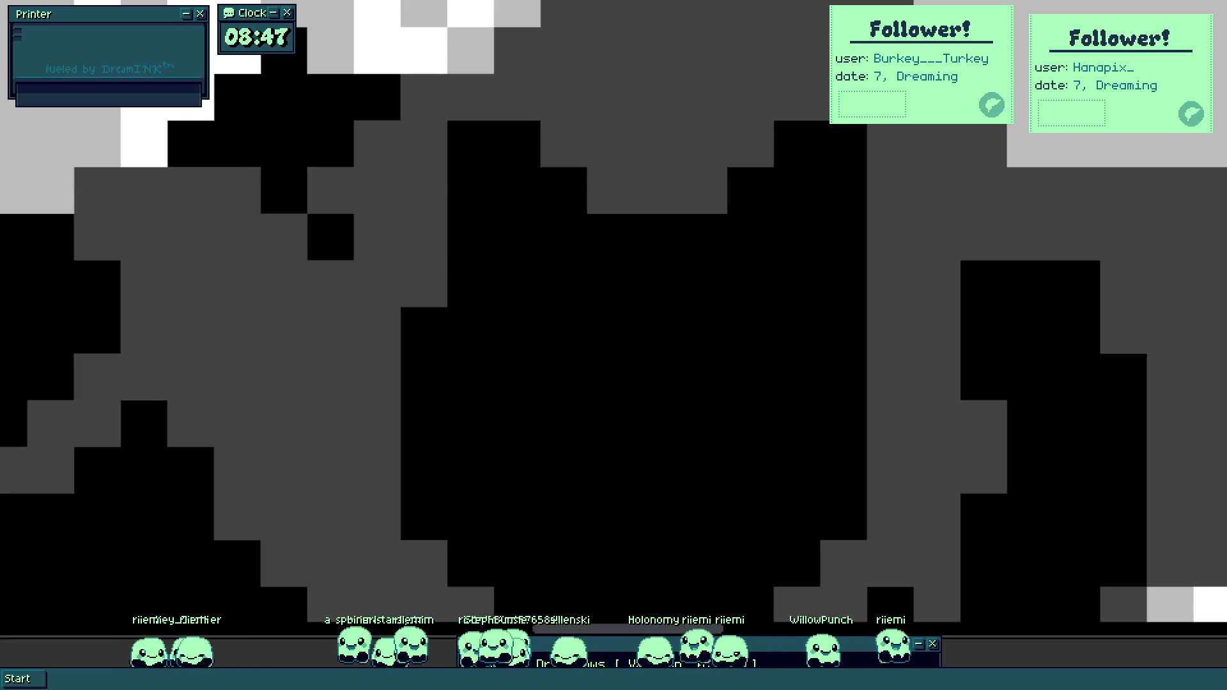
Toggle the reference sketch into view and back to the drawing.
key("ctrl+0")
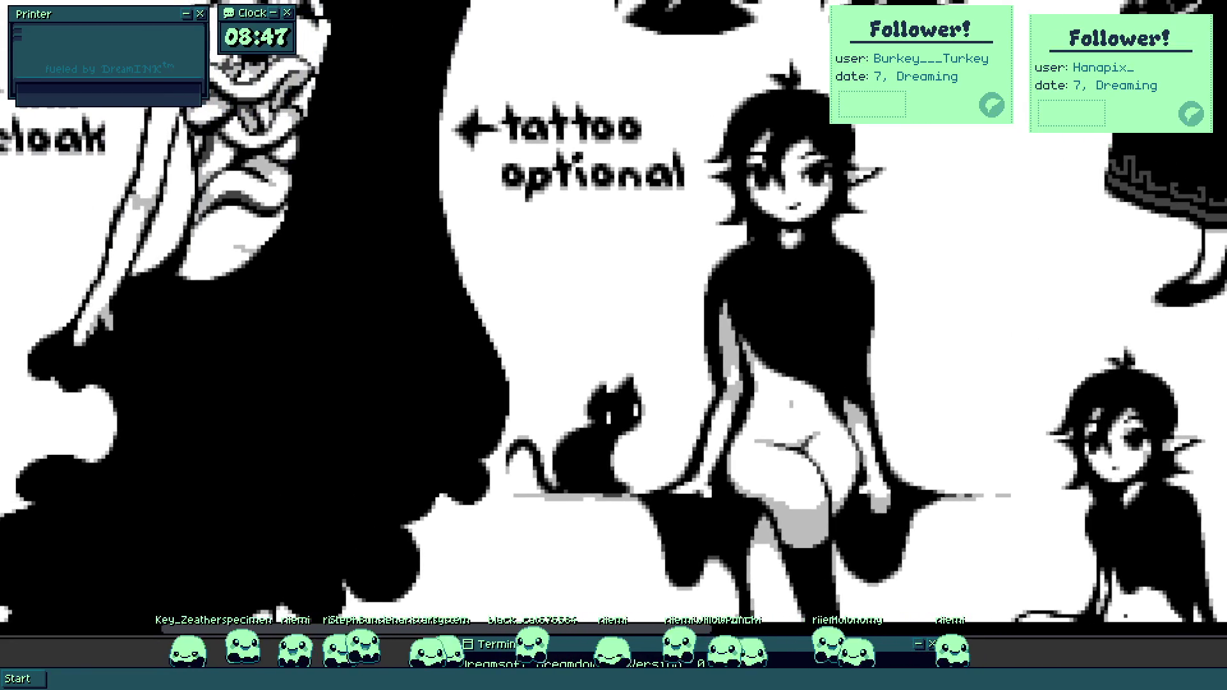
key("ctrl+0")
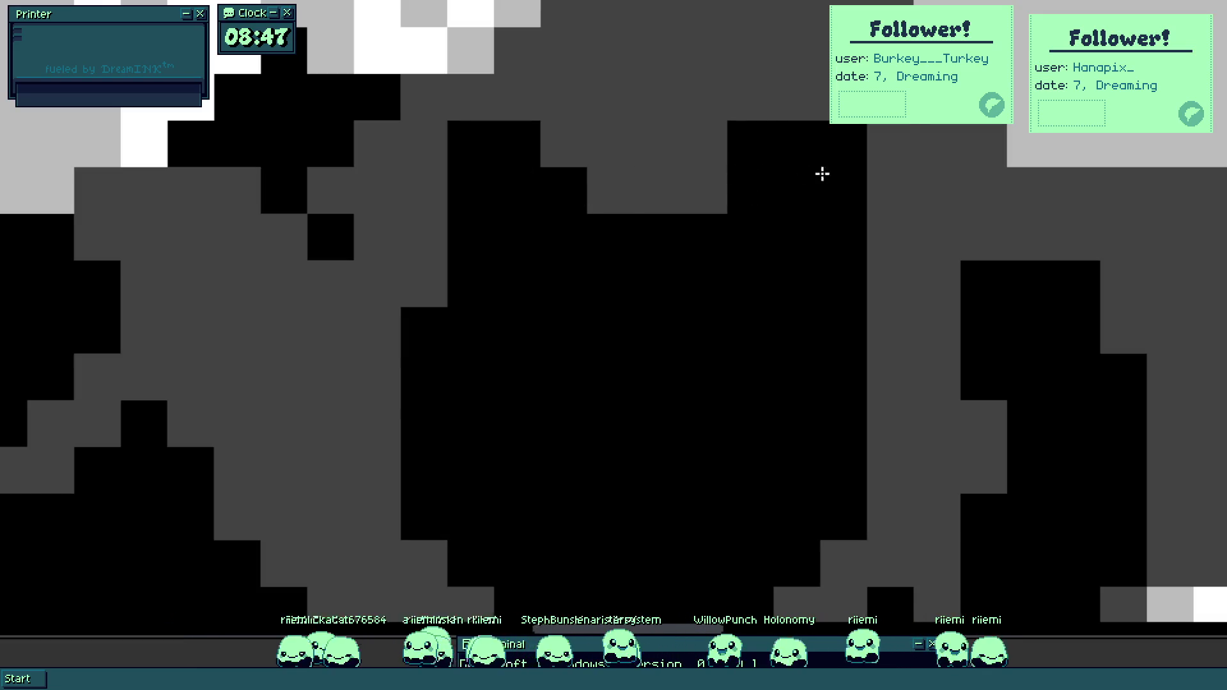
scroll(818, 243, "down", 3)
scroll(633, 272, "up", 2)
Paint two white eyes on the cat's head and peek at the reference sketch.
left_click_drag(566, 241, 565, 275)
left_click_drag(718, 305, 749, 316)
scroll(681, 339, "down", 4)
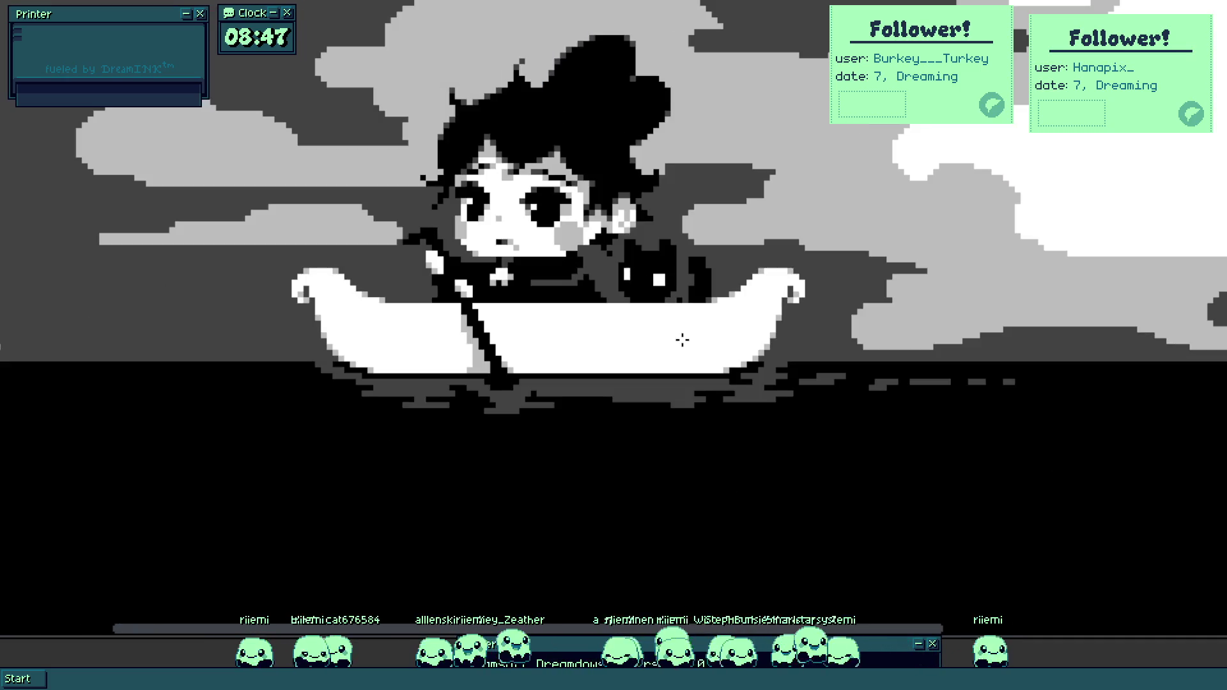
scroll(660, 260, "up", 2)
scroll(668, 276, "up", 1)
scroll(659, 269, "down", 1)
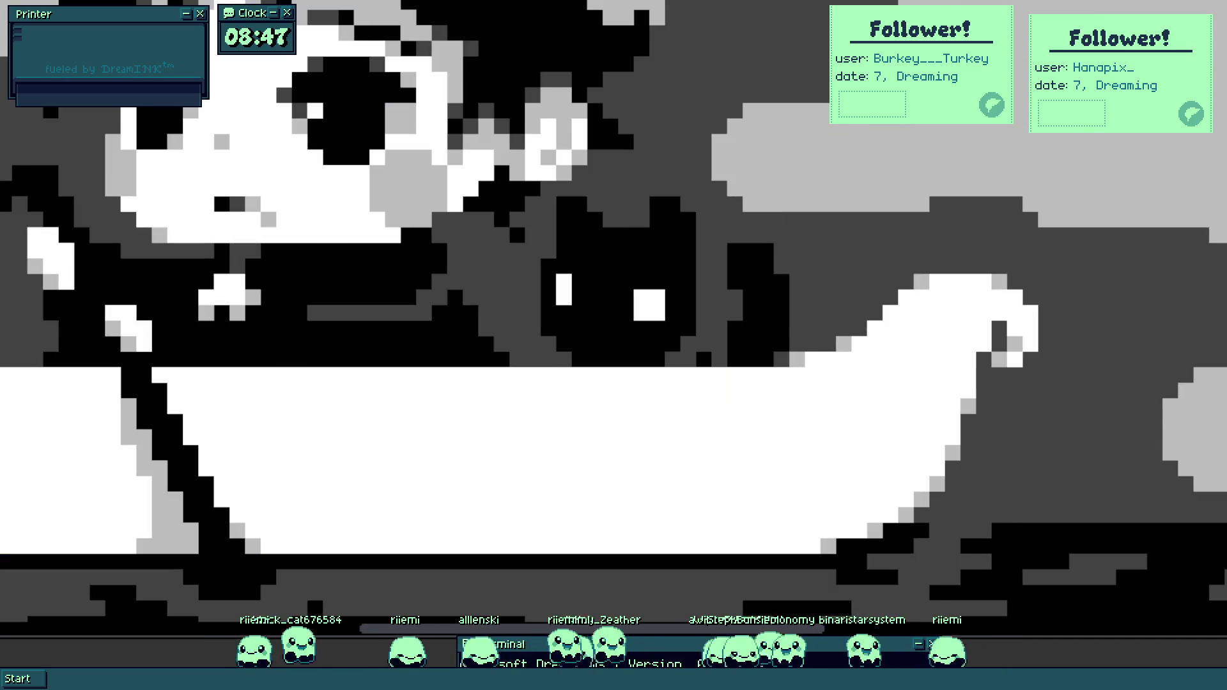
key("ctrl+Tab")
key("ctrl+Tab")
scroll(789, 241, "up", 2)
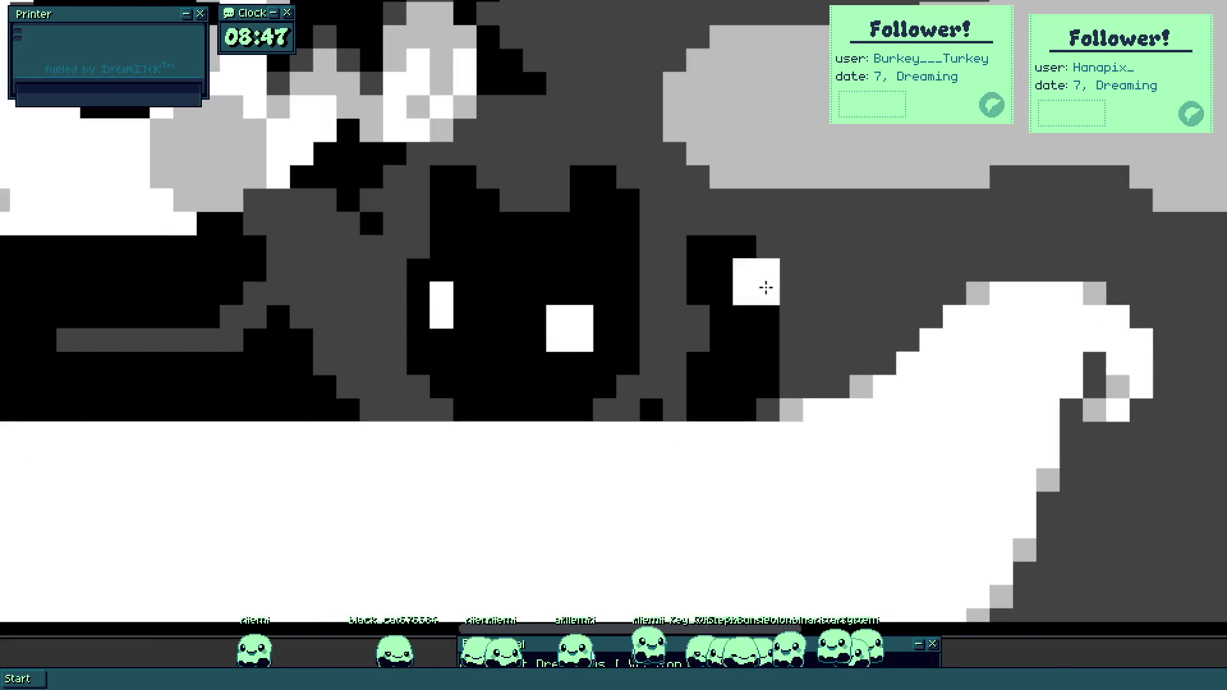
scroll(767, 359, "up", 2)
Grey over the black block beside the cat and start the tail's upright black stroke with a 1-pixel brush.
left_click_drag(701, 291, 722, 343)
key("bracketleft")
key("bracketleft")
key("bracketleft")
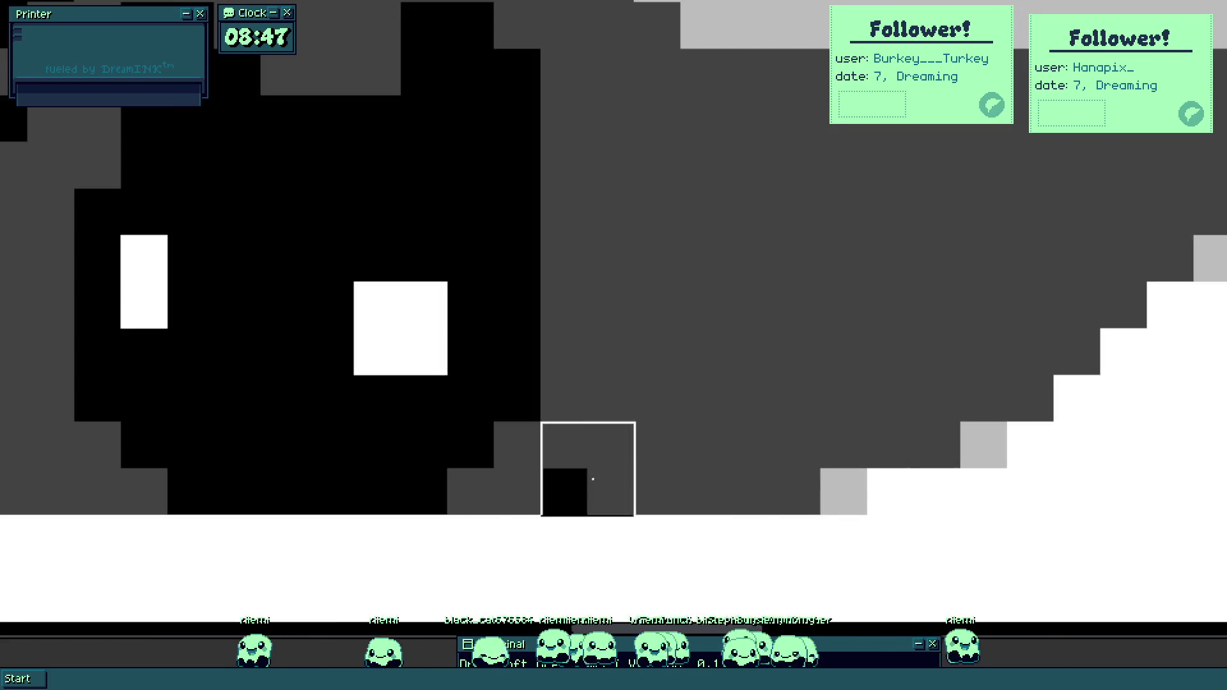
left_click(562, 493)
right_click(562, 422)
right_click(562, 441)
mouse_move(607, 492)
left_mouse_down()
mouse_move(668, 473)
mouse_move(669, 356)
mouse_move(685, 348)
left_mouse_up()
right_click(703, 352)
Fill out the curled black tail up to its tip, undoing the last stray pixel.
left_click(629, 309)
left_click(797, 289)
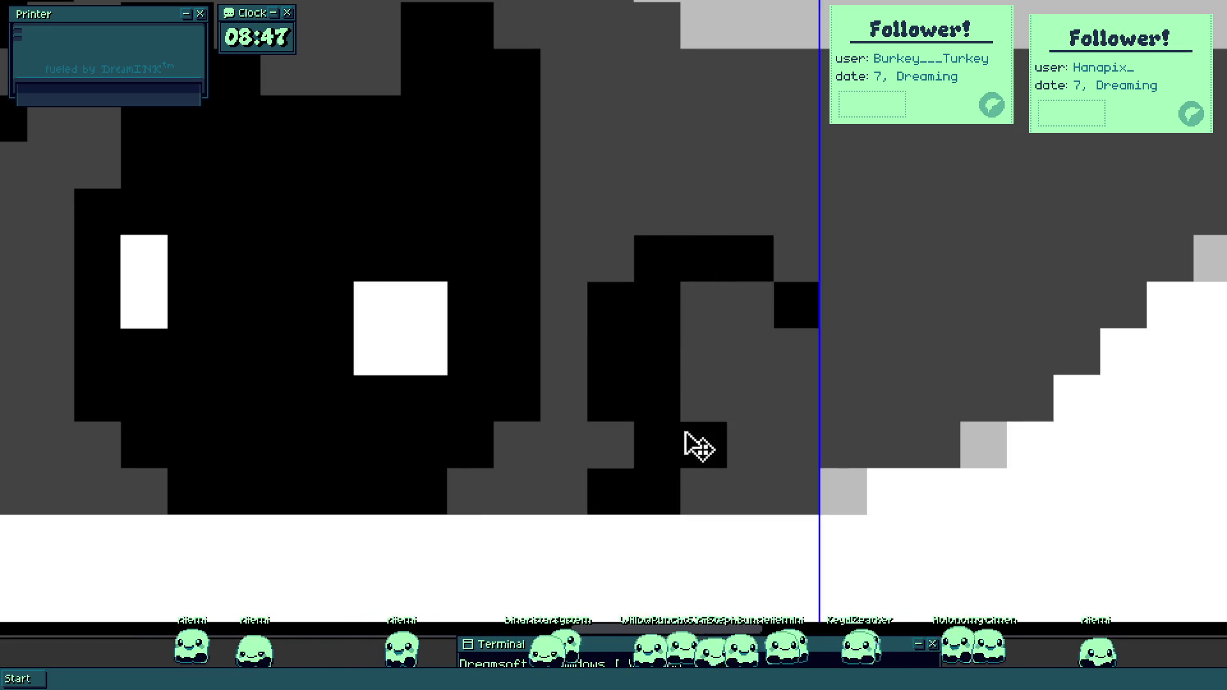
left_click(696, 485)
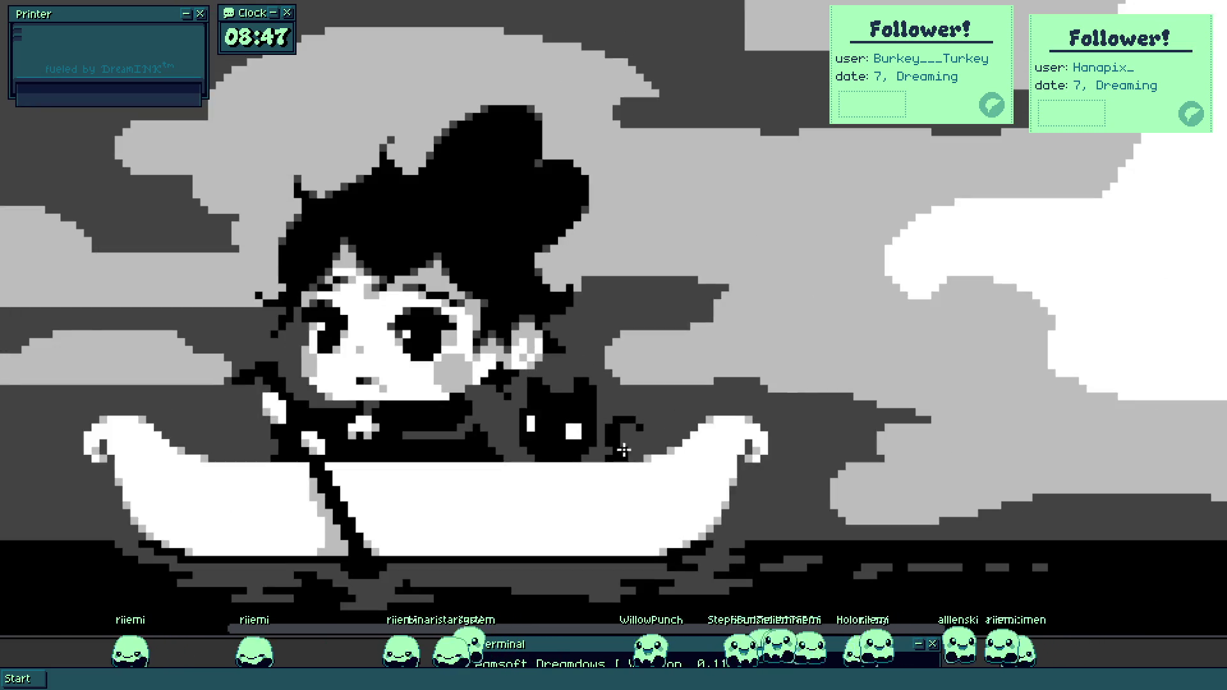
scroll(625, 451, "up", 5)
mouse_move(699, 271)
left_mouse_down()
mouse_move(709, 323)
mouse_move(778, 383)
left_mouse_up()
left_click(714, 429)
key("ctrl+z")
Paint the top of one cat eye grey.
scroll(715, 384, "down", 5)
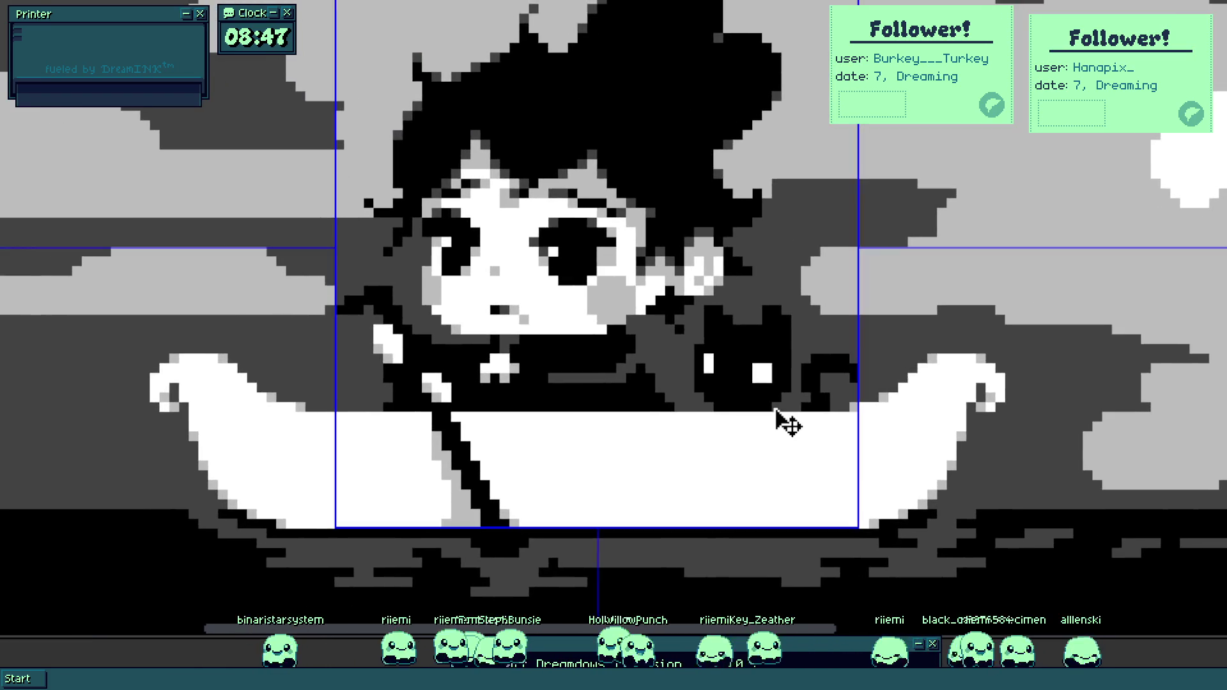
scroll(781, 371, "up", 2)
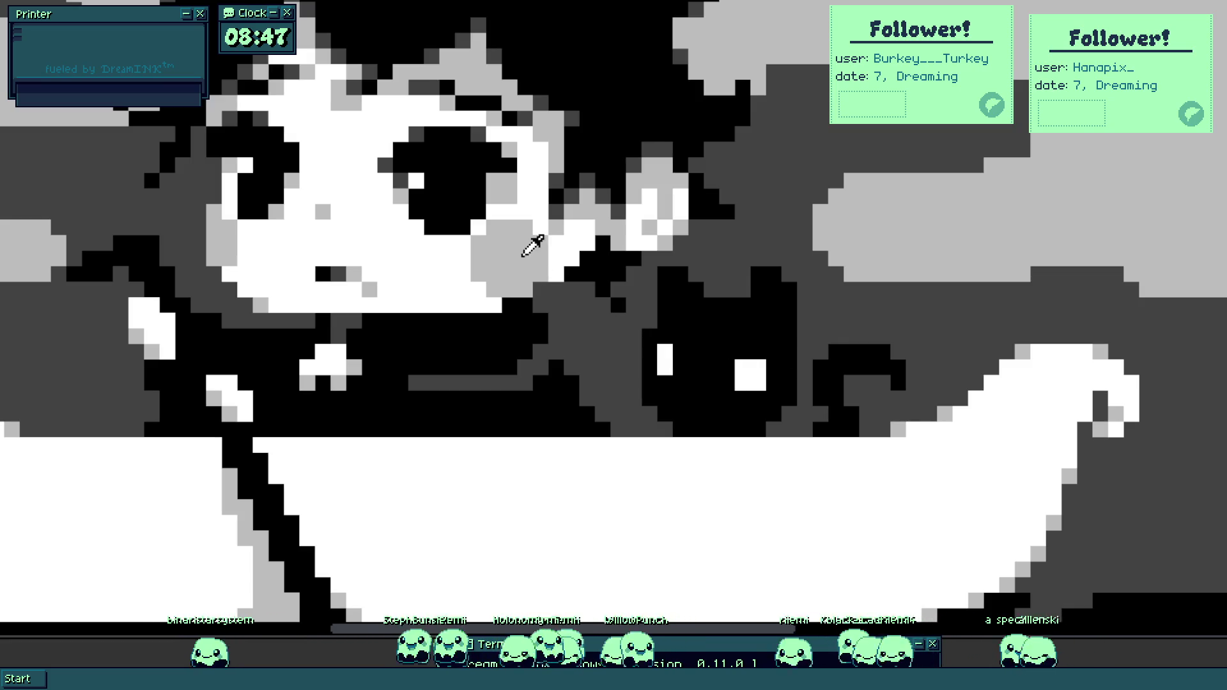
scroll(658, 377, "up", 2)
scroll(633, 358, "down", 6)
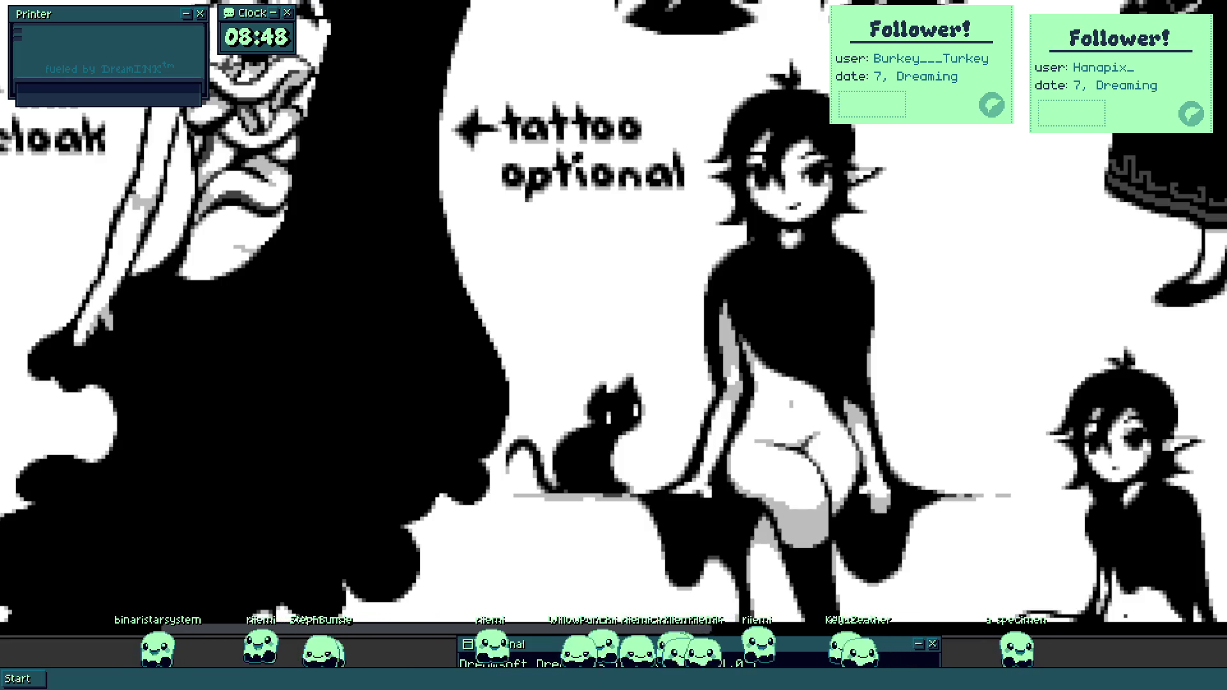
scroll(602, 417, "up", 6)
left_click(630, 352)
Grey the top of the other eye so both cat eyes become small white slits.
left_click(817, 382)
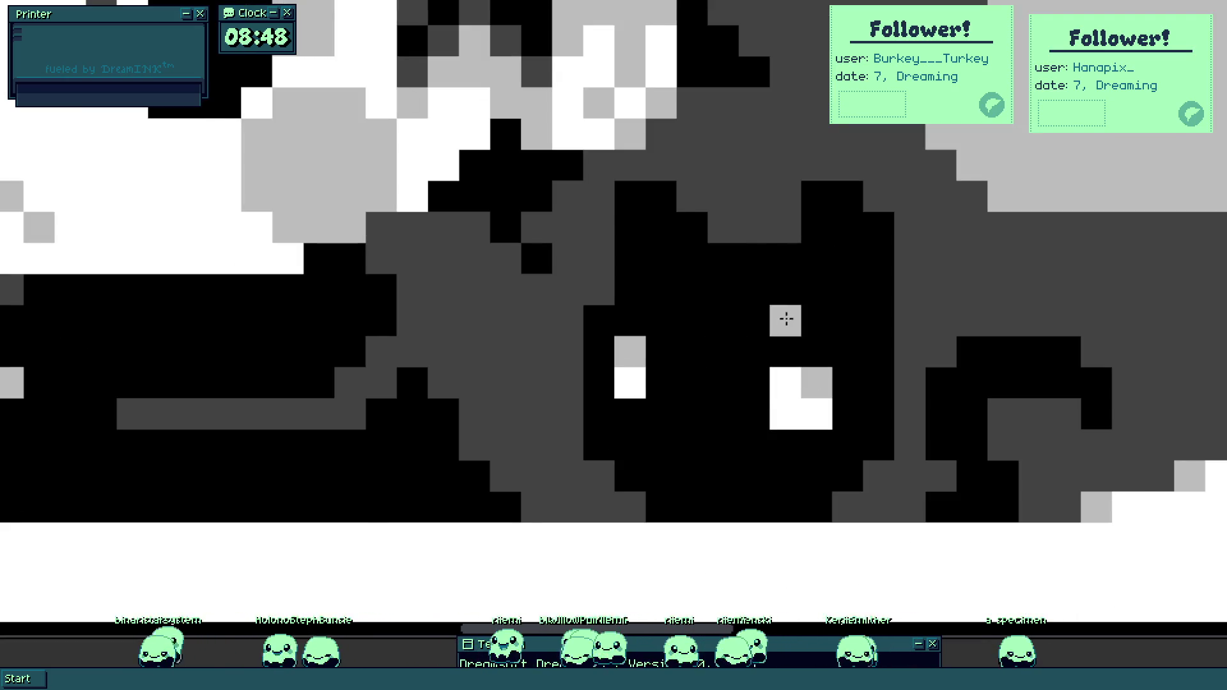
scroll(785, 321, "down", 6)
scroll(812, 367, "down", 3)
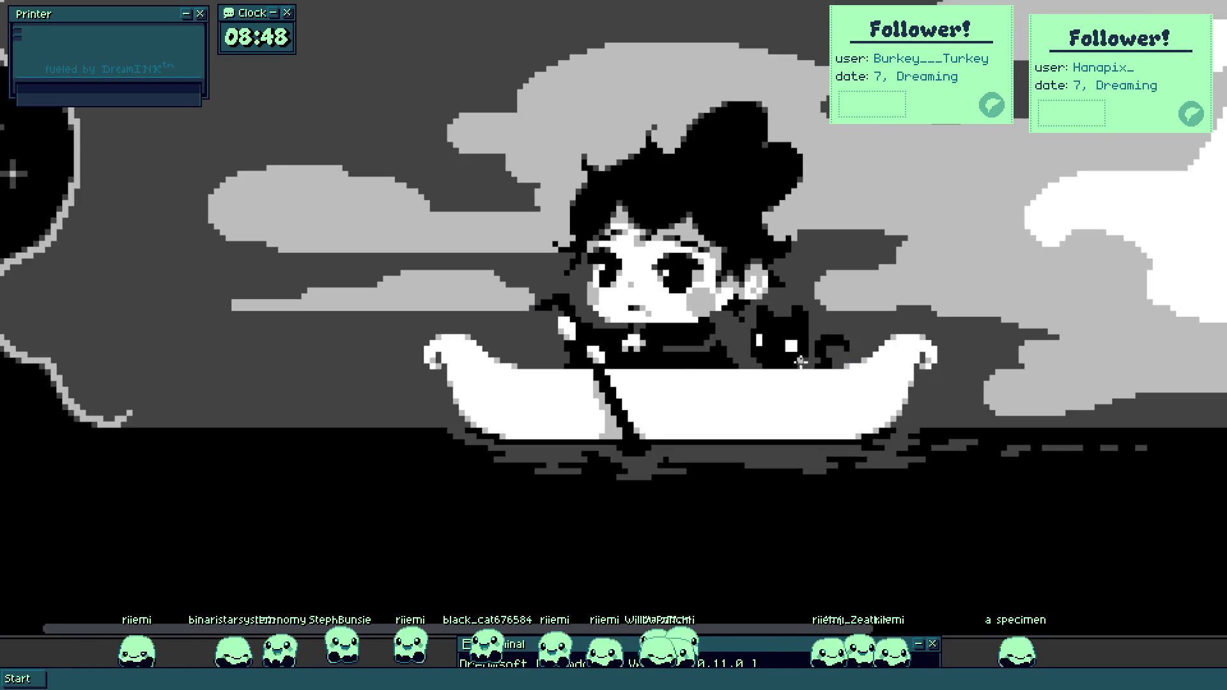
scroll(792, 345, "up", 6)
scroll(764, 326, "down", 2)
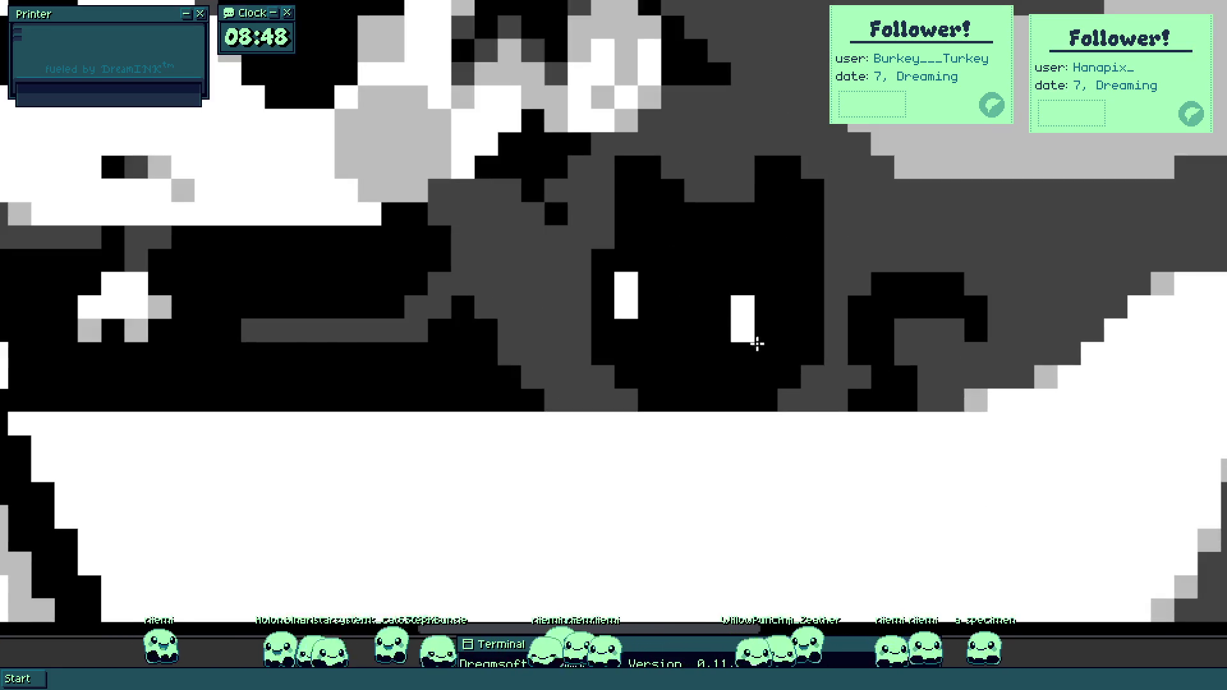
scroll(627, 271, "down", 3)
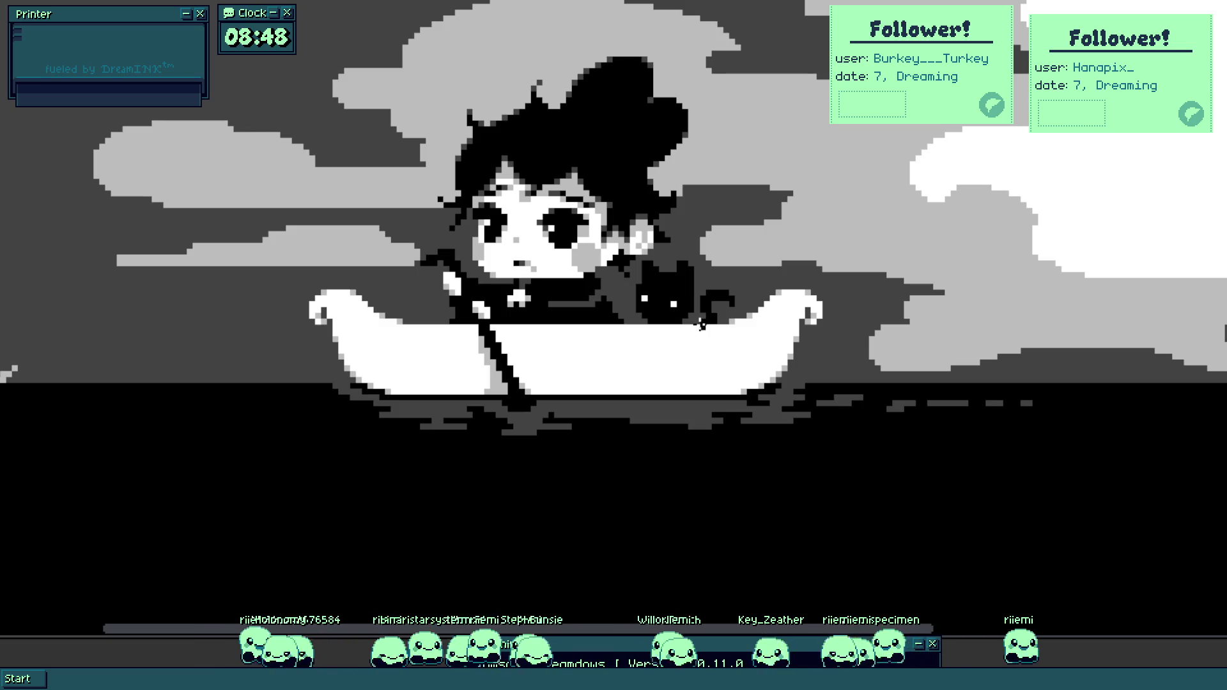
scroll(646, 291, "up", 5)
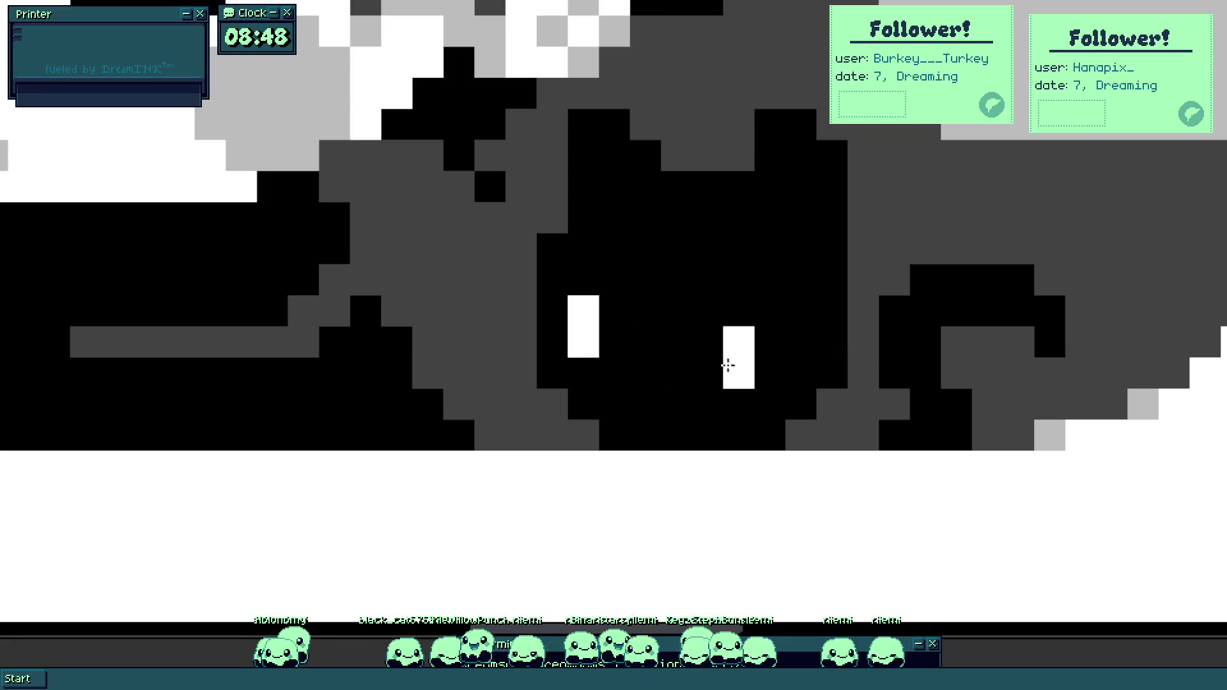
scroll(734, 370, "down", 5)
scroll(704, 383, "up", 5)
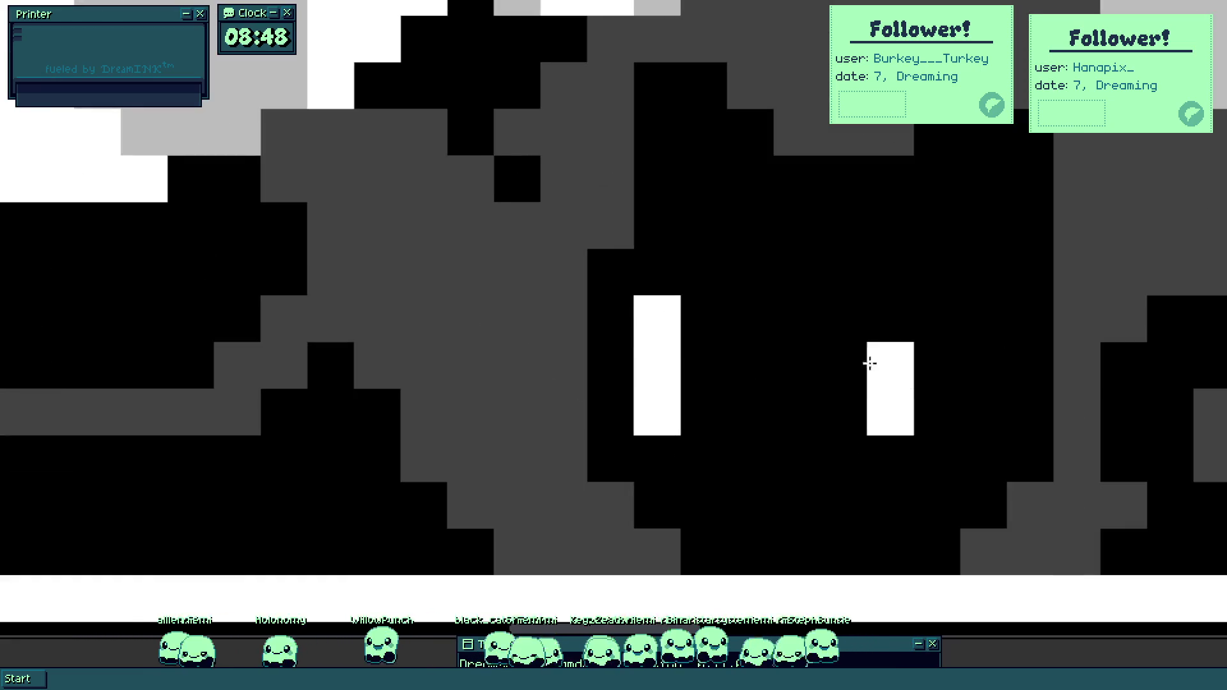
scroll(594, 497, "down", 5)
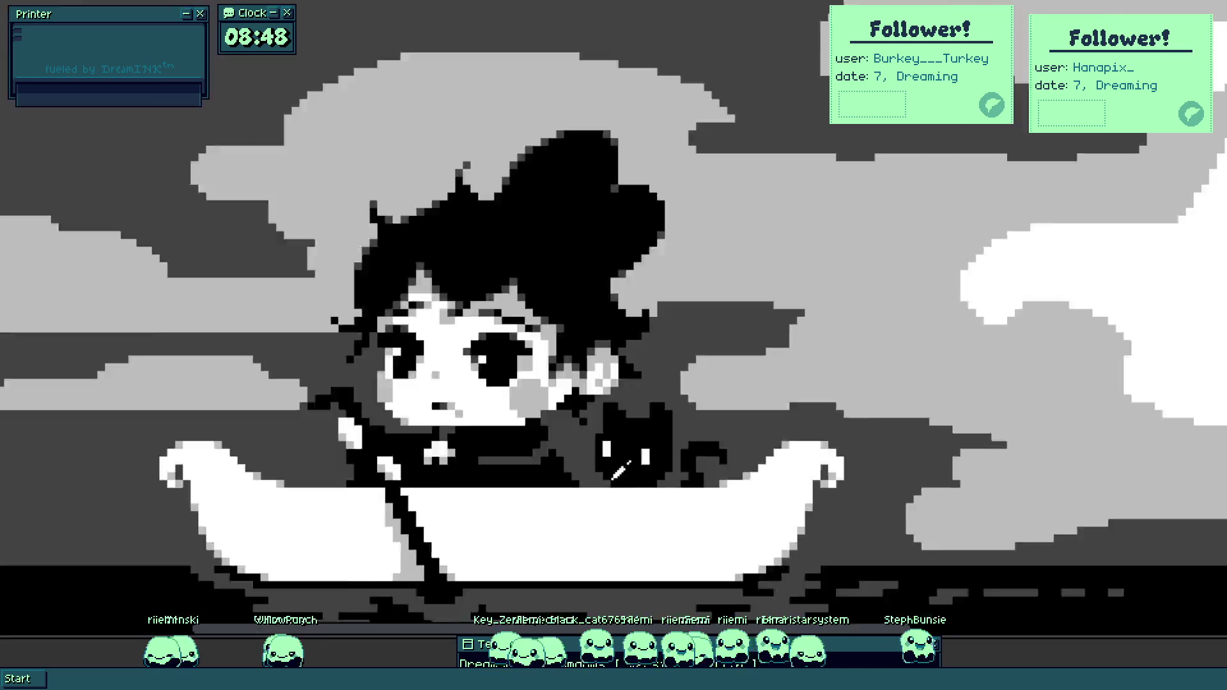
scroll(636, 486, "up", 3)
scroll(515, 467, "up", 3)
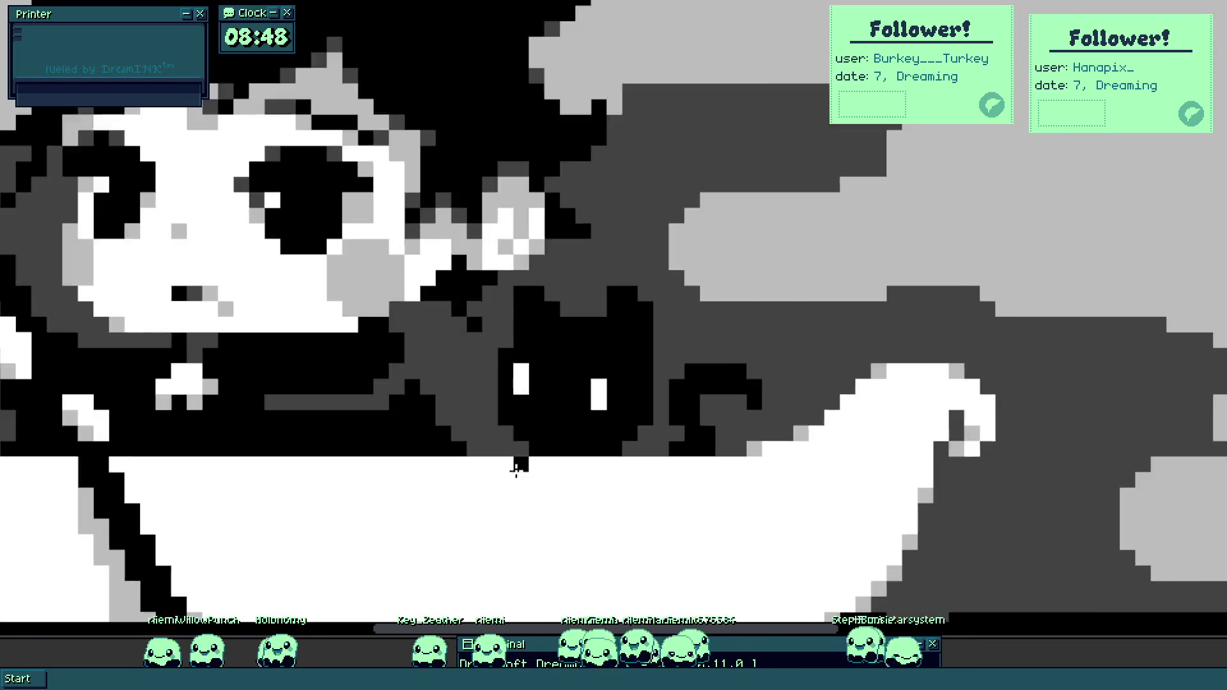
Paint two black cat paws hooked over the boat's rim.
mouse_move(518, 482)
left_mouse_down()
mouse_move(484, 478)
mouse_move(520, 459)
left_mouse_up()
mouse_move(607, 476)
left_mouse_down()
mouse_move(620, 455)
mouse_move(642, 456)
left_mouse_up()
scroll(642, 455, "down", 3)
scroll(605, 452, "up", 3)
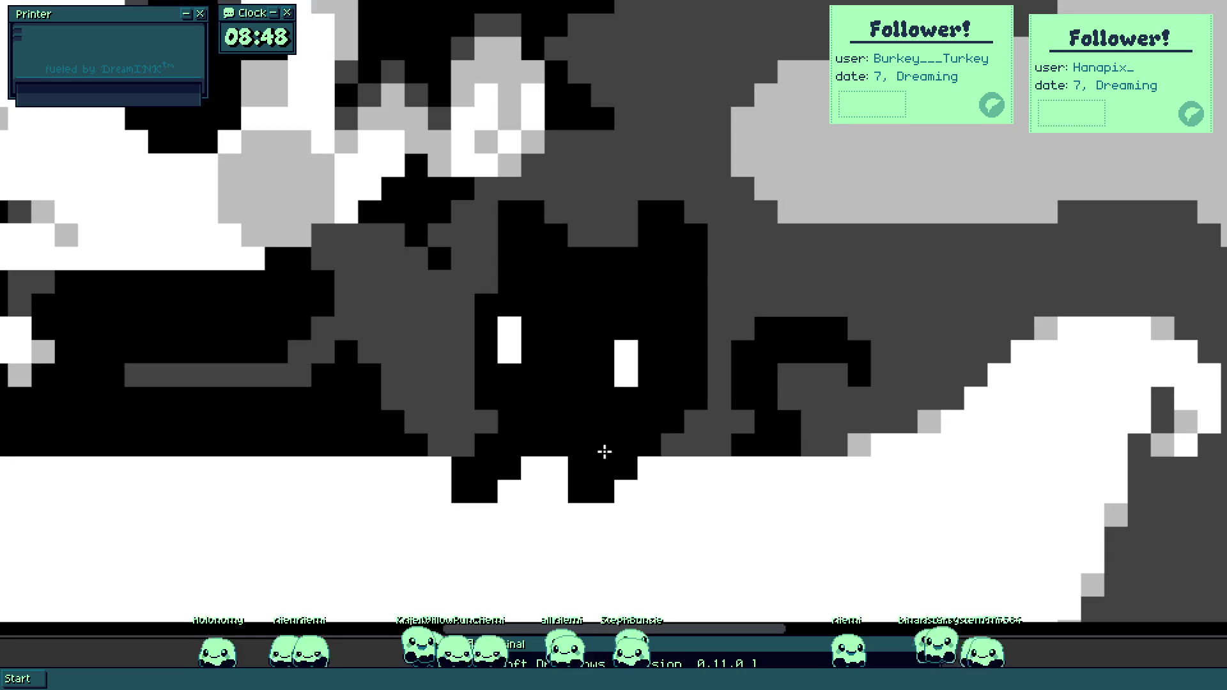
scroll(386, 332, "up", 1)
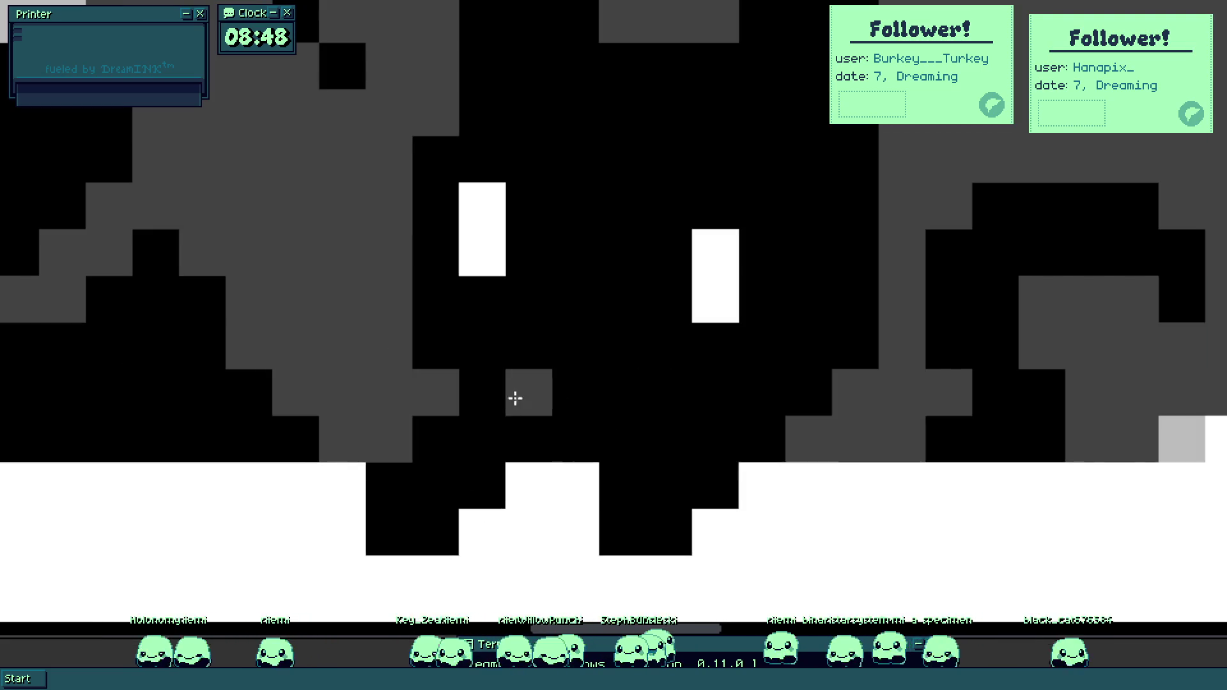
Shade the pixels under the cat's chin grey.
left_click(536, 427)
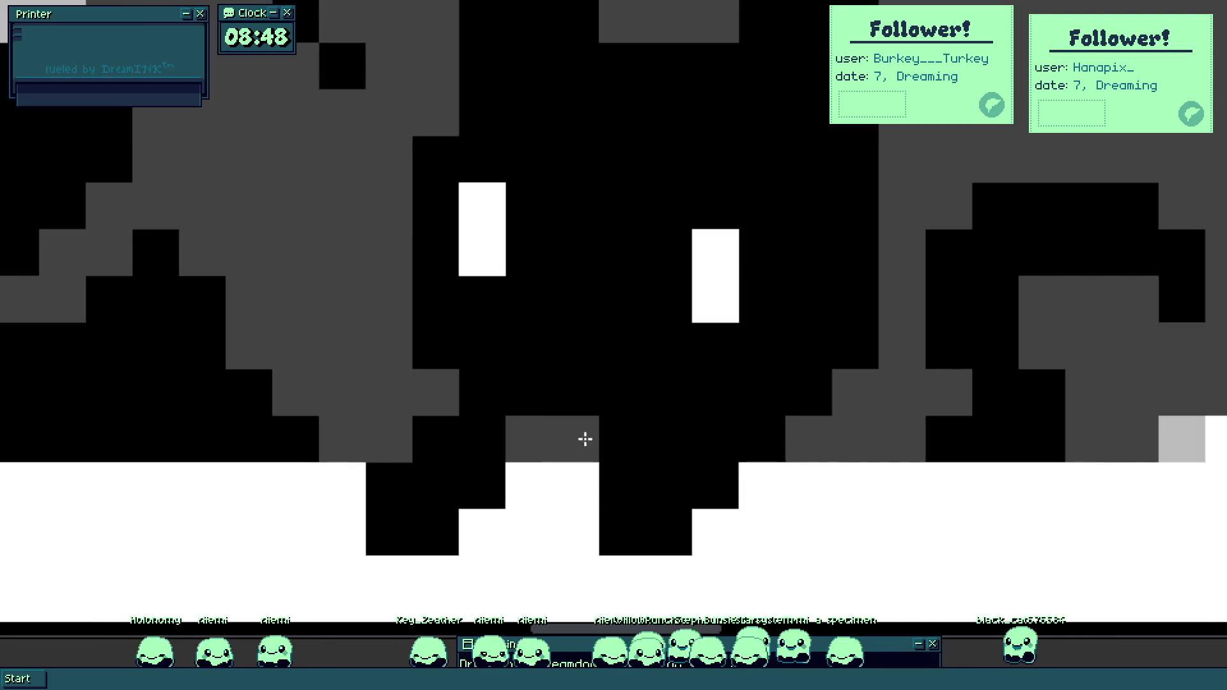
left_click(628, 434)
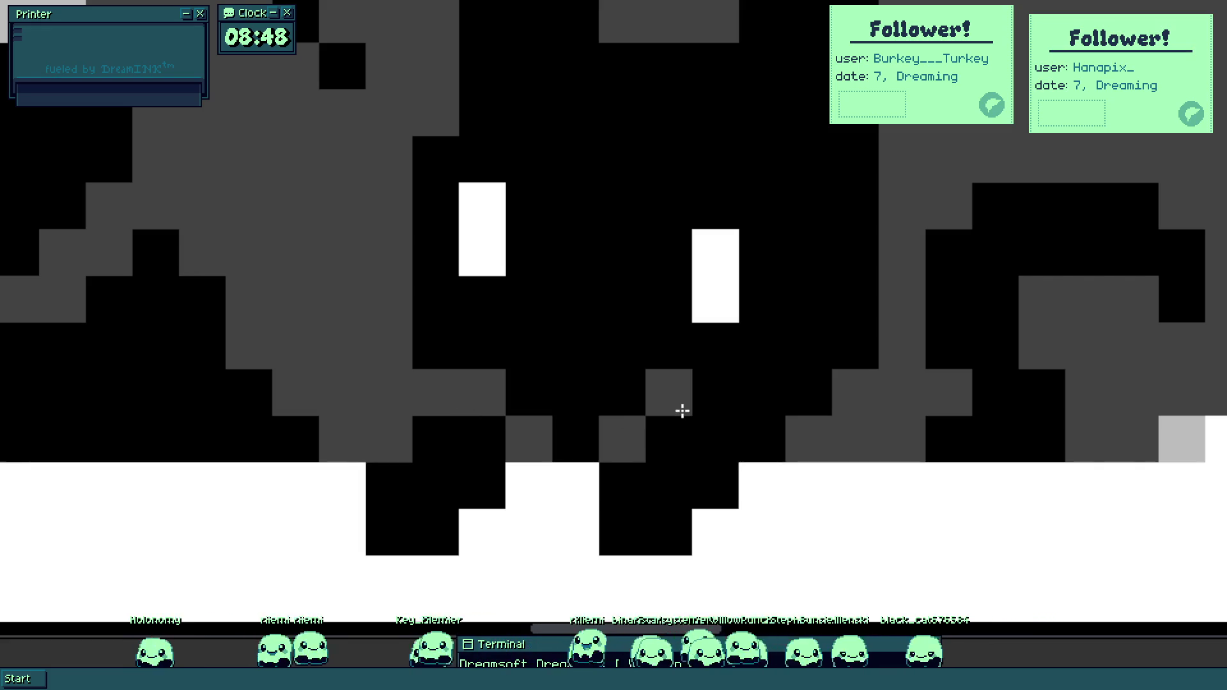
left_click_drag(682, 408, 733, 418)
scroll(734, 418, "down", 3)
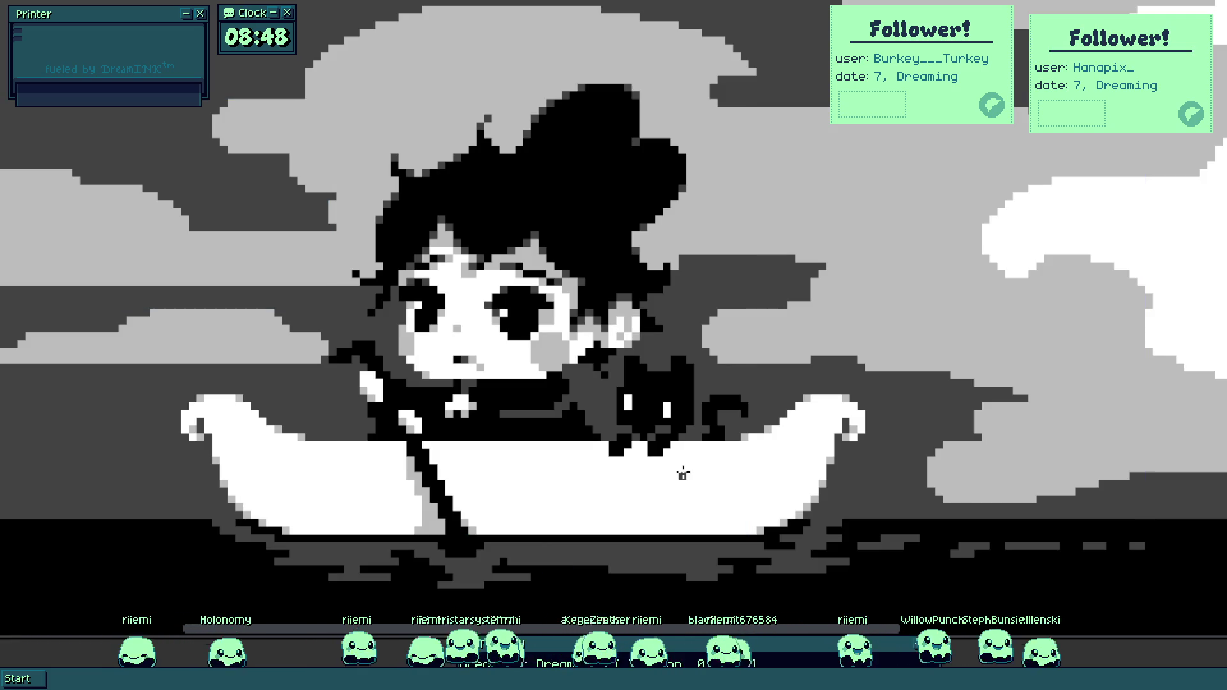
scroll(682, 471, "up", 2)
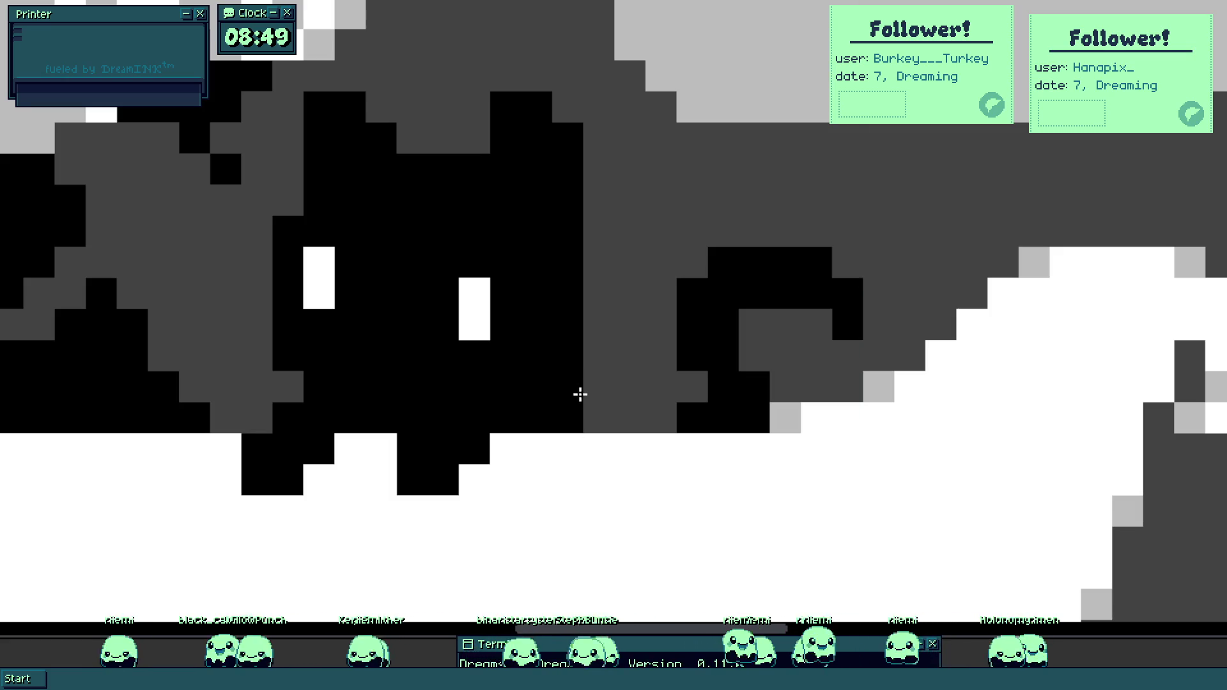
mouse_move(580, 395)
left_mouse_down()
mouse_move(600, 422)
mouse_move(630, 422)
left_mouse_up()
scroll(523, 469, "down", 5)
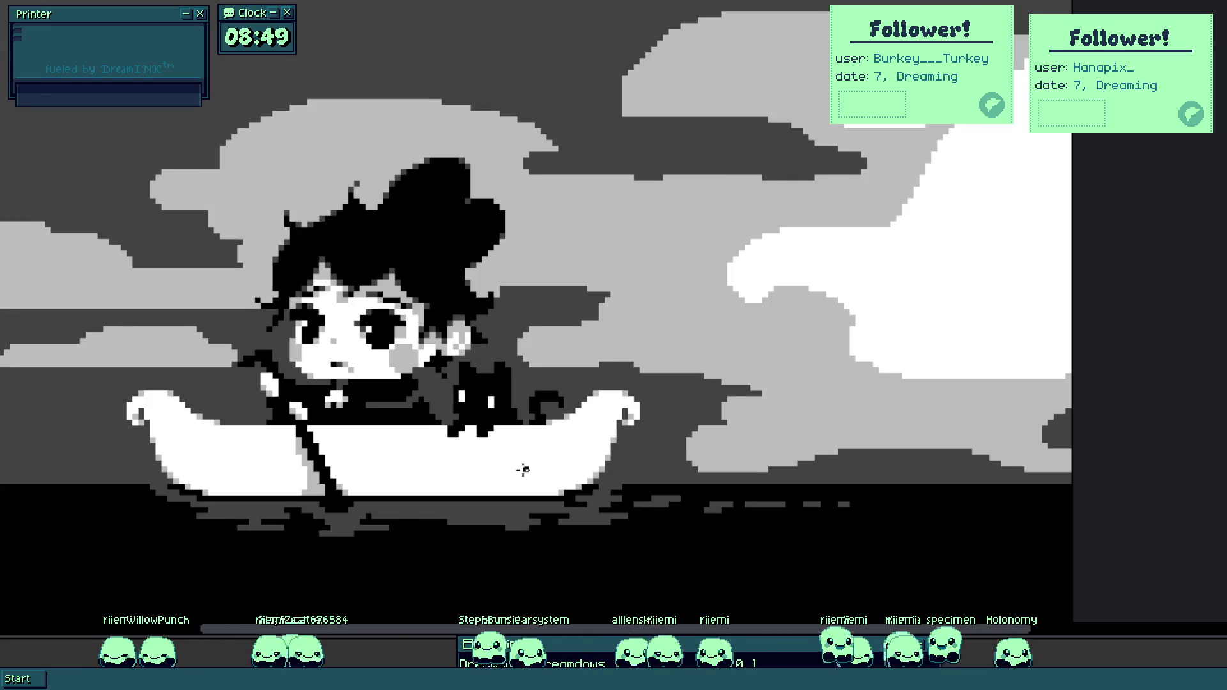
left_click_drag(523, 470, 561, 493)
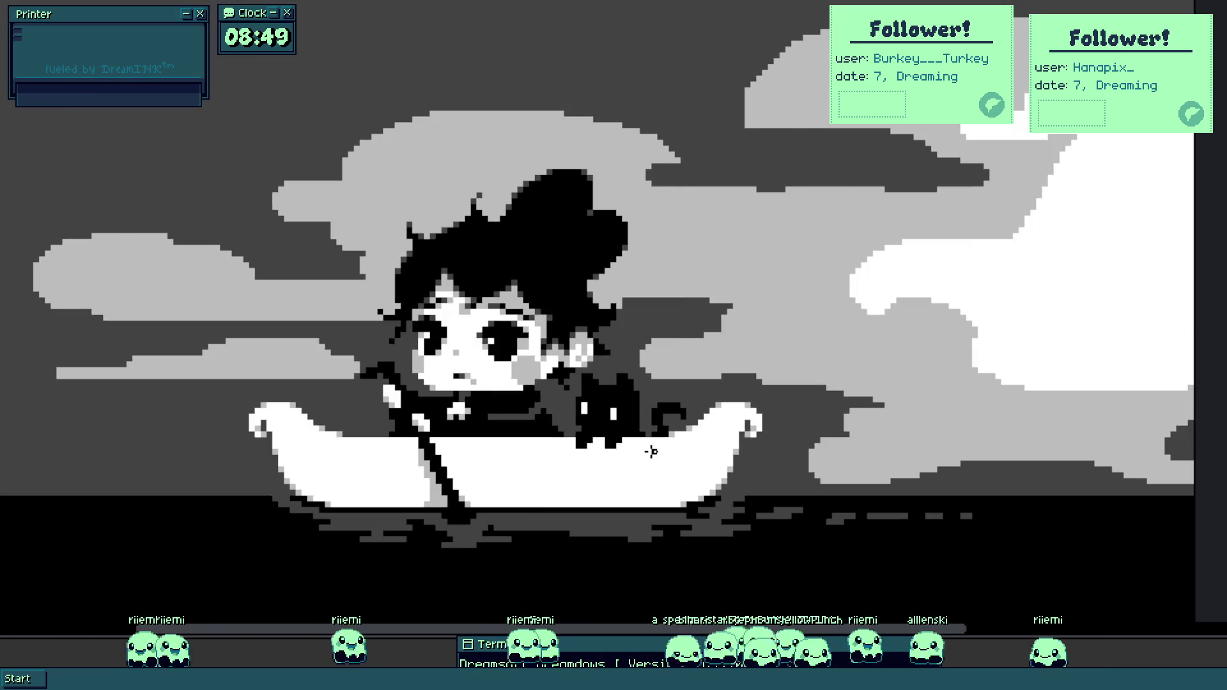
left_click(658, 466)
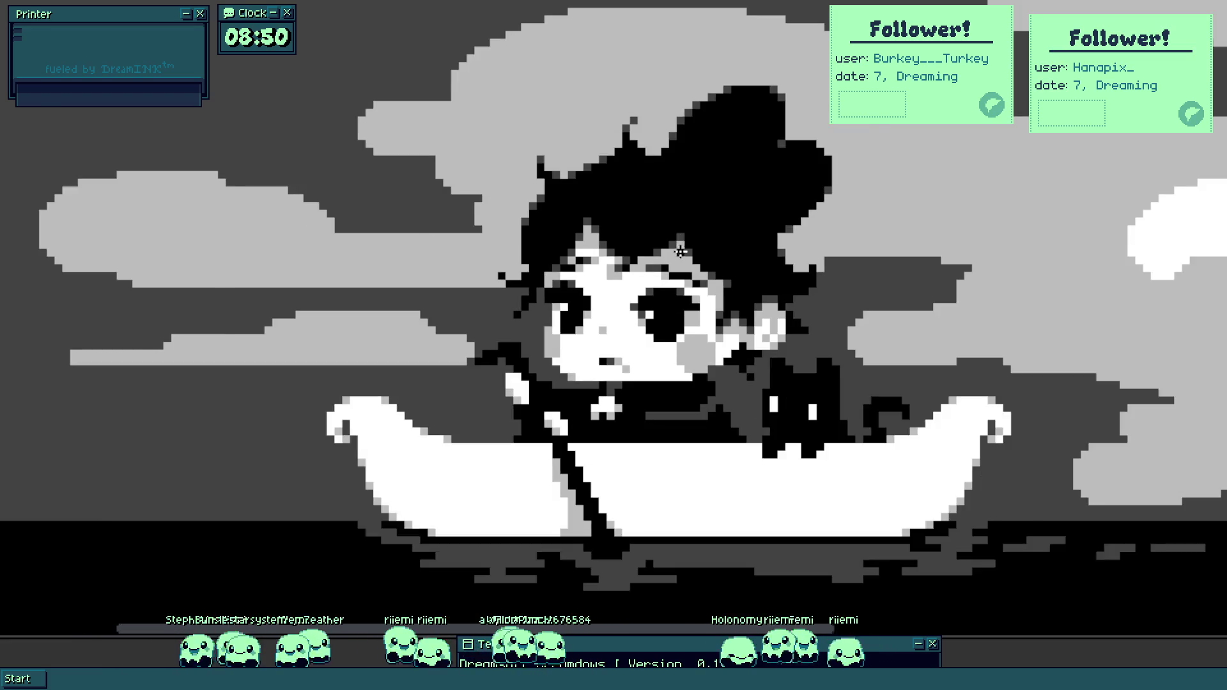
scroll(708, 331, "up", 4)
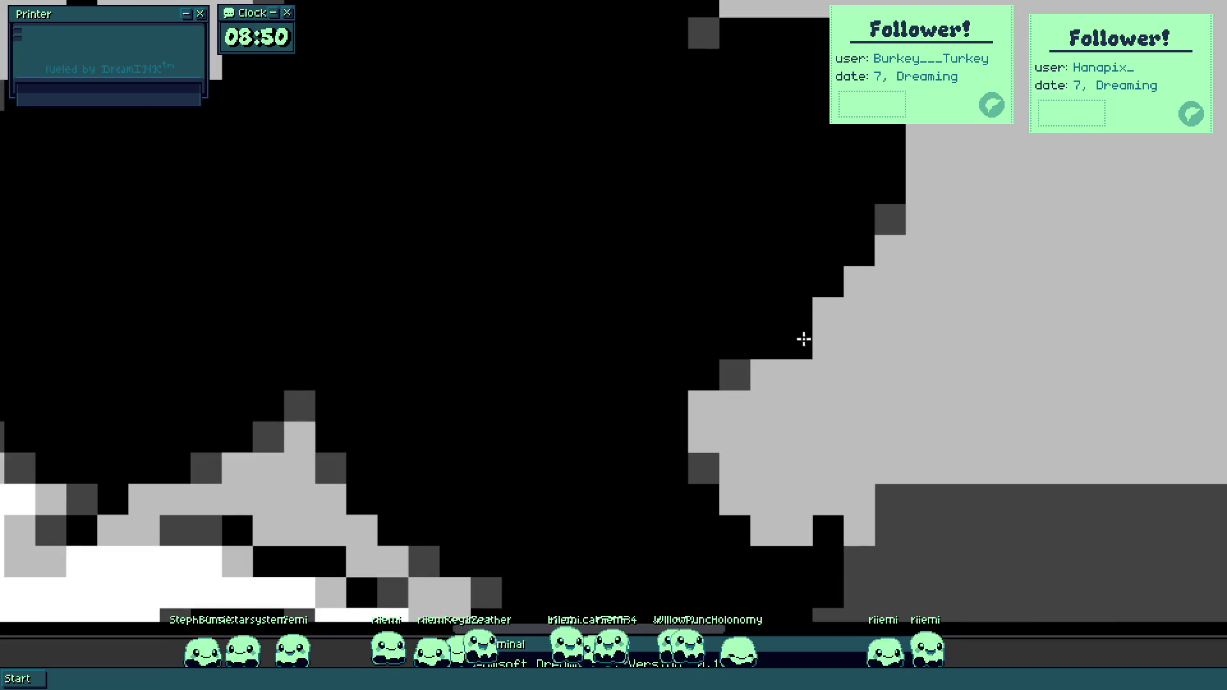
Touch up the girl's hair edge with black and dark grey pixels.
mouse_move(804, 338)
left_mouse_down()
mouse_move(857, 282)
mouse_move(726, 372)
mouse_move(885, 213)
left_mouse_up()
left_click(705, 464)
left_click(760, 374)
left_click(888, 251)
left_click(709, 396)
scroll(710, 396, "down", 5)
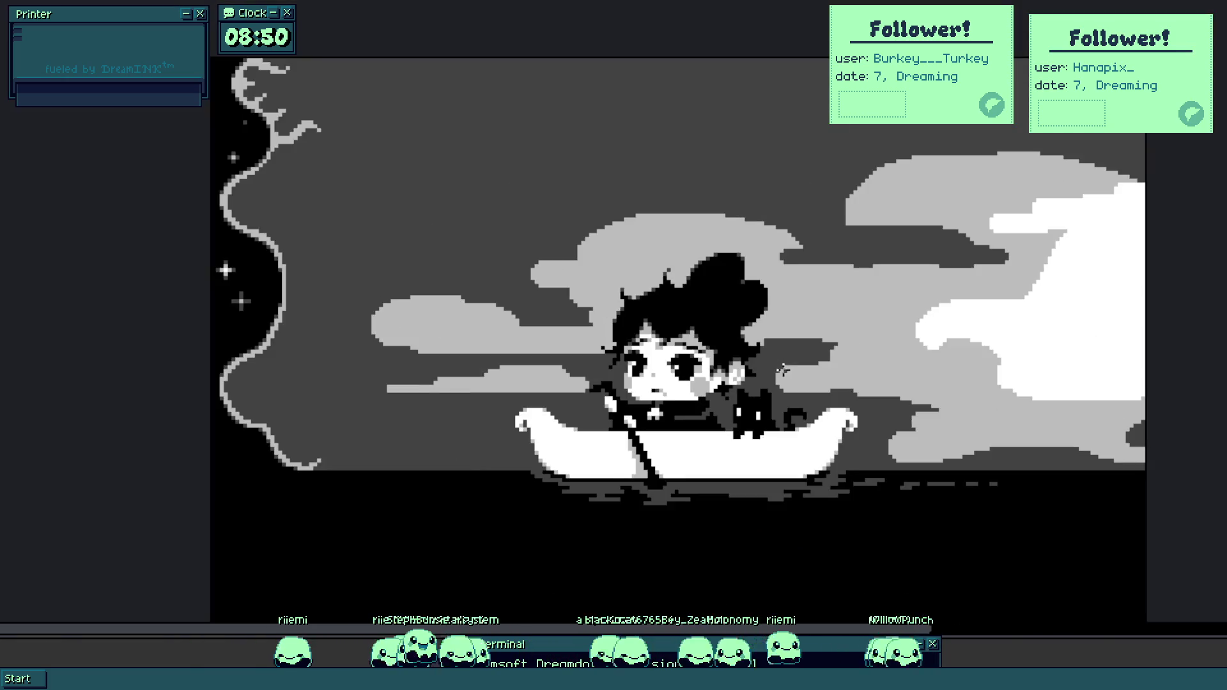
scroll(772, 351, "up", 3)
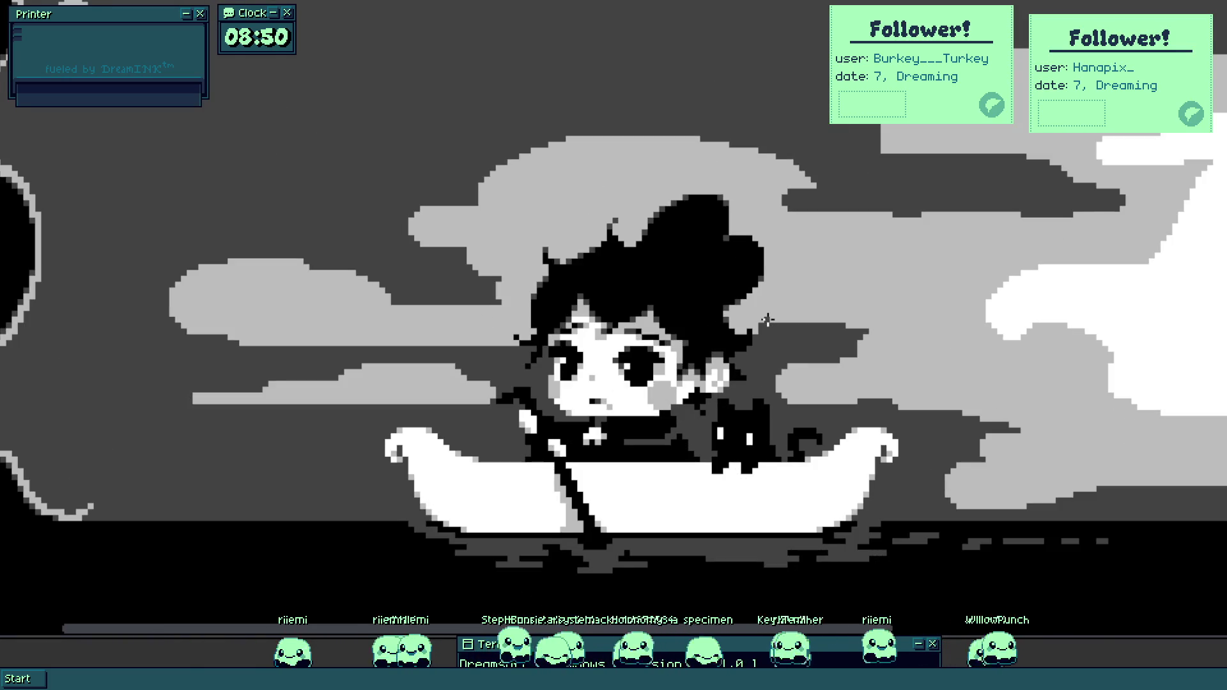
scroll(768, 319, "down", 2)
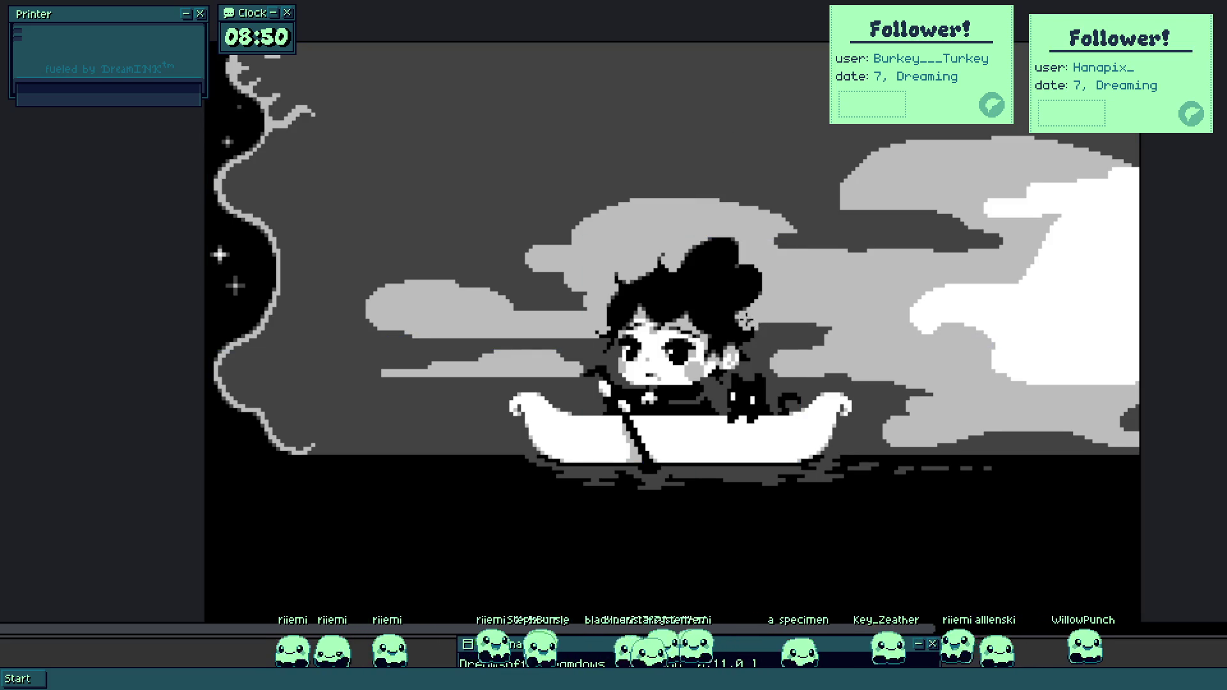
Reposition the view on the girl and boat and drop the selection around her.
left_click_drag(718, 280, 765, 197)
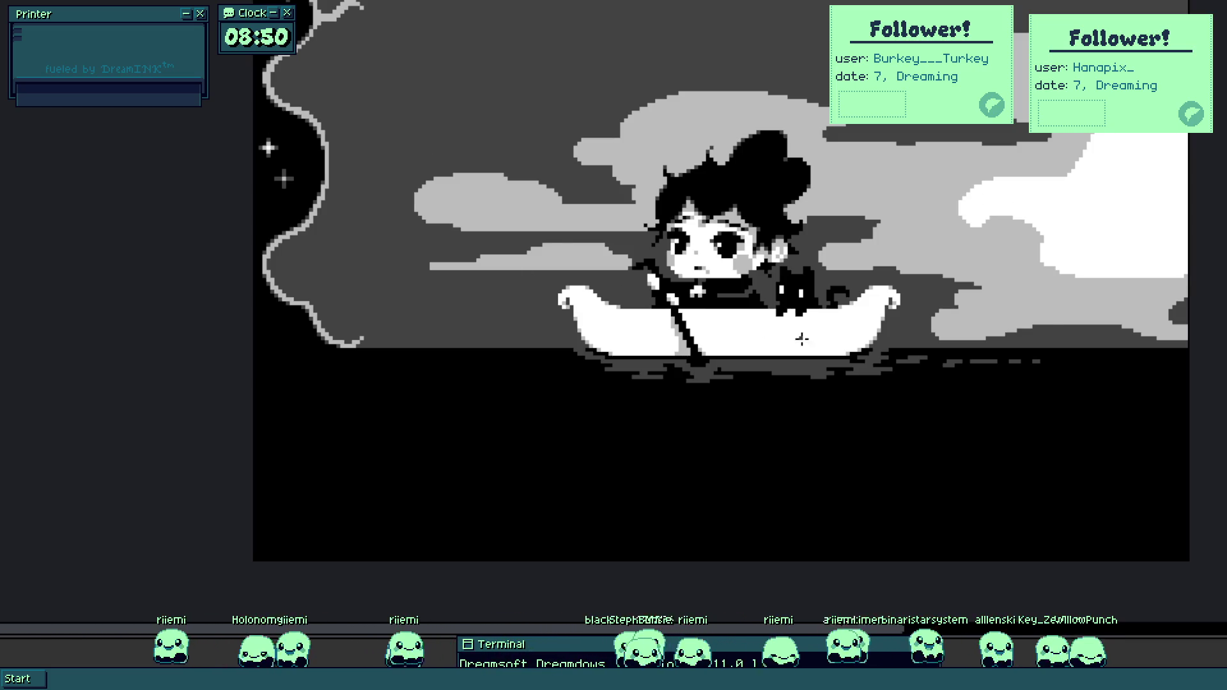
scroll(811, 338, "up", 2)
left_click_drag(852, 292, 822, 442)
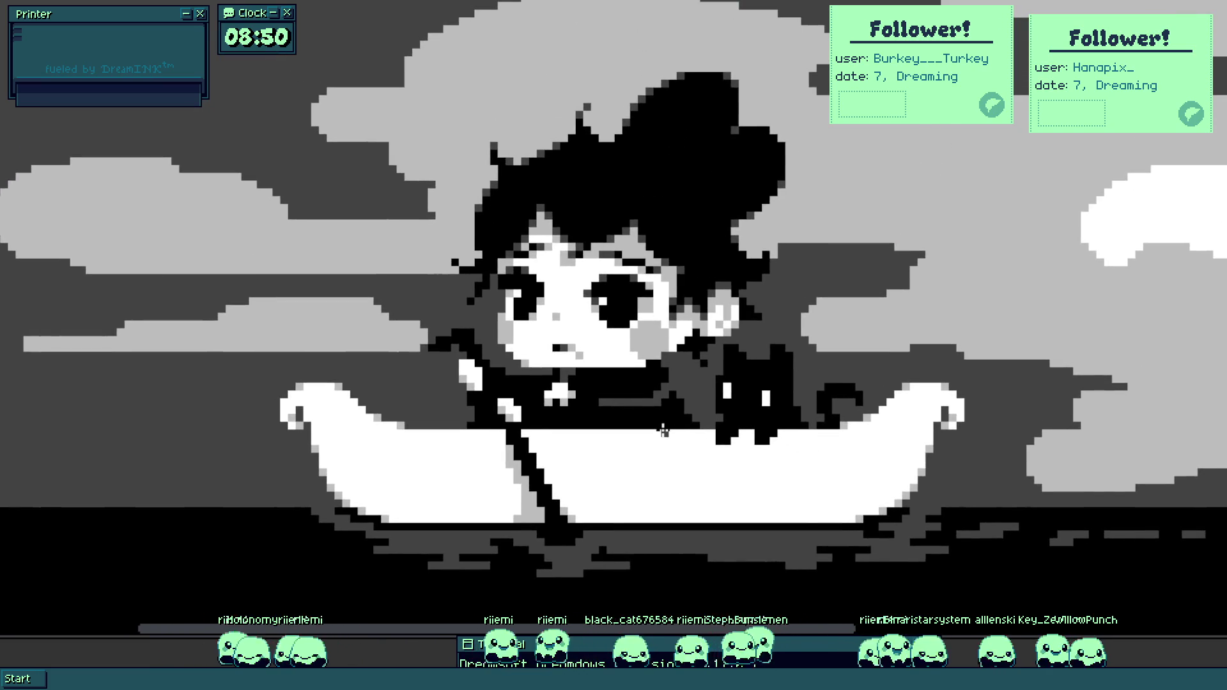
left_click_drag(650, 428, 861, 443)
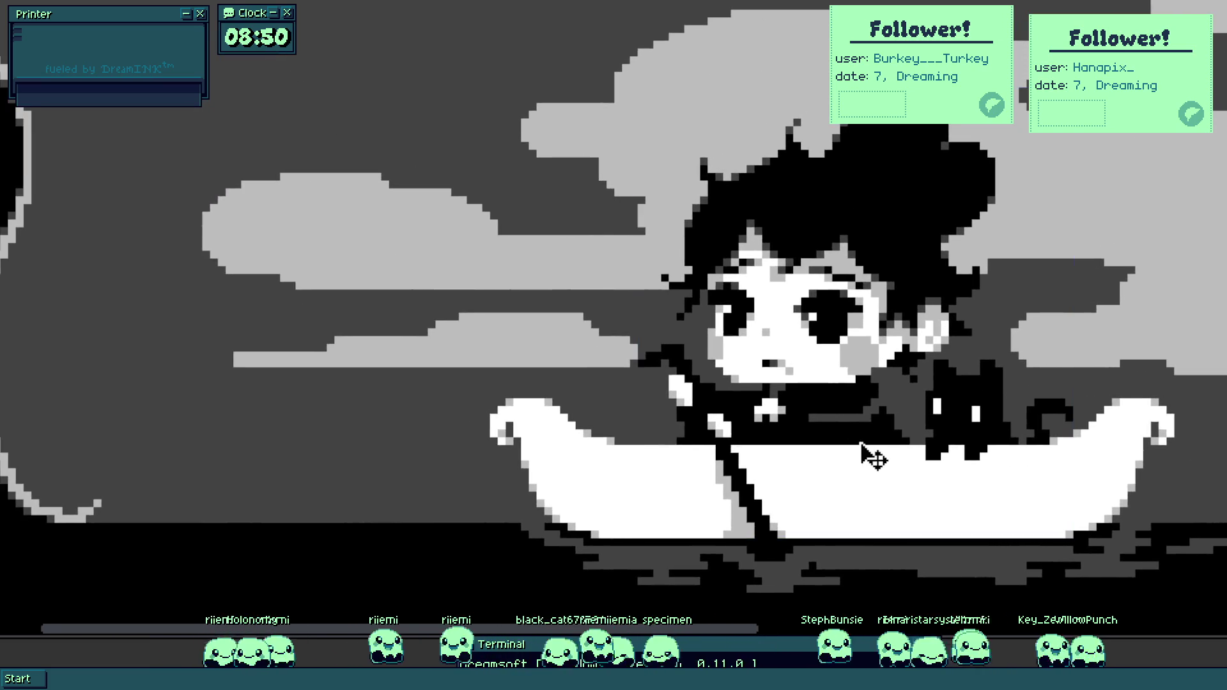
scroll(729, 425, "up", 2)
scroll(701, 416, "up", 2)
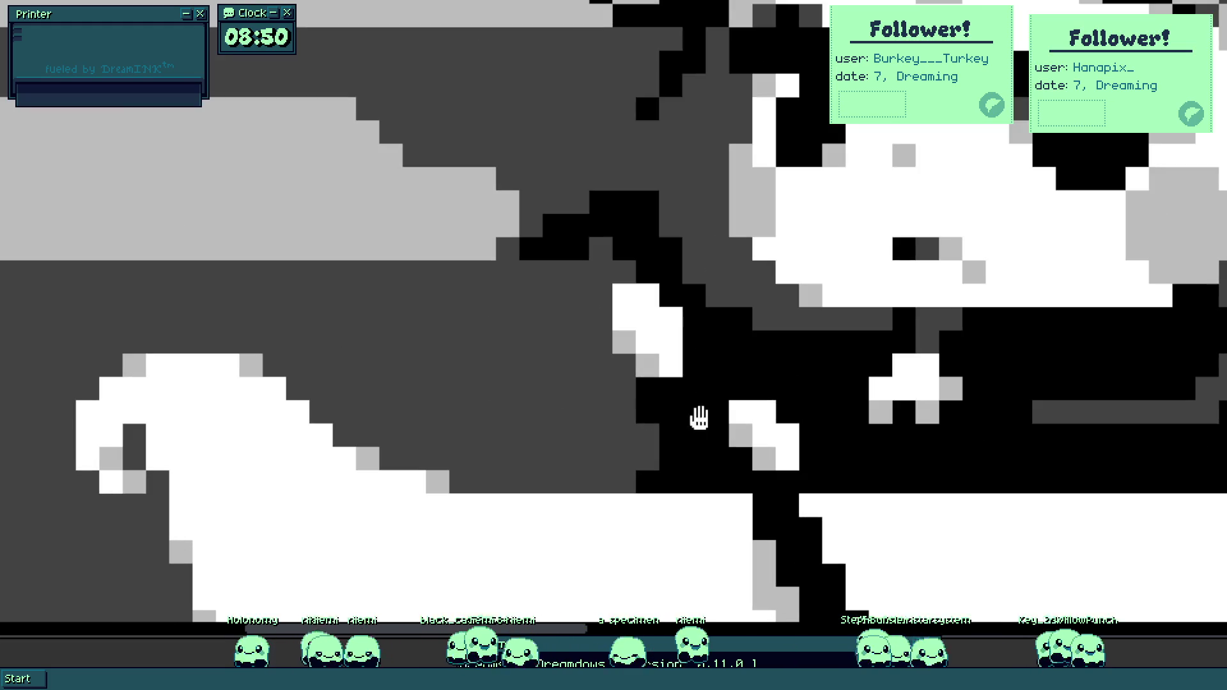
scroll(702, 419, "down", 4)
scroll(693, 386, "up", 5)
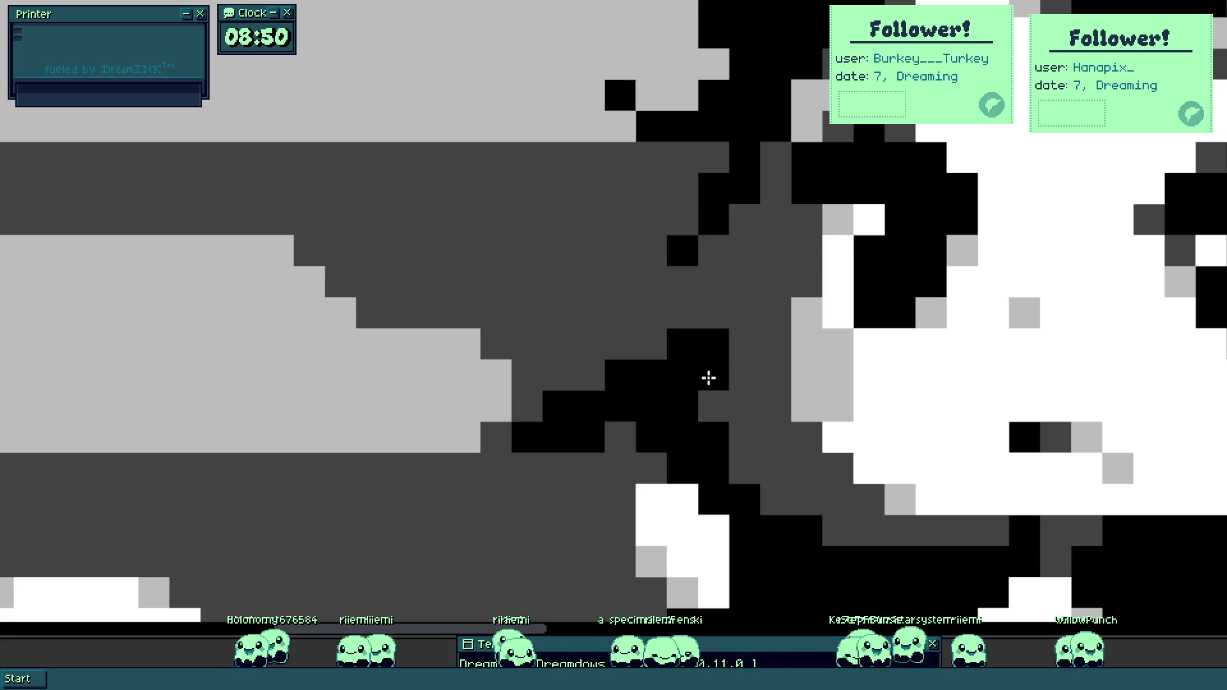
scroll(707, 378, "down", 5)
key("ctrl")
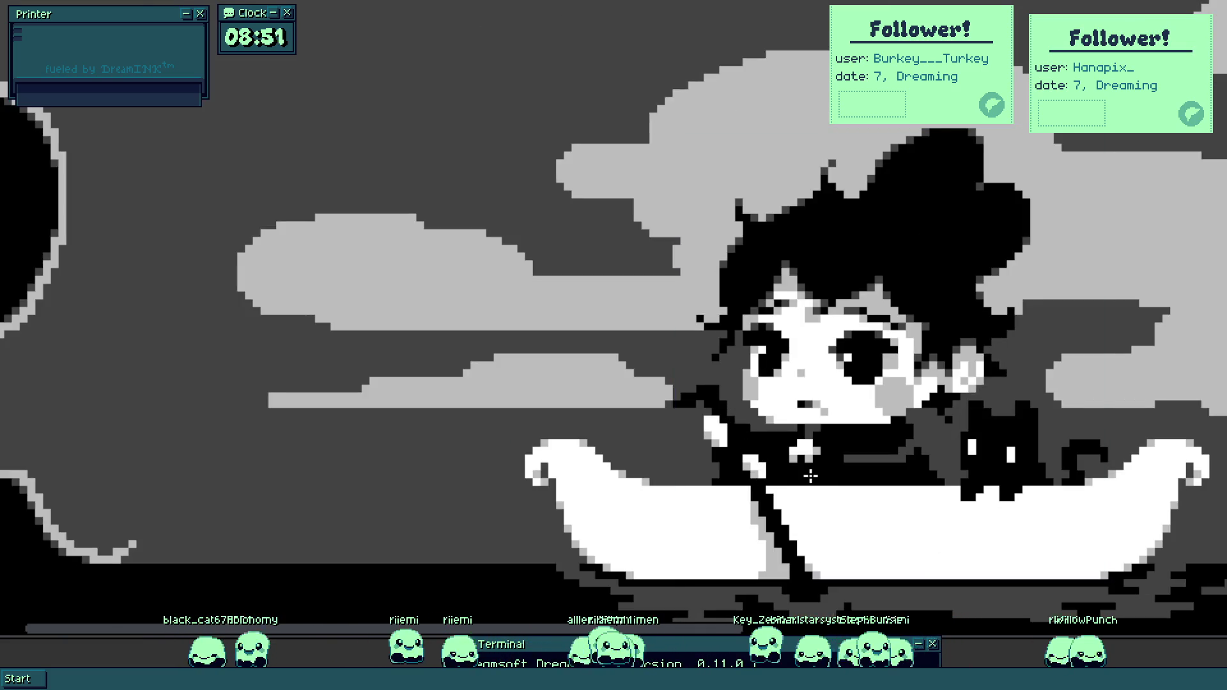
scroll(800, 476, "up", 5)
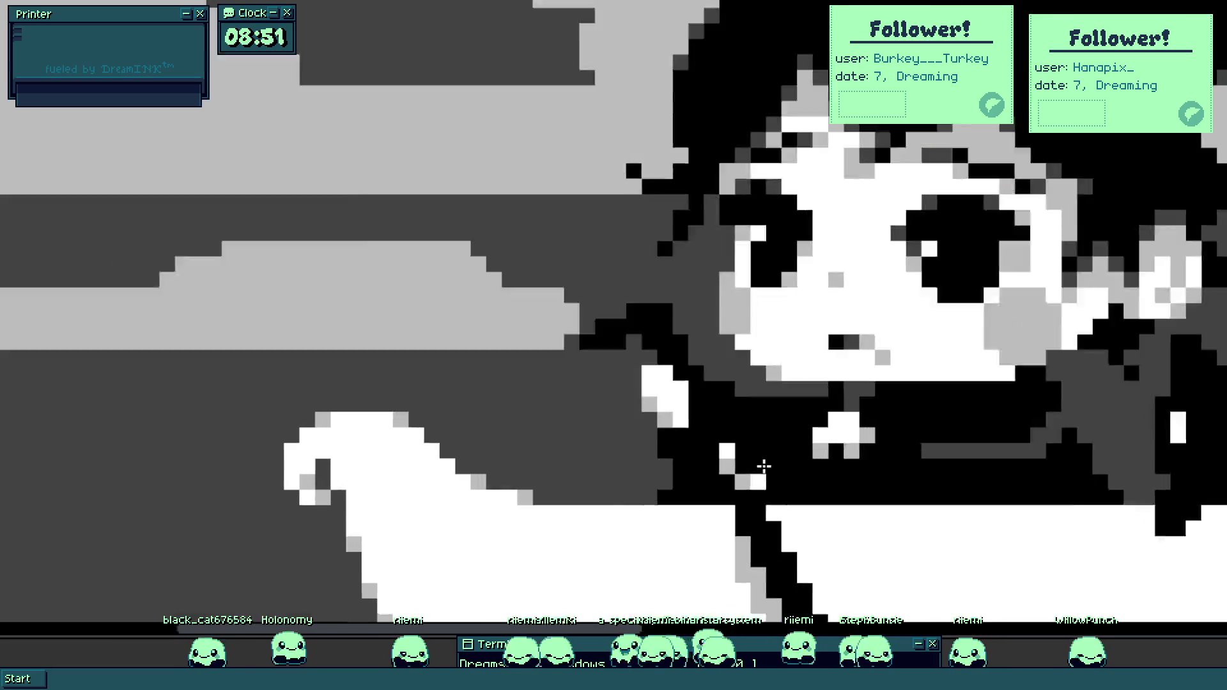
Add small white highlight pixels near the girl's collar.
mouse_move(759, 457)
left_mouse_down()
mouse_move(750, 482)
mouse_move(775, 506)
left_mouse_up()
scroll(774, 506, "down", 5)
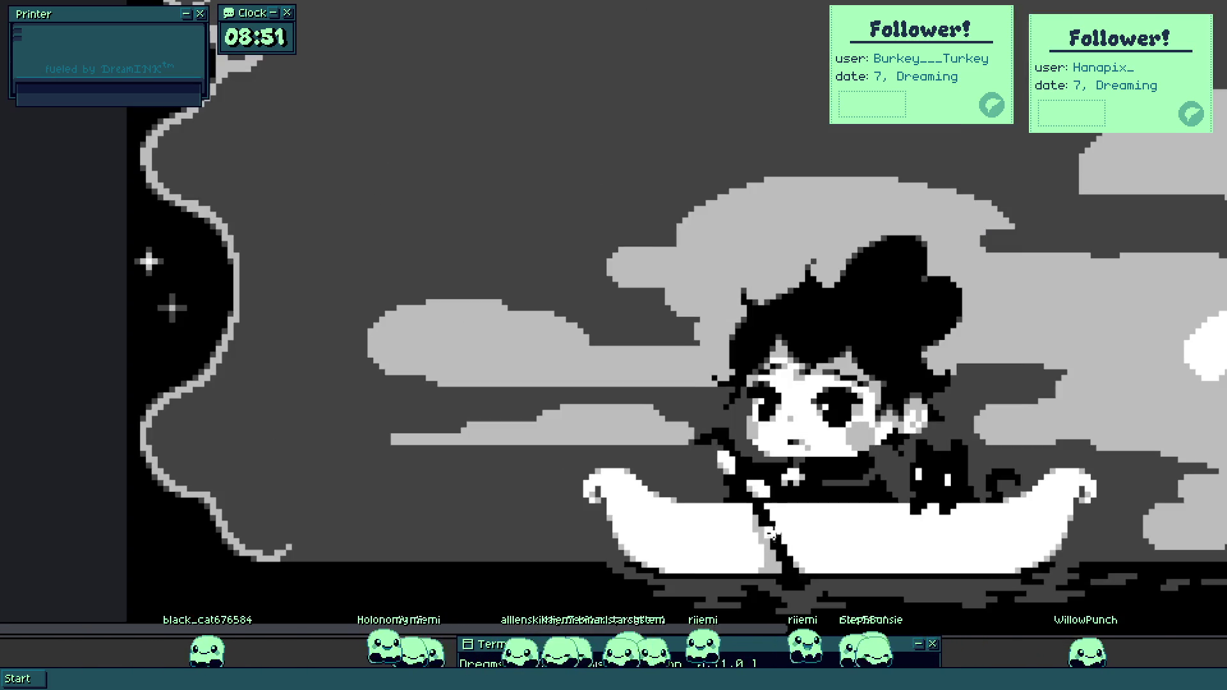
scroll(804, 481, "down", 2)
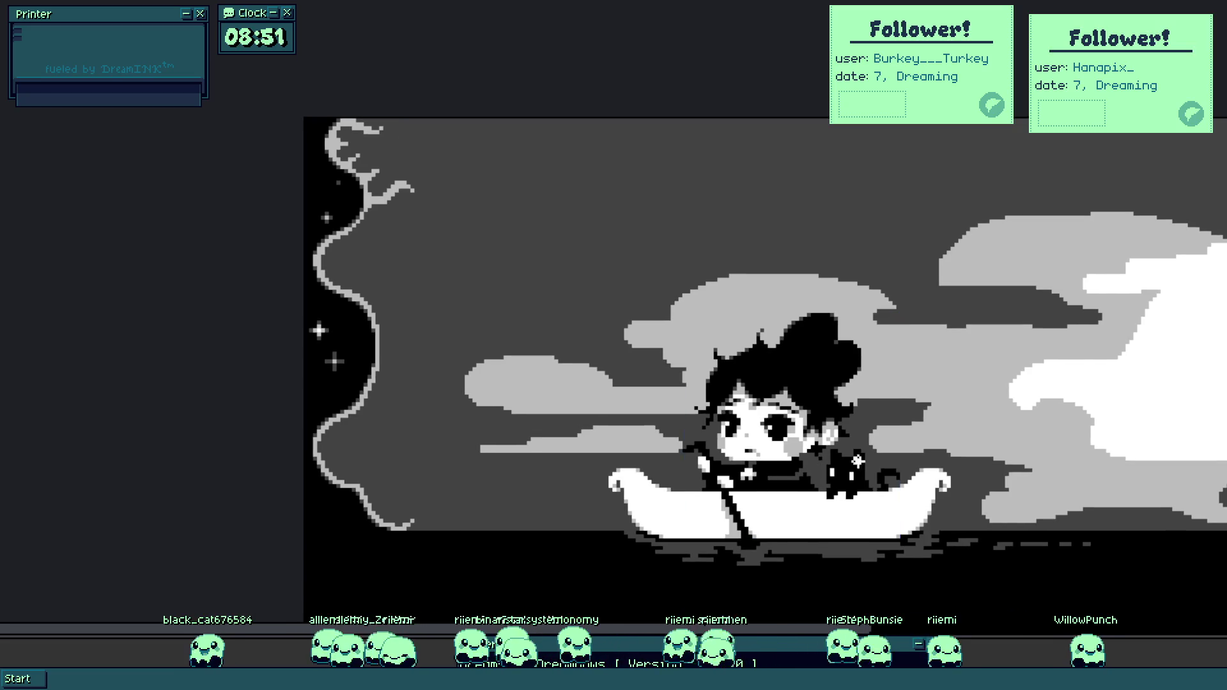
scroll(419, 416, "up", 1)
scroll(630, 292, "up", 4)
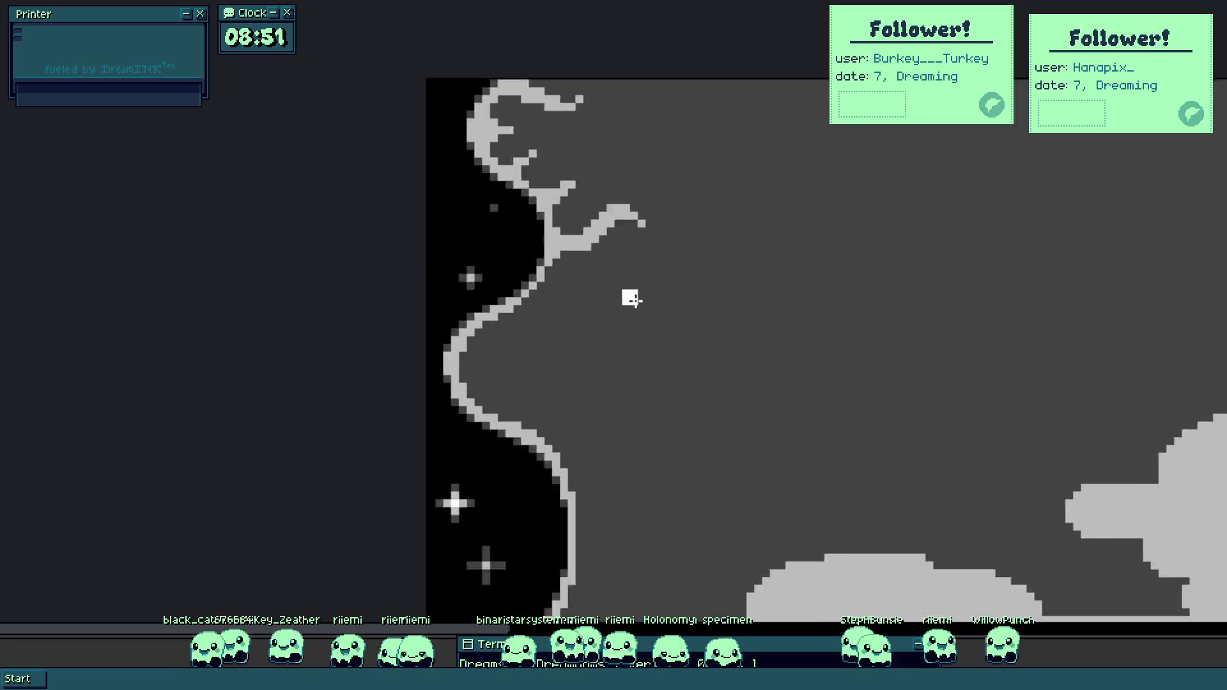
Paint a light-grey branch stroke off the left-edge vine.
scroll(617, 243, "up", 3)
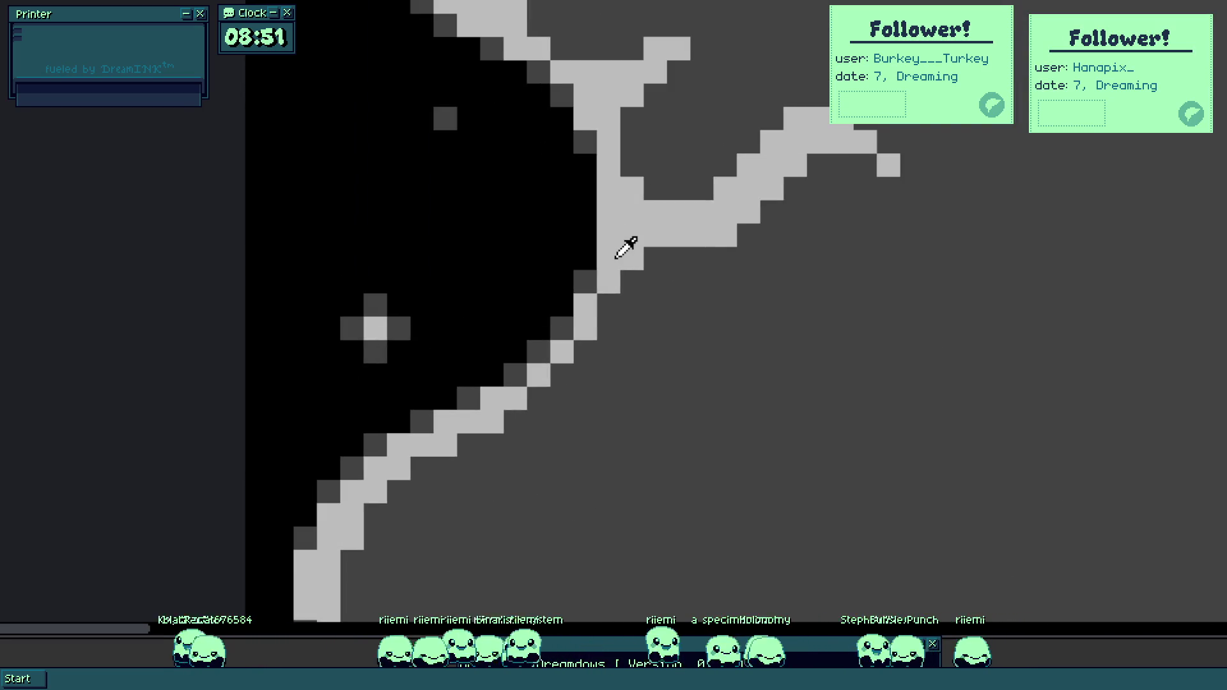
mouse_move(608, 315)
left_mouse_down()
mouse_move(638, 373)
mouse_move(708, 389)
mouse_move(746, 424)
left_mouse_up()
mouse_move(585, 348)
left_mouse_down()
mouse_move(565, 367)
mouse_move(607, 292)
mouse_move(581, 315)
mouse_move(581, 350)
mouse_move(627, 381)
mouse_move(601, 345)
mouse_move(654, 395)
mouse_move(666, 386)
mouse_move(742, 428)
left_mouse_up()
scroll(690, 355, "down", 4)
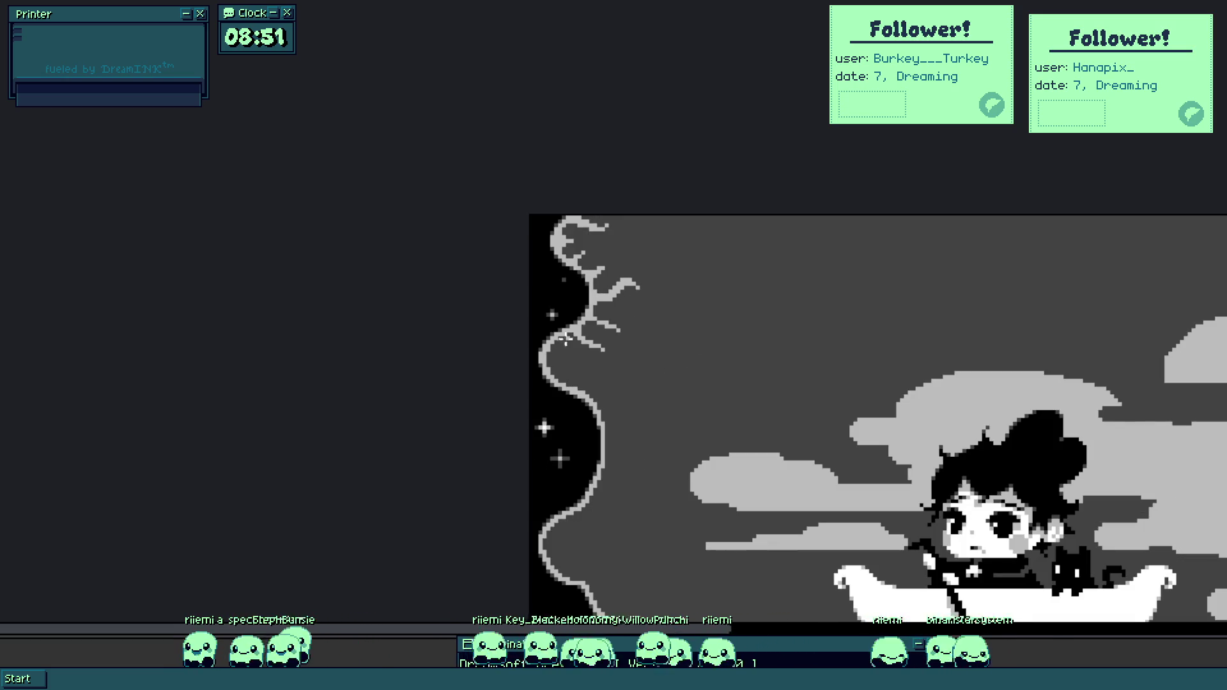
scroll(592, 336, "up", 3)
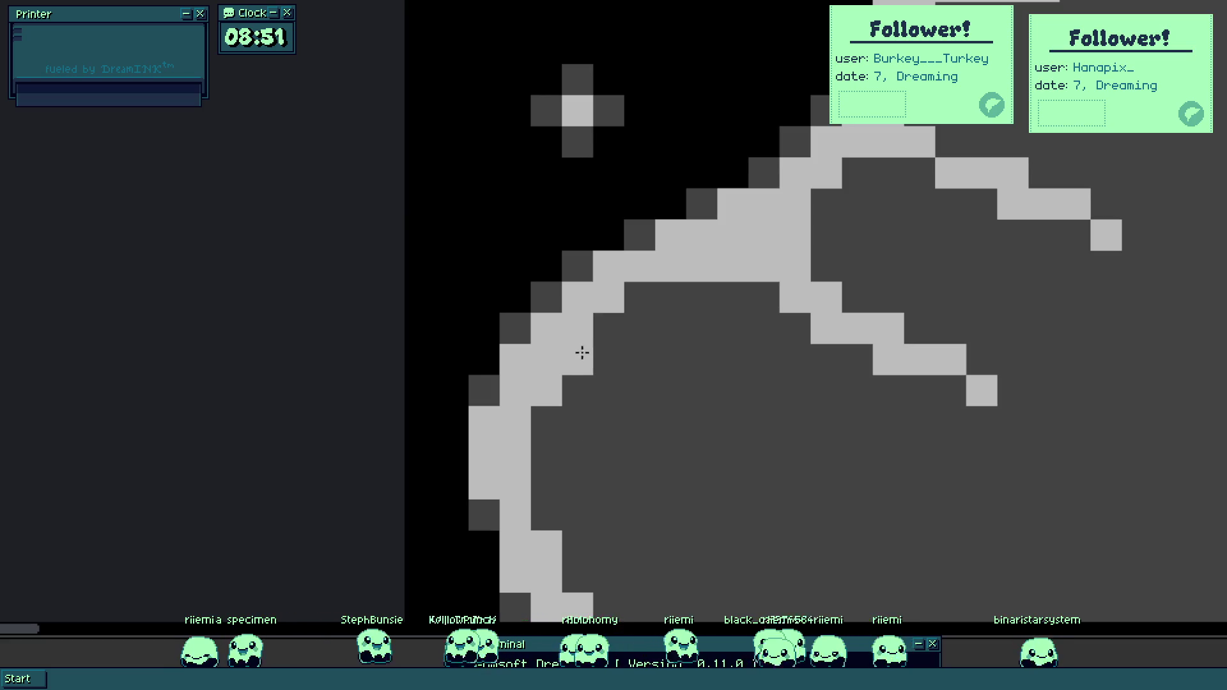
Extend the light-grey tendril downward and finish it in a curl.
left_click(640, 298)
left_click(605, 363)
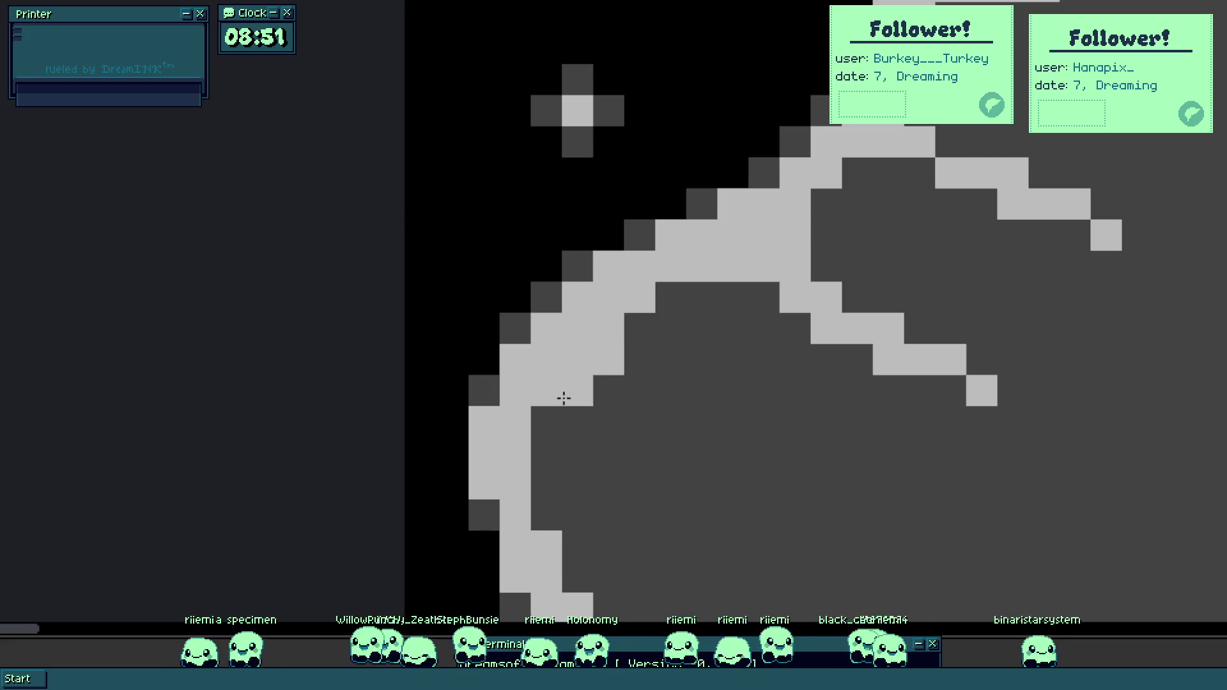
left_click(564, 399)
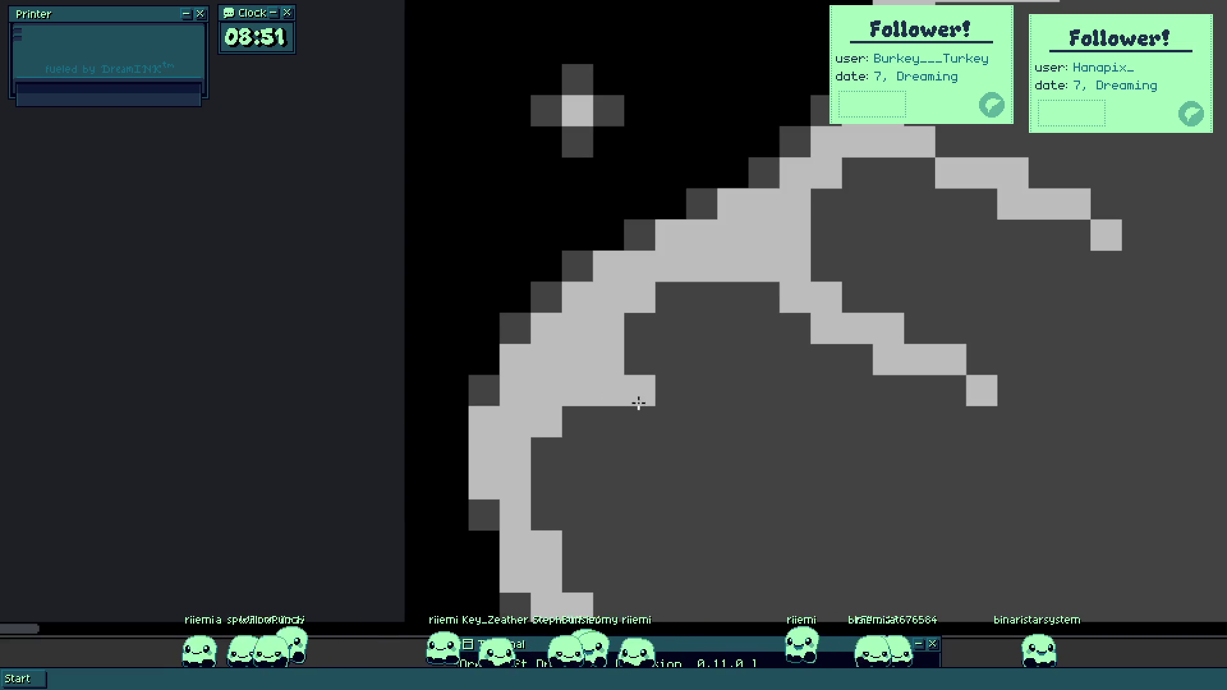
mouse_move(639, 434)
left_mouse_down()
mouse_move(644, 452)
mouse_move(567, 424)
mouse_move(613, 383)
left_mouse_up()
scroll(636, 422, "down", 5)
scroll(600, 415, "up", 5)
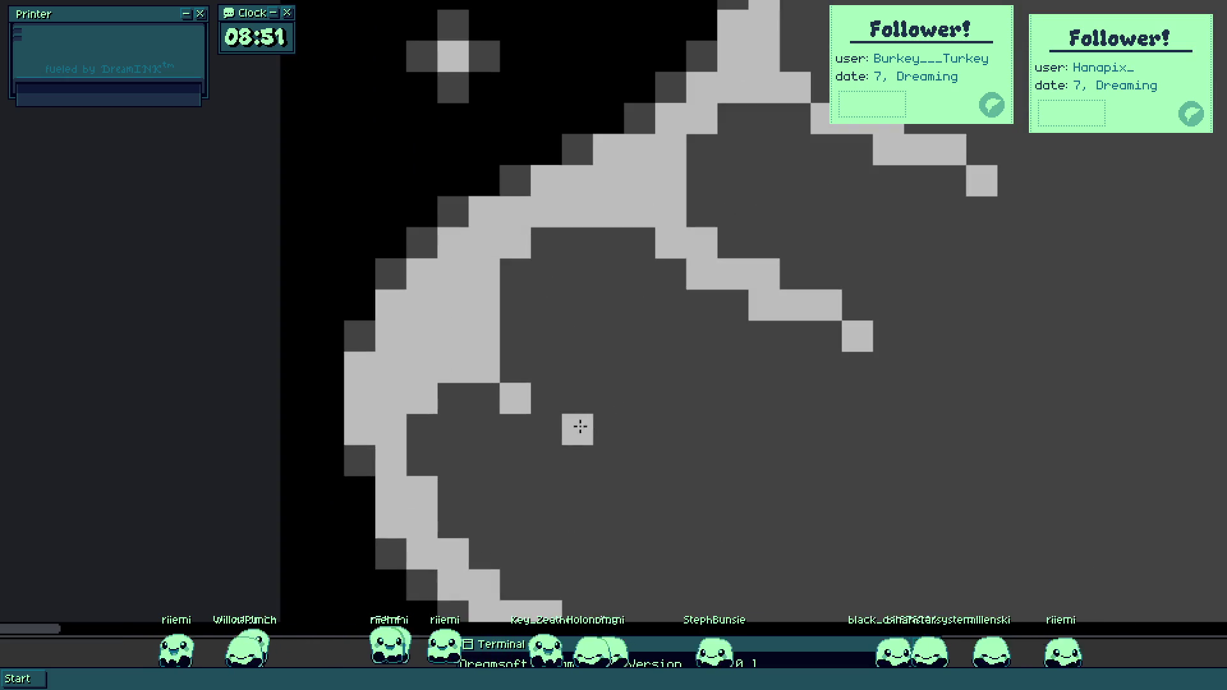
left_click(516, 372)
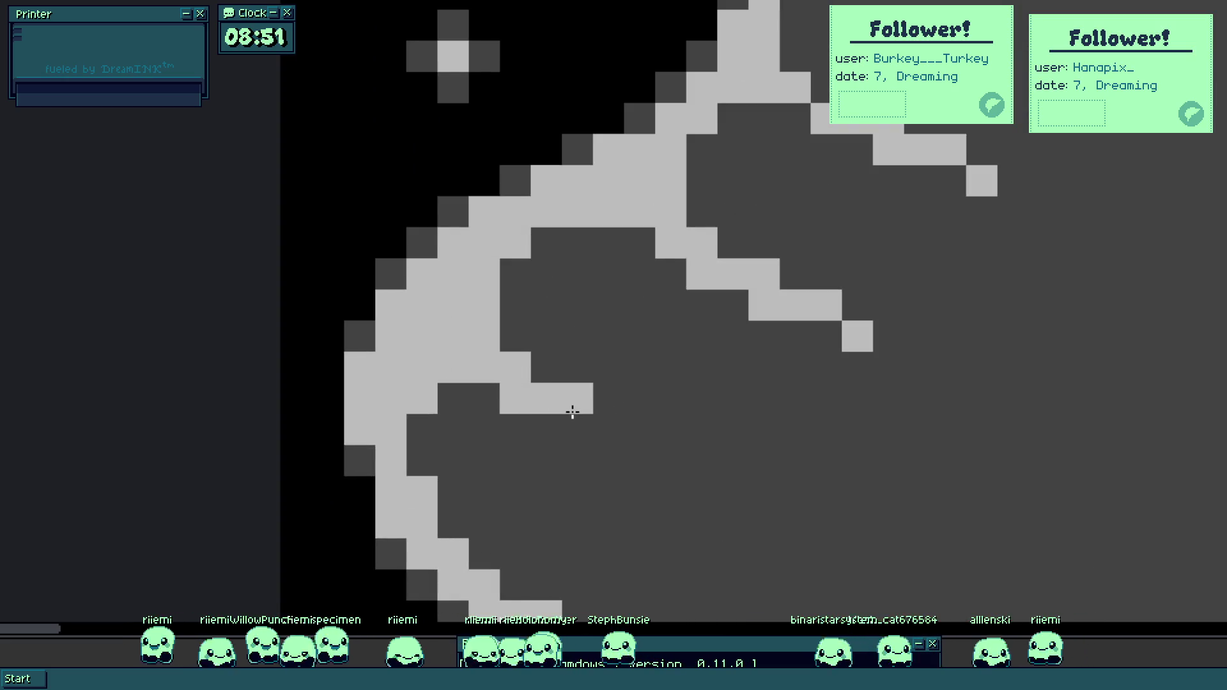
left_click(642, 242)
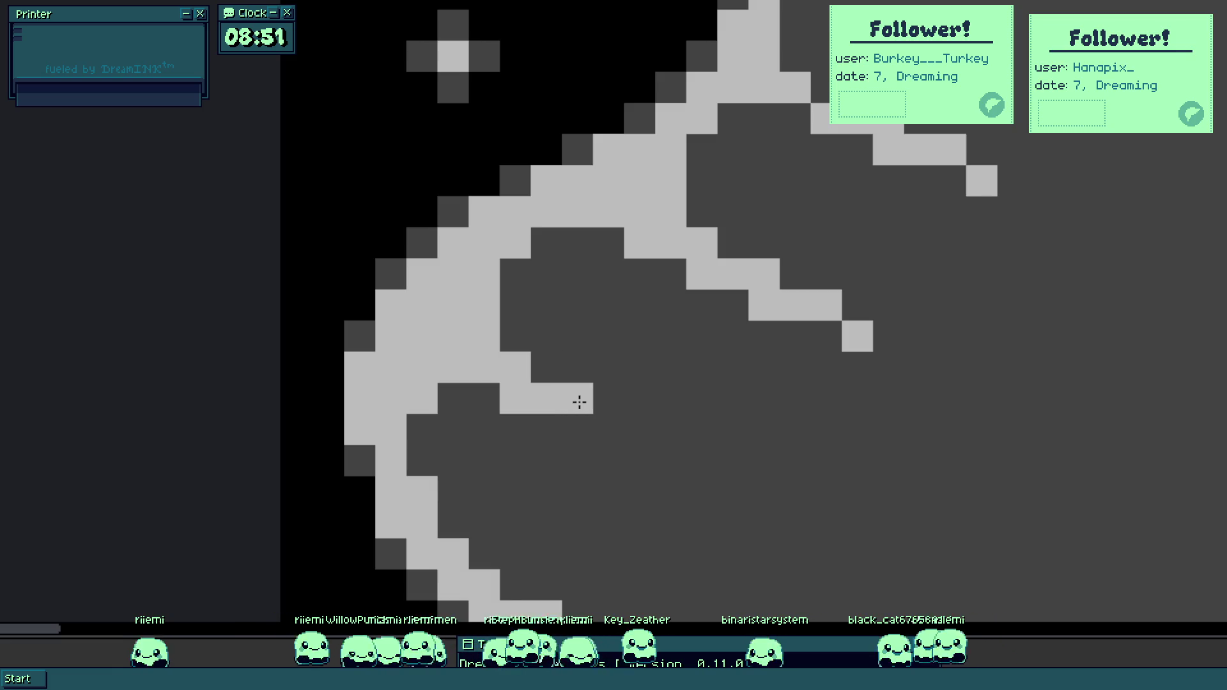
Lengthen the tendril by a few pixels and darken stray pixels around it.
scroll(569, 334, "left", 5)
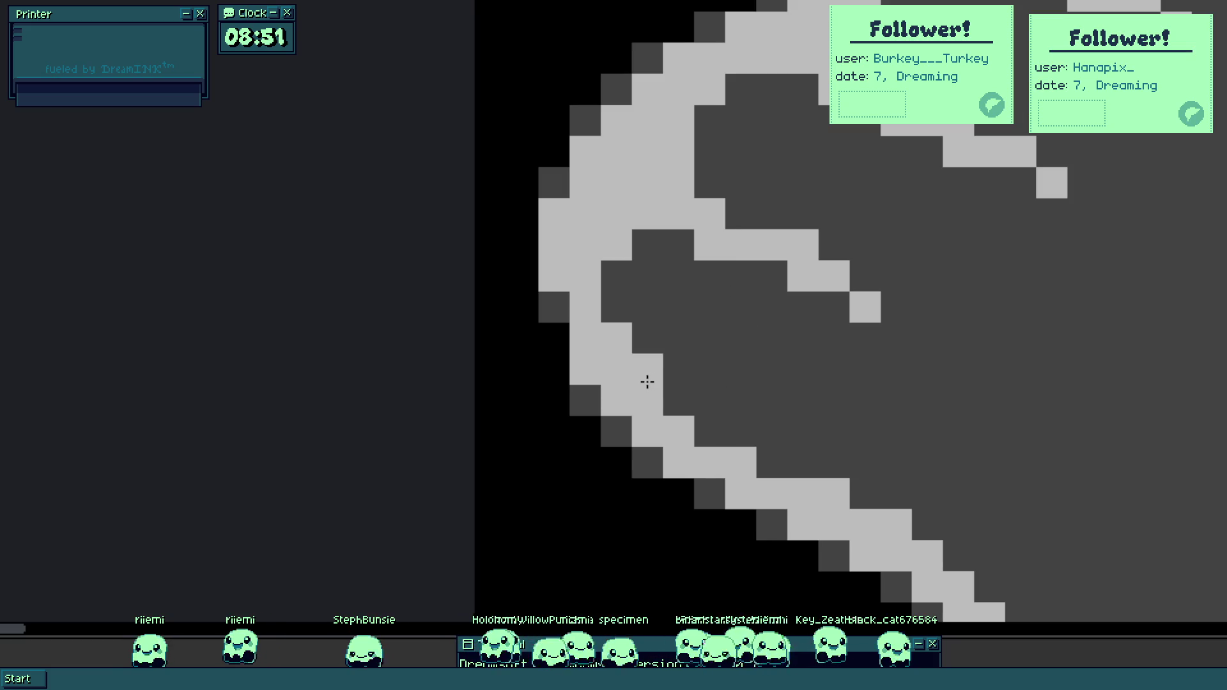
left_click(682, 399)
left_click(710, 247)
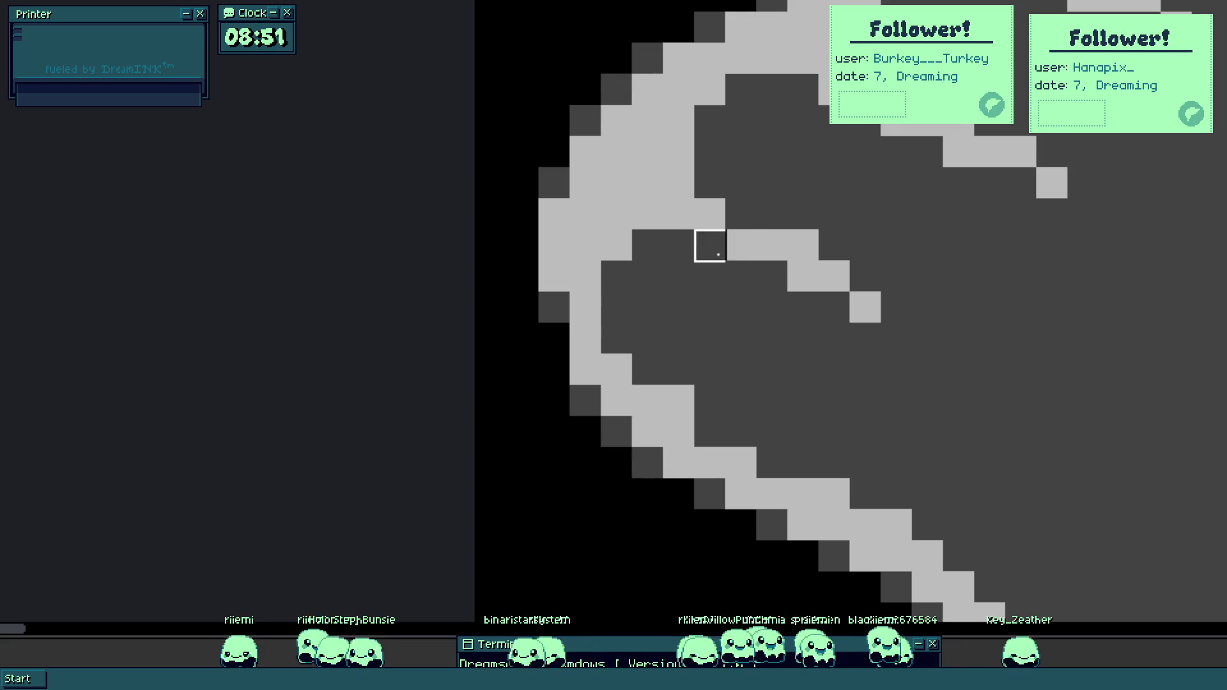
left_click(759, 297)
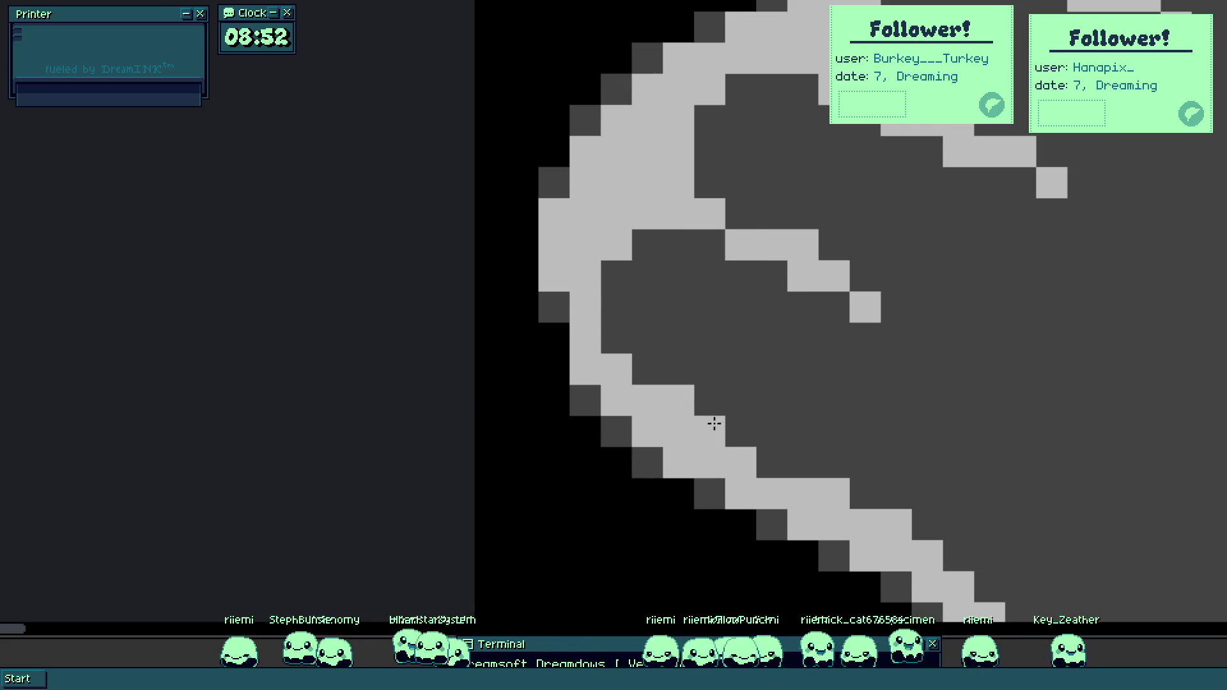
scroll(822, 369, "down", 3)
scroll(635, 393, "down", 1)
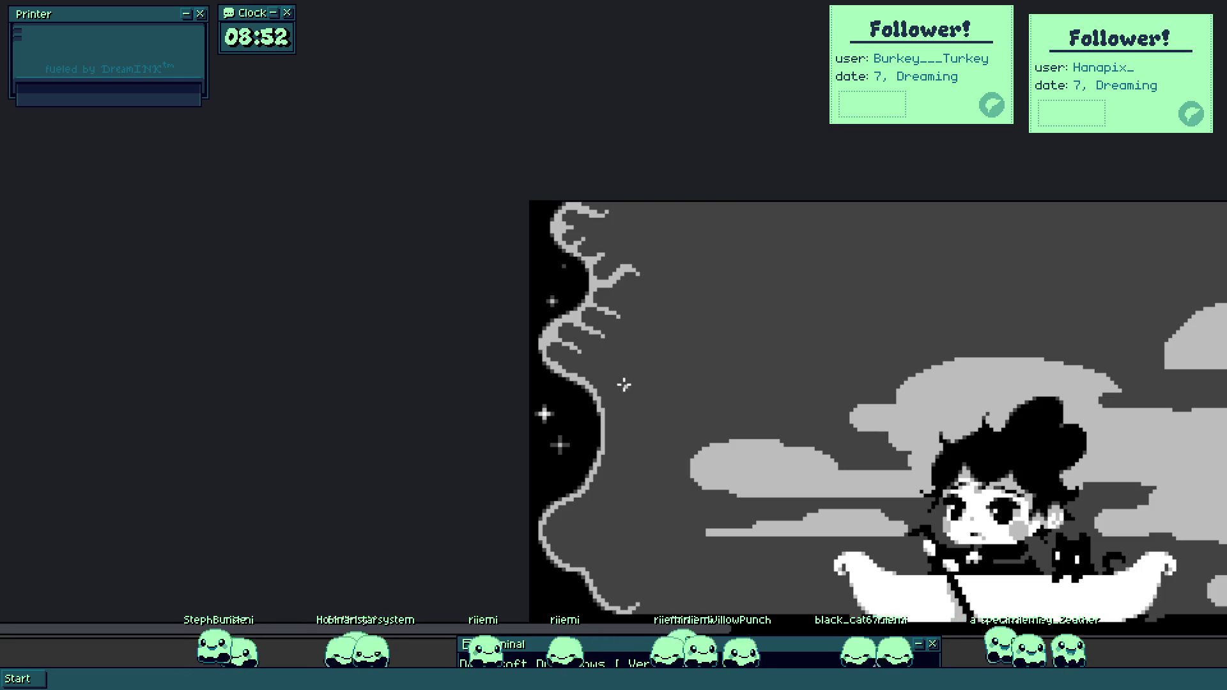
Draw a light-grey sprig off the lower vine and erase its stray pixels.
scroll(627, 385, "up", 5)
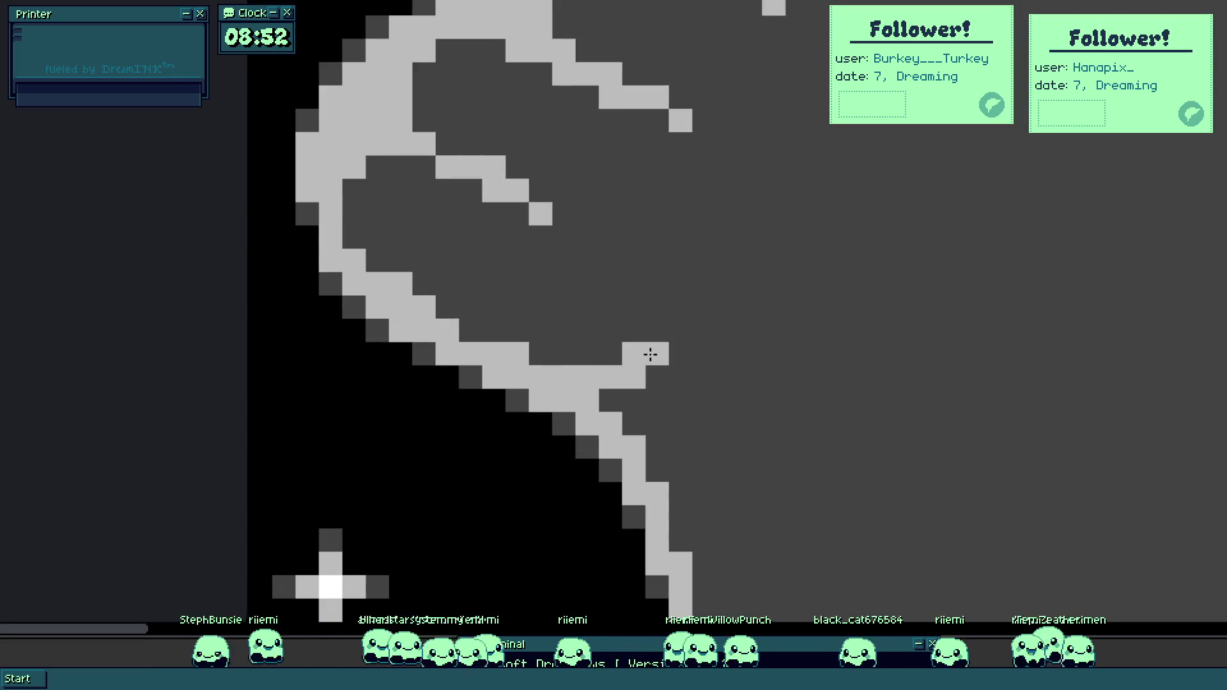
scroll(665, 409, "down", 4)
left_click_drag(669, 411, 710, 265)
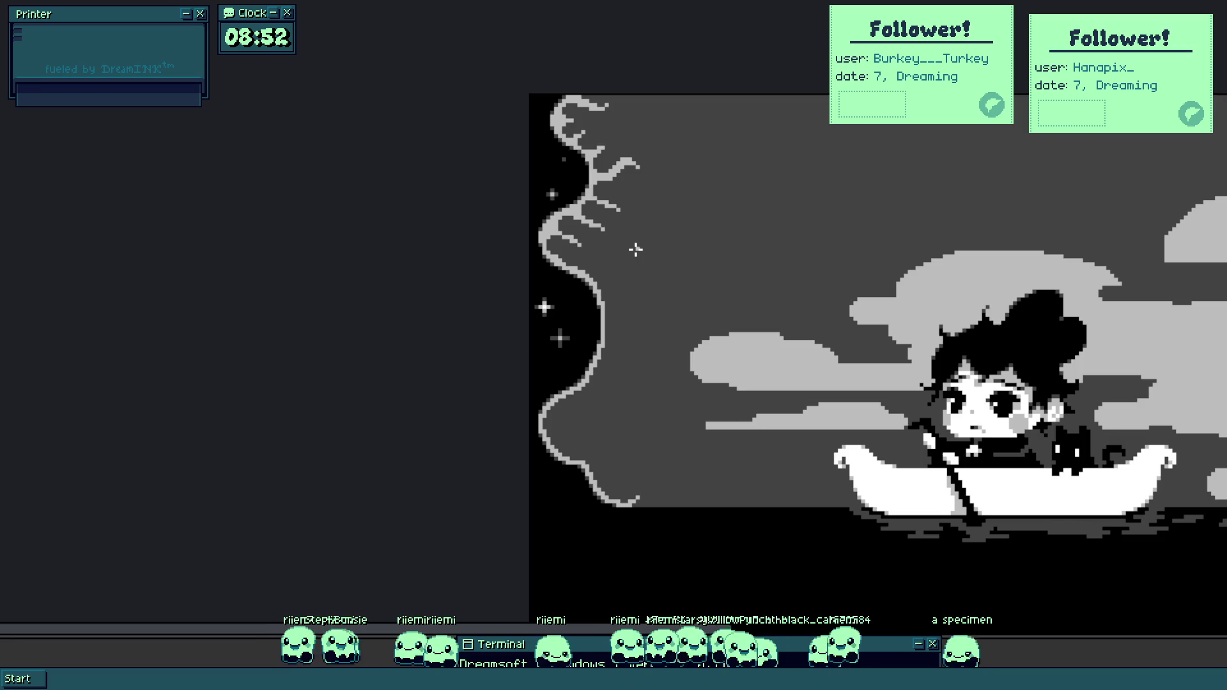
scroll(606, 392, "up", 4)
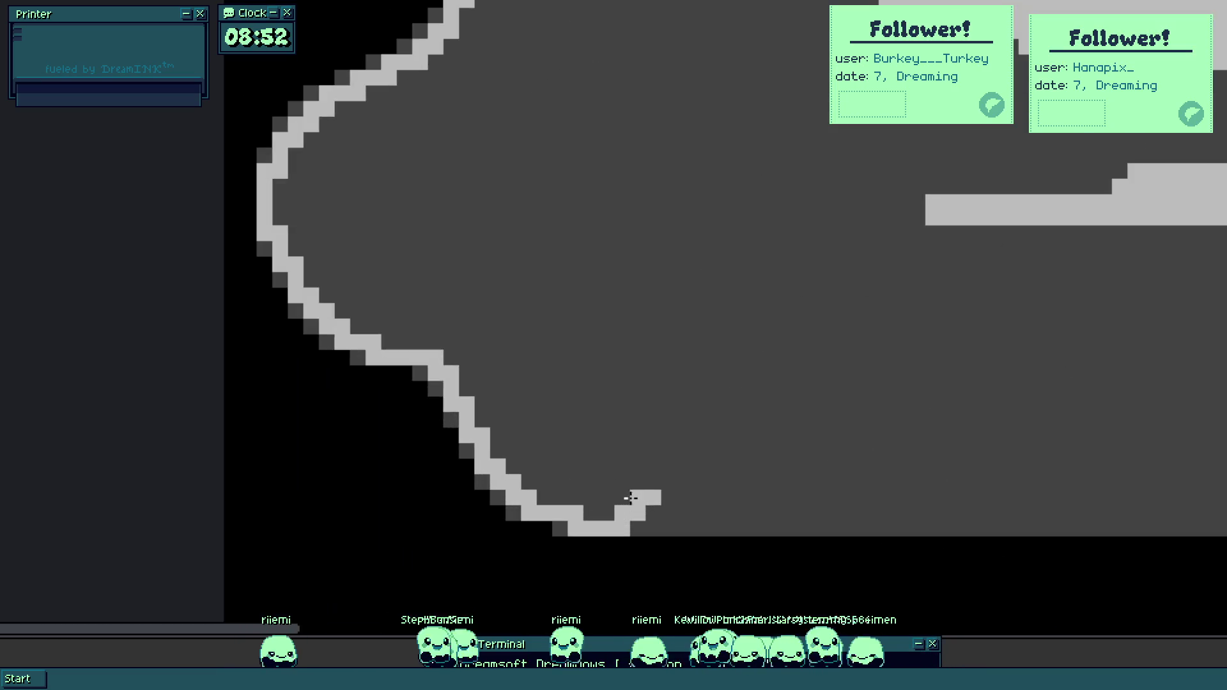
mouse_move(470, 450)
left_mouse_down()
mouse_move(472, 418)
mouse_move(442, 367)
left_mouse_up()
right_click(477, 398)
right_click(464, 424)
right_click(460, 393)
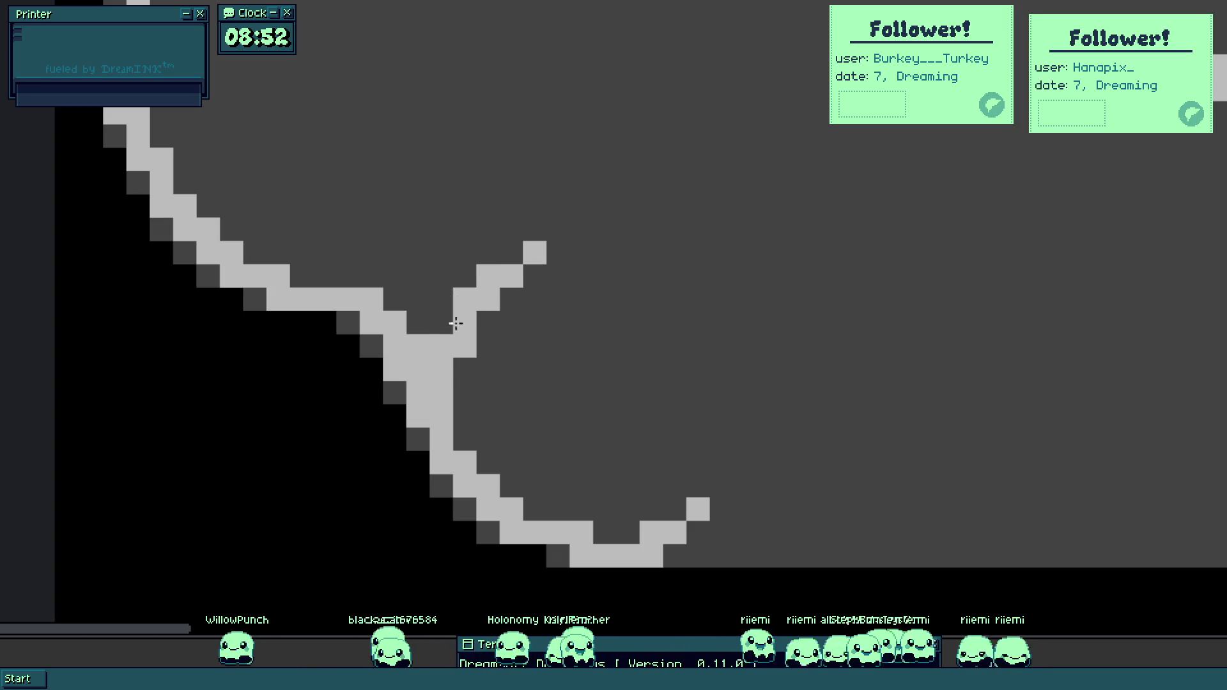
left_click_drag(368, 330, 385, 438)
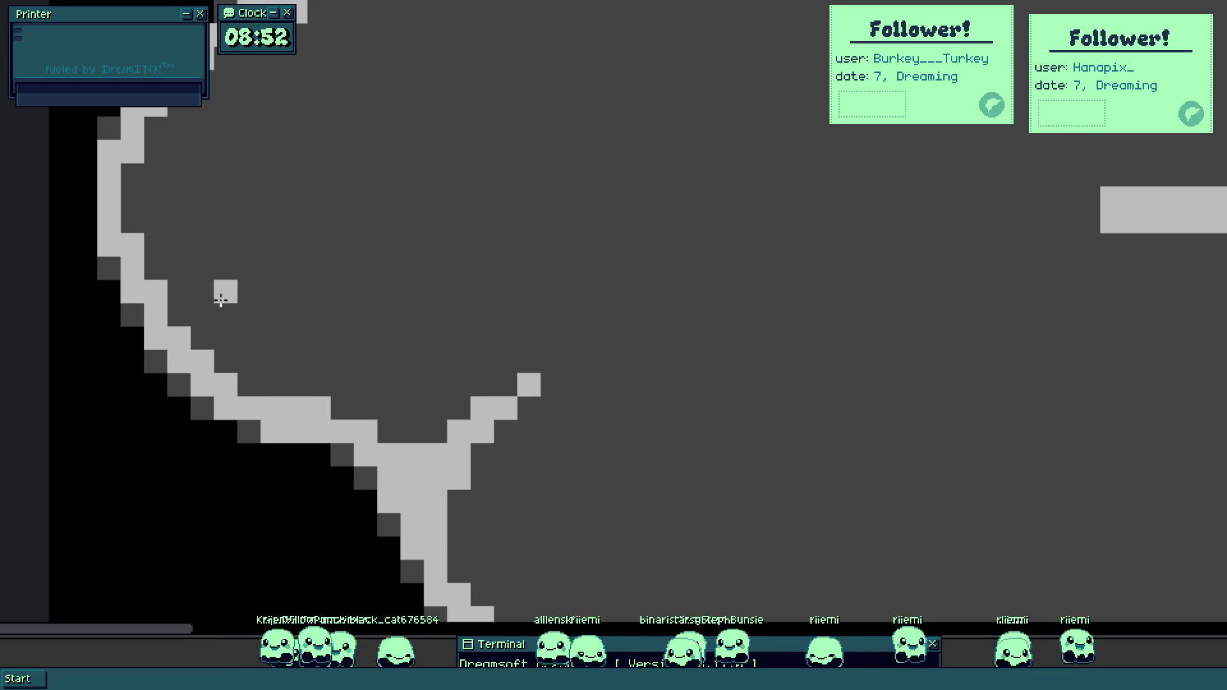
scroll(219, 315, "down", 5)
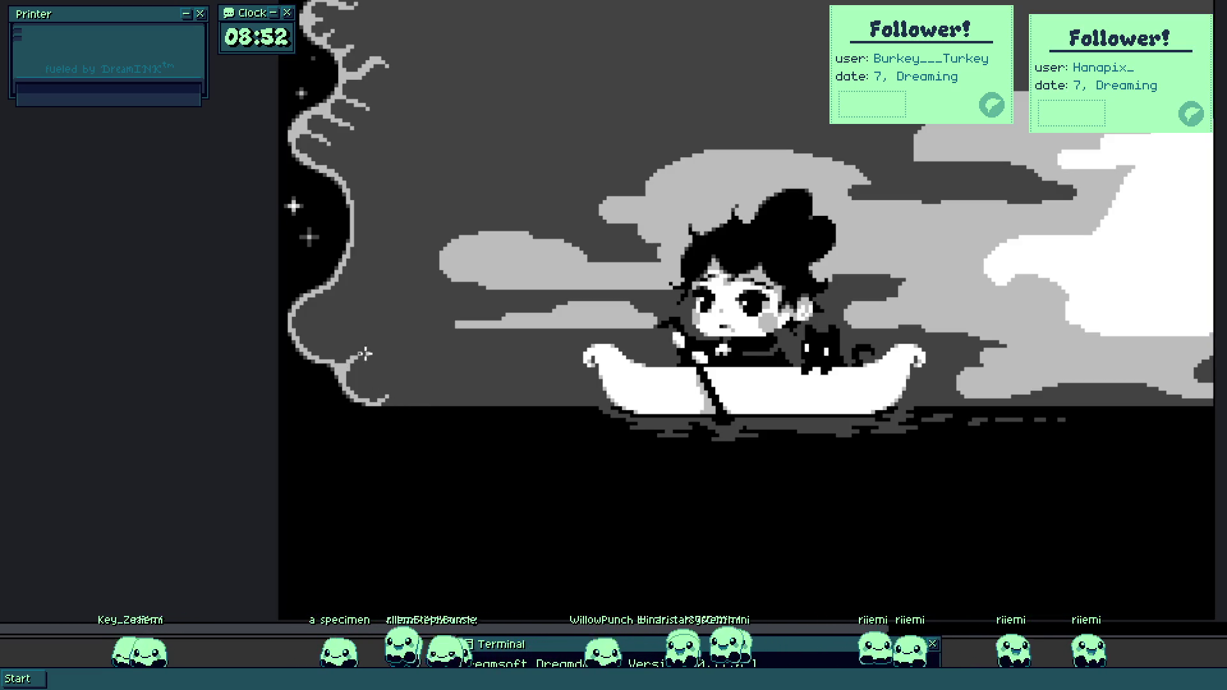
Set a 1-pixel brush and remove a bump from the vine's inner edge.
left_click_drag(351, 329, 389, 384)
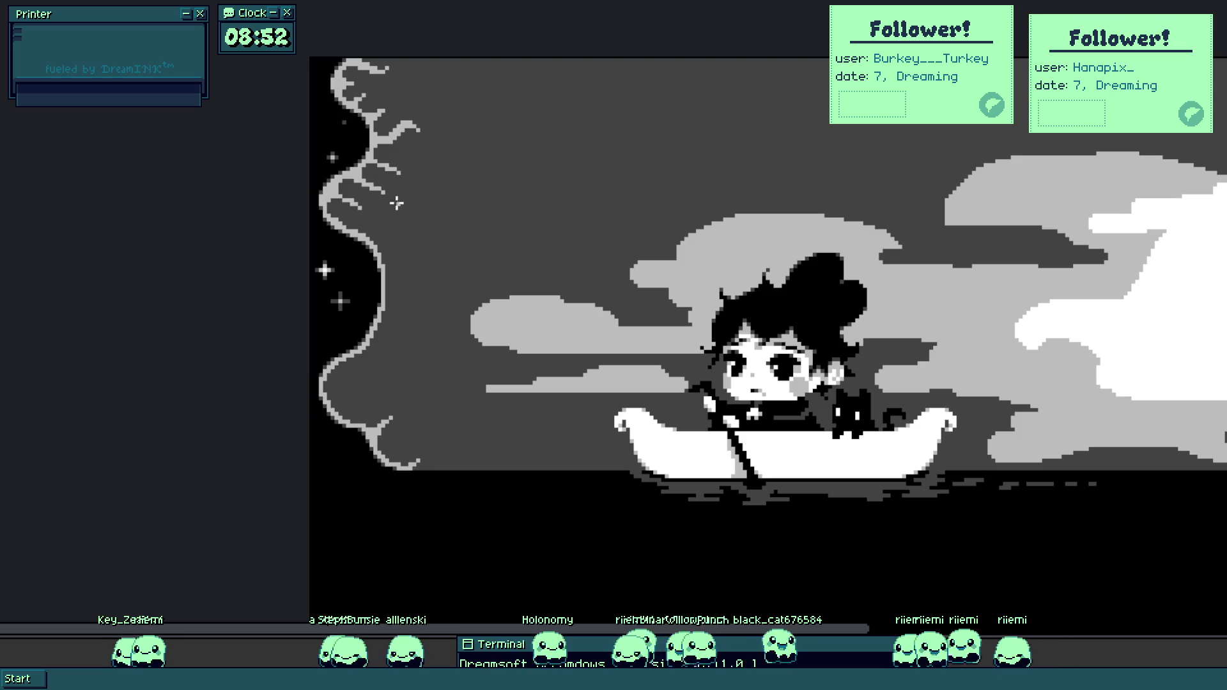
scroll(411, 232, "up", 5)
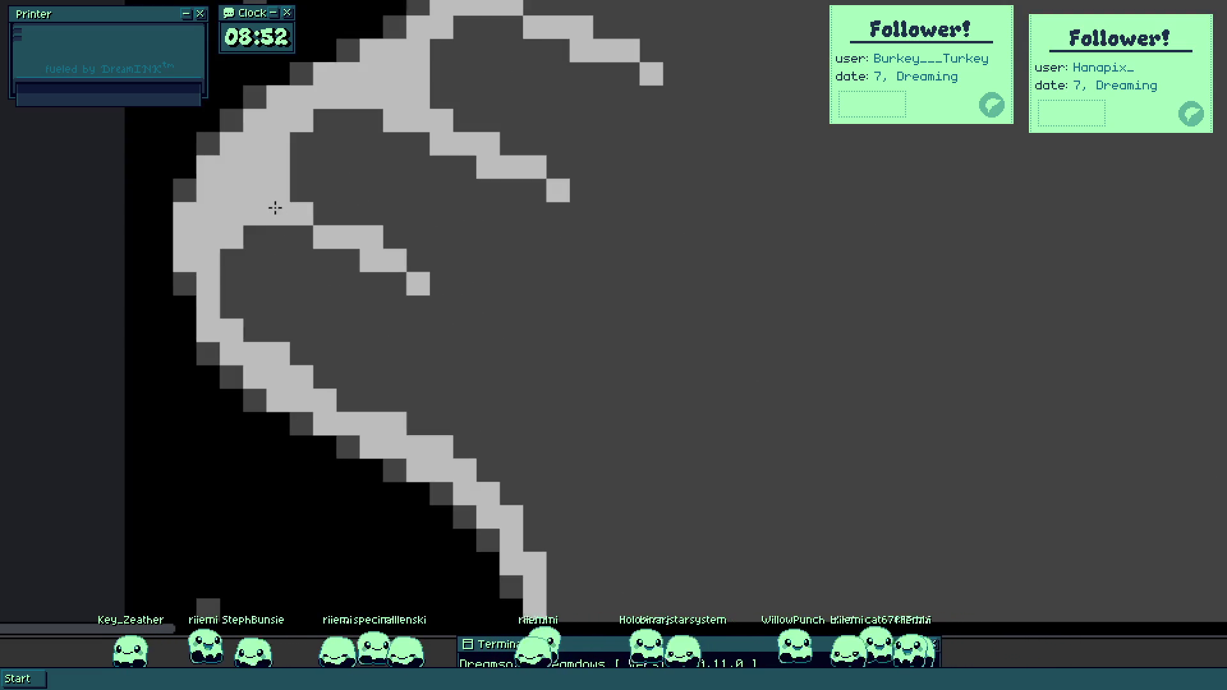
scroll(297, 206, "up", 1)
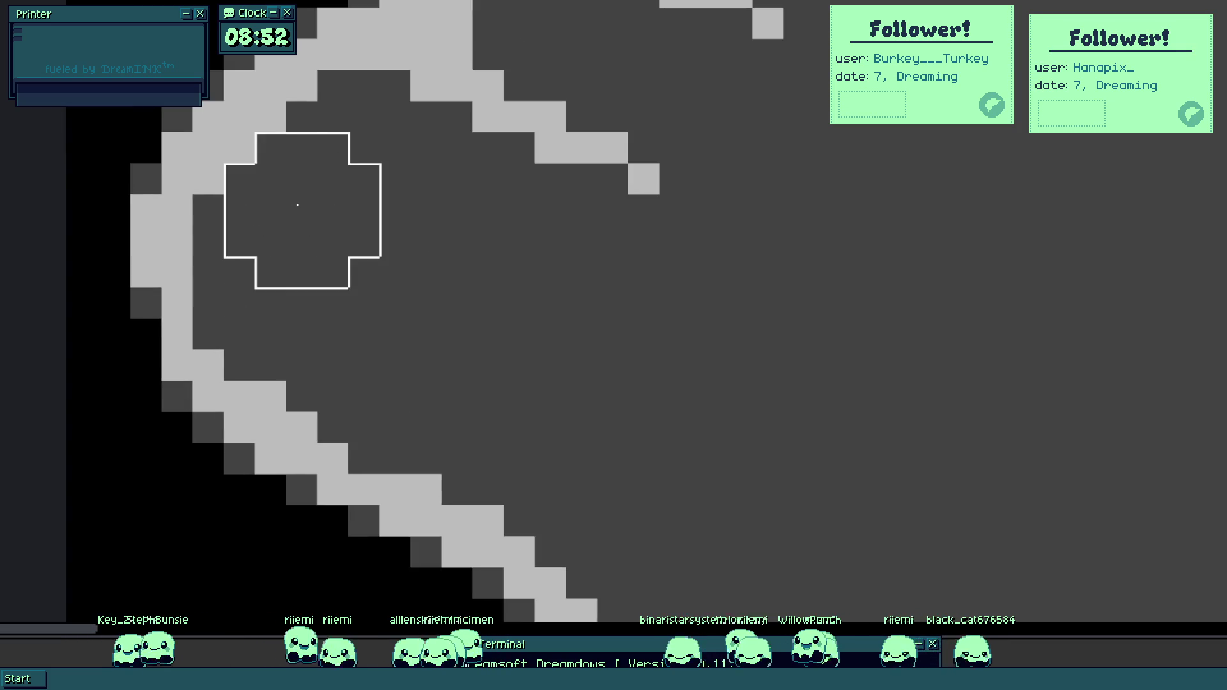
key("bracketleft")
key("bracketleft")
key("bracketleft")
left_click_drag(301, 181, 301, 299)
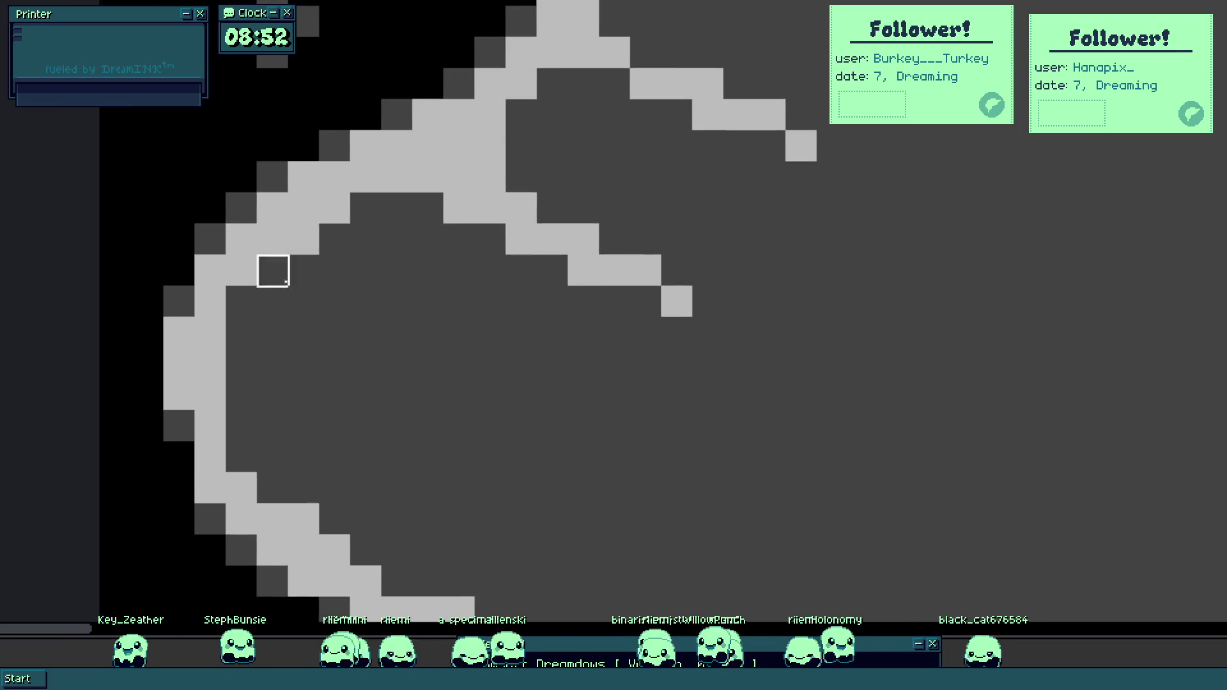
mouse_move(334, 205)
left_mouse_down()
mouse_move(358, 262)
mouse_move(310, 197)
left_mouse_up()
left_click(311, 197)
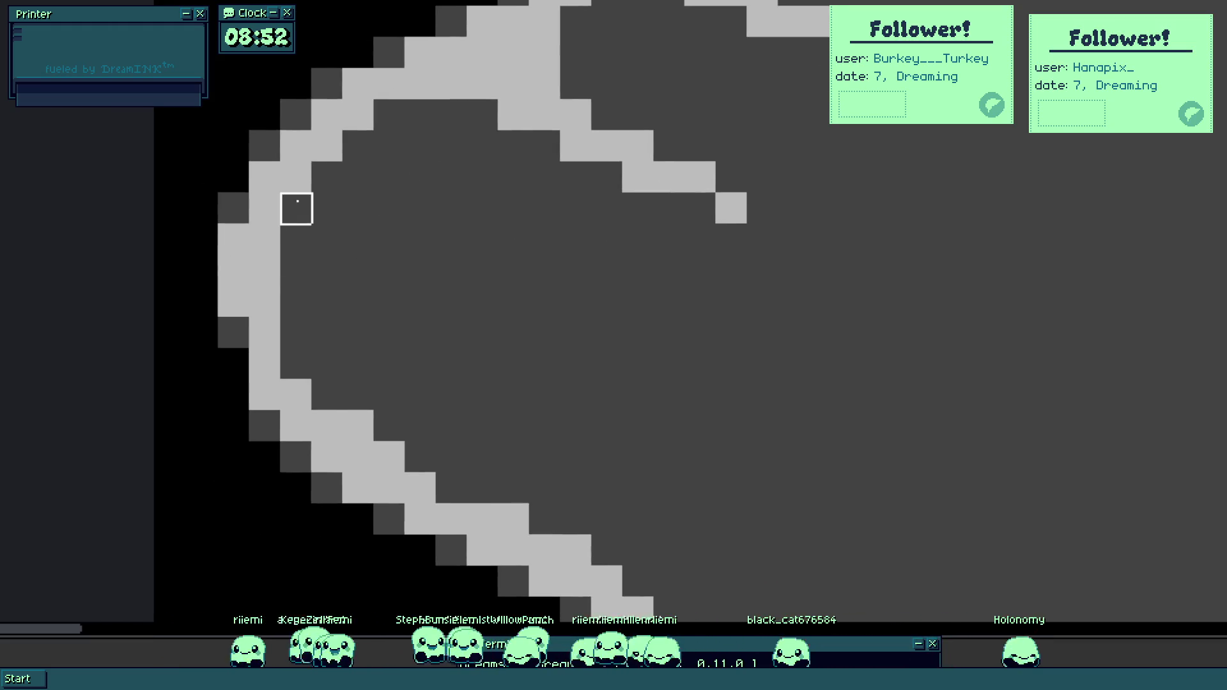
Fill gaps, thicken the lower vine curve, and extend the line further down.
left_click(394, 115)
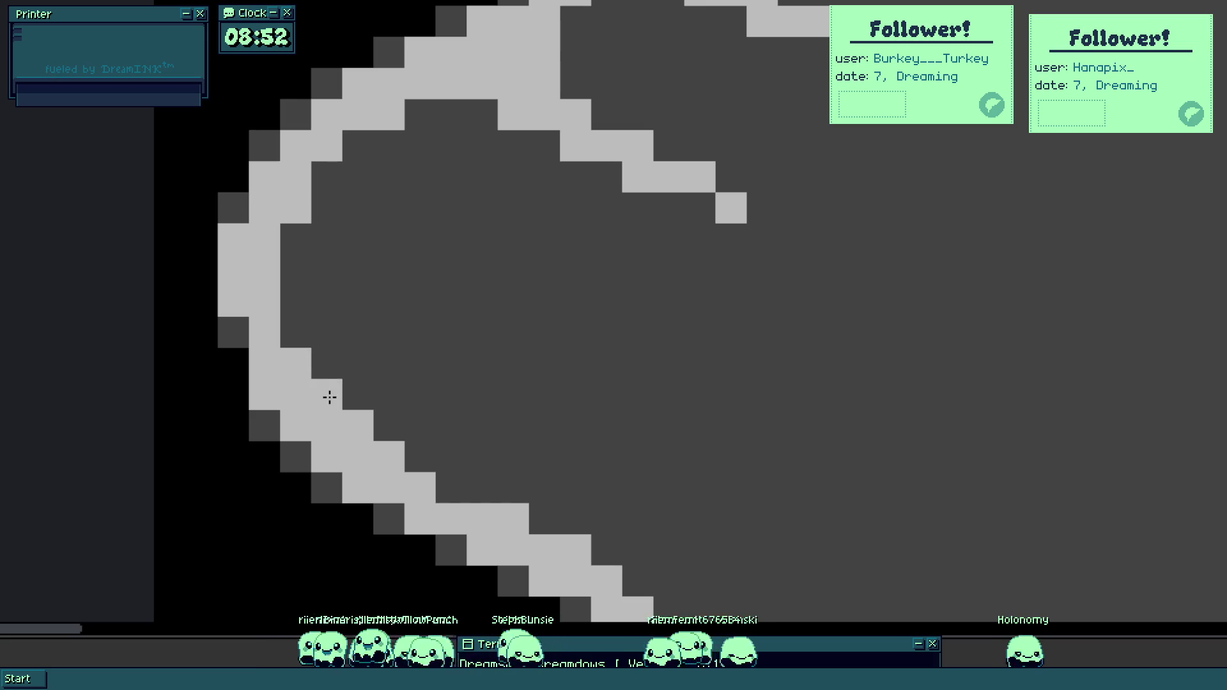
left_click(383, 436)
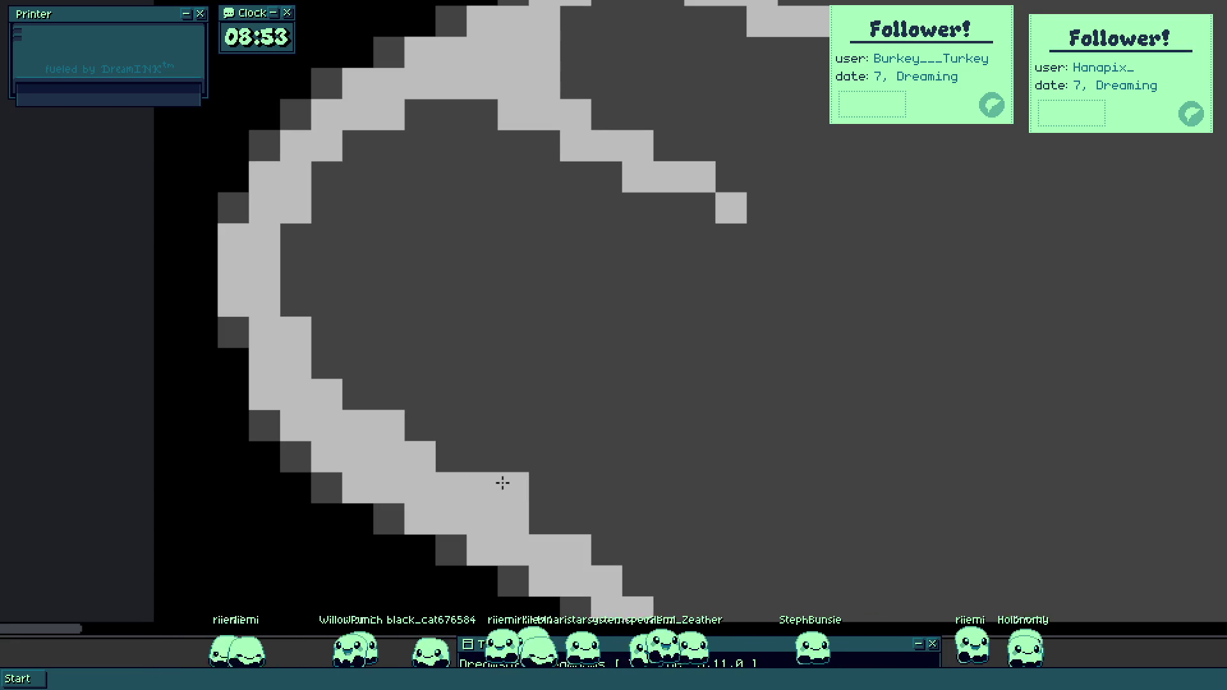
left_click(483, 456)
left_click(544, 489)
mouse_move(543, 493)
left_mouse_down()
mouse_move(505, 399)
mouse_move(583, 358)
mouse_move(644, 381)
mouse_move(657, 366)
mouse_move(597, 370)
mouse_move(577, 331)
mouse_move(678, 295)
mouse_move(581, 392)
left_mouse_up()
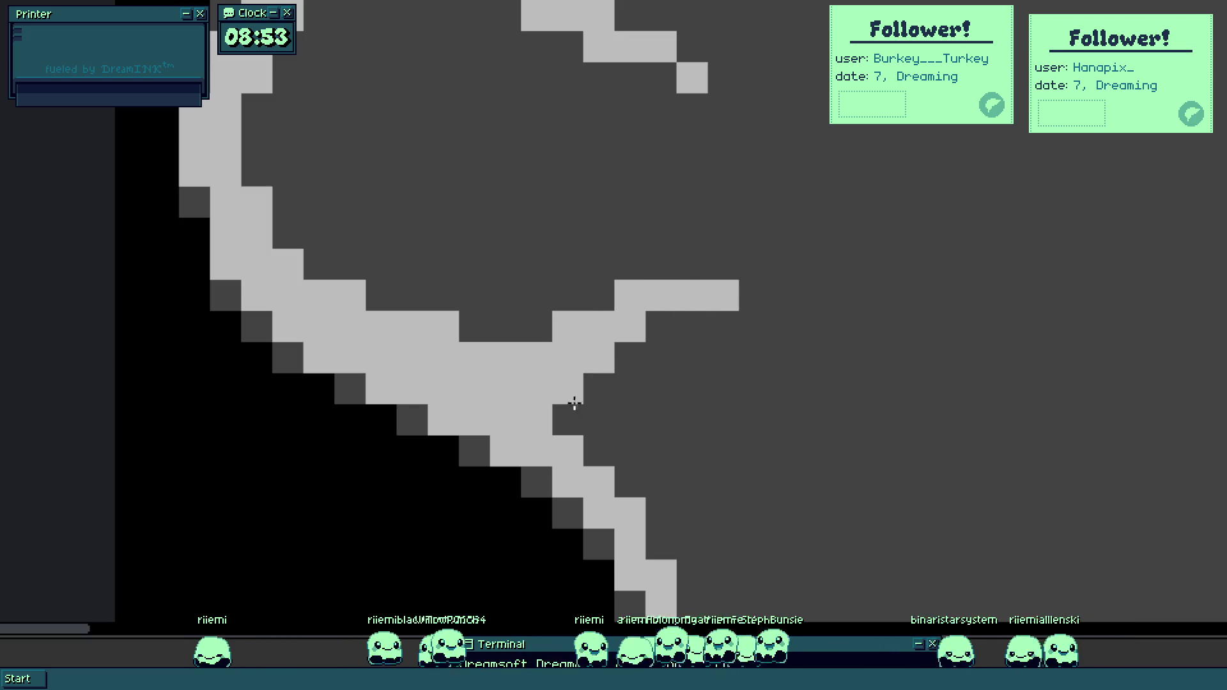
mouse_move(650, 462)
left_mouse_down()
mouse_move(605, 383)
mouse_move(696, 364)
mouse_move(698, 394)
left_mouse_up()
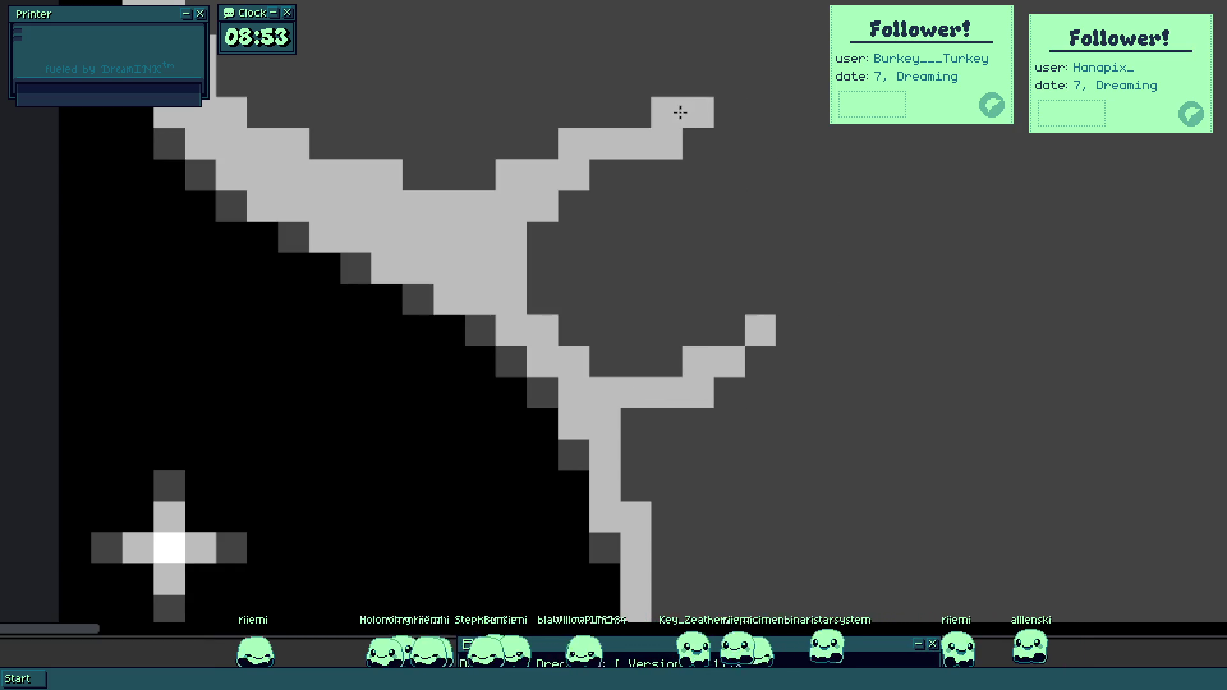
scroll(733, 103, "down", 5)
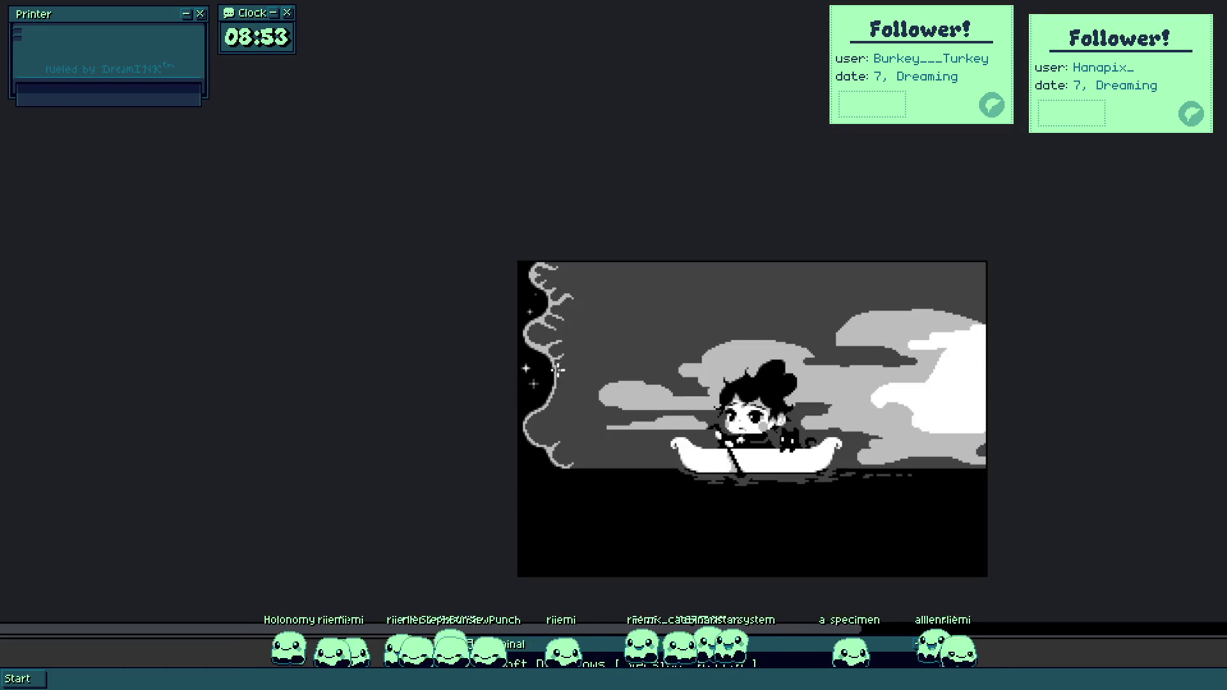
Zoom onto the starry strip and draw a light-grey star cross, undoing a misplaced pixel.
scroll(563, 395, "up", 1)
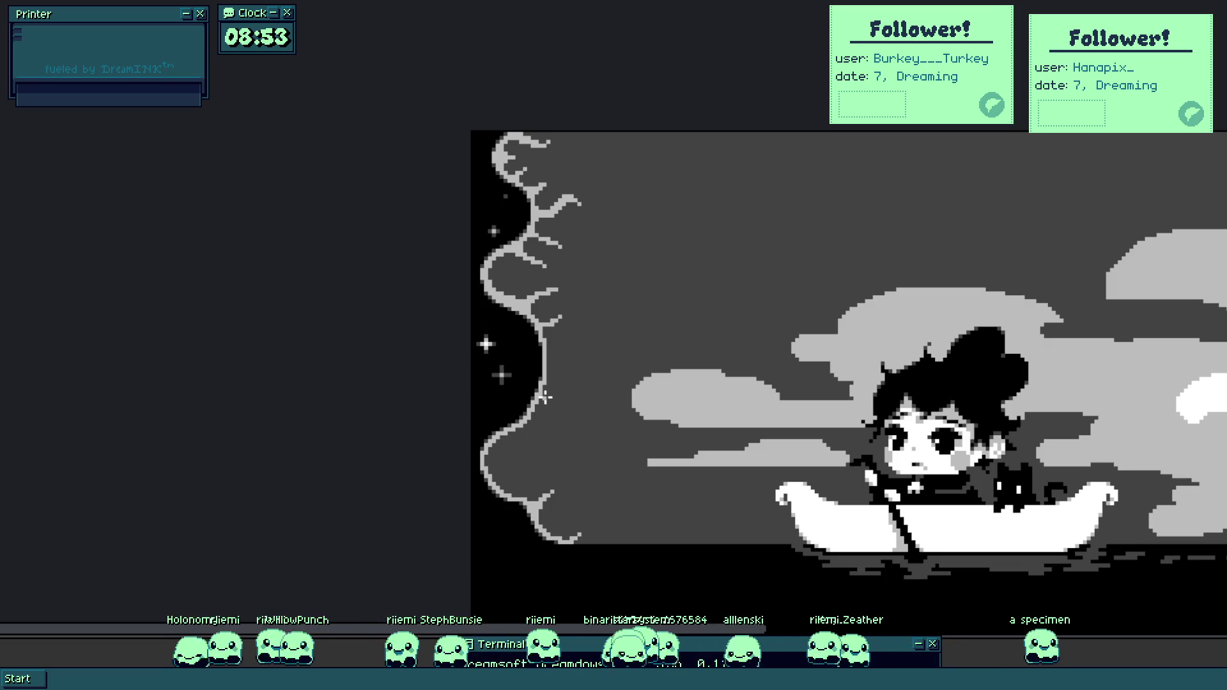
scroll(508, 211, "up", 2)
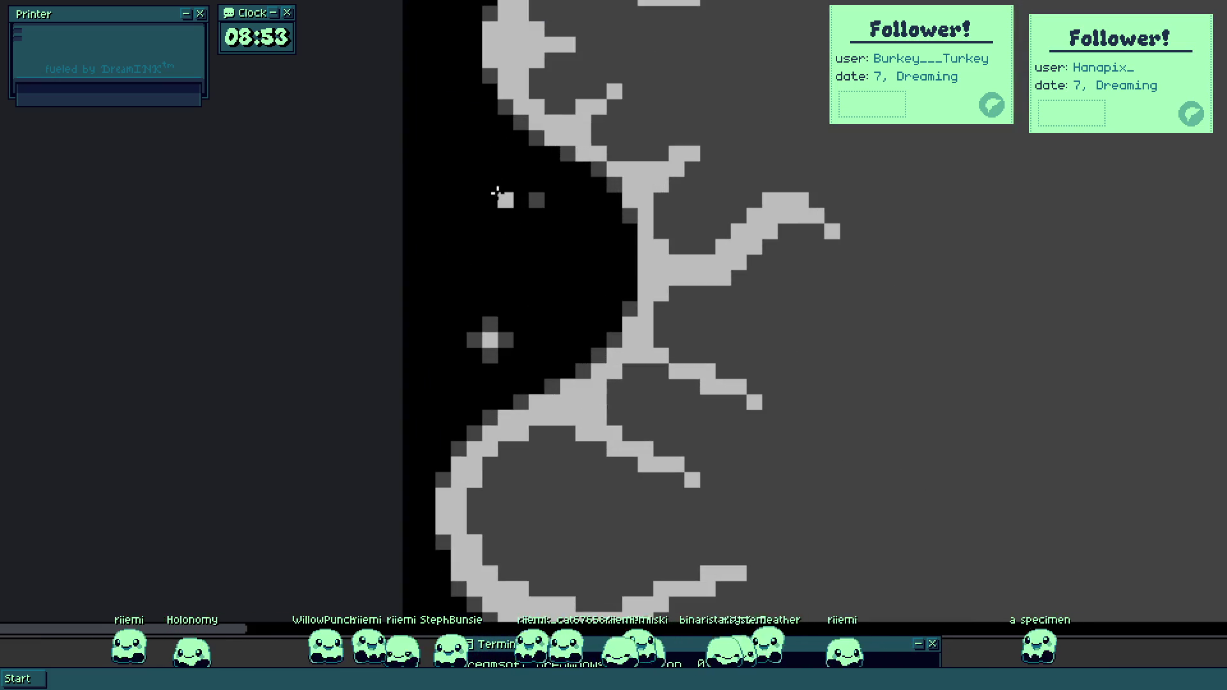
scroll(521, 209, "down", 1)
scroll(492, 90, "up", 1)
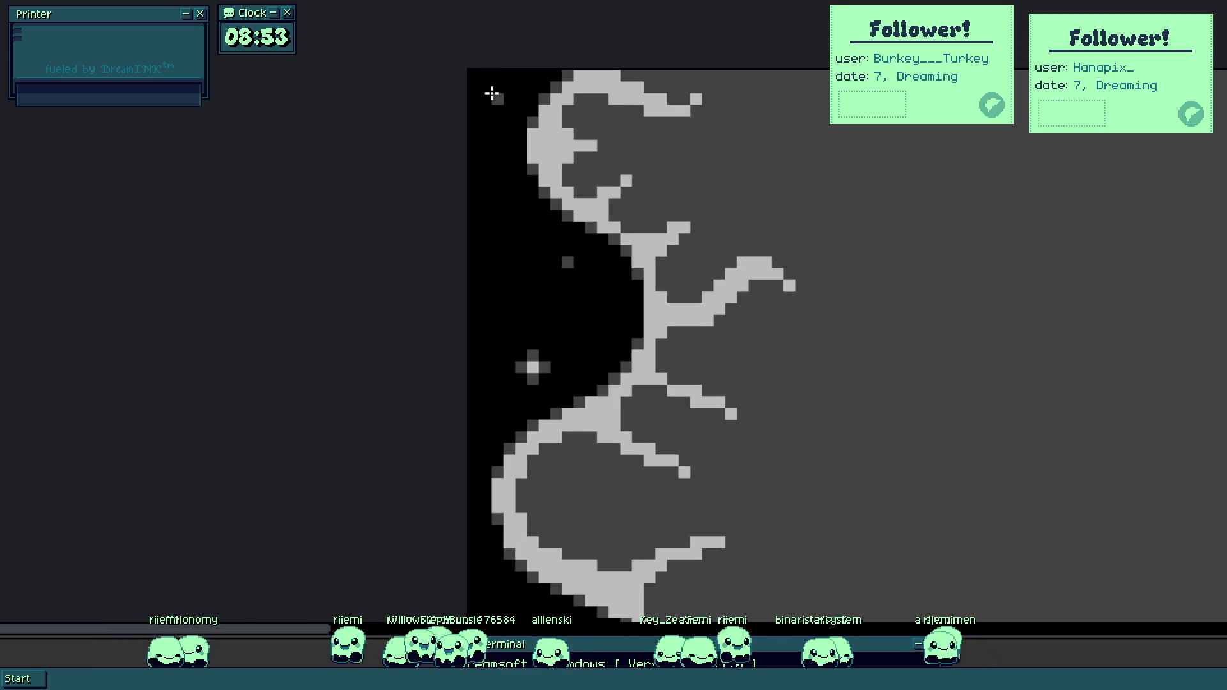
scroll(620, 126, "down", 1)
scroll(604, 268, "down", 1)
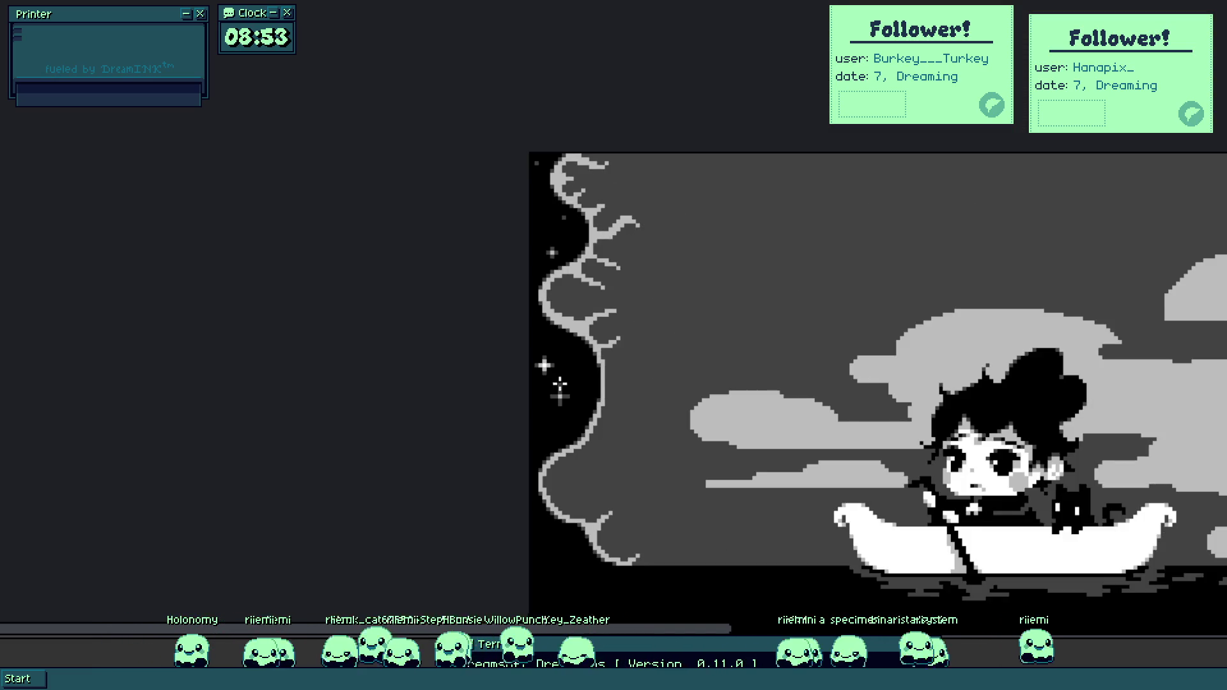
left_click_drag(560, 384, 573, 317)
scroll(565, 326, "up", 2)
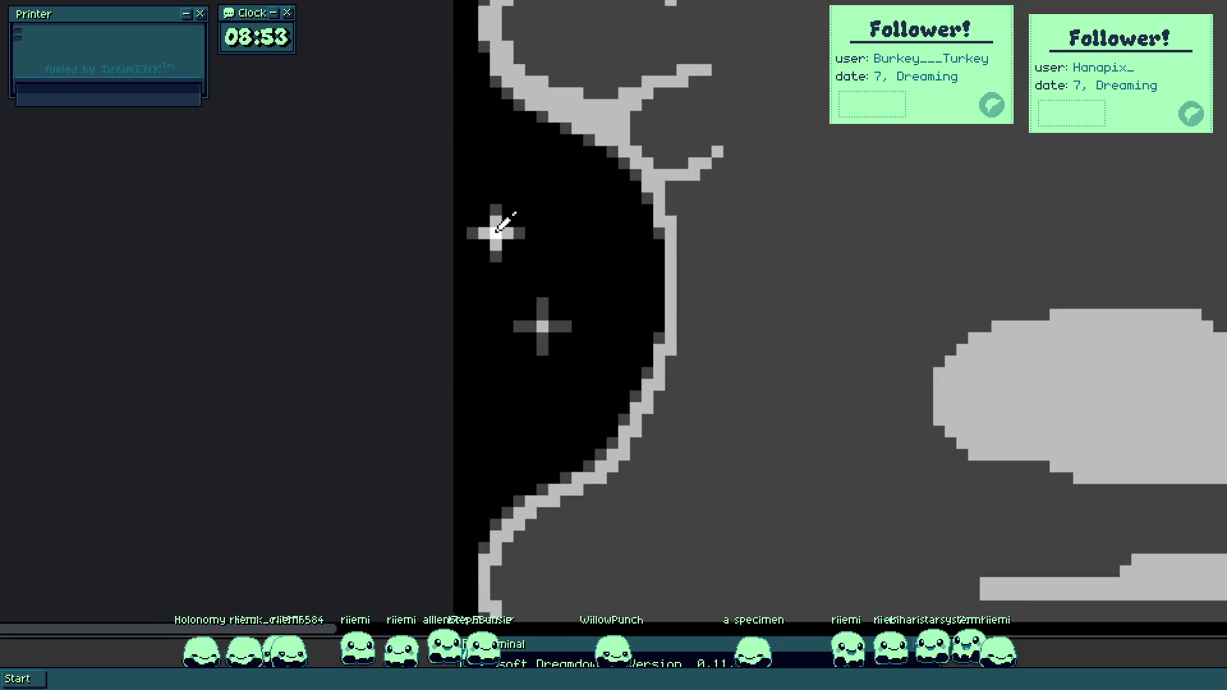
scroll(497, 227, "up", 1)
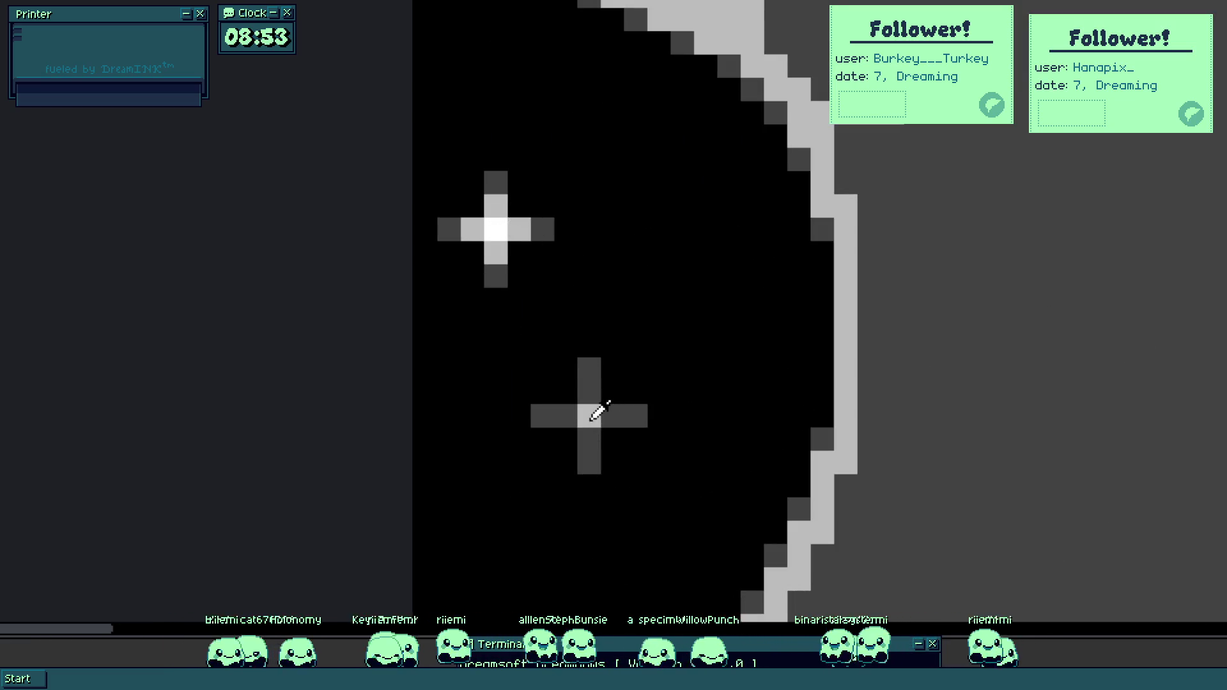
scroll(531, 224, "down", 3)
scroll(507, 430, "up", 3)
mouse_move(507, 430)
left_mouse_down()
mouse_move(535, 430)
mouse_move(537, 412)
mouse_move(527, 419)
left_mouse_up()
key("ctrl+z")
Add dark-grey tips to the ends of the star's four arms.
left_click(690, 314, "alt")
left_click(531, 361)
left_click(484, 407)
left_click(525, 454)
scroll(567, 365, "down", 3)
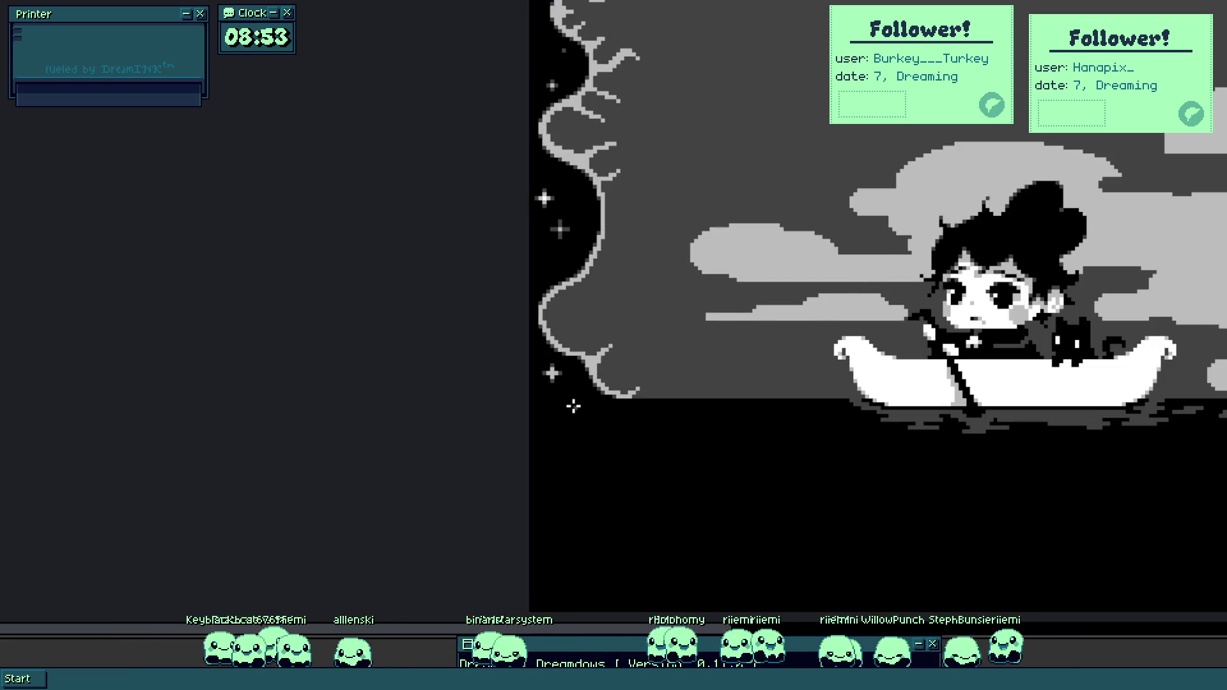
scroll(584, 424, "up", 3)
scroll(509, 430, "up", 2)
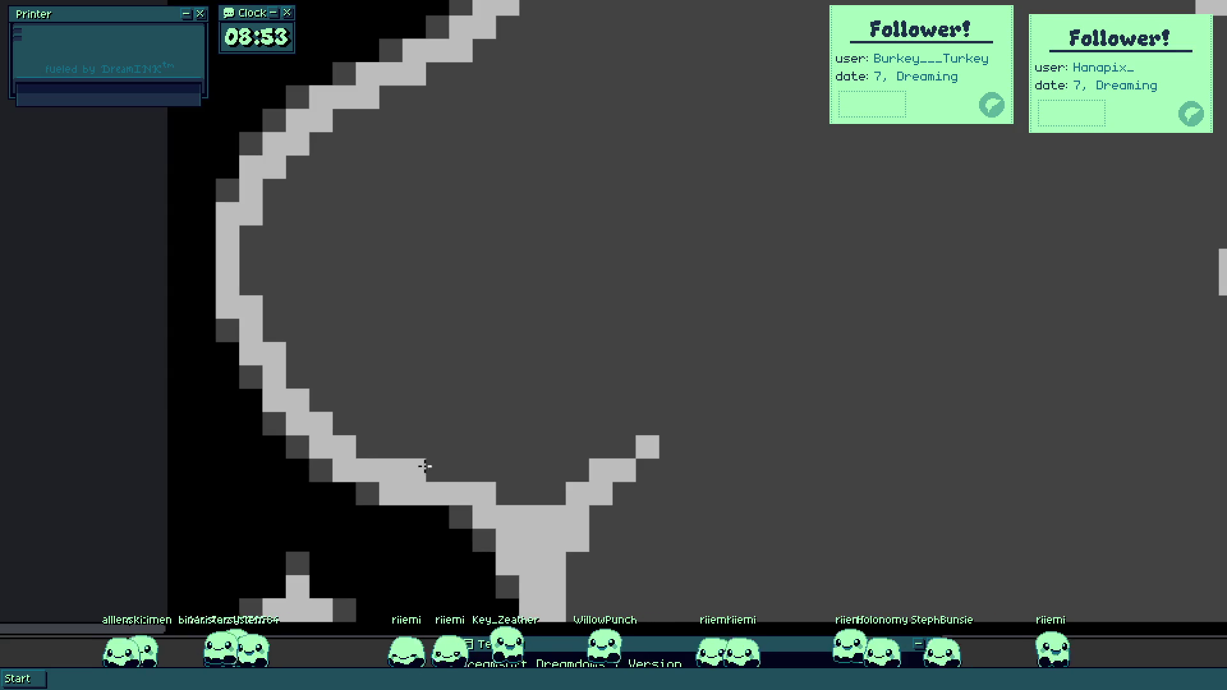
Draw a light-grey twig joined to the vine's lower curve, running diagonally up-right with a short offshoot.
left_click_drag(438, 451, 440, 405)
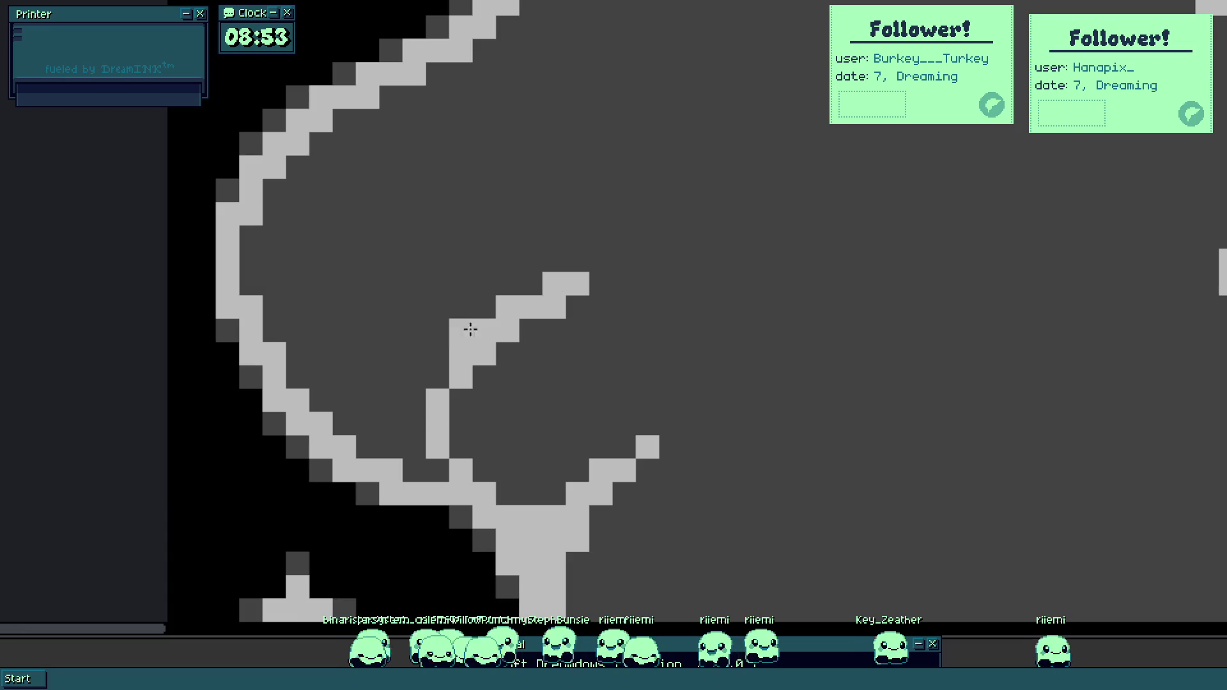
left_click_drag(406, 441, 413, 464)
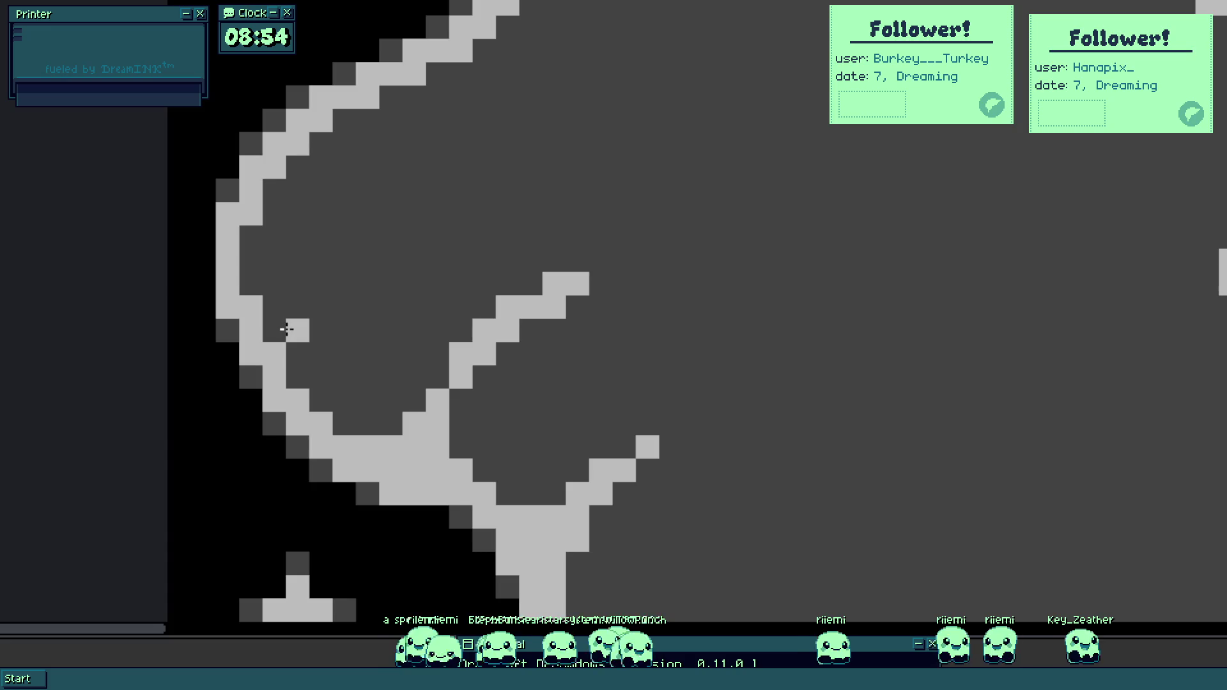
mouse_move(287, 331)
left_mouse_down()
mouse_move(296, 370)
mouse_move(309, 323)
mouse_move(320, 328)
left_mouse_up()
mouse_move(367, 282)
left_mouse_down()
mouse_move(317, 318)
mouse_move(263, 334)
mouse_move(285, 308)
mouse_move(252, 281)
mouse_move(268, 277)
left_mouse_up()
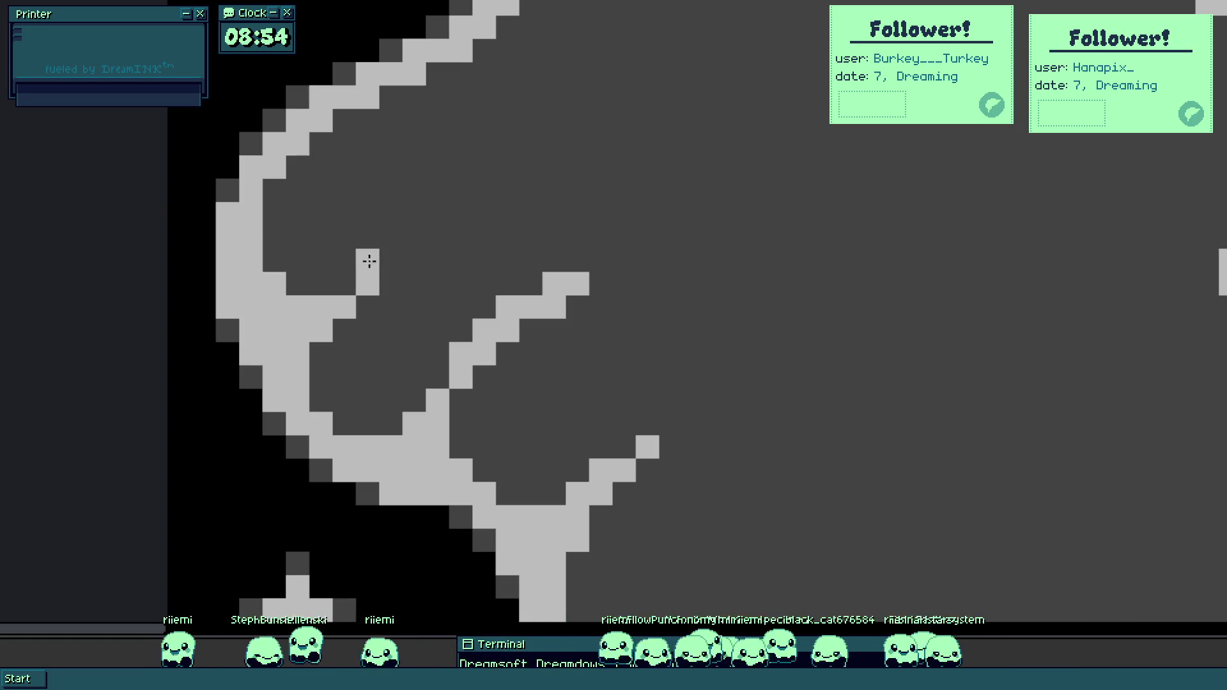
mouse_move(398, 261)
left_mouse_down()
mouse_move(373, 262)
mouse_move(342, 293)
left_mouse_up()
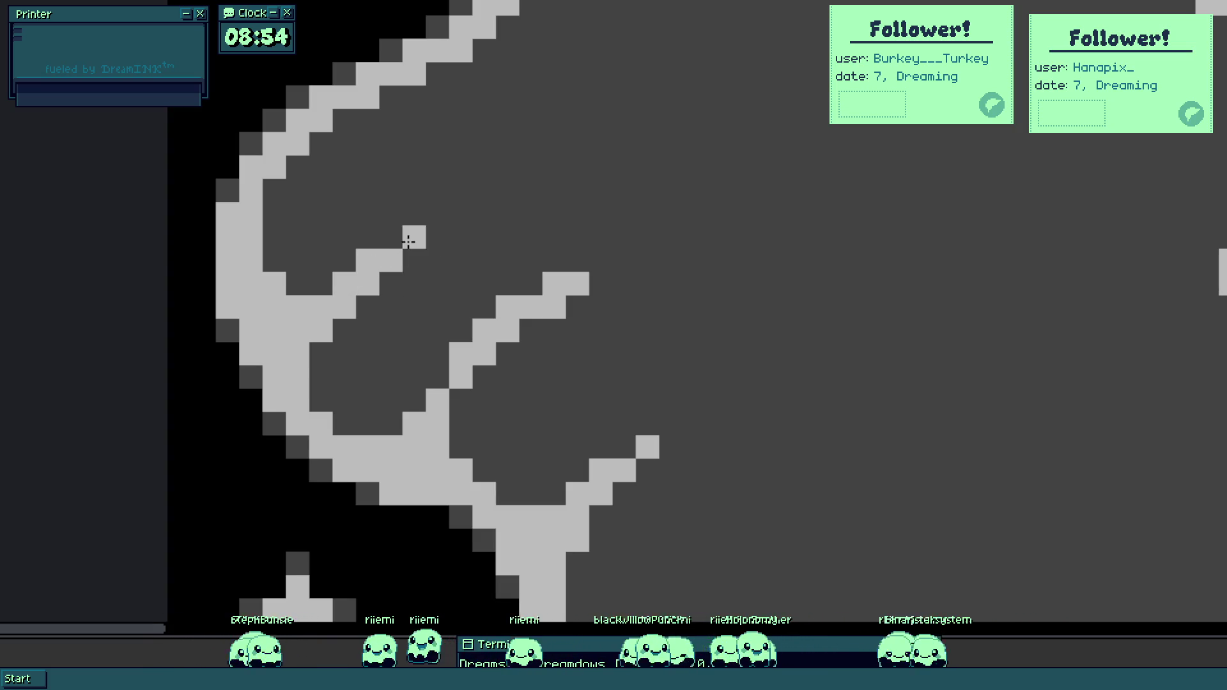
scroll(405, 227, "down", 3)
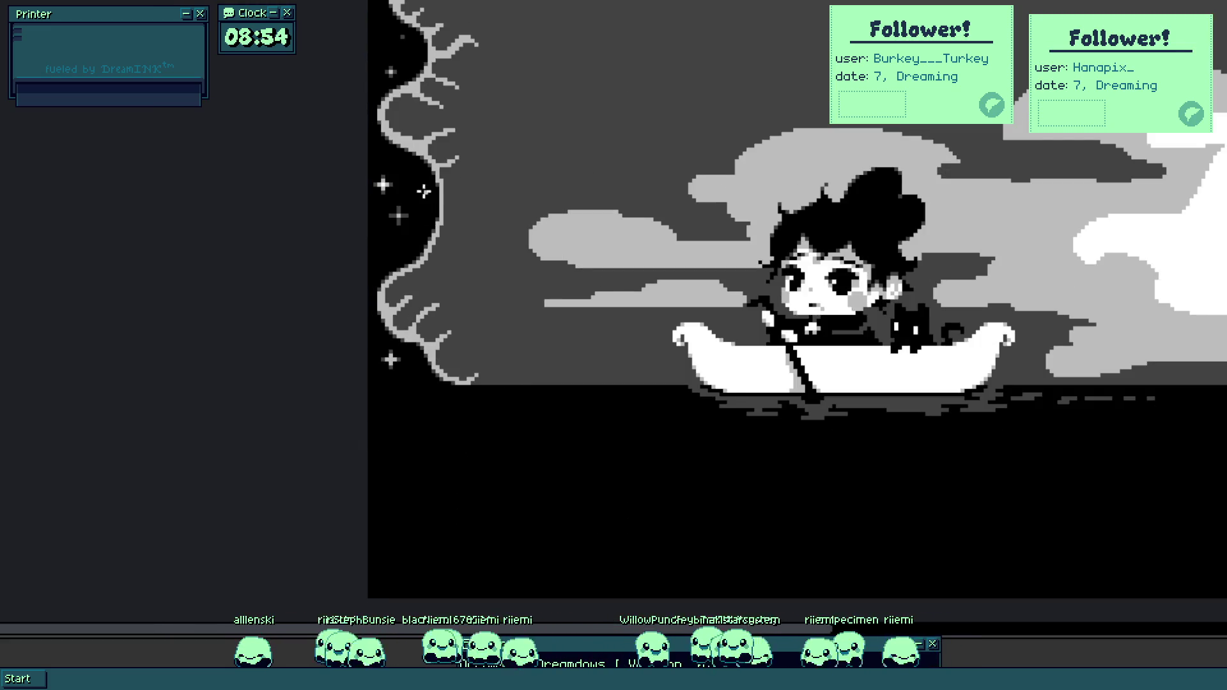
Draw a light-grey twig stepping up to the right off the vine trunk.
scroll(441, 218, "down", 3)
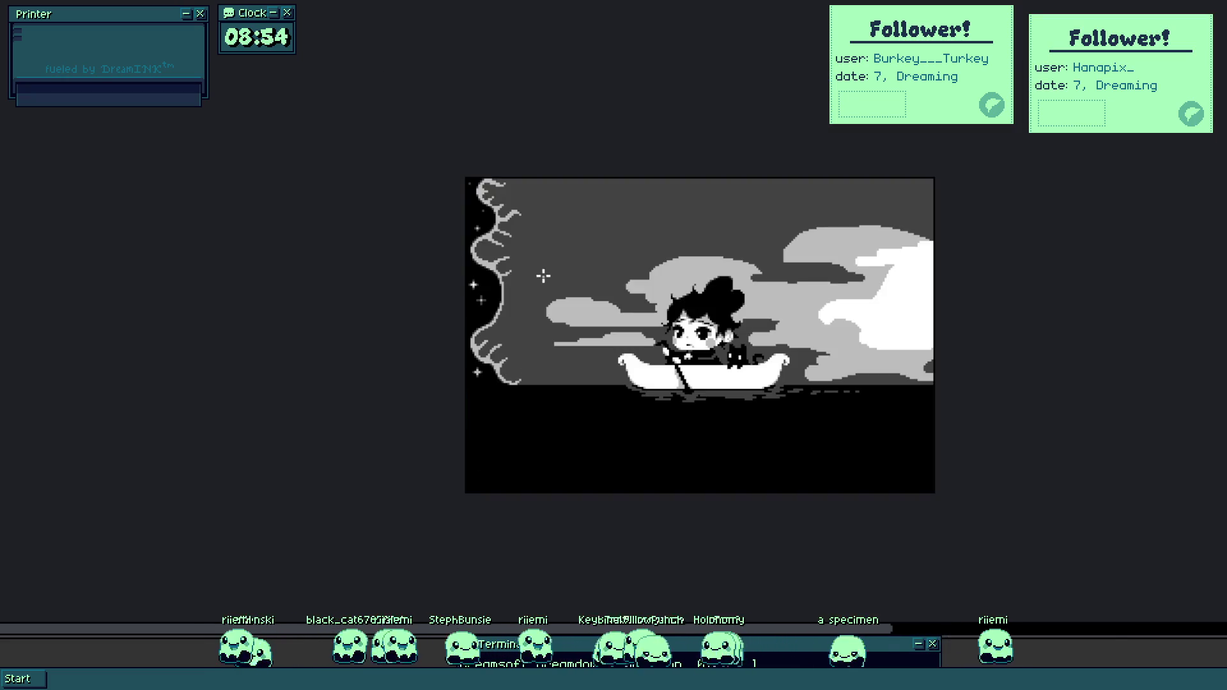
scroll(533, 315, "up", 2)
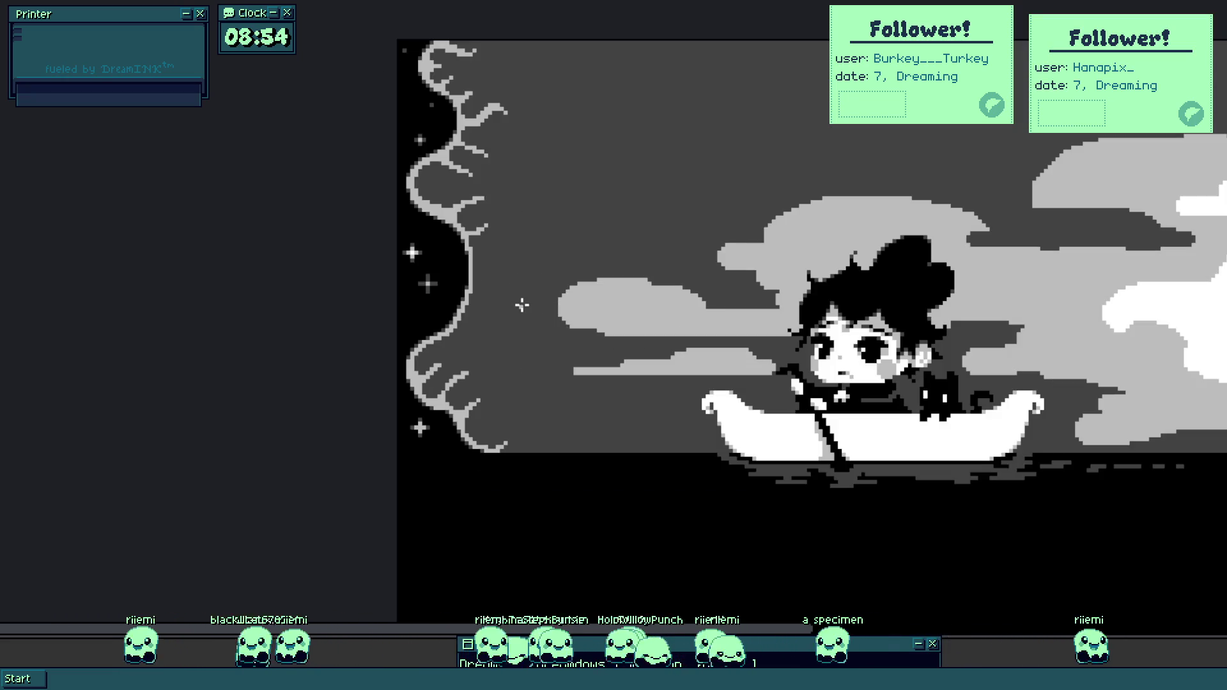
scroll(470, 242, "up", 4)
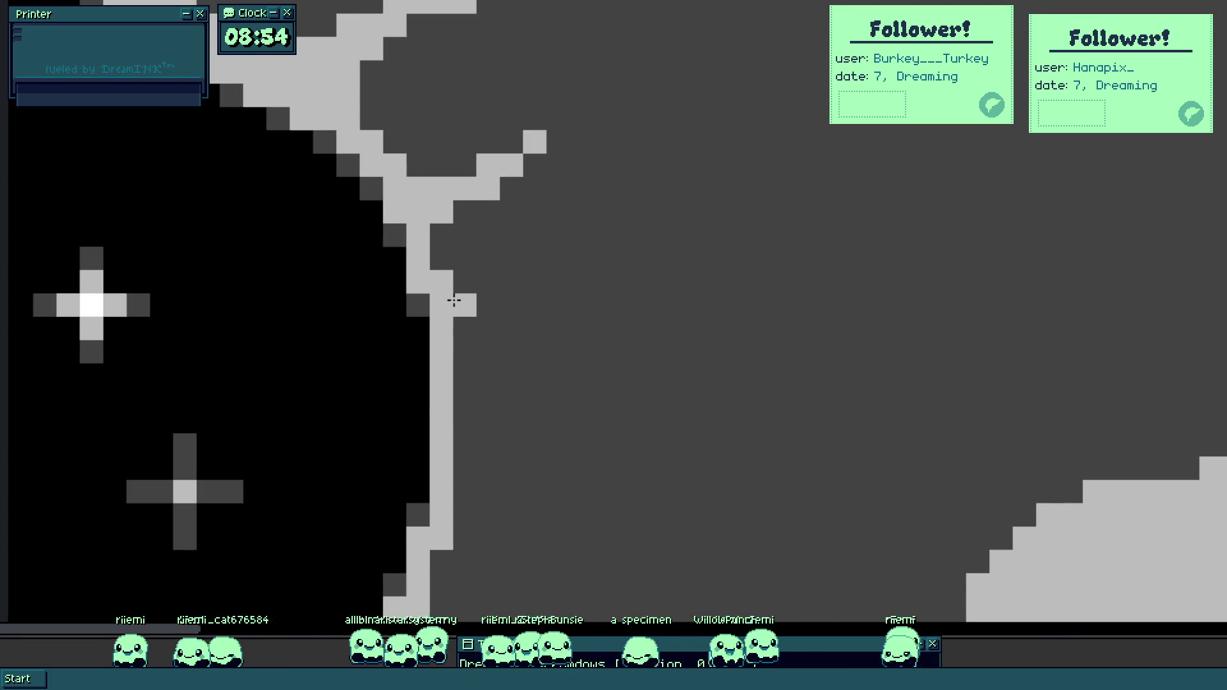
left_click(464, 305)
mouse_move(496, 310)
left_mouse_down()
mouse_move(556, 261)
mouse_move(534, 258)
left_mouse_up()
left_click(581, 238)
Add a lower twig with a diagonal tip, plus another short twig beside the trunk.
scroll(520, 241, "down", 1)
scroll(511, 259, "up", 2)
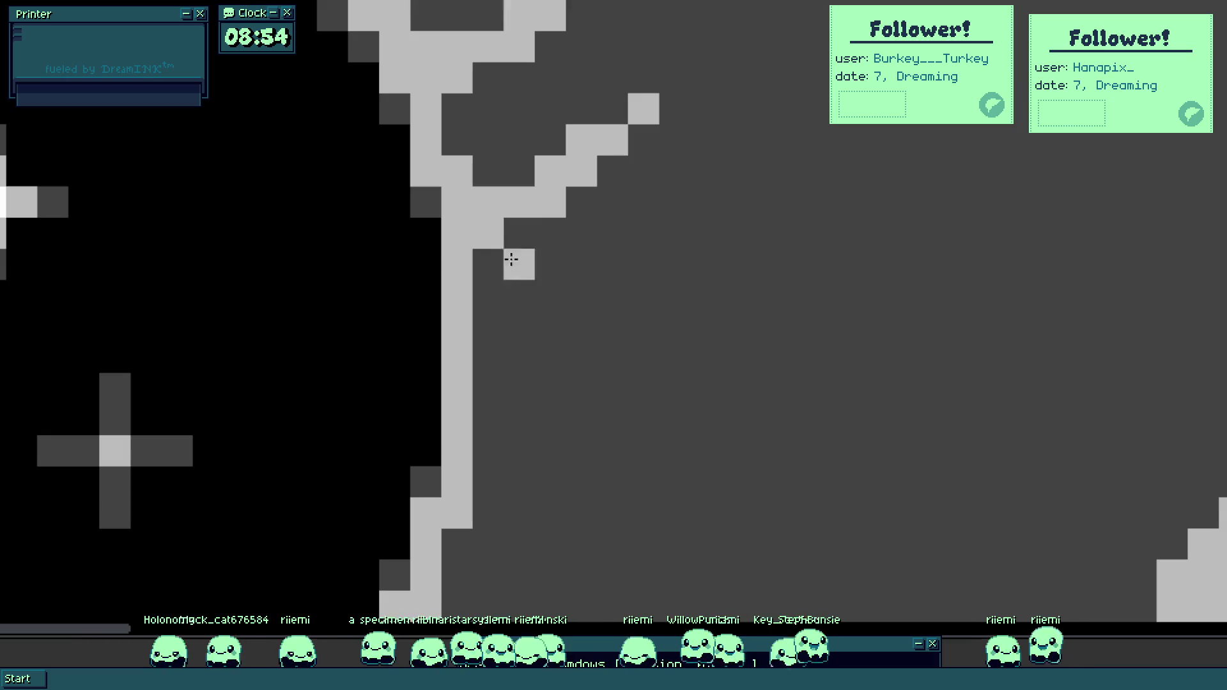
left_click(491, 354)
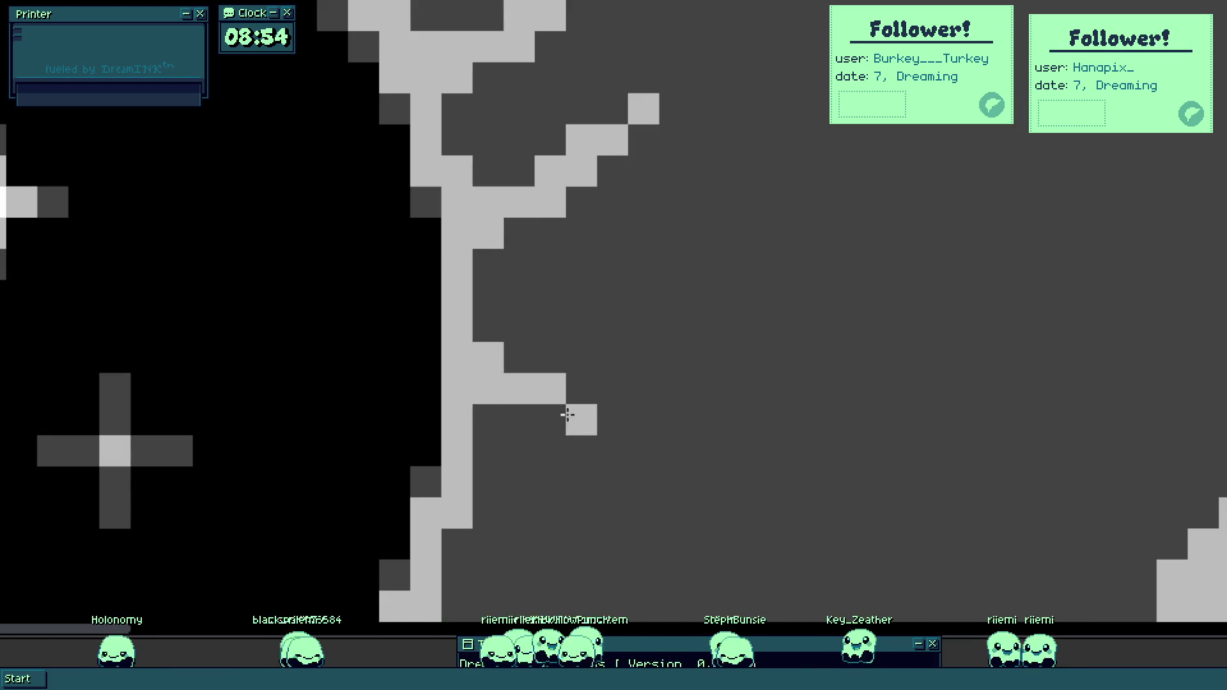
left_click(579, 391)
left_click_drag(582, 419, 602, 425)
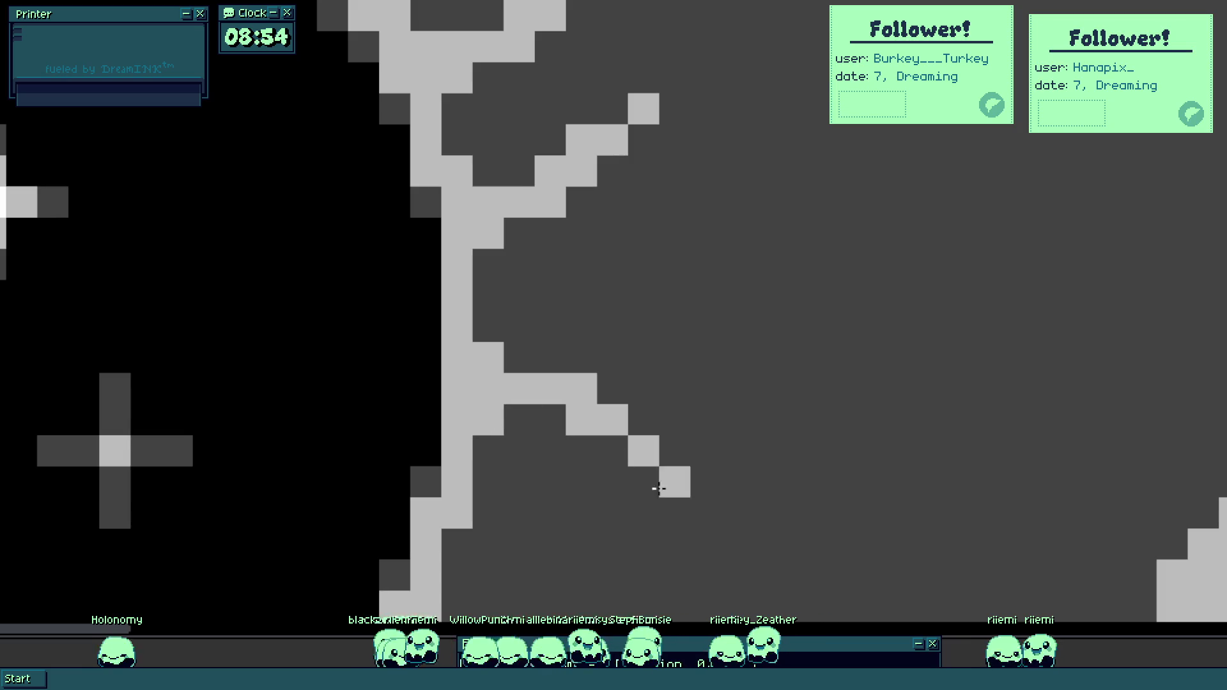
left_click_drag(659, 489, 624, 271)
left_click(647, 234)
left_click(609, 202)
left_click(671, 262)
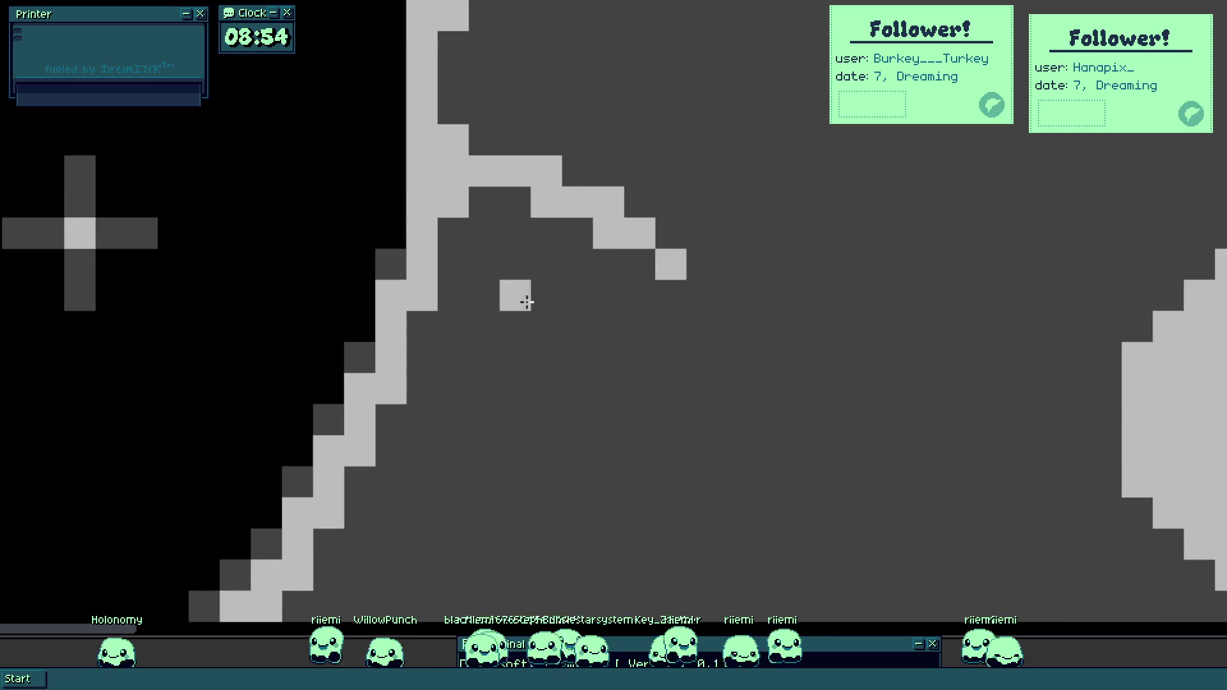
left_click(427, 327)
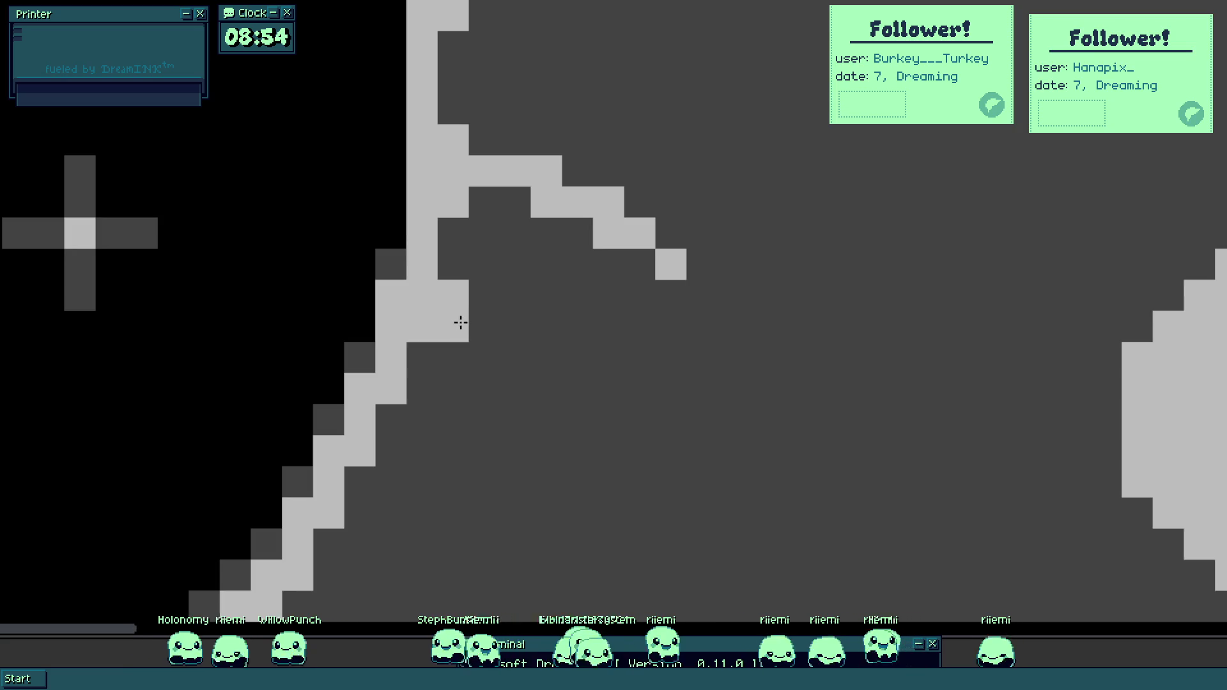
left_click(514, 340)
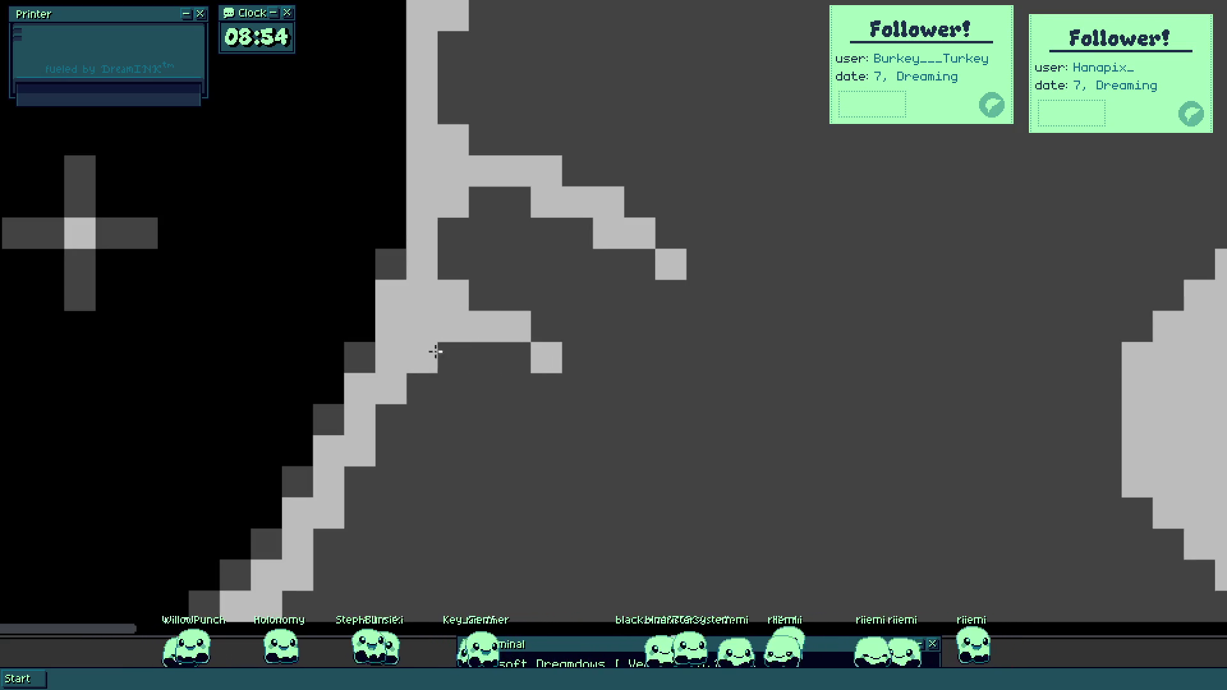
scroll(430, 363, "down", 5)
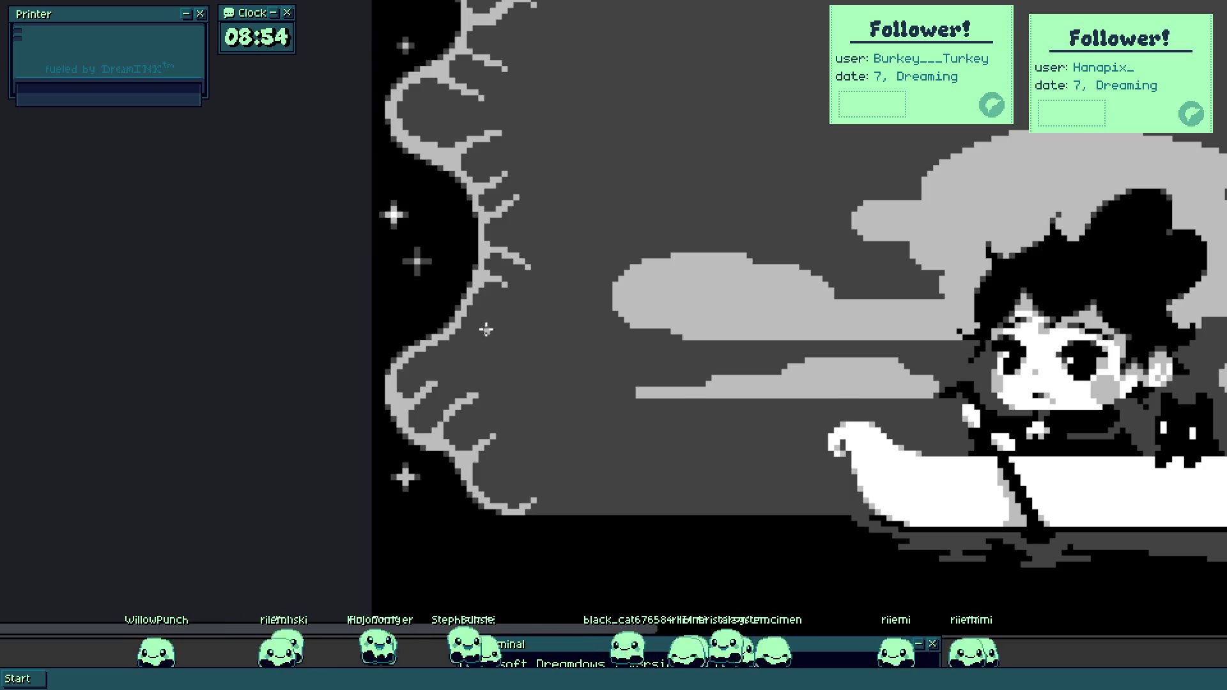
scroll(487, 329, "down", 3)
scroll(504, 359, "up", 2)
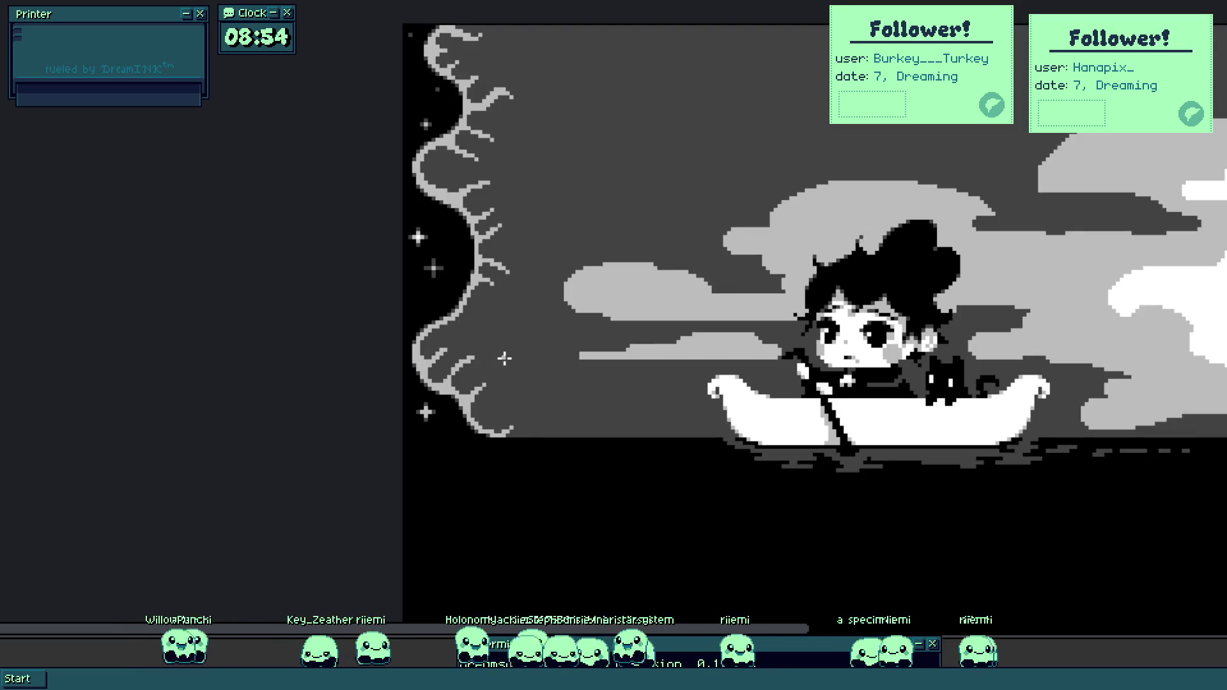
left_click_drag(539, 297, 535, 418)
scroll(541, 413, "down", 2)
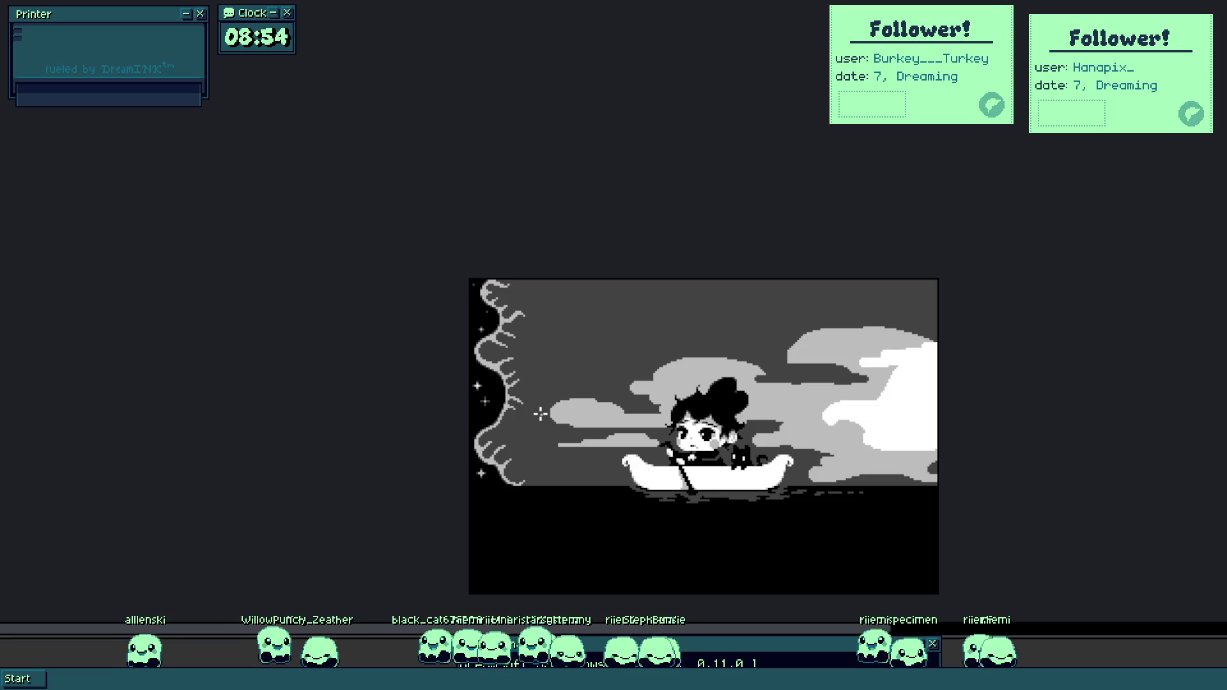
scroll(540, 414, "up", 1)
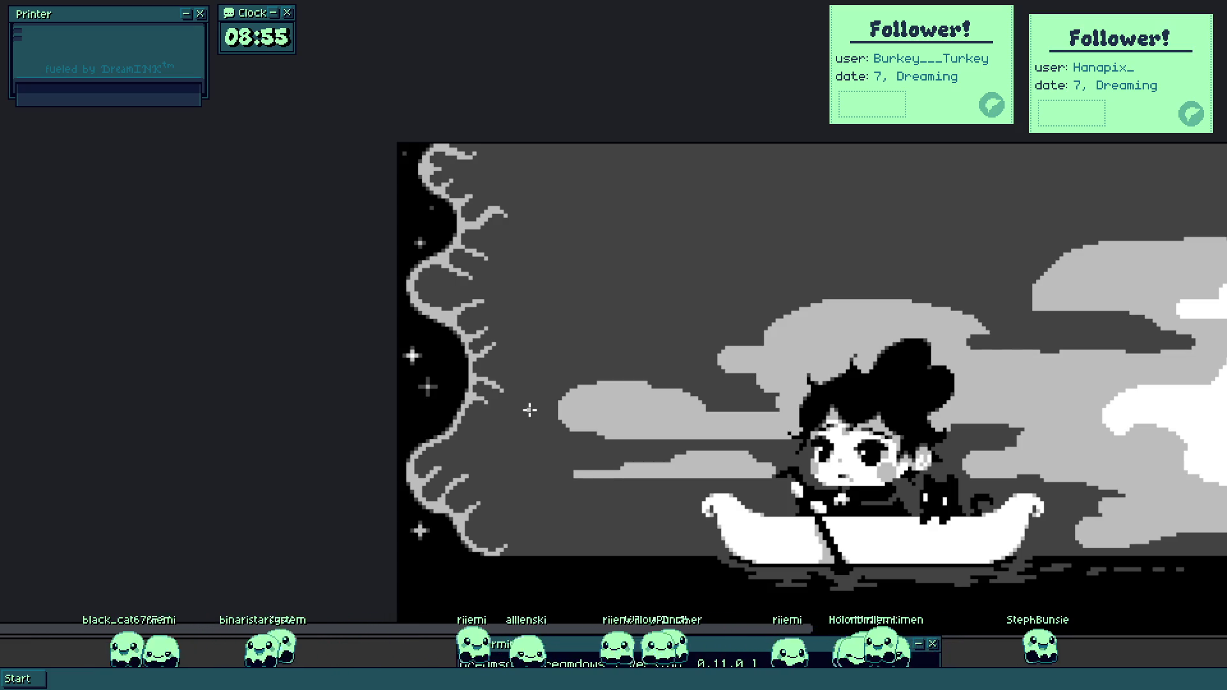
scroll(502, 163, "up", 2)
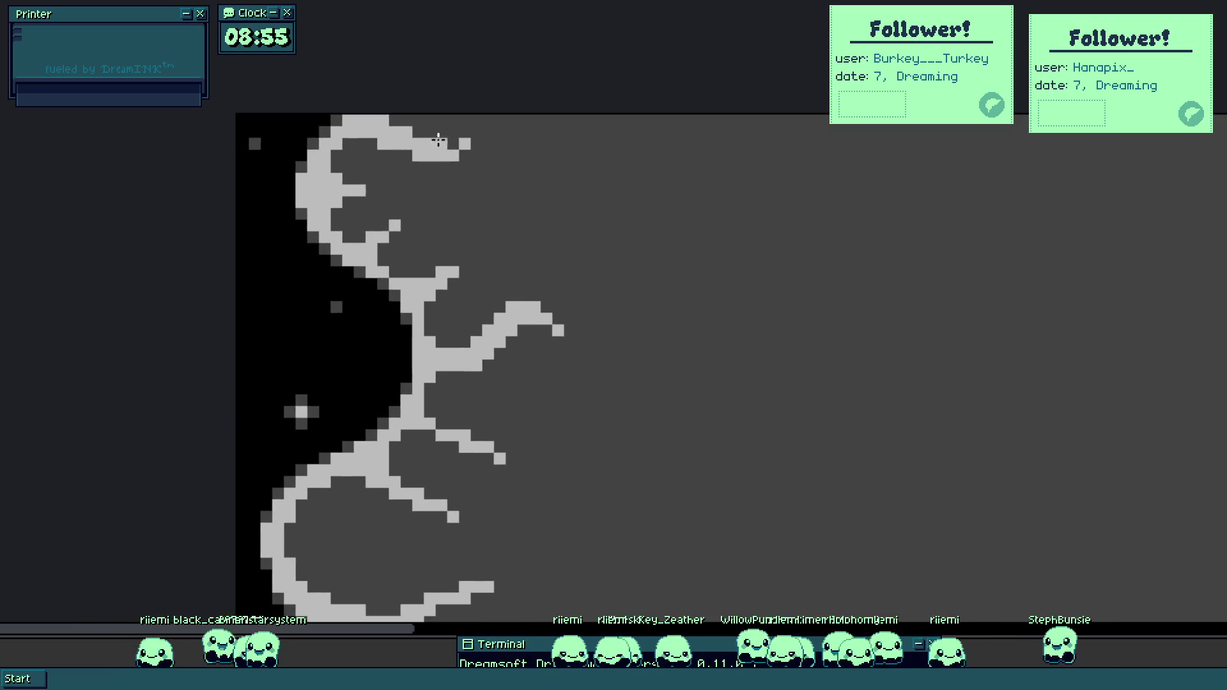
Erase the branch offshoots at the vine's top, its right side and the lower loop's tip.
scroll(422, 148, "up", 1)
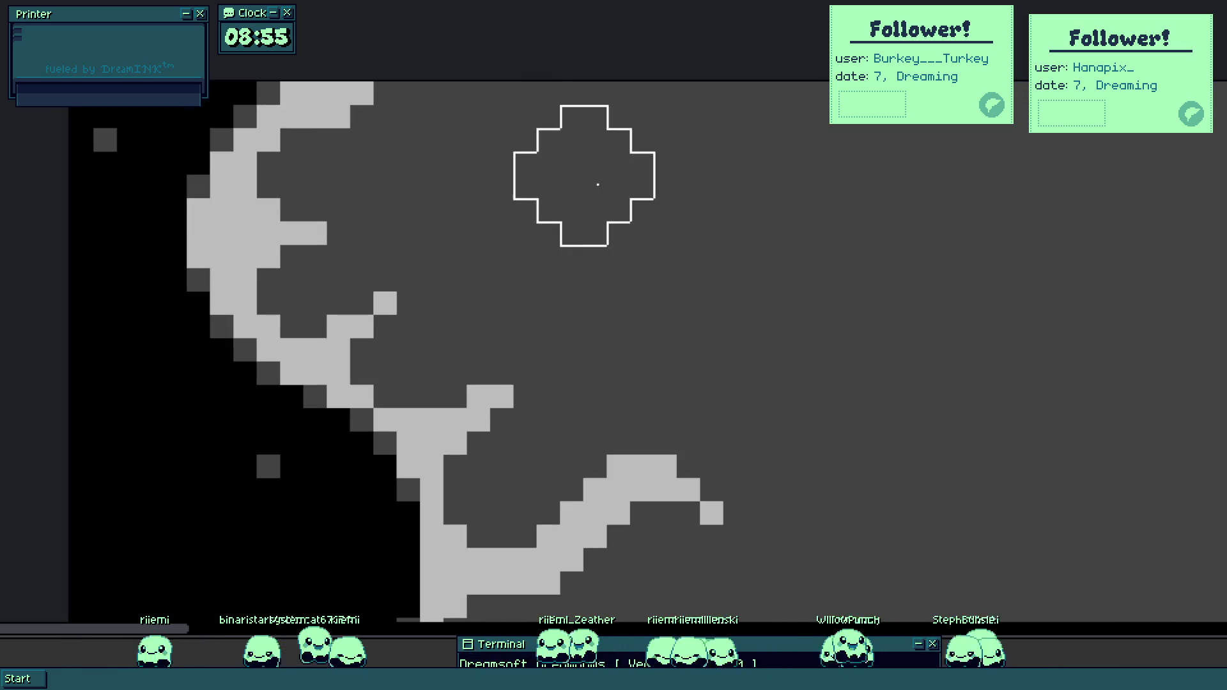
left_click(327, 116)
left_click(361, 94)
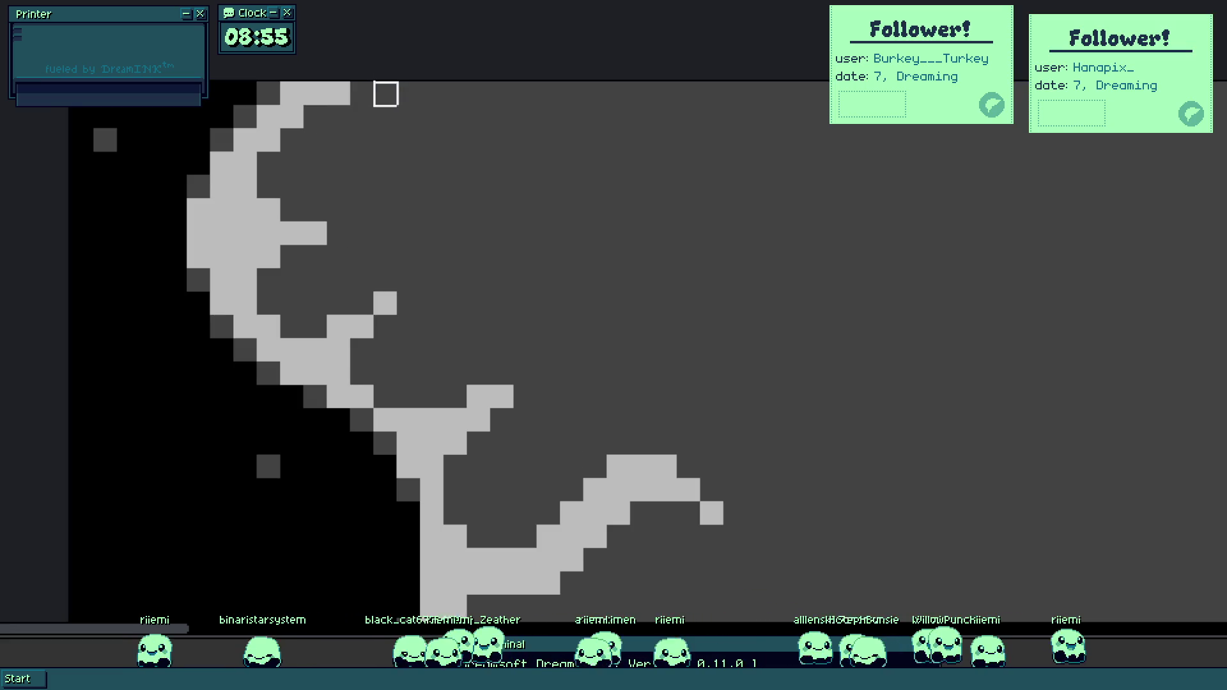
mouse_move(362, 211)
left_mouse_down()
mouse_move(389, 77)
mouse_move(402, 131)
mouse_move(381, 128)
mouse_move(520, 179)
left_mouse_up()
scroll(520, 249, "down", 3)
mouse_move(584, 128)
left_mouse_down()
mouse_move(728, 251)
mouse_move(602, 252)
mouse_move(591, 182)
left_mouse_up()
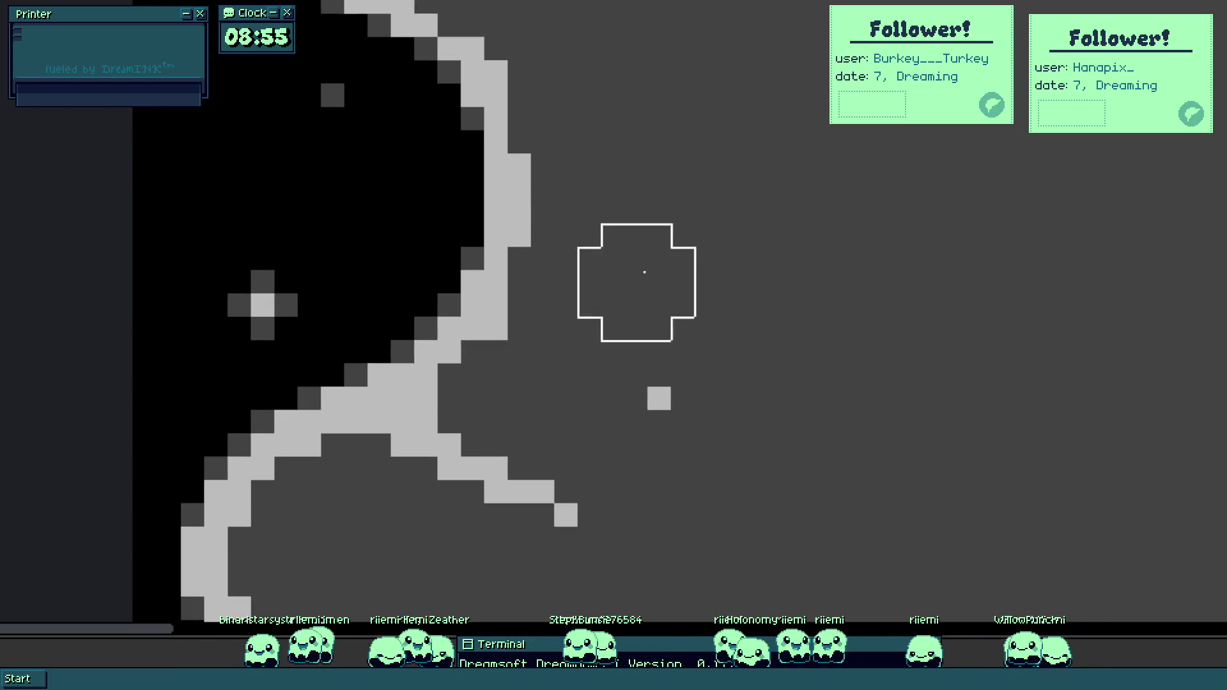
mouse_move(378, 496)
left_mouse_down()
mouse_move(727, 221)
mouse_move(844, 165)
mouse_move(691, 200)
mouse_move(570, 306)
mouse_move(605, 277)
mouse_move(748, 348)
left_mouse_up()
left_click(755, 253)
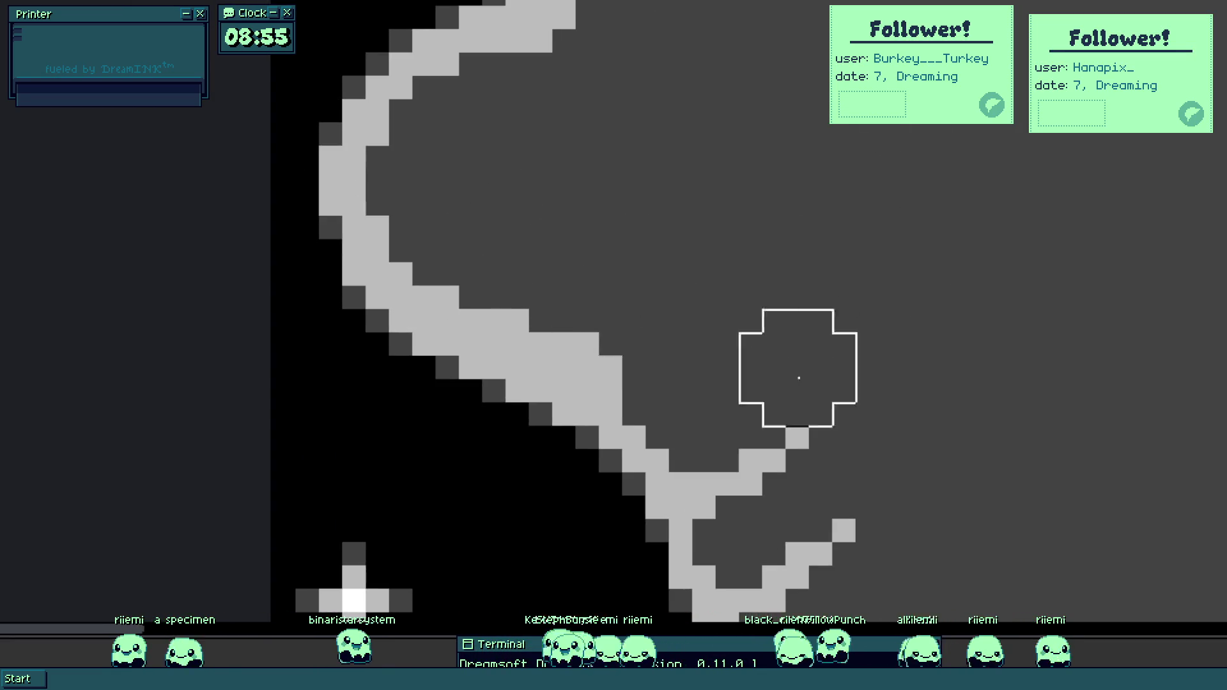
Erase the remaining branch pixels around the vine's curve and the stray tail at the bottom.
scroll(703, 237, "up", 2)
left_click(663, 128)
mouse_move(611, 185)
left_mouse_down()
mouse_move(626, 324)
mouse_move(661, 337)
left_mouse_up()
scroll(718, 277, "down", 3)
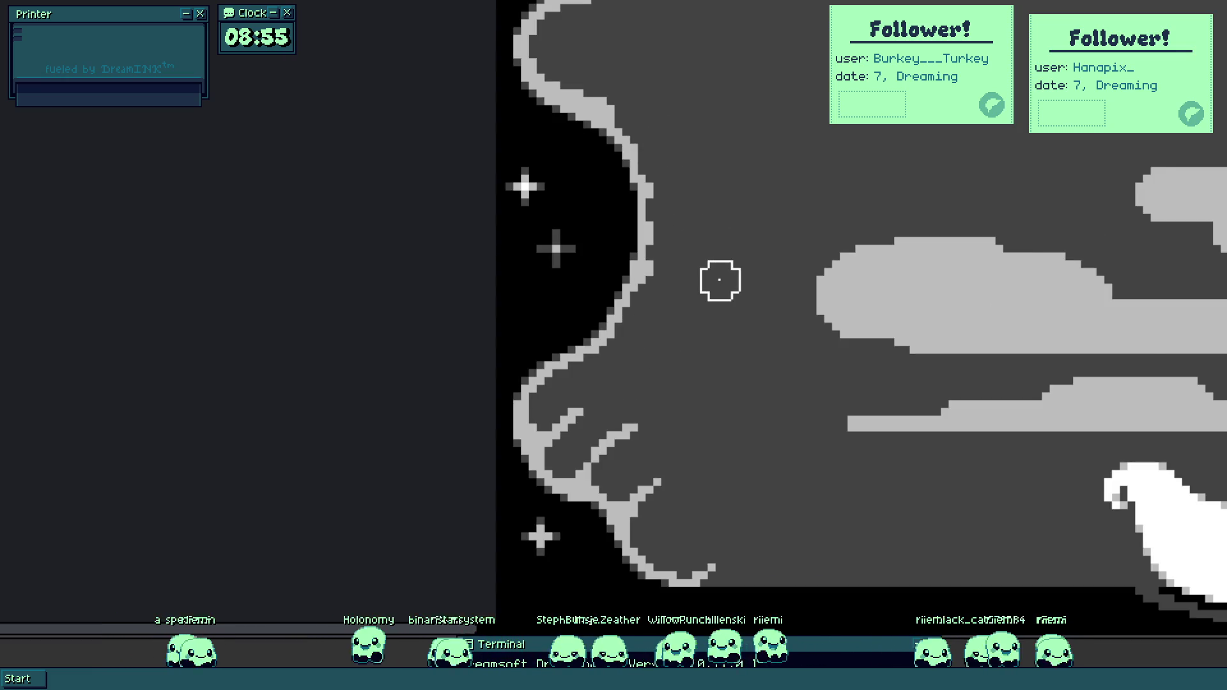
scroll(502, 282, "up", 3)
left_click_drag(502, 282, 610, 318)
mouse_move(507, 309)
left_mouse_down()
mouse_move(630, 328)
mouse_move(633, 397)
left_mouse_up()
scroll(632, 397, "up", 1)
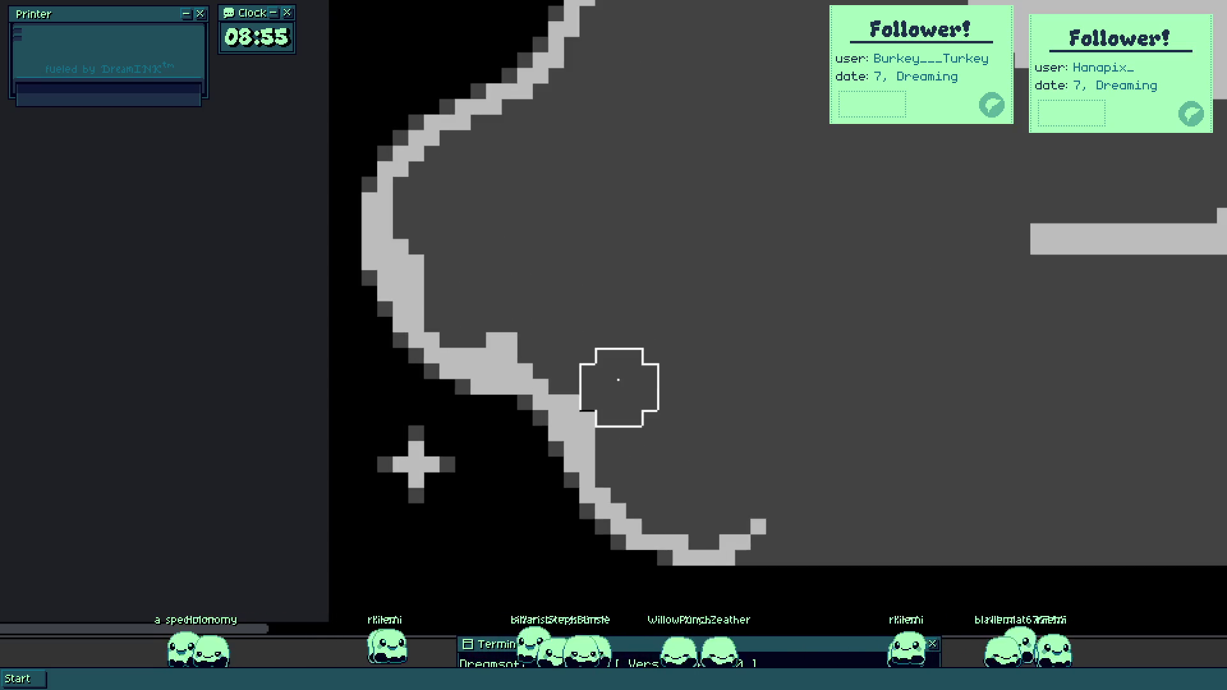
left_click_drag(756, 498, 740, 509)
scroll(762, 399, "down", 3)
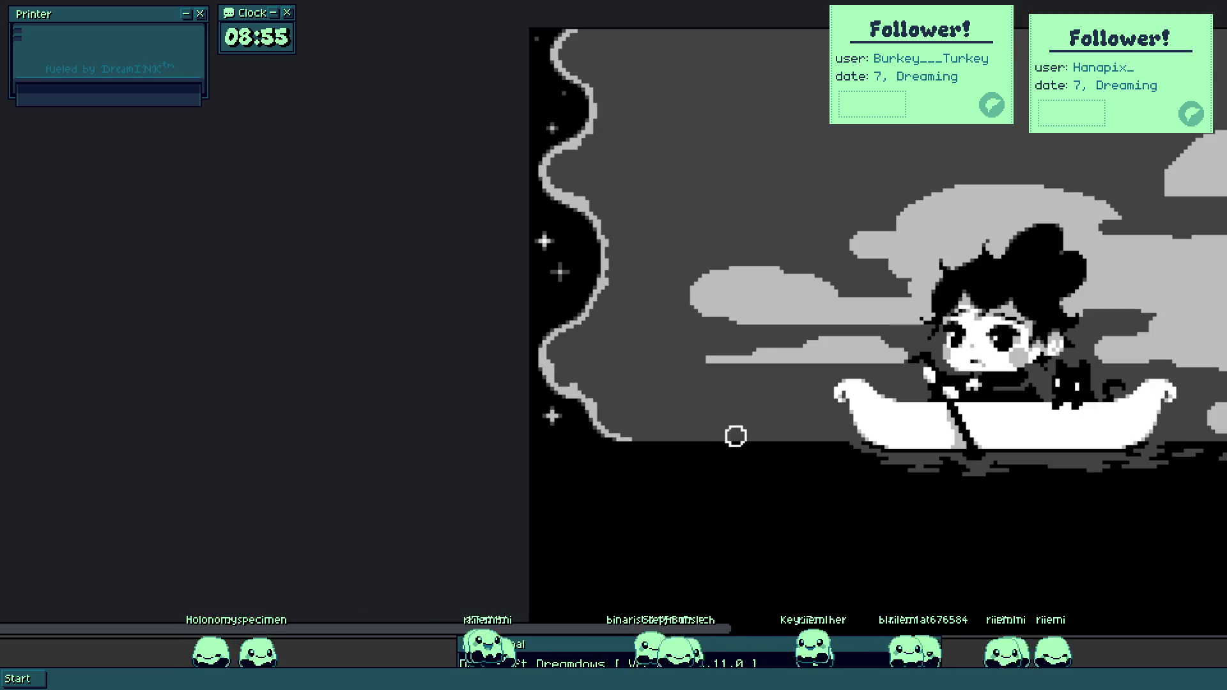
Thicken the wavy line with light-grey pixels and repaint its edge cells to smooth the curve.
scroll(588, 404, "up", 3)
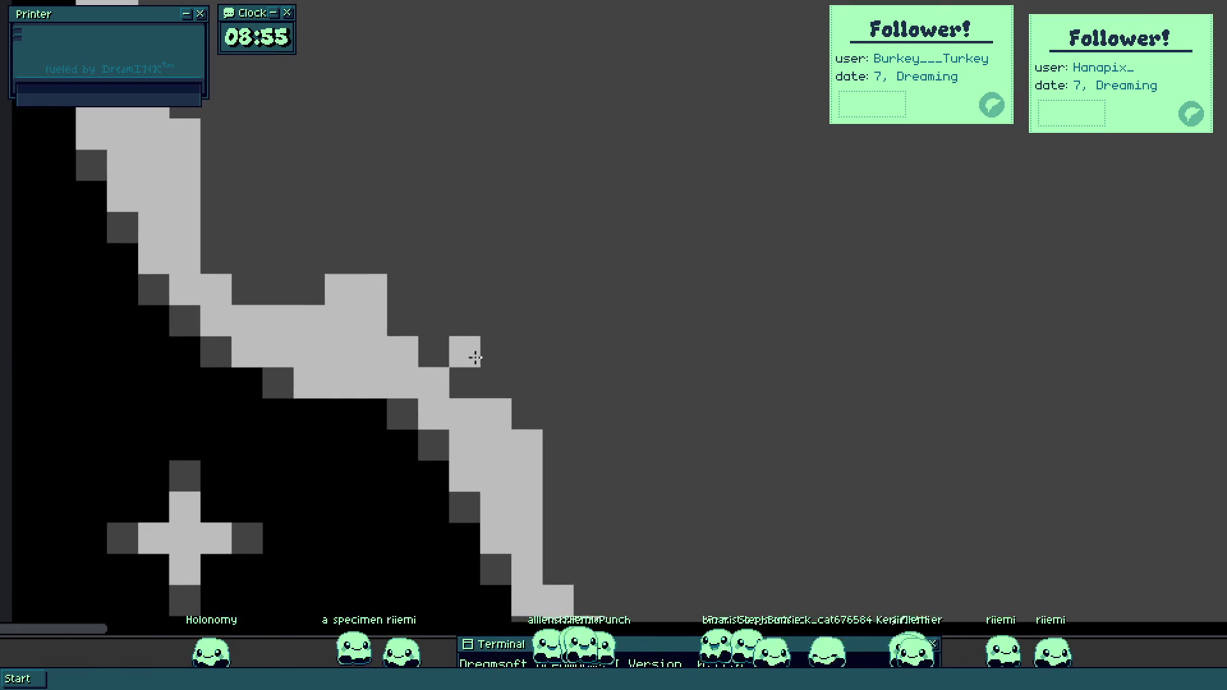
left_click_drag(410, 327, 520, 416)
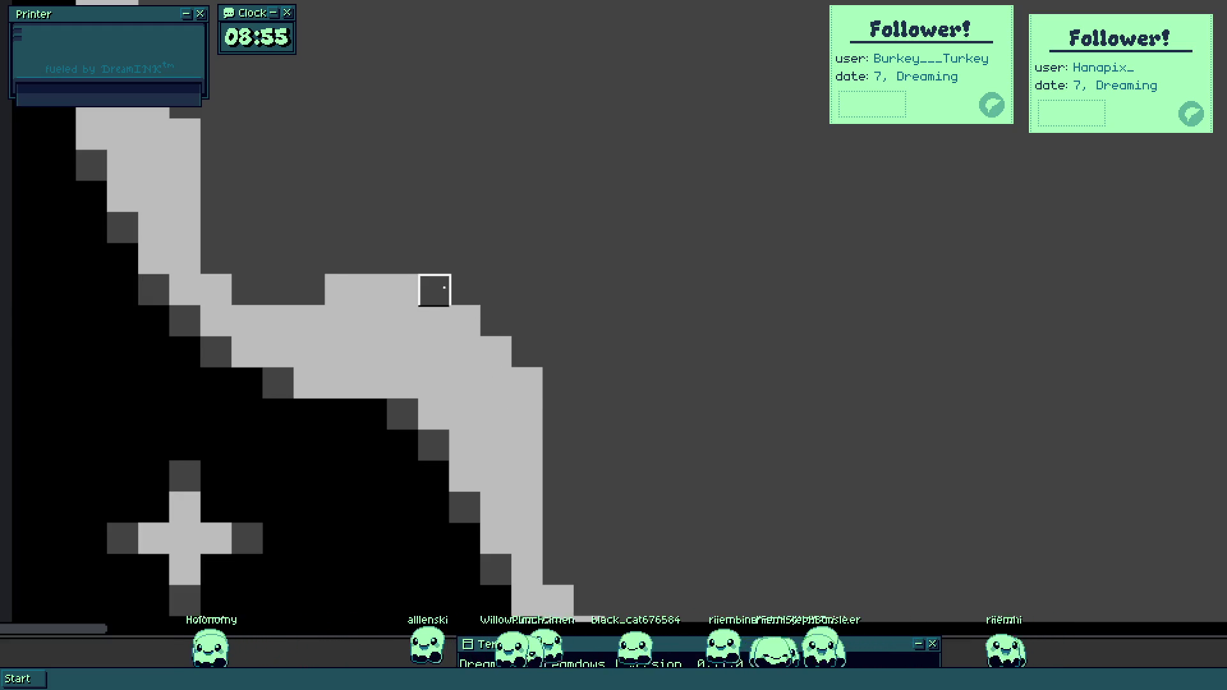
mouse_move(228, 206)
left_mouse_down()
mouse_move(583, 359)
mouse_move(554, 329)
mouse_move(553, 392)
left_mouse_up()
left_click_drag(563, 255, 504, 386)
mouse_move(526, 272)
left_mouse_down()
mouse_move(597, 274)
mouse_move(581, 252)
mouse_move(689, 219)
mouse_move(703, 189)
mouse_move(663, 221)
mouse_move(698, 193)
left_mouse_up()
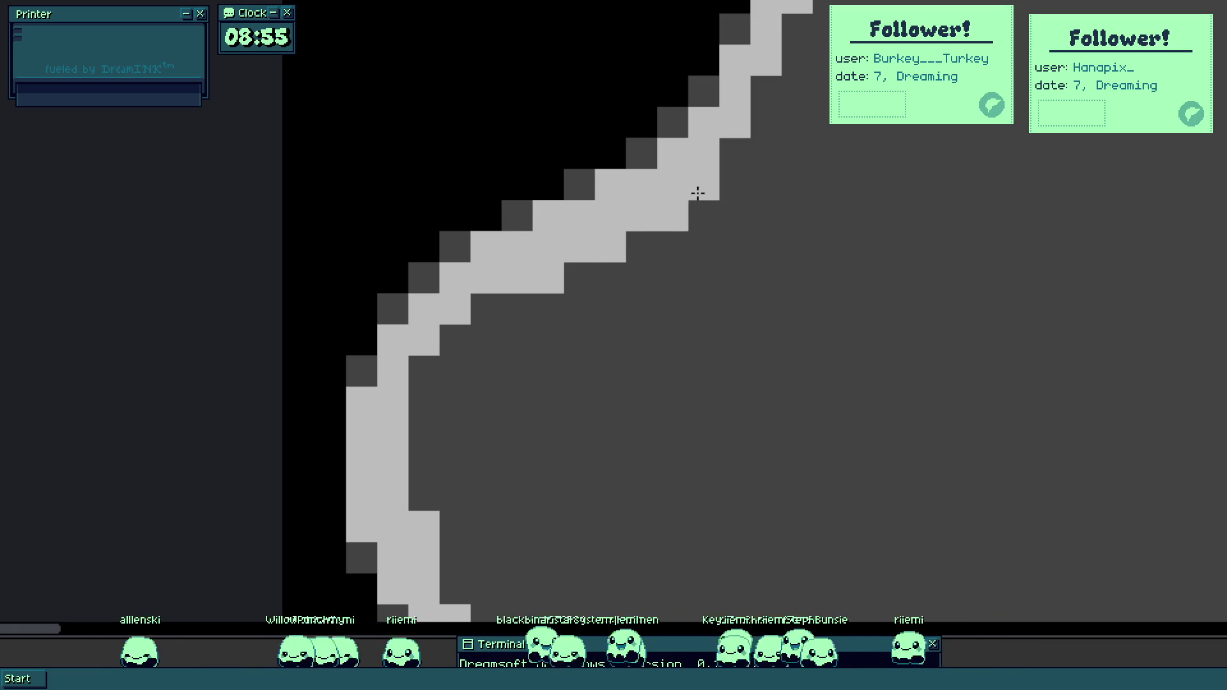
mouse_move(735, 154)
left_mouse_down()
mouse_move(718, 298)
mouse_move(696, 315)
mouse_move(710, 305)
mouse_move(700, 300)
mouse_move(726, 384)
mouse_move(731, 307)
mouse_move(707, 337)
mouse_move(706, 308)
mouse_move(737, 277)
mouse_move(688, 430)
mouse_move(711, 336)
mouse_move(707, 214)
mouse_move(671, 373)
mouse_move(683, 333)
mouse_move(713, 355)
left_mouse_up()
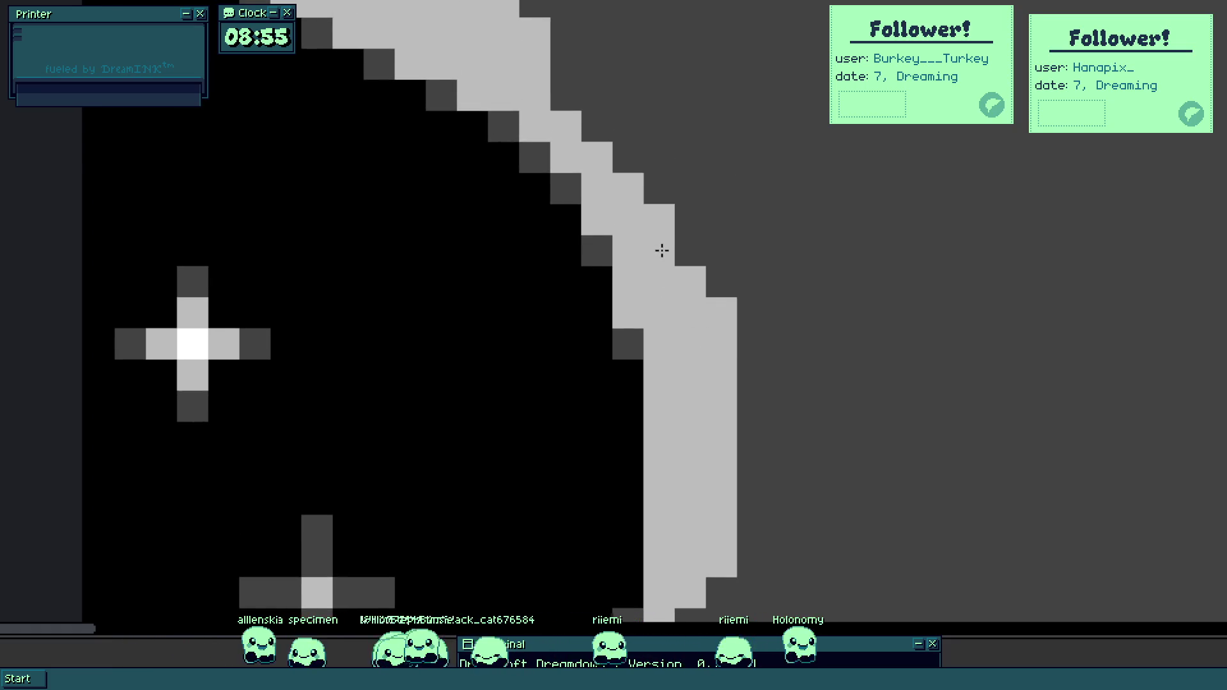
scroll(662, 249, "down", 3)
mouse_move(669, 430)
left_mouse_down()
mouse_move(624, 345)
mouse_move(646, 413)
left_mouse_up()
Thicken the vine's diagonal stretch and trim stray light cells from the bend.
scroll(646, 413, "down", 3)
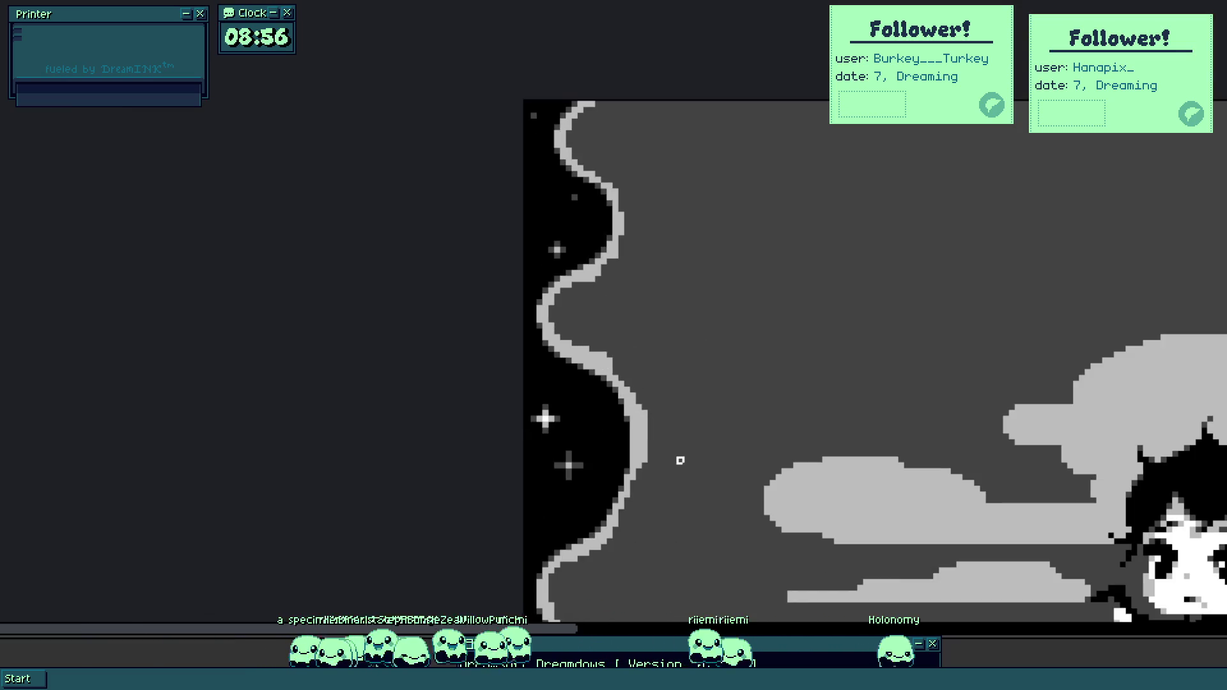
scroll(607, 359, "up", 3)
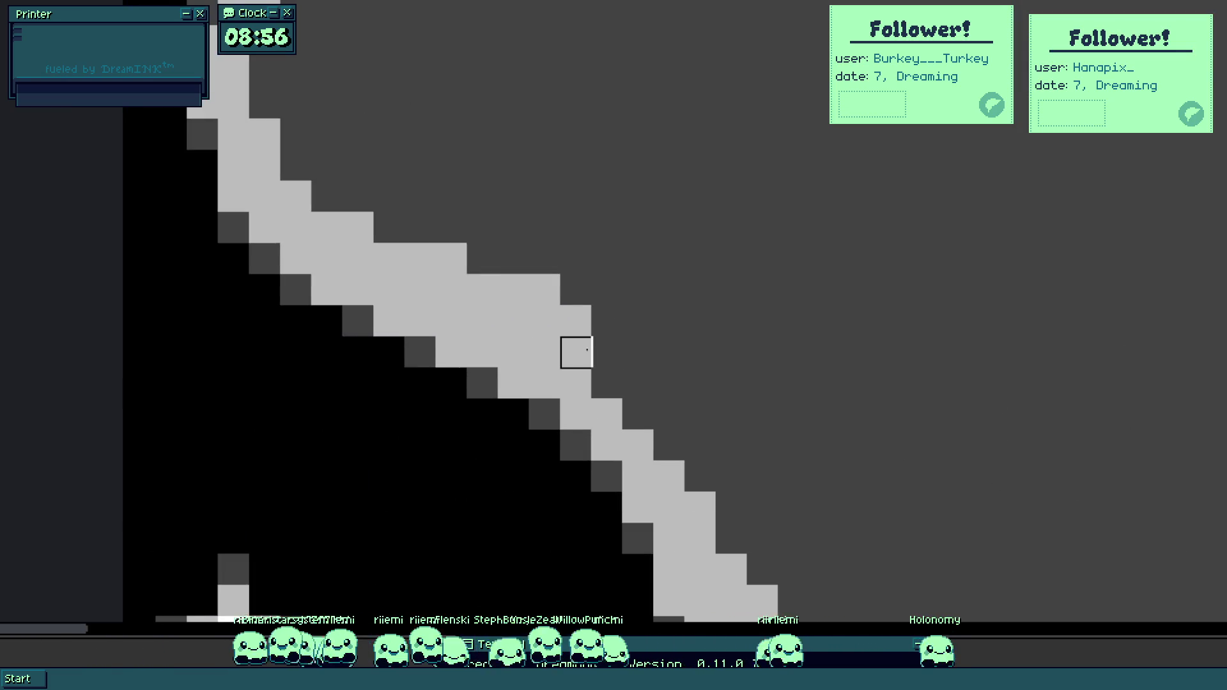
mouse_move(512, 276)
left_mouse_down()
mouse_move(496, 282)
mouse_move(379, 221)
mouse_move(454, 236)
mouse_move(536, 294)
left_mouse_up()
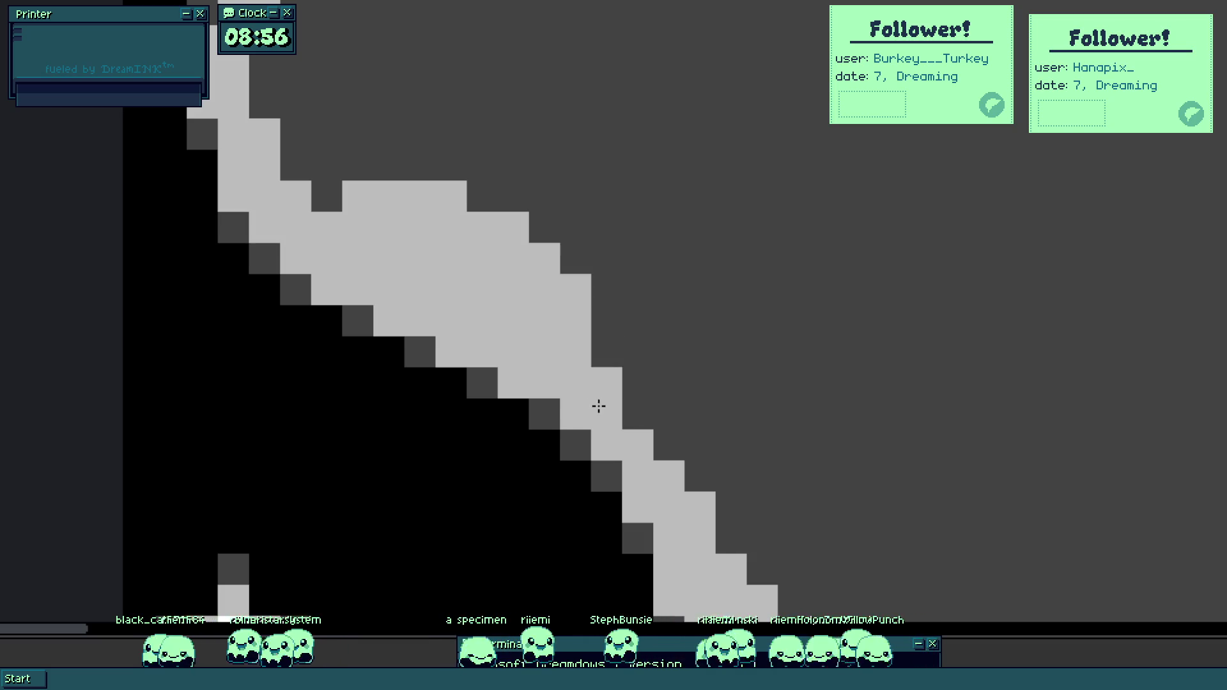
scroll(601, 406, "down", 2)
scroll(578, 369, "up", 3)
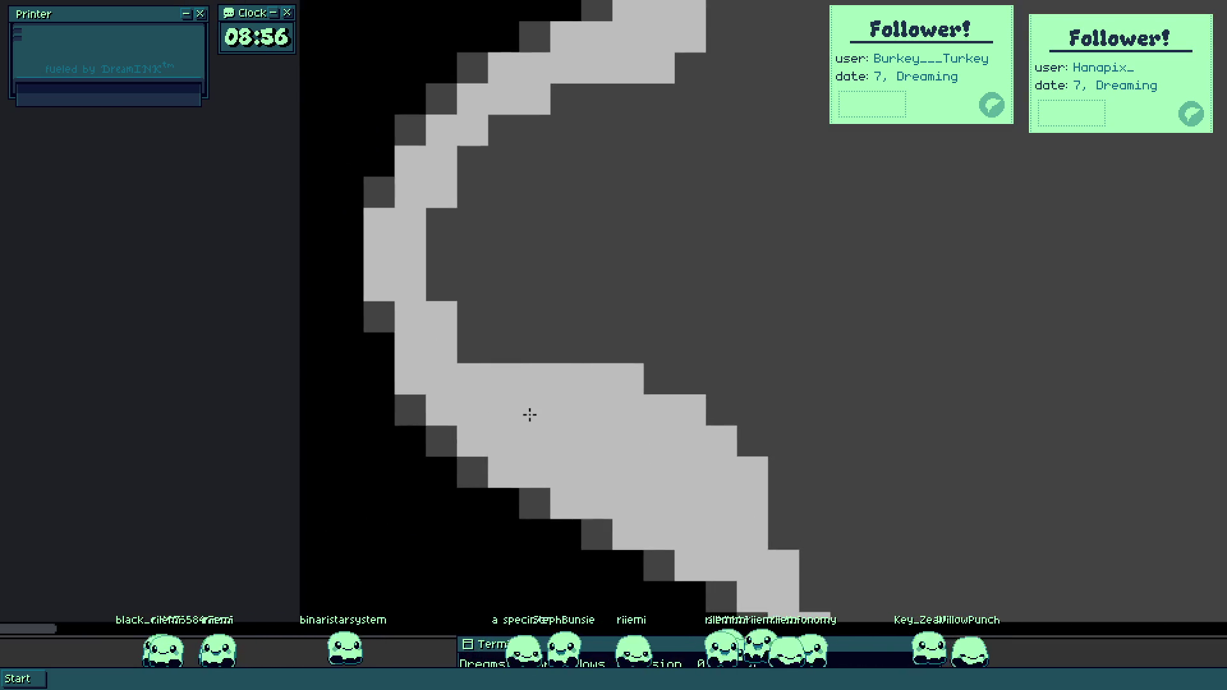
left_click_drag(473, 379, 504, 379)
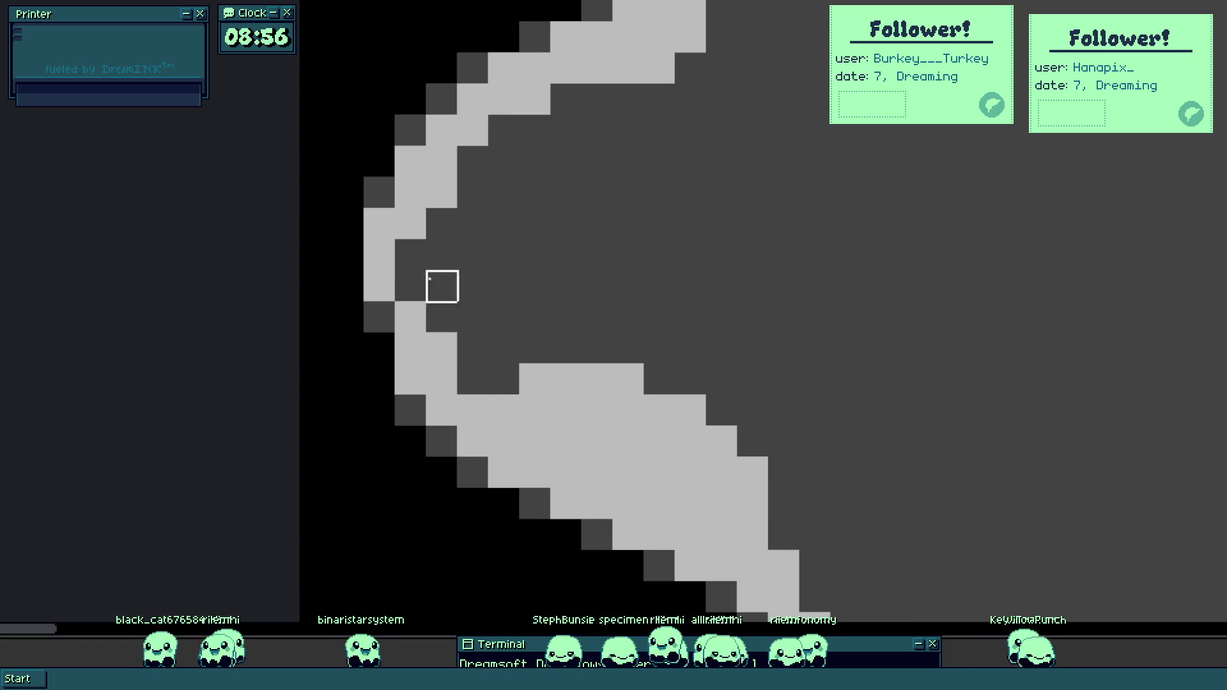
left_click_drag(455, 346, 441, 318)
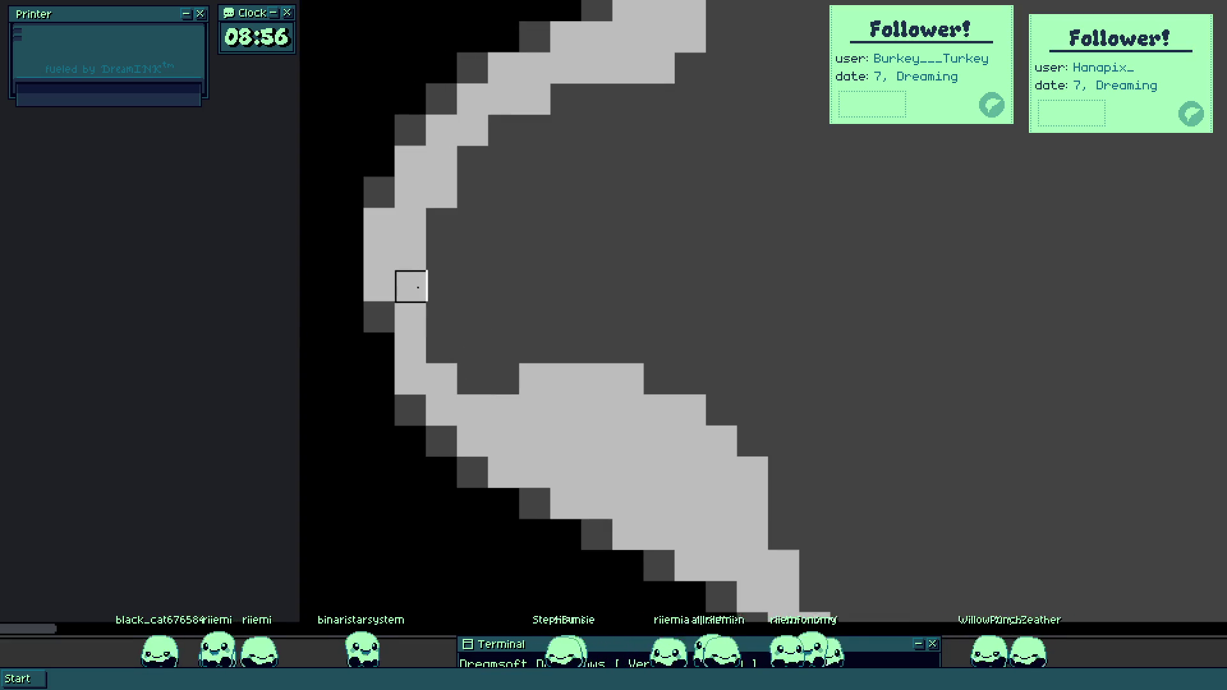
scroll(441, 285, "down", 3)
scroll(664, 219, "down", 2)
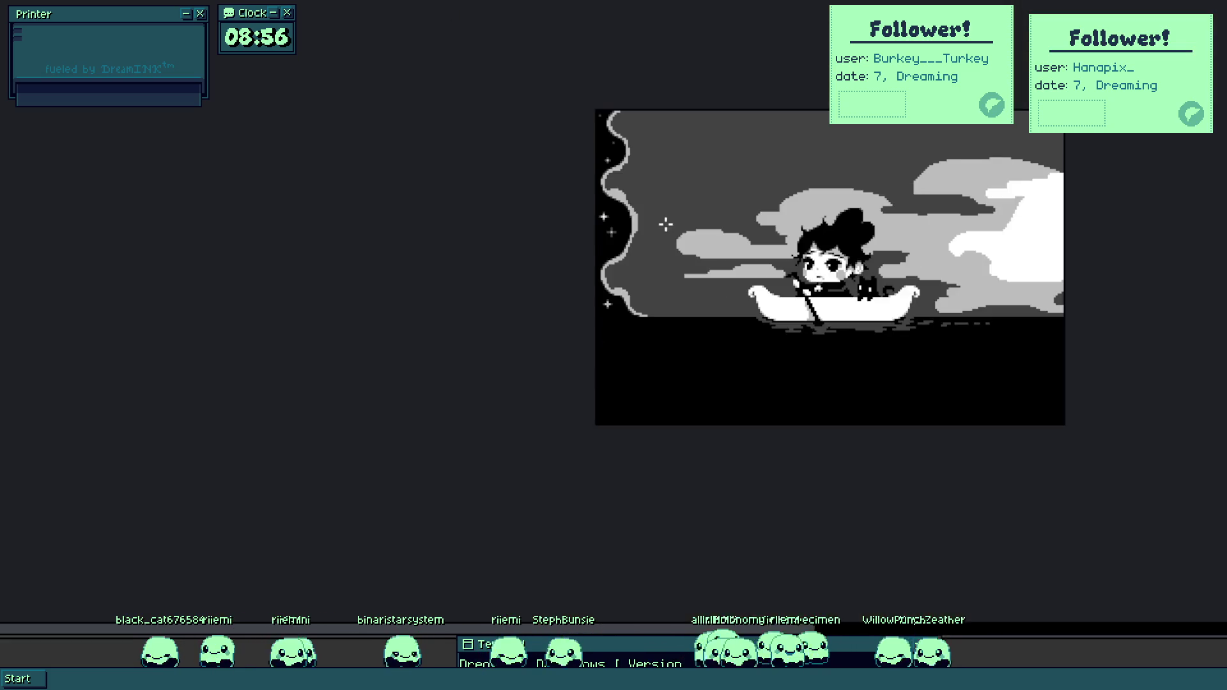
Trim excess light pixels off the wavy band's edges and darken a stray light pixel.
scroll(639, 207, "up", 2)
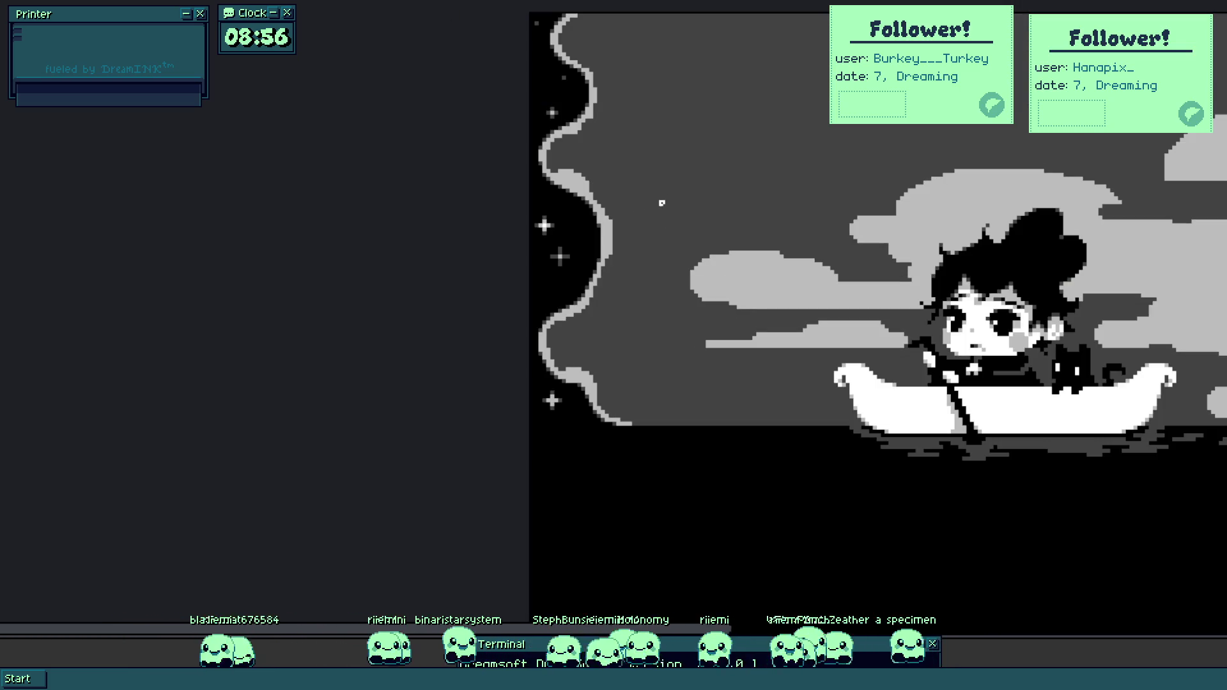
scroll(560, 327, "up", 3)
scroll(531, 347, "up", 2)
scroll(572, 383, "down", 3)
scroll(544, 172, "up", 3)
scroll(543, 172, "down", 3)
scroll(543, 320, "up", 1)
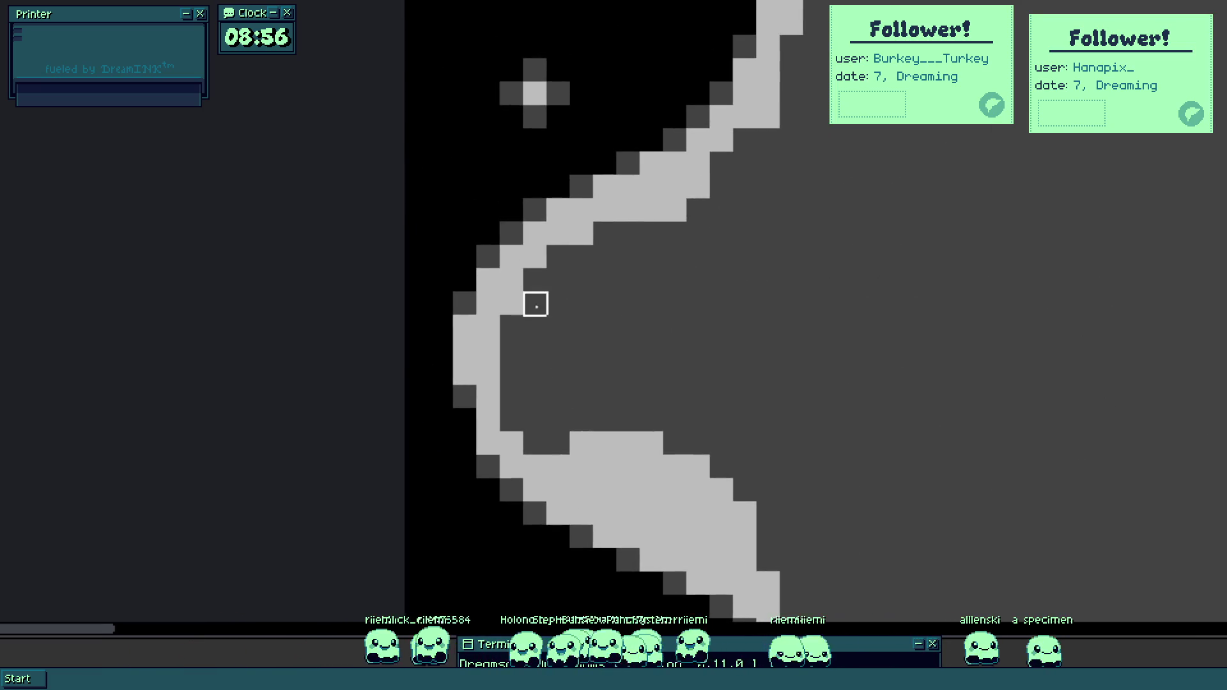
scroll(496, 381, "up", 1)
scroll(572, 322, "up", 1)
left_click_drag(572, 321, 728, 322)
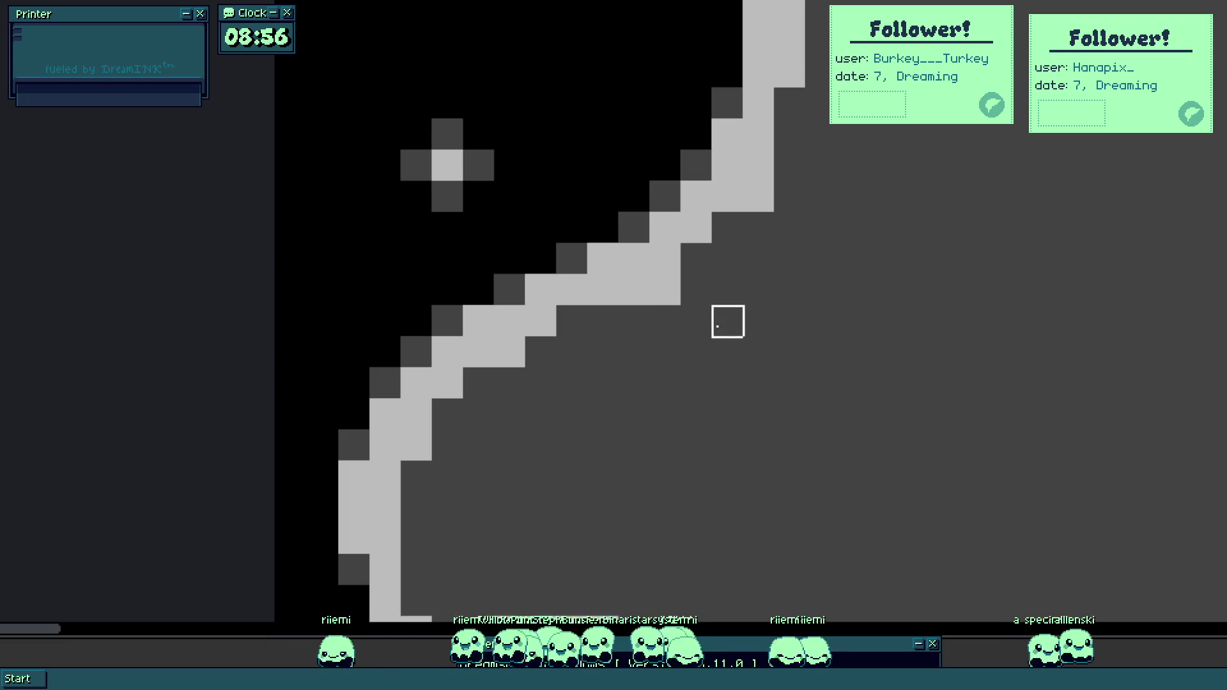
left_click(417, 446)
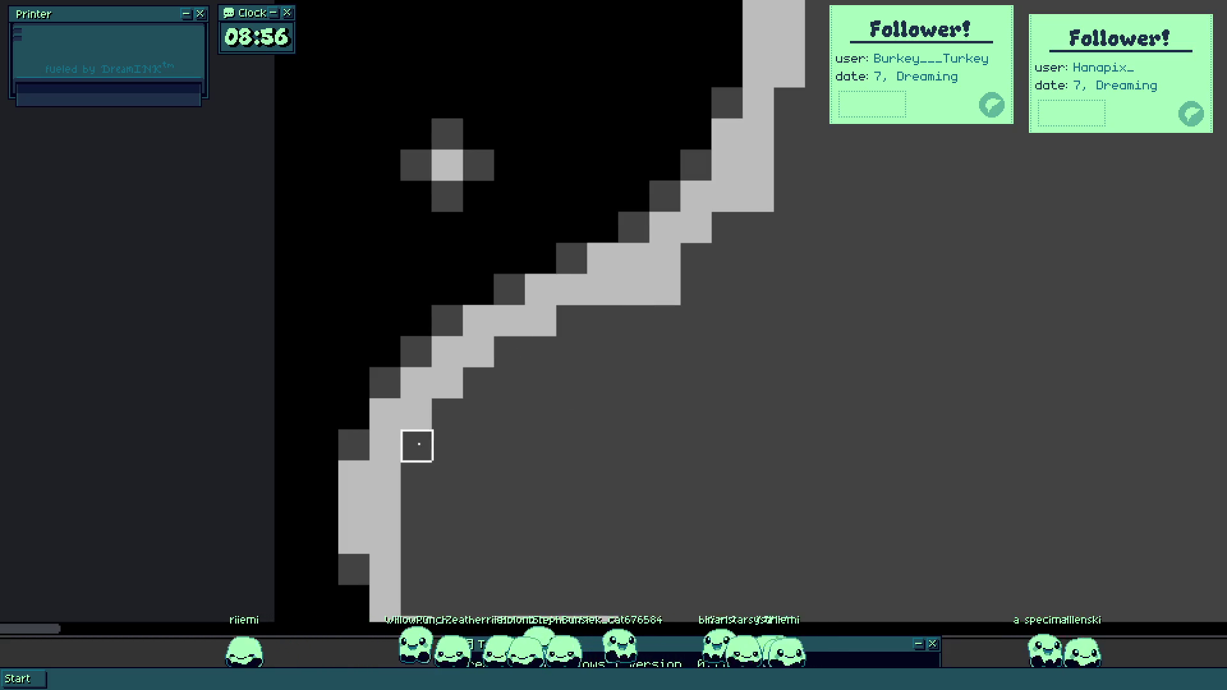
scroll(572, 353, "down", 4)
scroll(596, 364, "up", 4)
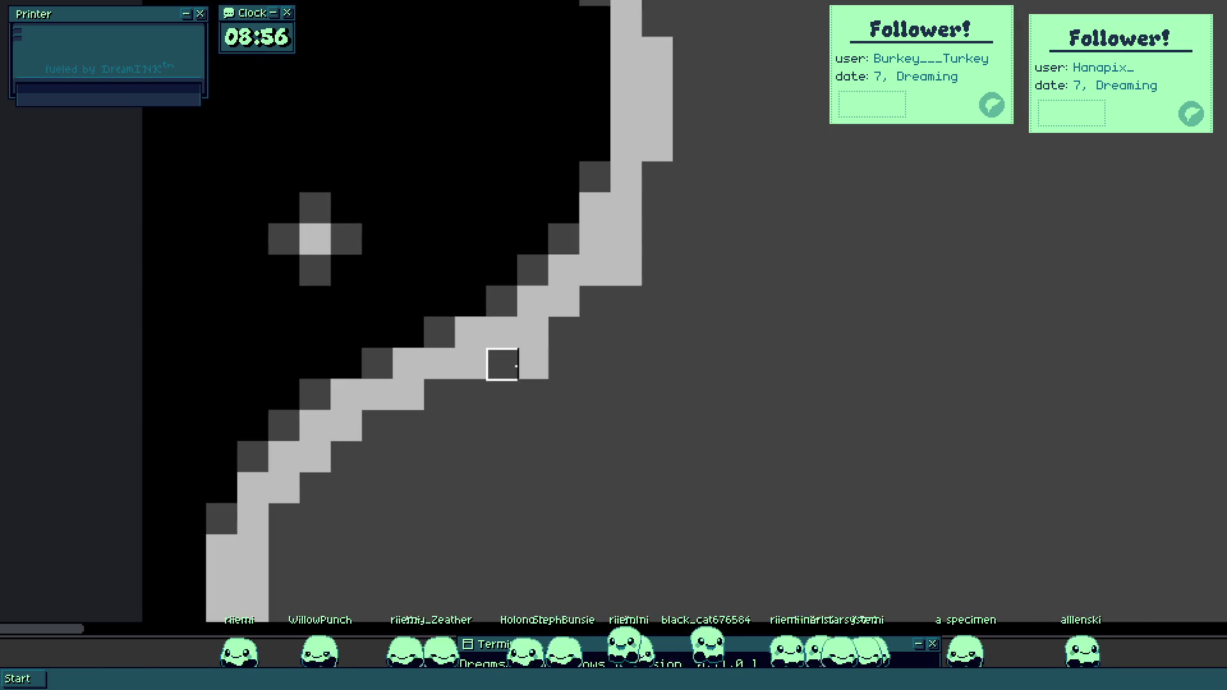
left_click_drag(502, 364, 595, 333)
scroll(665, 414, "down", 3)
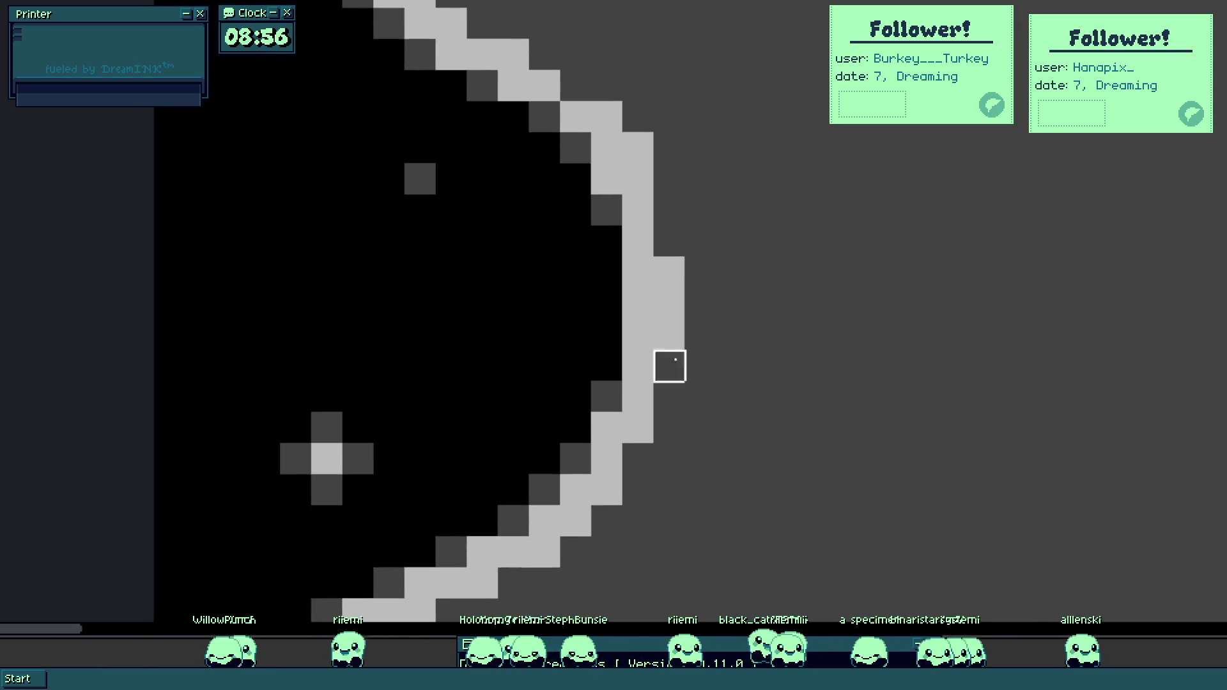
scroll(664, 333, "up", 3)
Add light cells, darken the band's edge, and paint a light-grey strip down its right side.
left_click(543, 217)
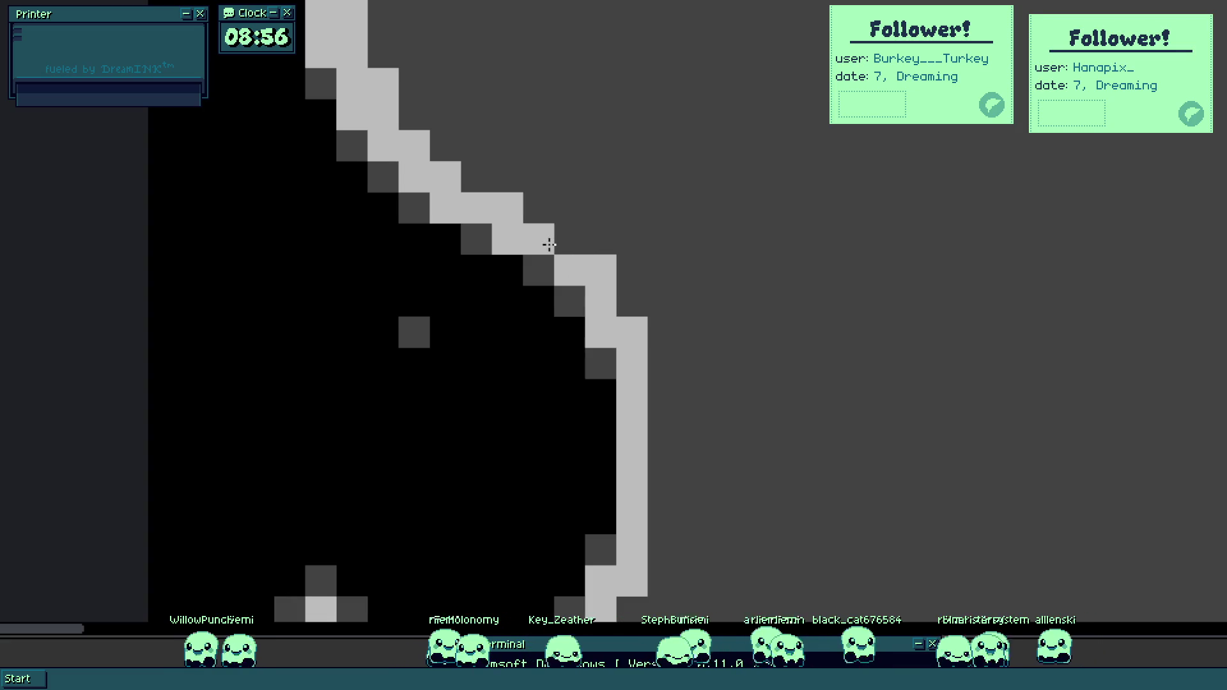
left_click(559, 241)
scroll(447, 259, "up", 5)
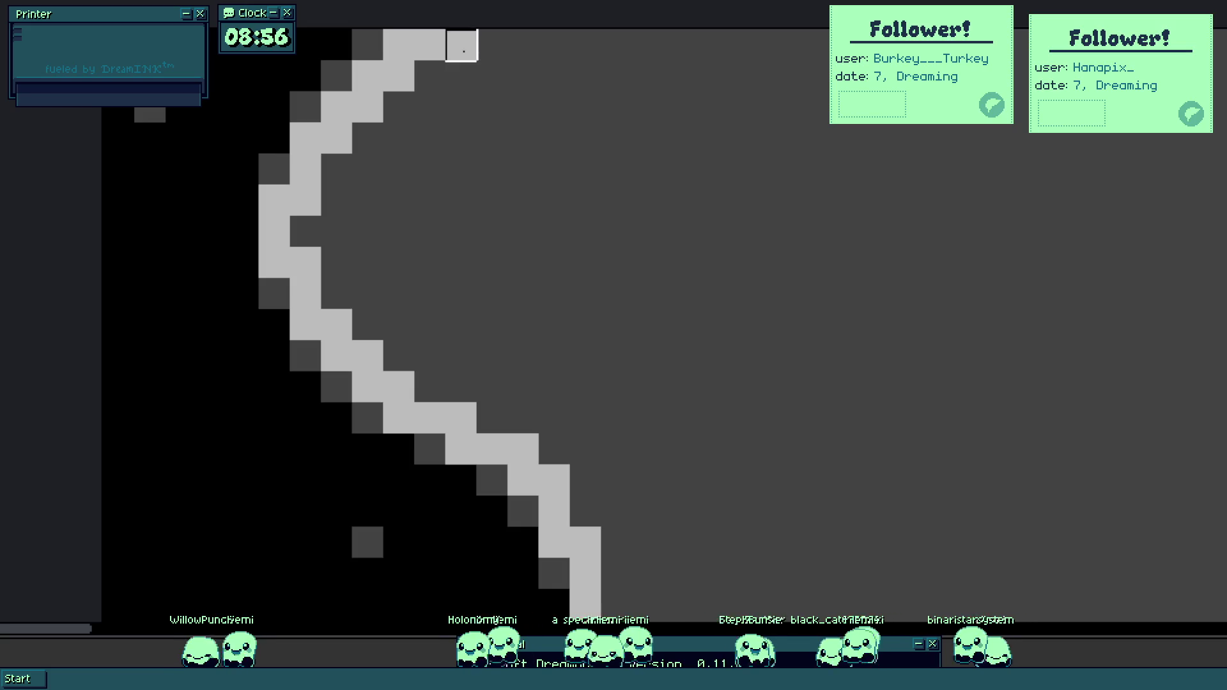
scroll(524, 357, "down", 3)
scroll(536, 422, "up", 1)
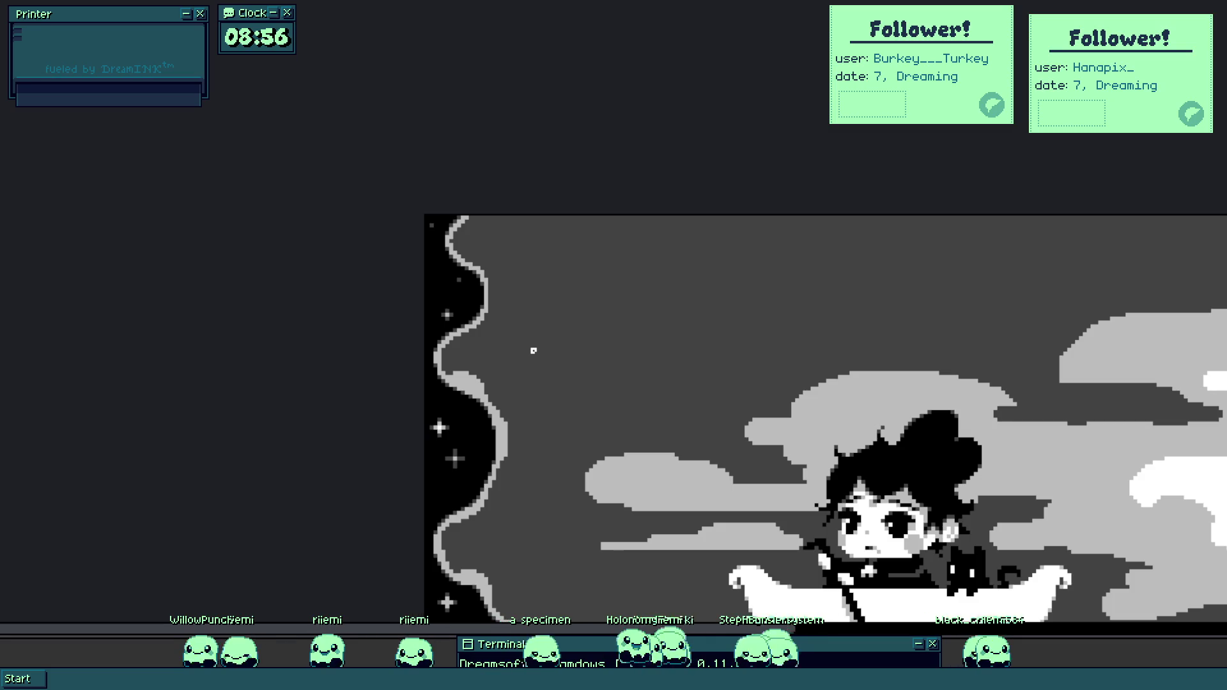
scroll(502, 354, "up", 3)
scroll(479, 354, "up", 1)
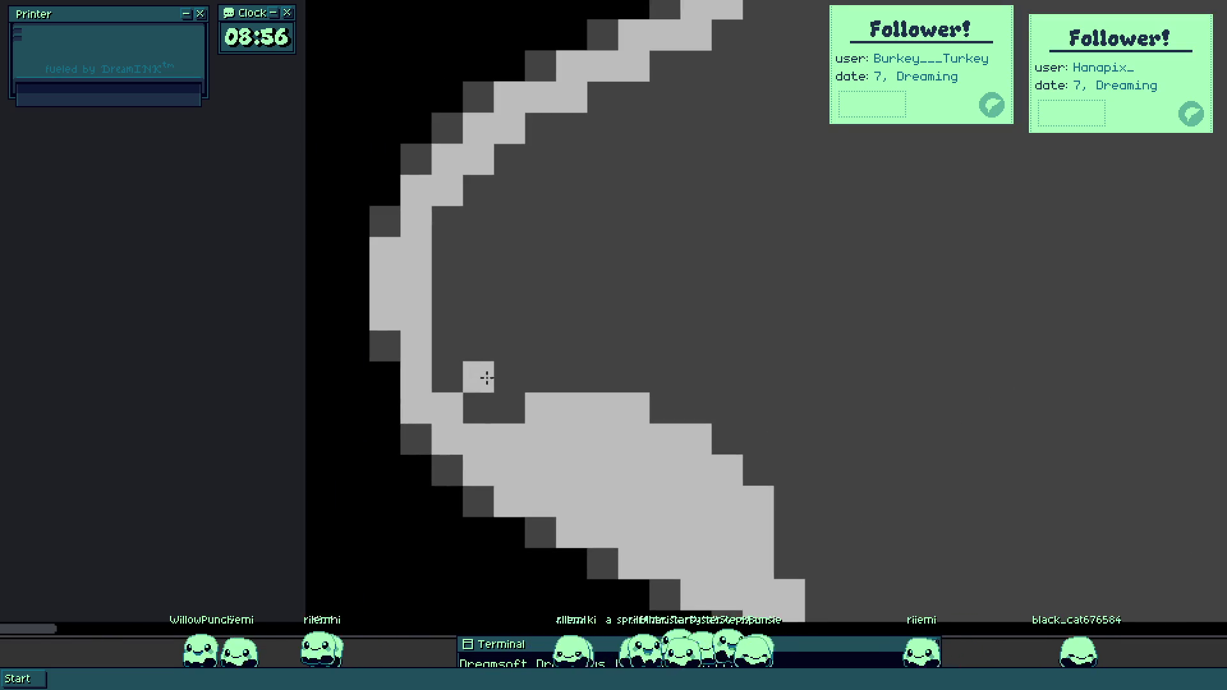
left_click_drag(452, 338, 414, 282)
scroll(516, 306, "down", 2)
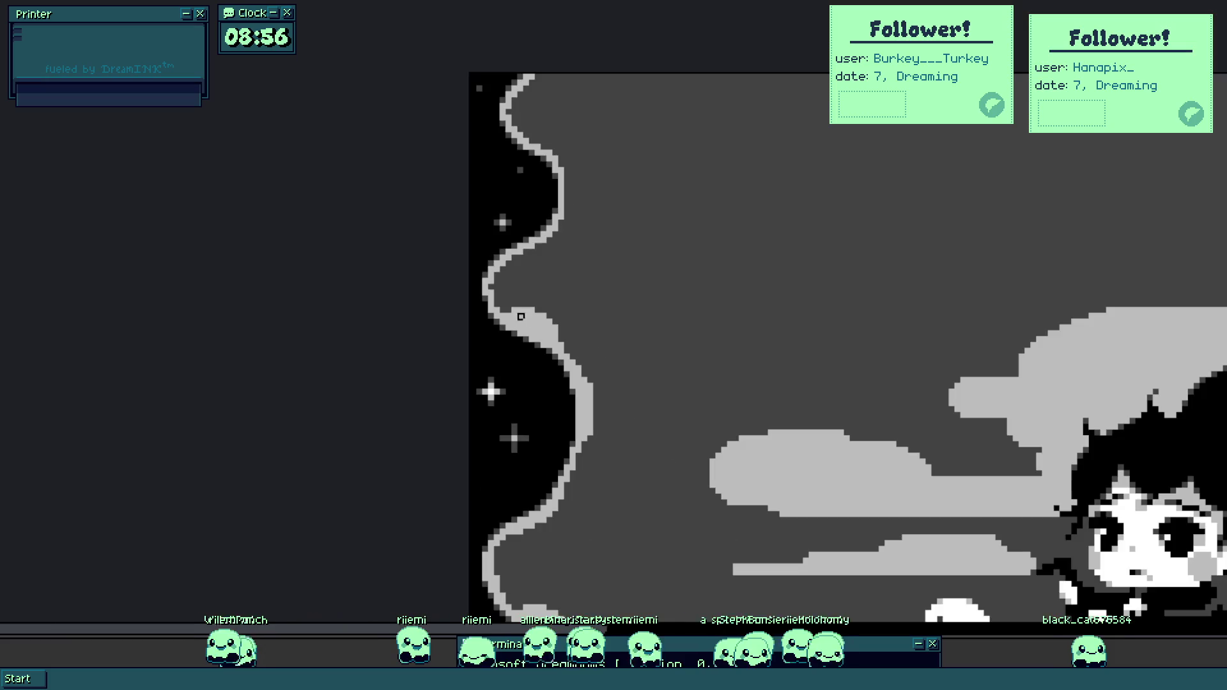
scroll(533, 322, "down", 2)
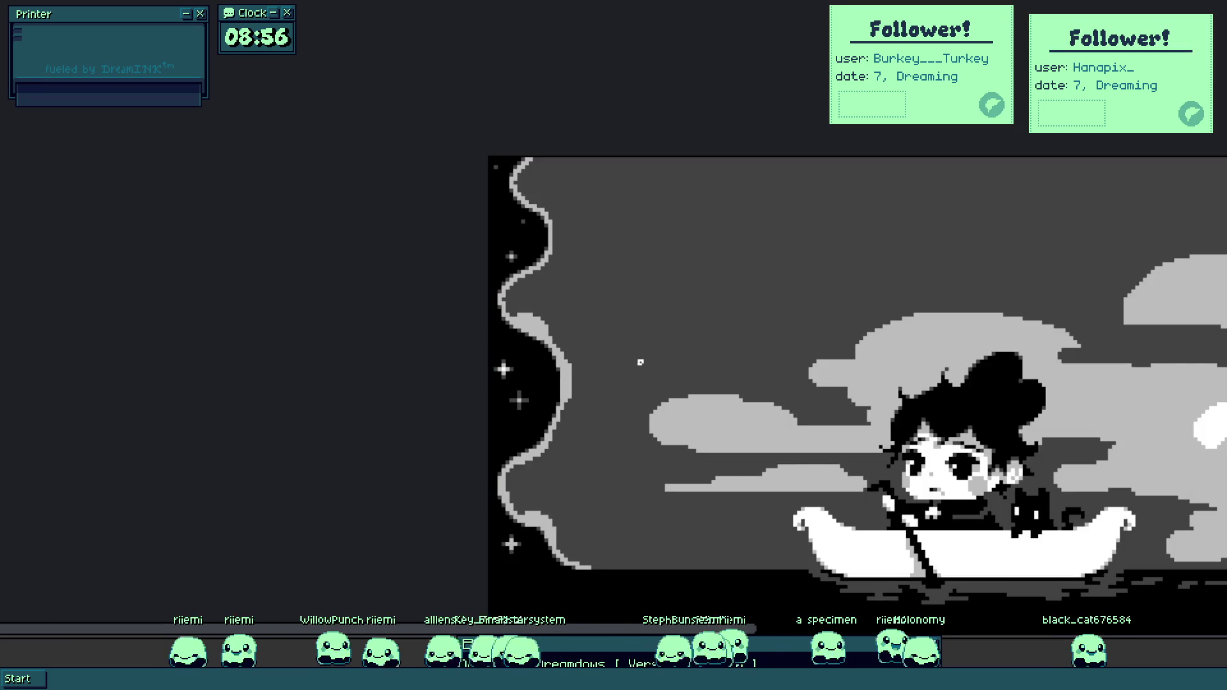
scroll(556, 359, "up", 5)
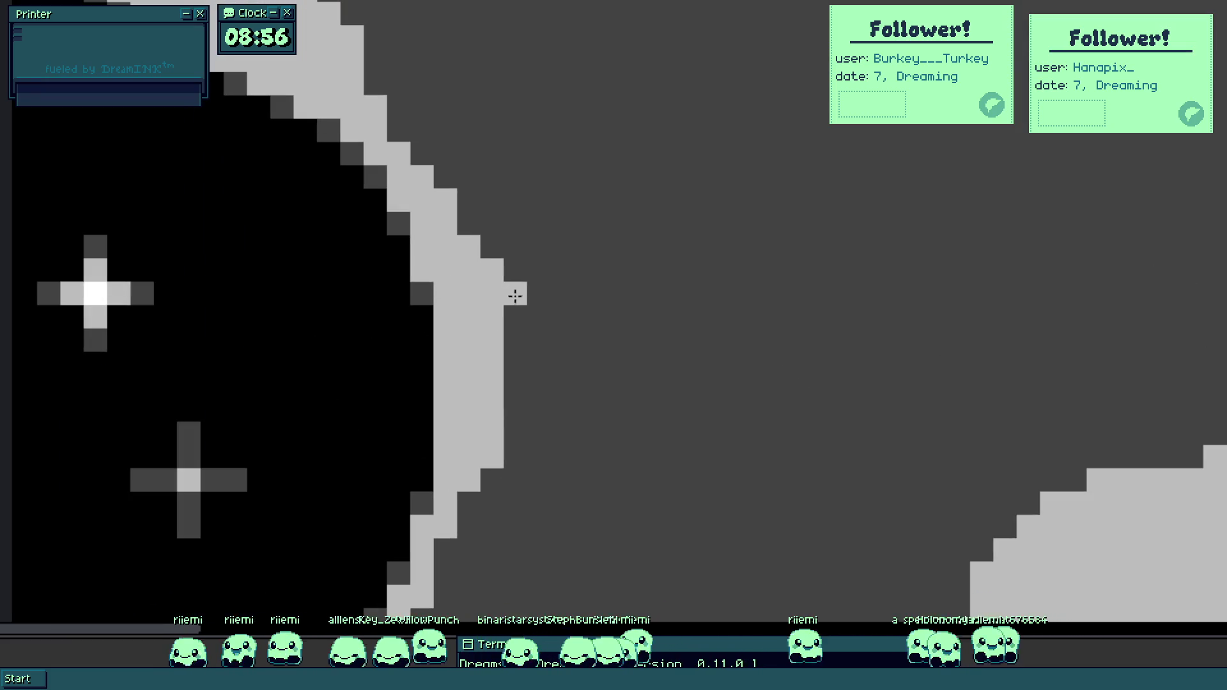
left_click_drag(511, 281, 510, 405)
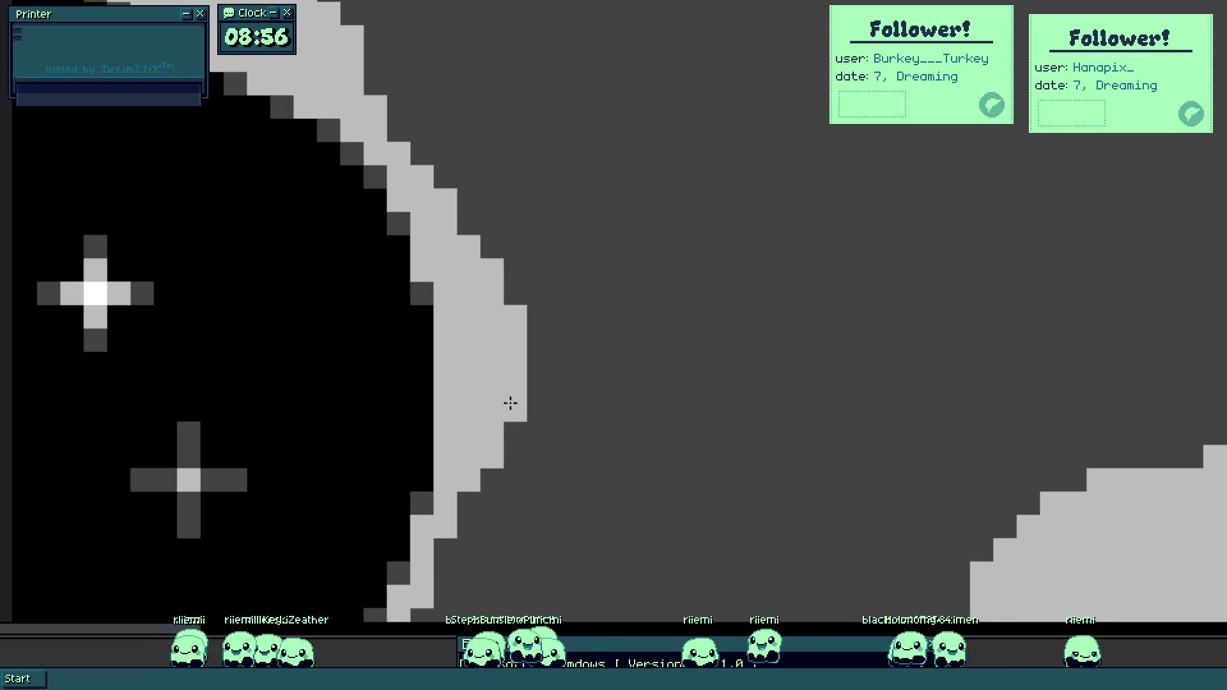
Paint light-grey pixels along the band's inner edge and fill dark gaps near the top.
scroll(536, 382, "down", 5)
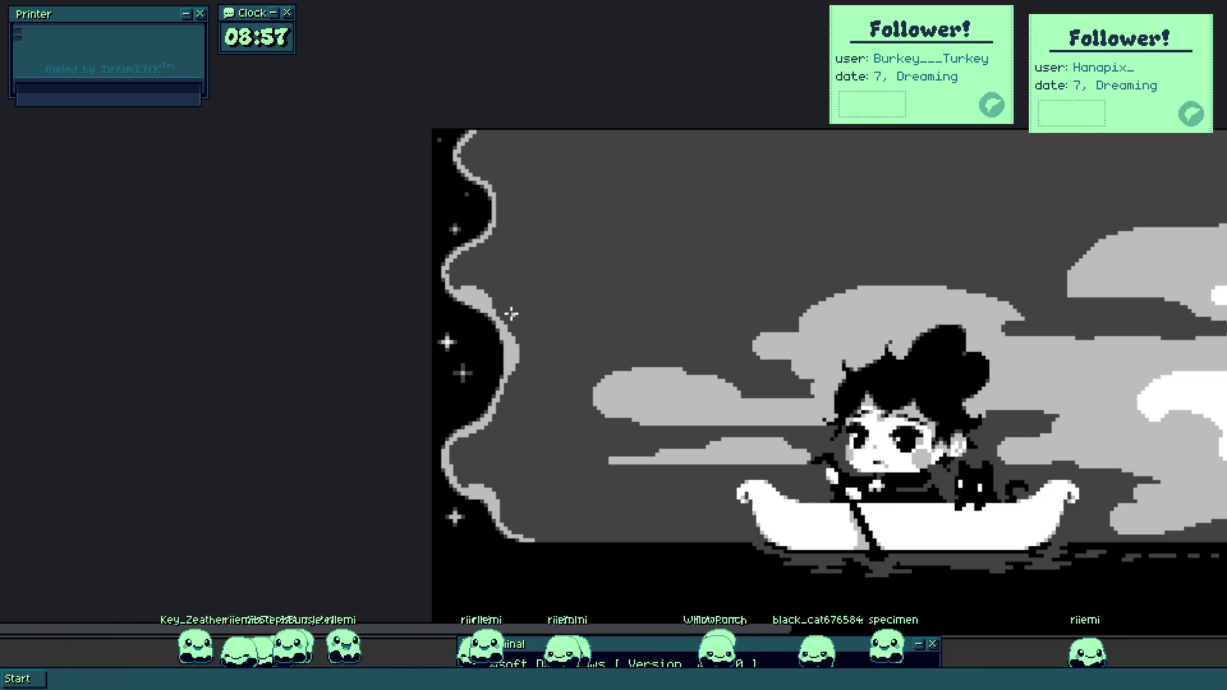
scroll(517, 296, "up", 5)
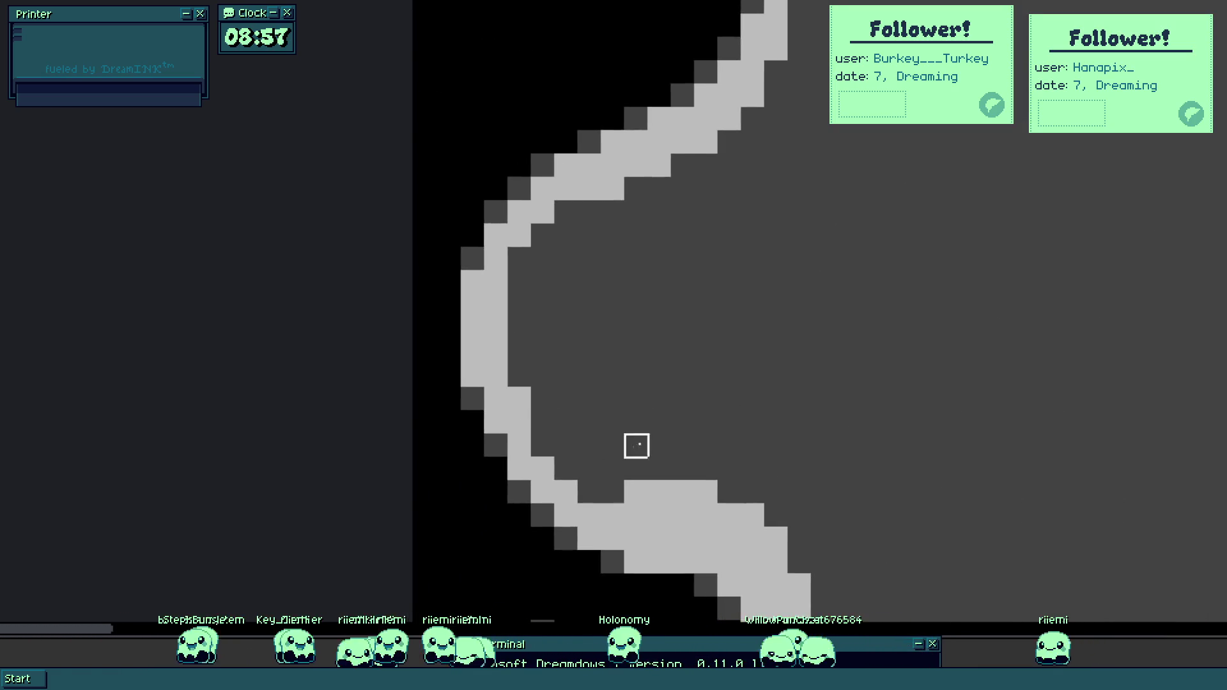
scroll(637, 446, "down", 5)
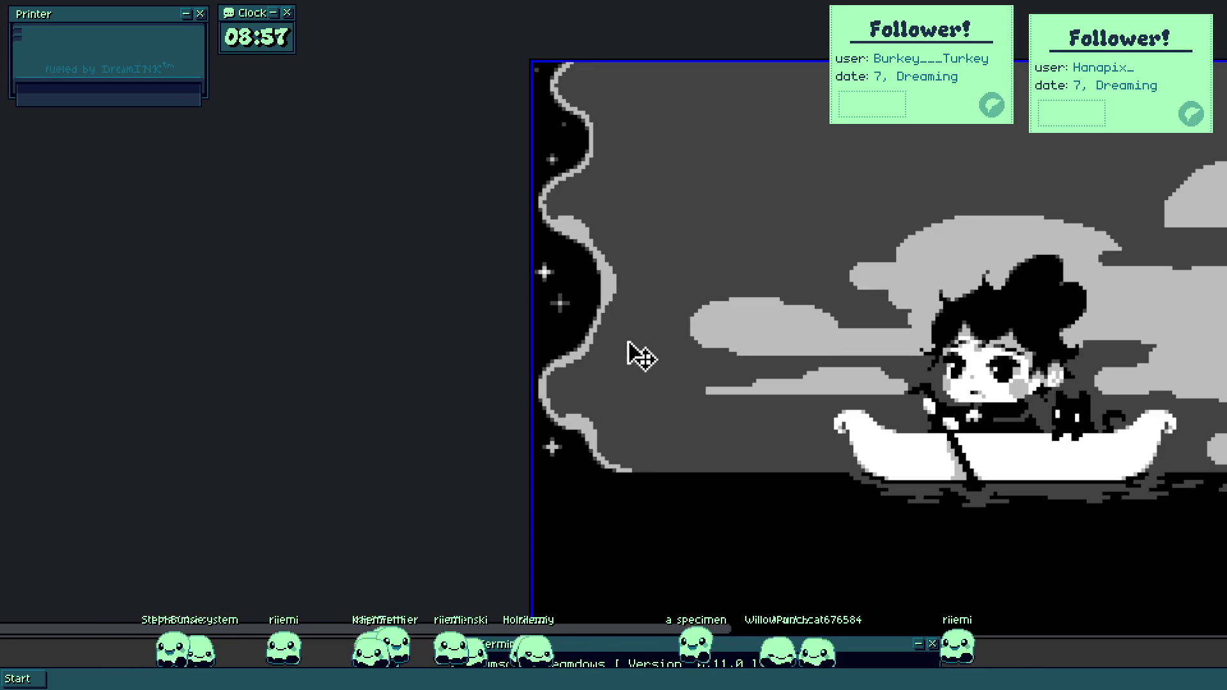
scroll(667, 271, "down", 2)
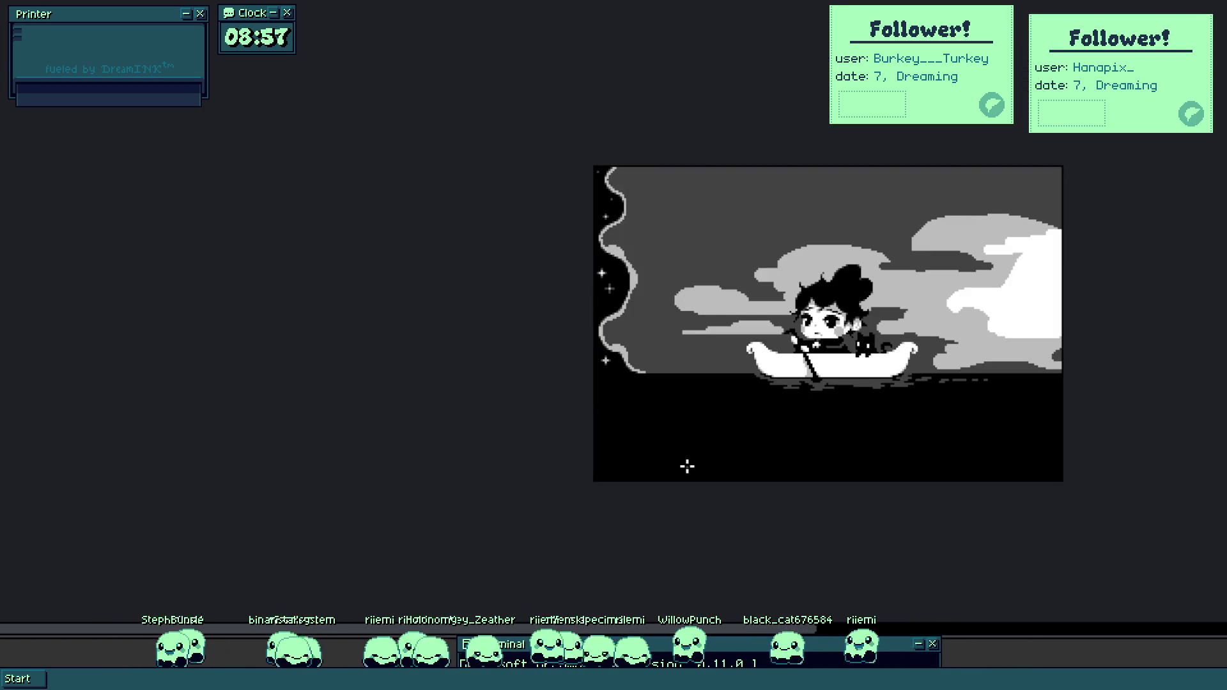
scroll(631, 185, "up", 5)
scroll(357, 94, "up", 2)
mouse_move(417, 278)
left_mouse_down()
mouse_move(392, 307)
mouse_move(484, 221)
mouse_move(478, 250)
left_mouse_up()
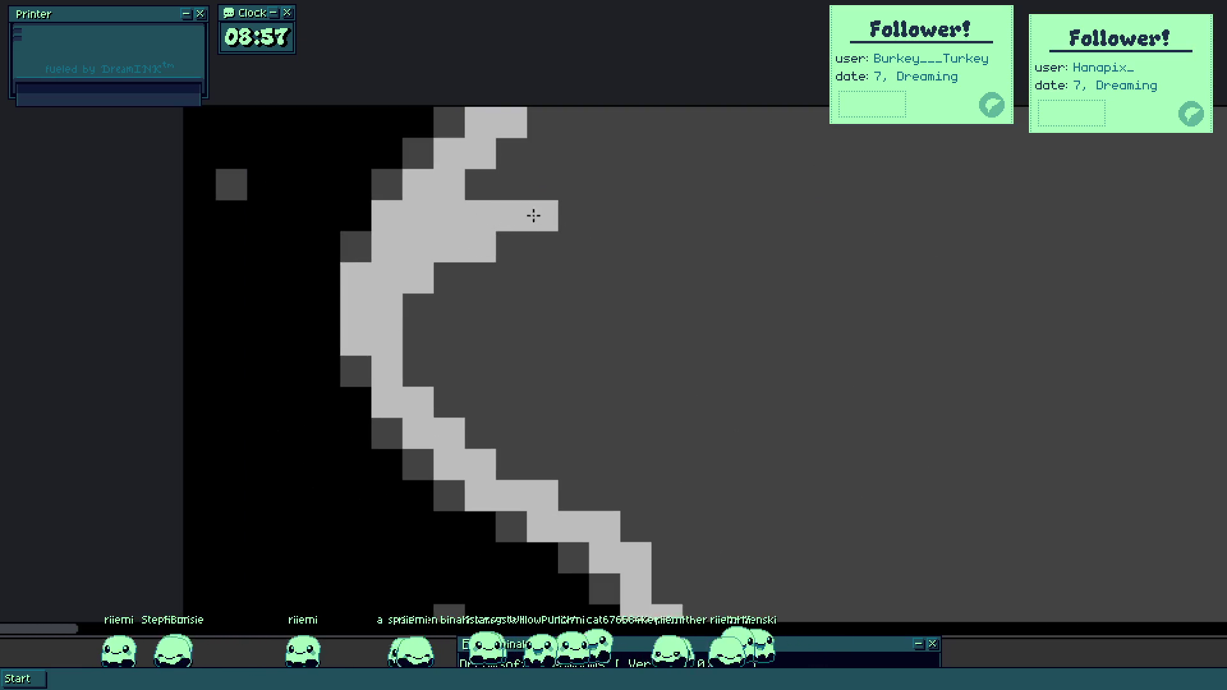
left_click_drag(573, 117, 540, 144)
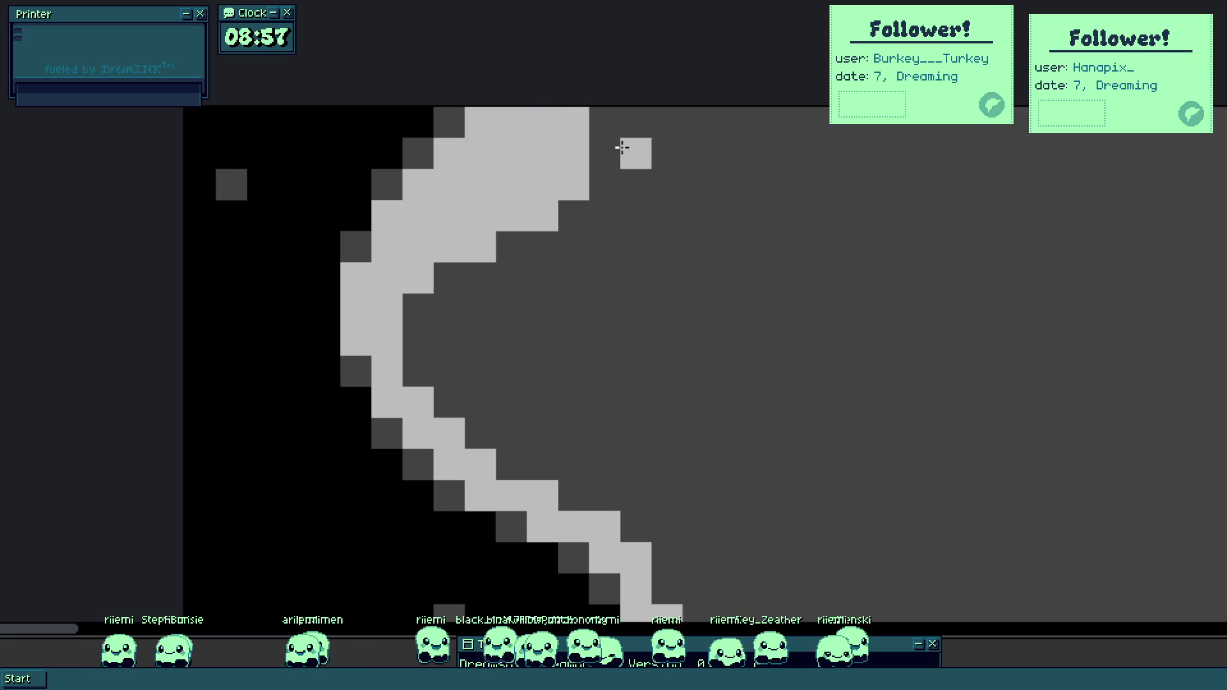
left_click_drag(531, 240, 460, 274)
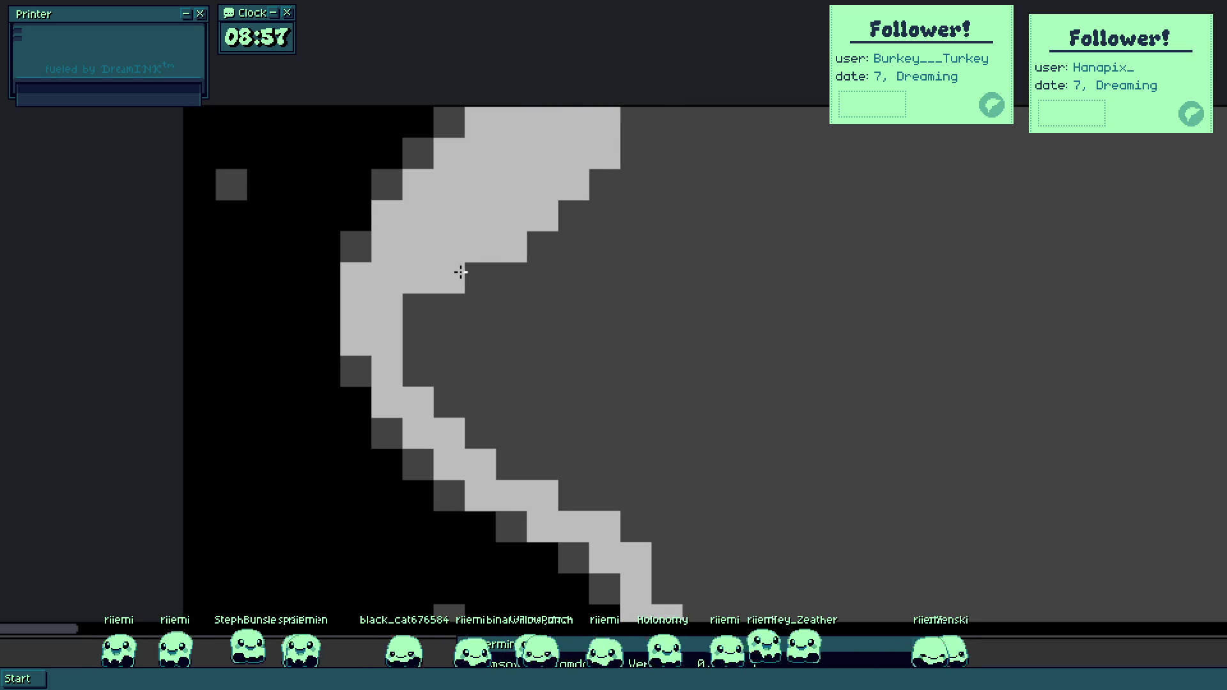
Draw a white highlight line along the band's curves to give it a glint.
scroll(461, 273, "down", 2)
scroll(450, 254, "up", 1)
scroll(450, 254, "down", 3)
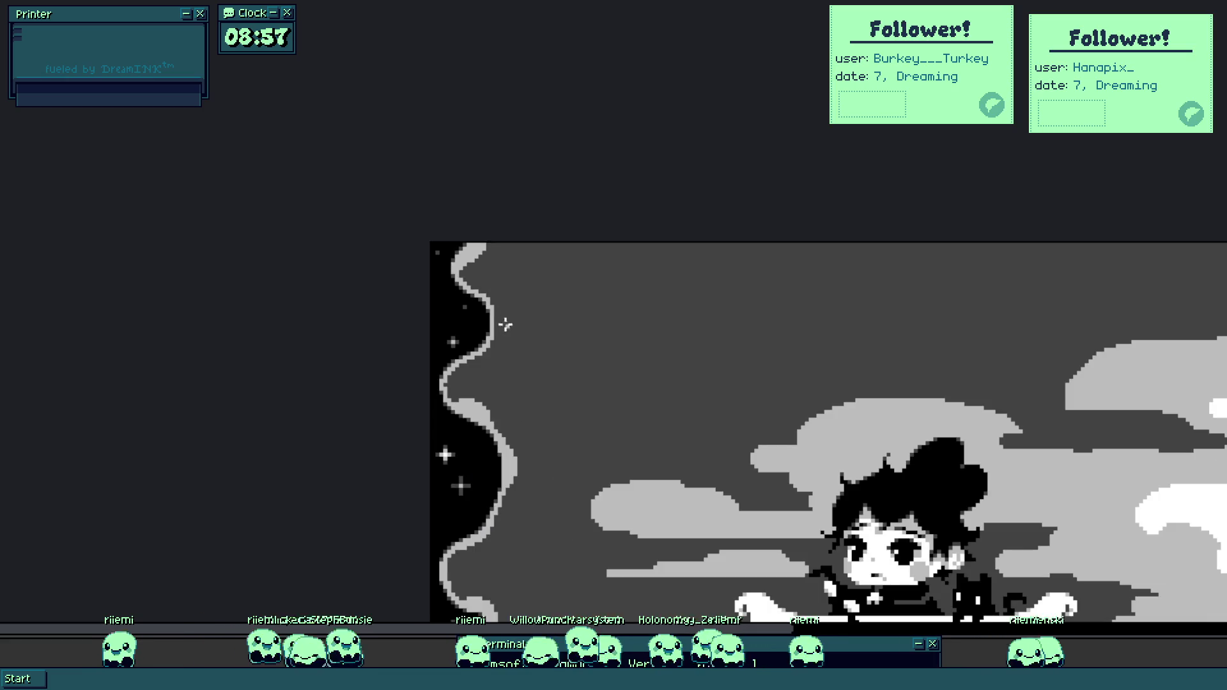
scroll(479, 294, "up", 3)
scroll(490, 313, "down", 3)
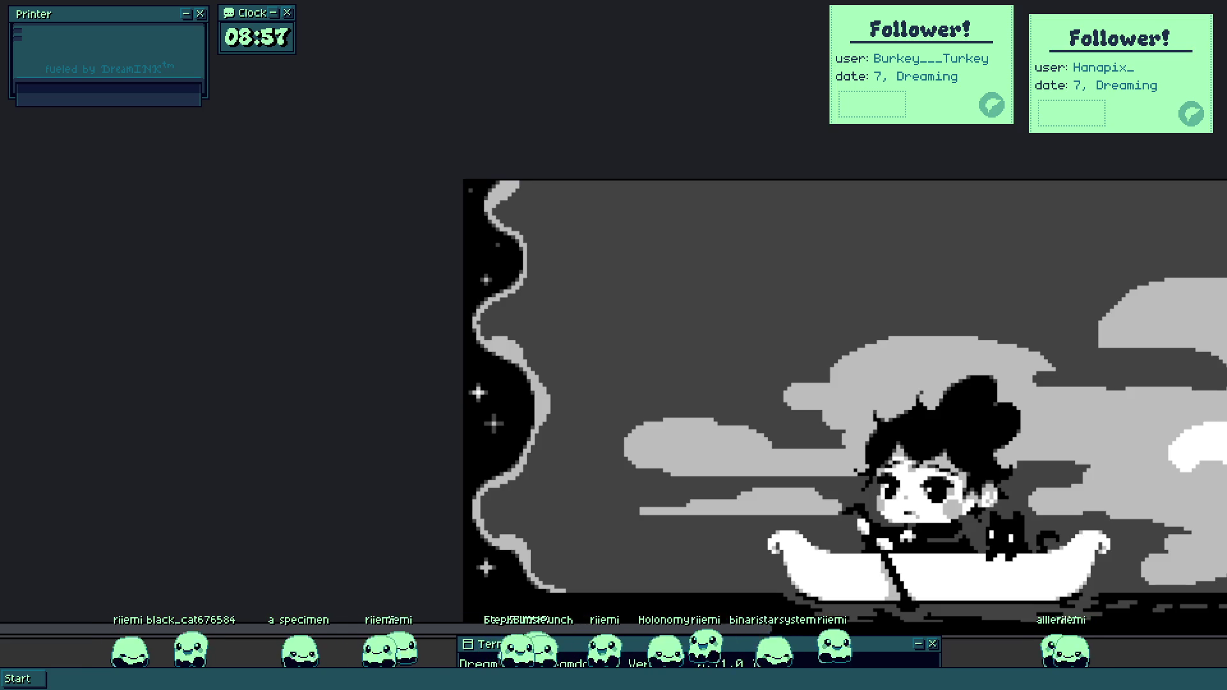
scroll(496, 203, "up", 5)
mouse_move(349, 281)
left_mouse_down()
mouse_move(309, 378)
mouse_move(358, 271)
mouse_move(347, 379)
mouse_move(323, 378)
mouse_move(351, 311)
mouse_move(452, 179)
mouse_move(481, 116)
left_mouse_up()
mouse_move(448, 212)
left_mouse_down()
mouse_move(339, 332)
mouse_move(386, 246)
left_mouse_up()
scroll(433, 303, "down", 3)
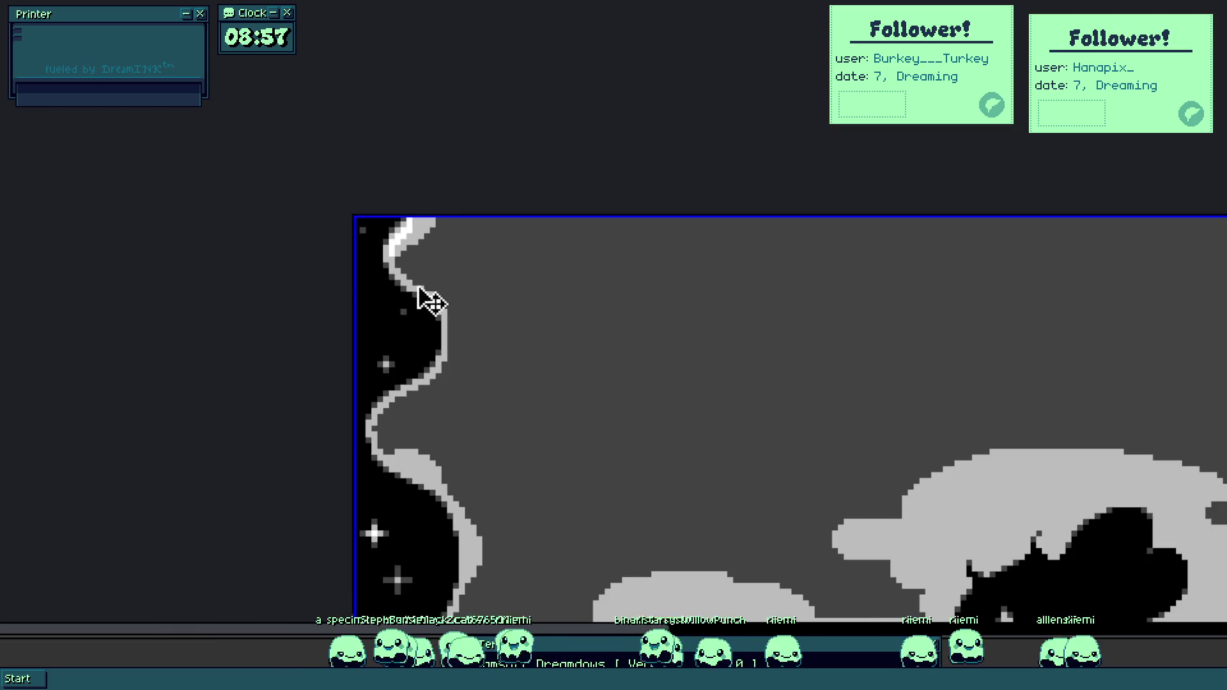
scroll(433, 302, "up", 5)
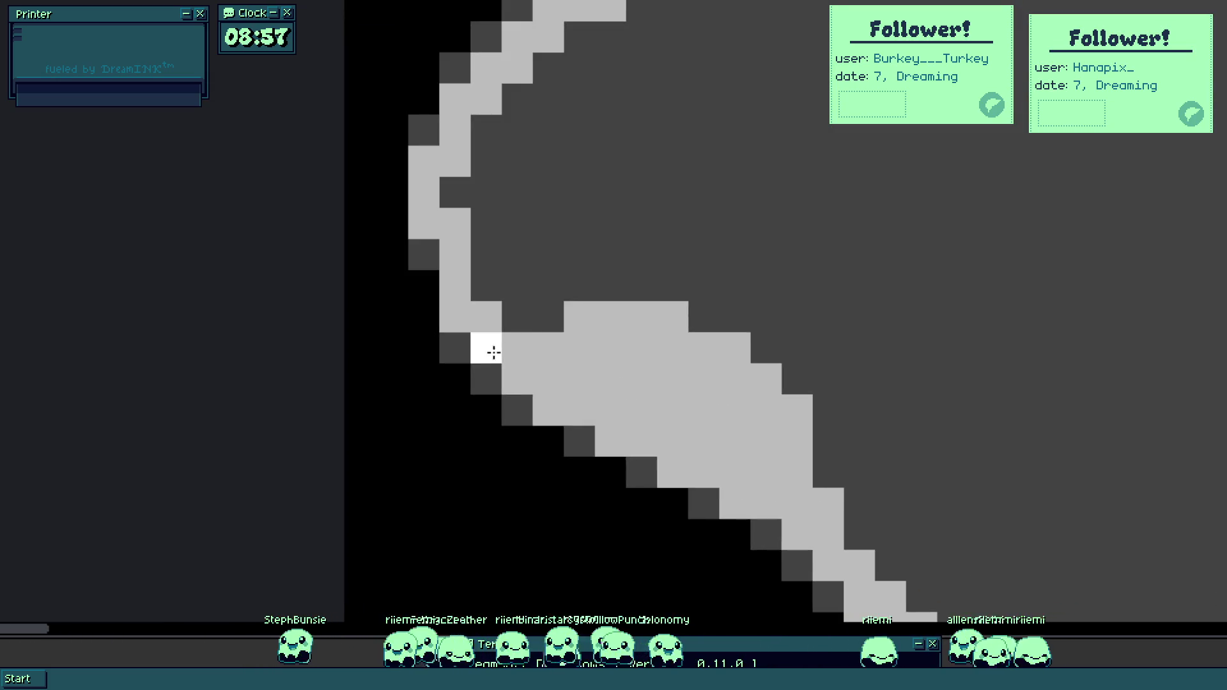
Paint a one-pixel white highlight down the wavy band's inner edge beside the stars.
left_click_drag(657, 459, 573, 363)
left_click_drag(699, 423, 733, 446)
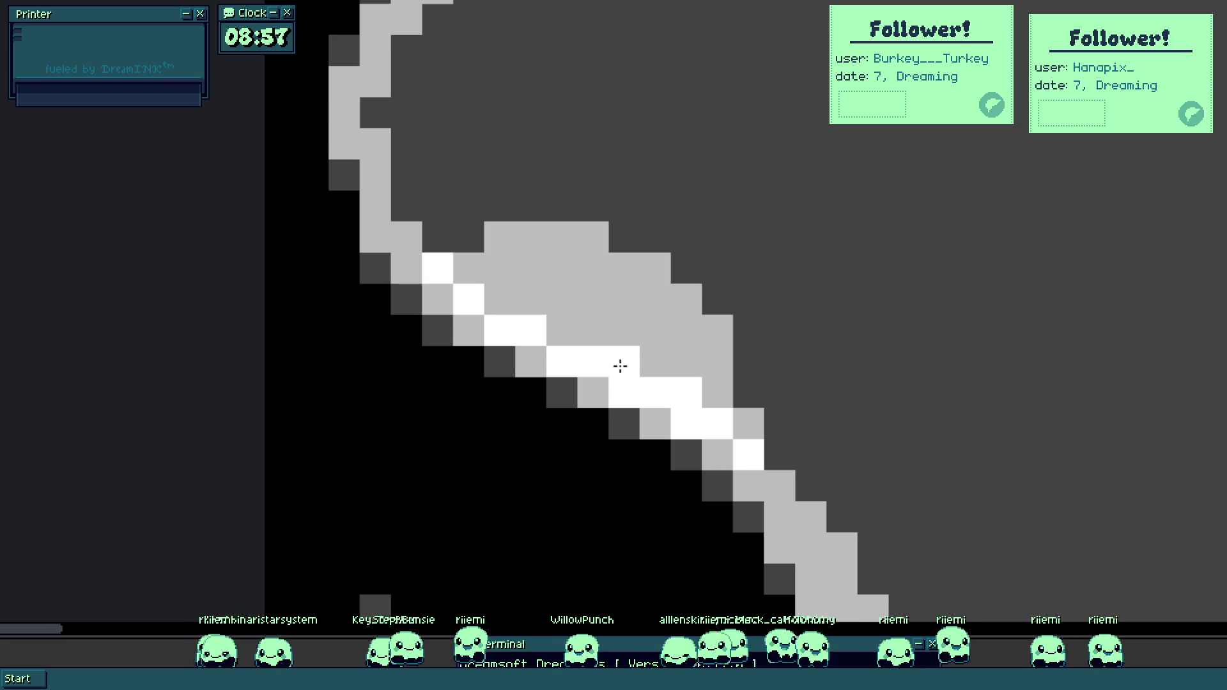
scroll(569, 327, "down", 5)
mouse_move(615, 407)
left_mouse_down()
mouse_move(614, 348)
mouse_move(624, 343)
left_mouse_up()
scroll(614, 339, "up", 5)
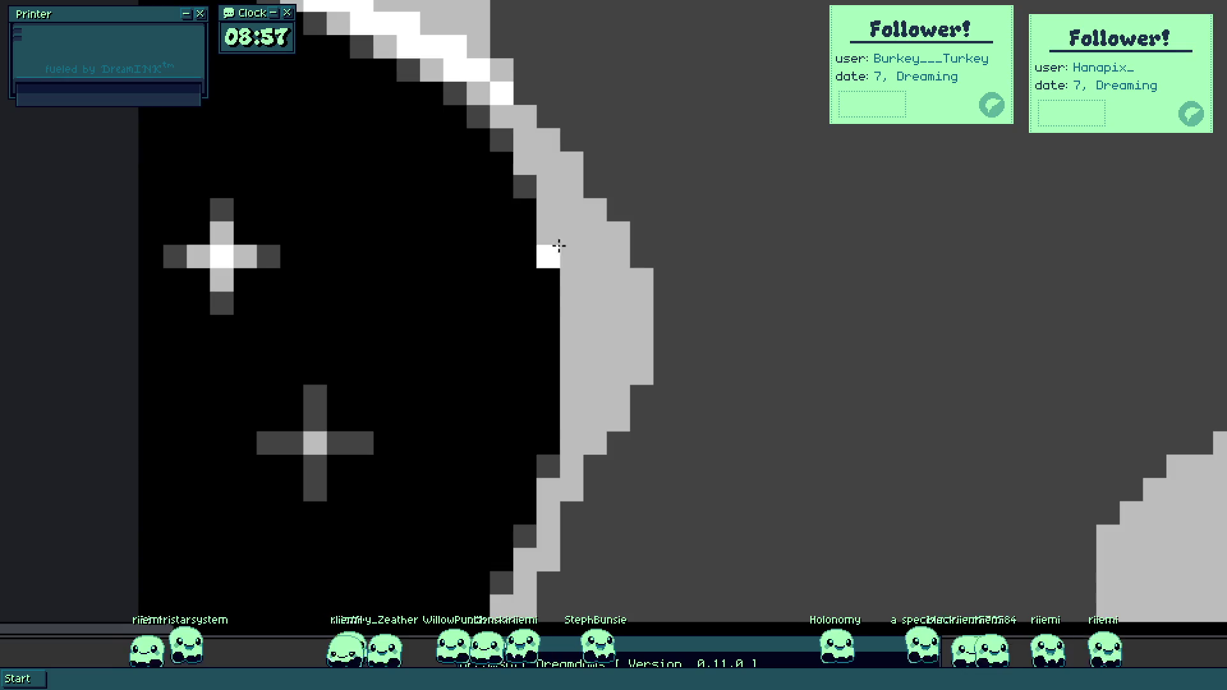
left_click_drag(571, 232, 574, 441)
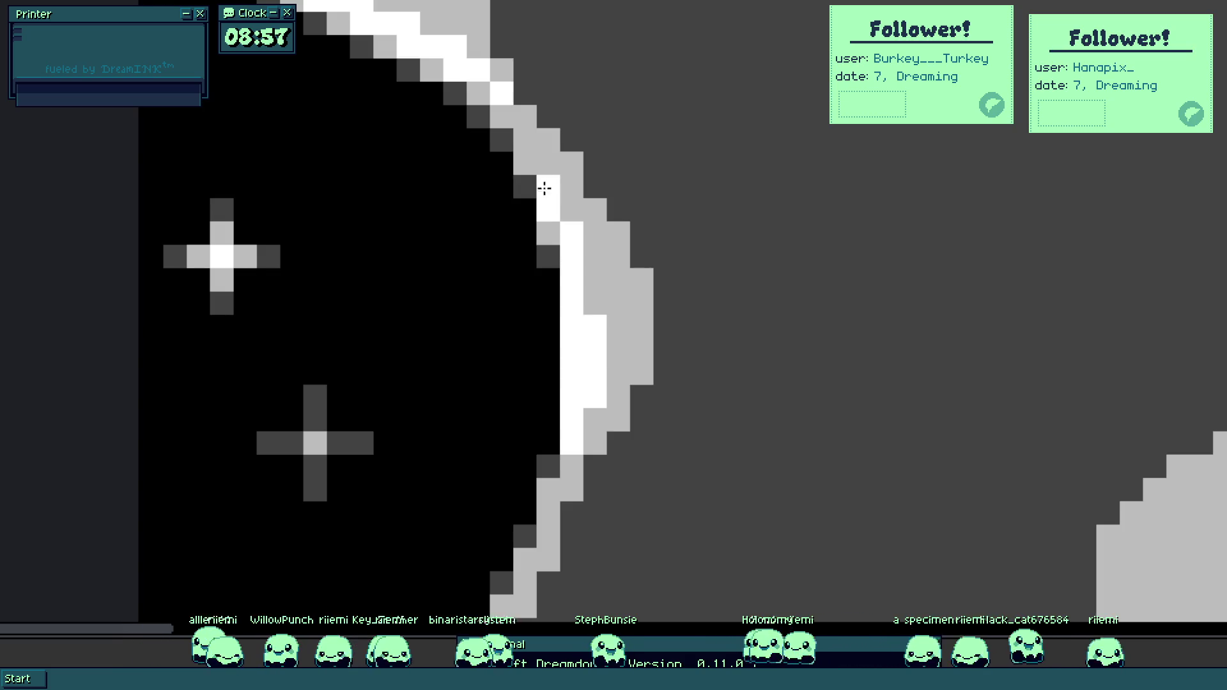
scroll(539, 157, "down", 5)
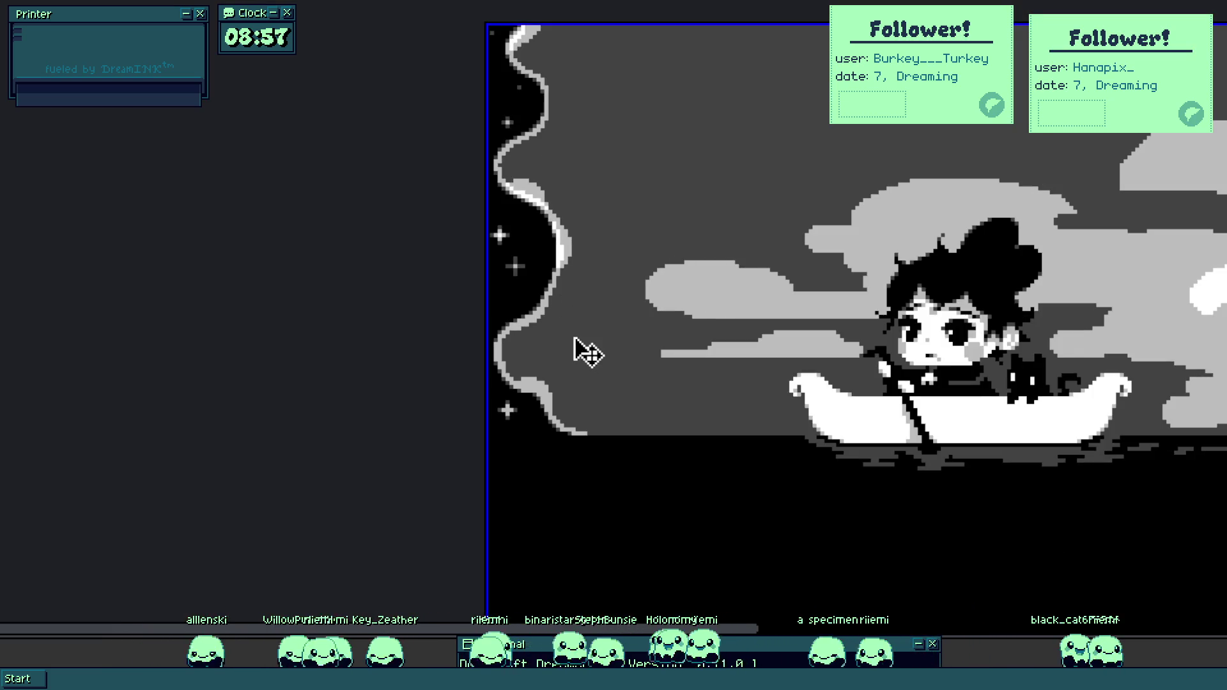
scroll(543, 328, "up", 5)
scroll(538, 382, "up", 2)
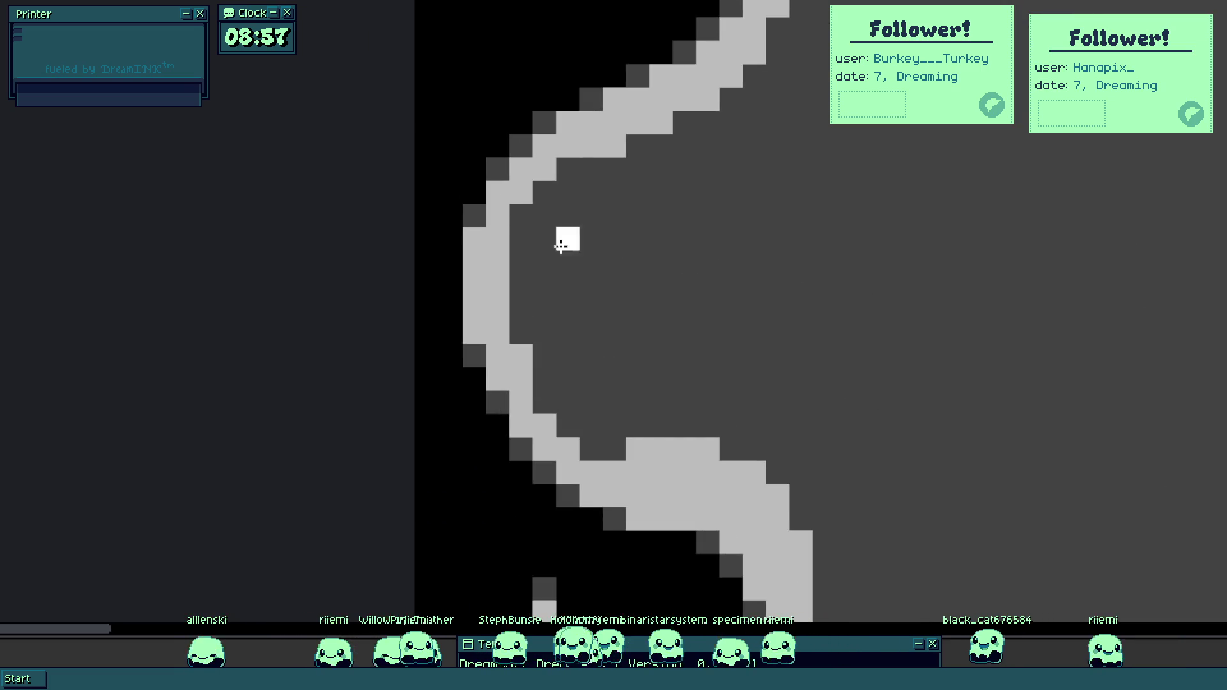
Continue the white highlight around the band's upper curve and down its lower bend.
left_click_drag(633, 115, 561, 254)
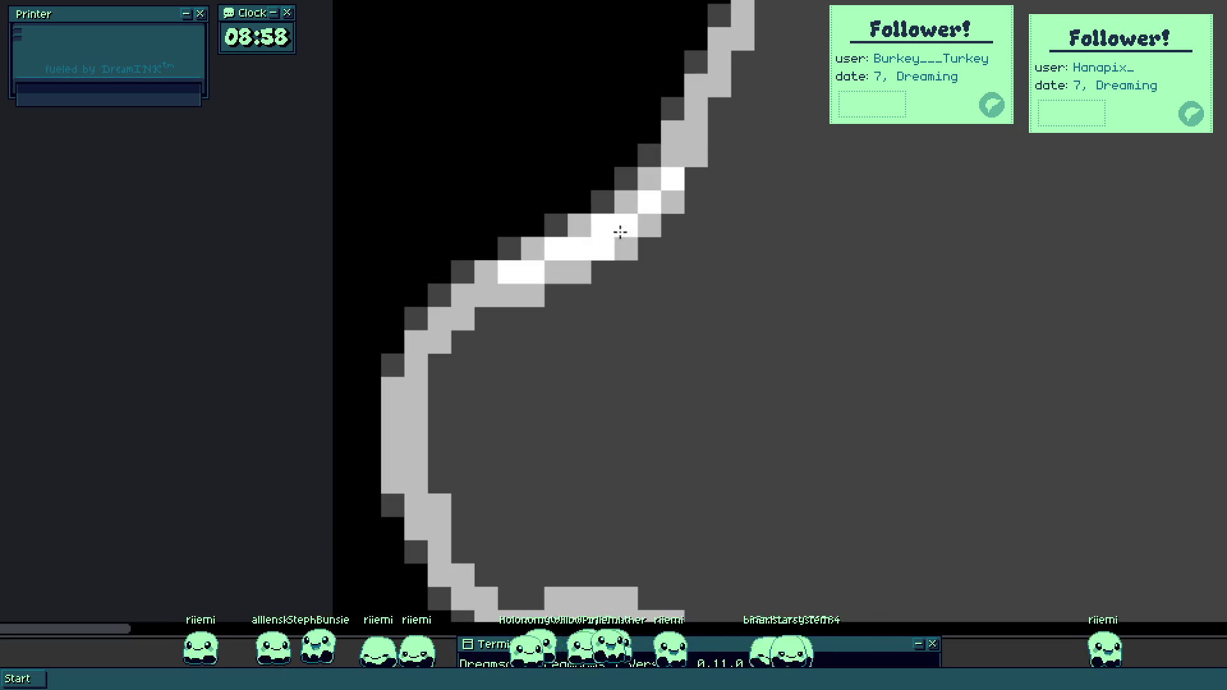
left_click_drag(411, 400, 489, 248)
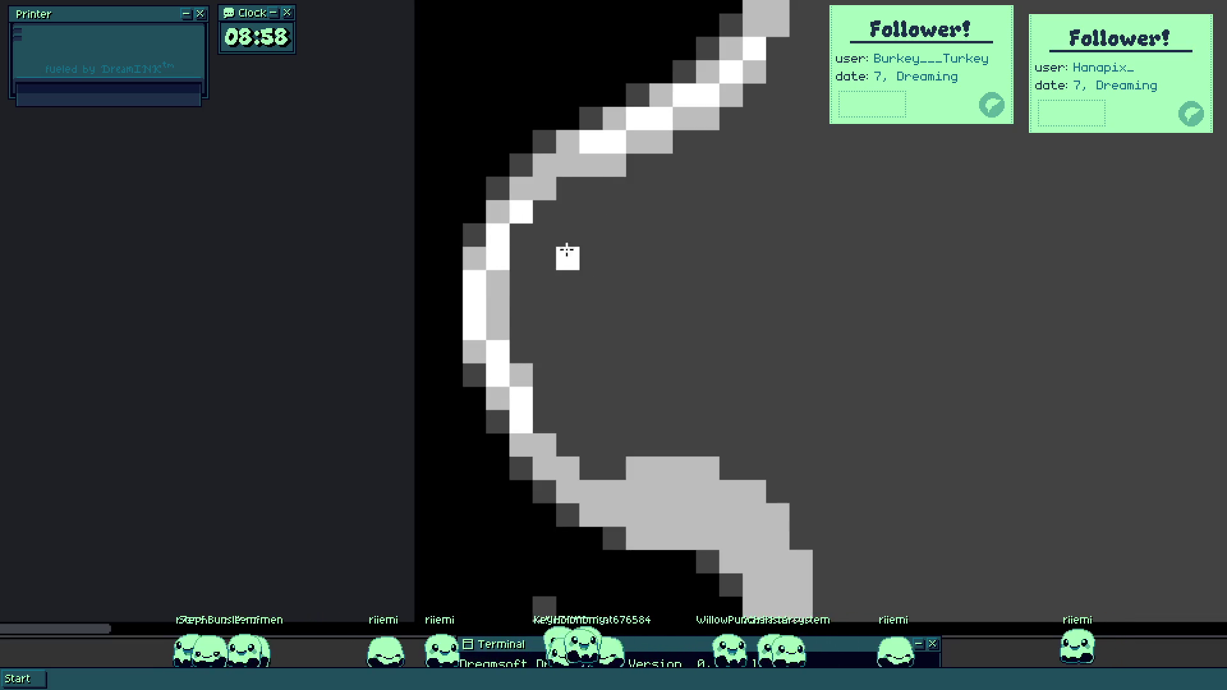
scroll(587, 396, "down", 3)
scroll(538, 402, "up", 4)
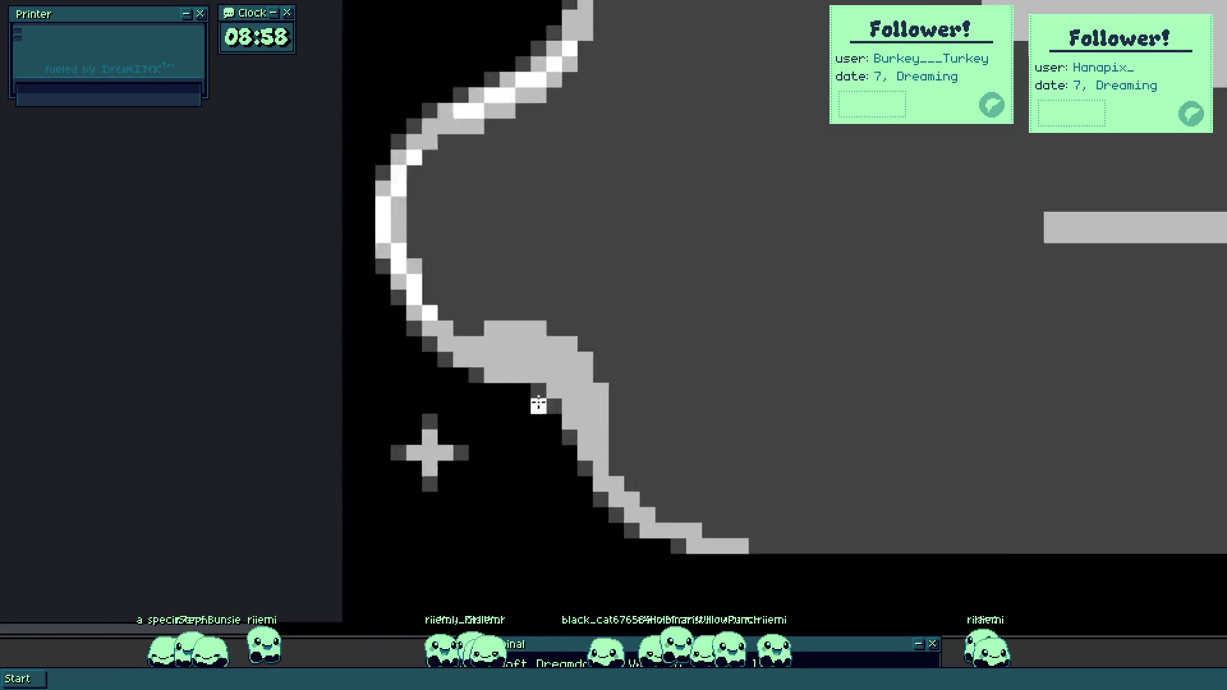
left_click_drag(493, 343, 449, 325)
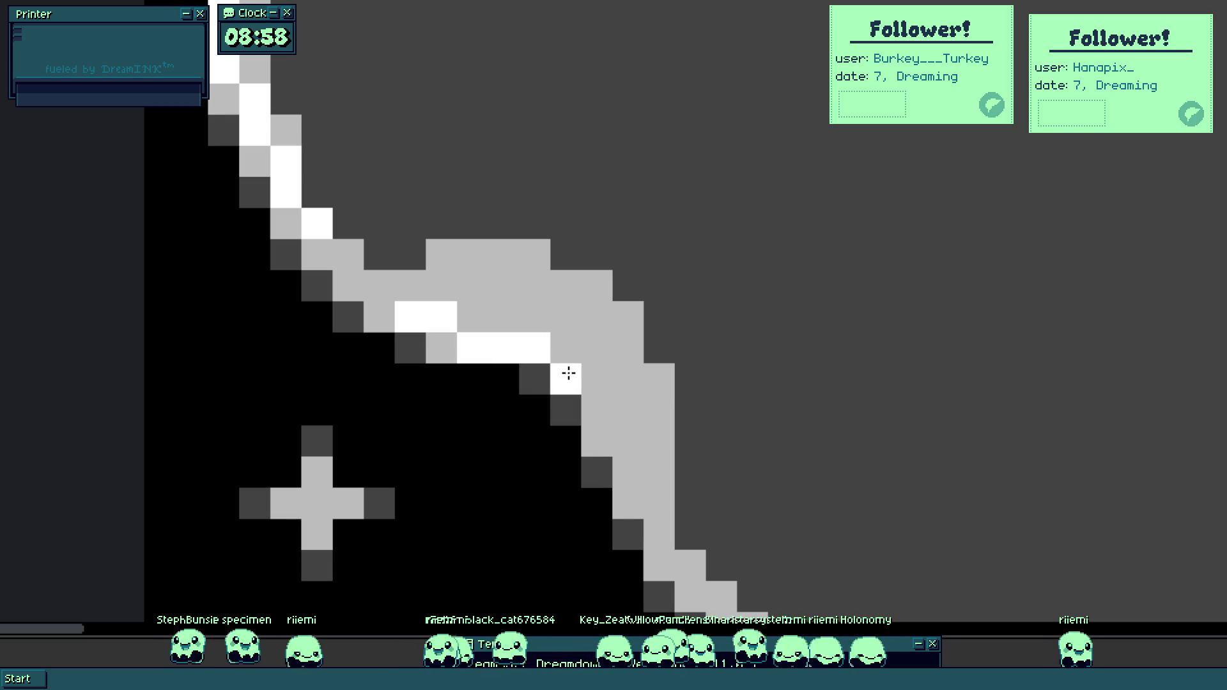
left_click_drag(617, 458, 561, 300)
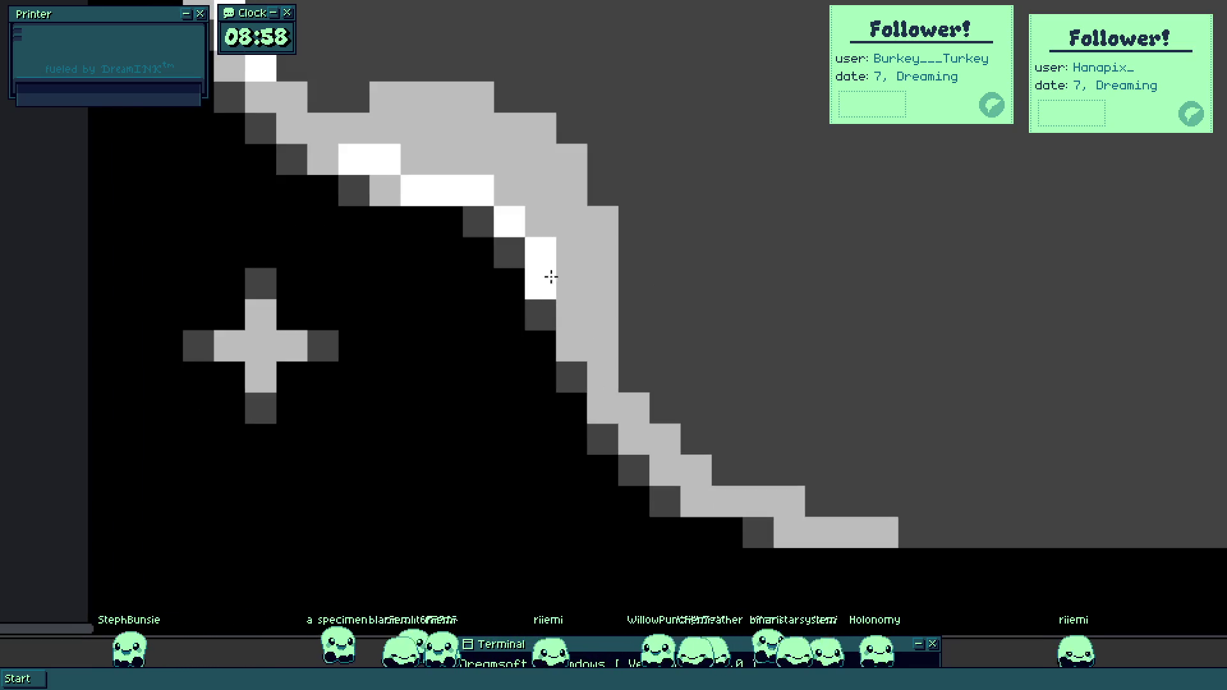
left_click(512, 192)
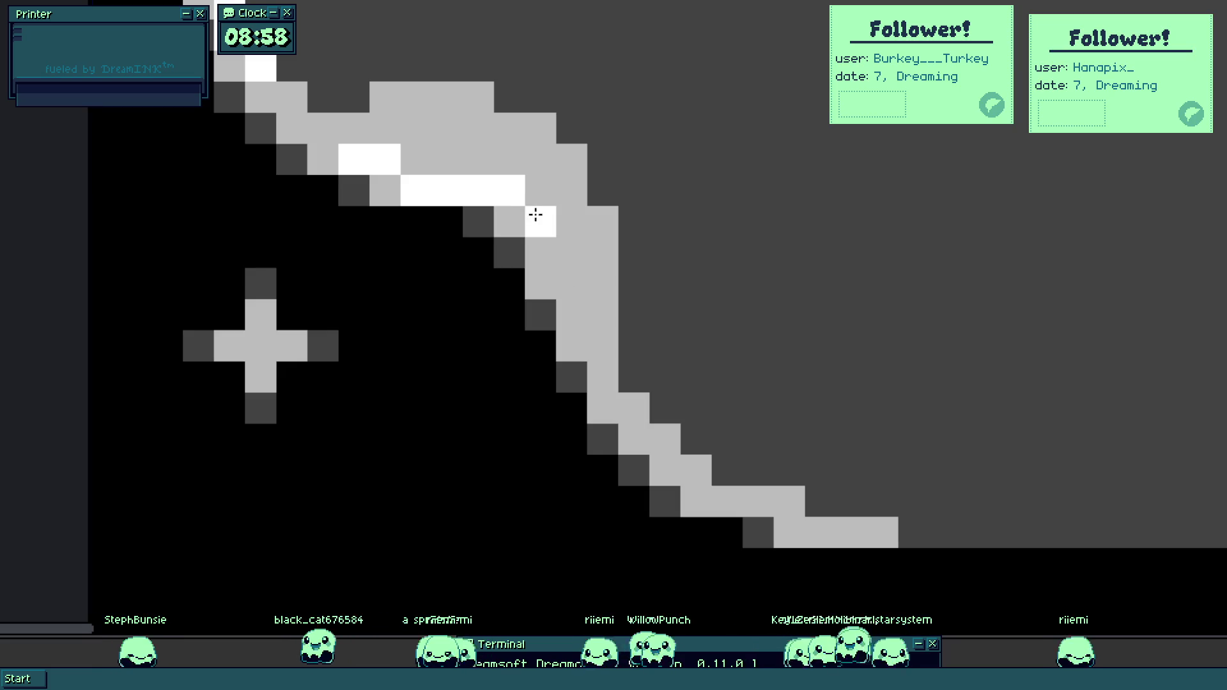
left_click_drag(538, 248, 568, 329)
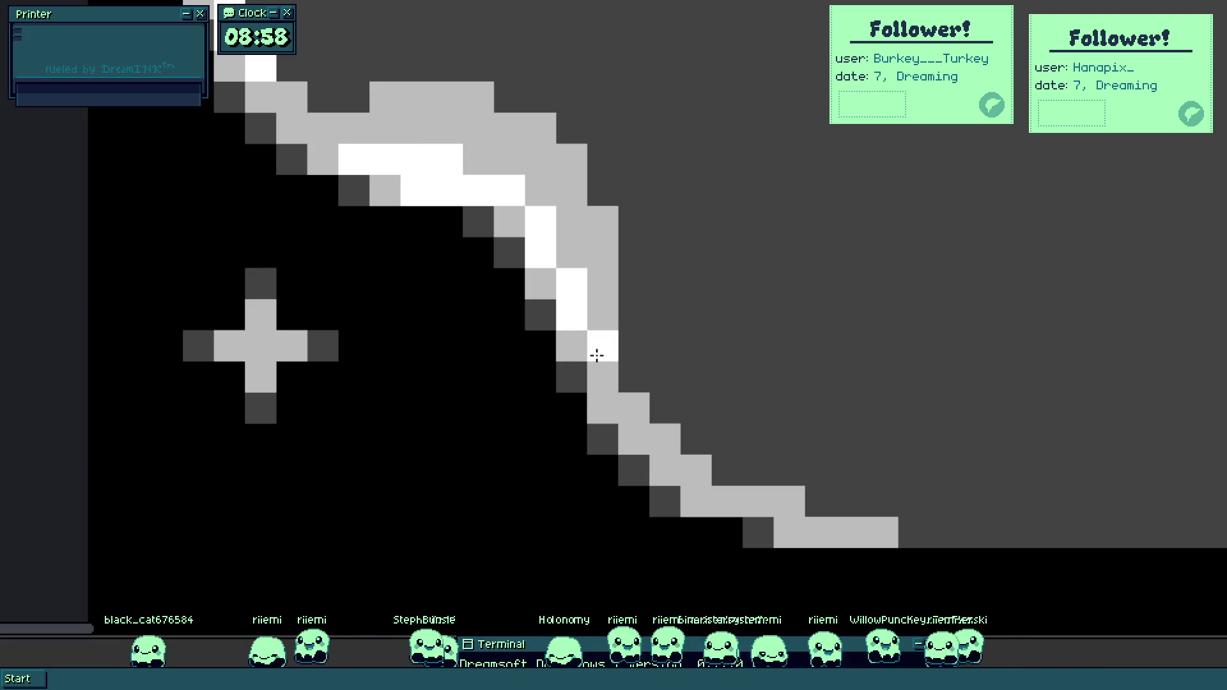
scroll(628, 417, "down", 5)
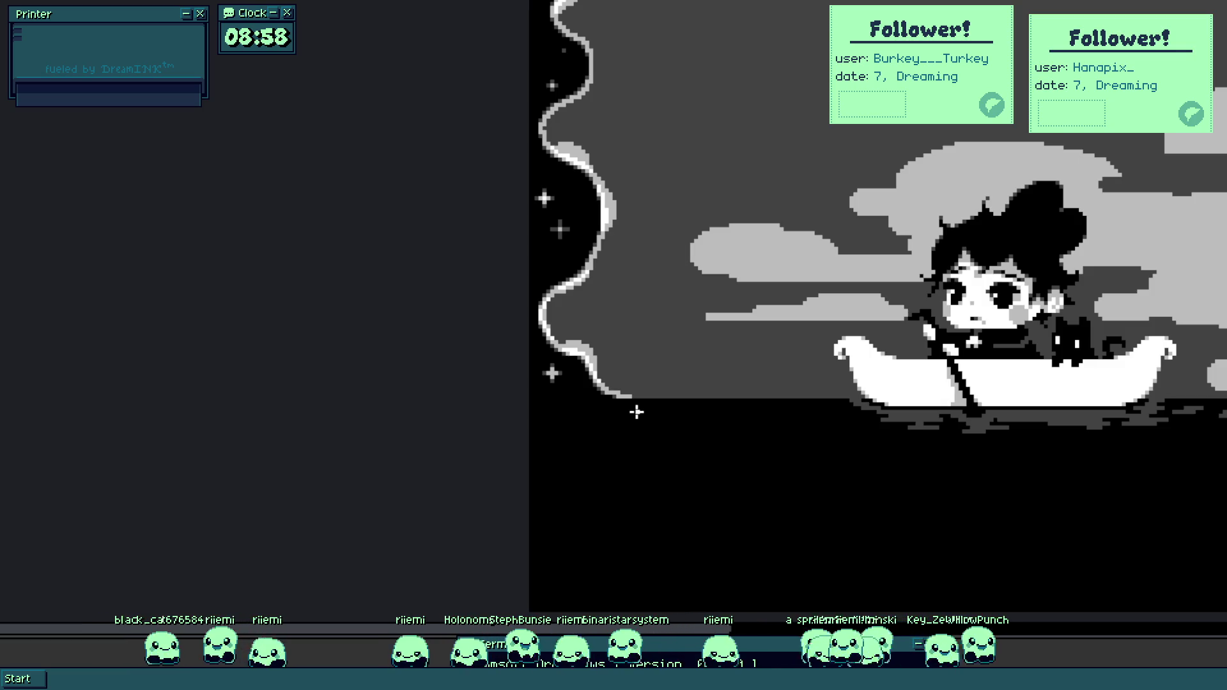
Zoom into the left vine and lasso an area along its curve, then deselect it.
left_click_drag(659, 320, 627, 364)
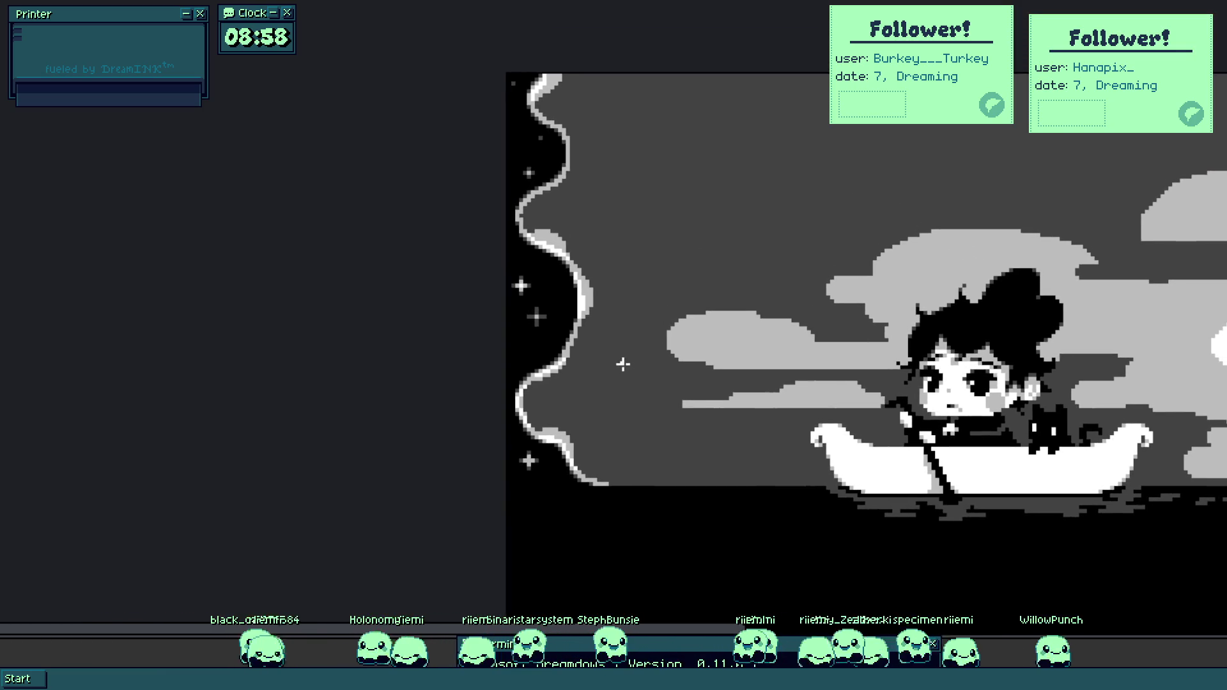
scroll(623, 364, "up", 5)
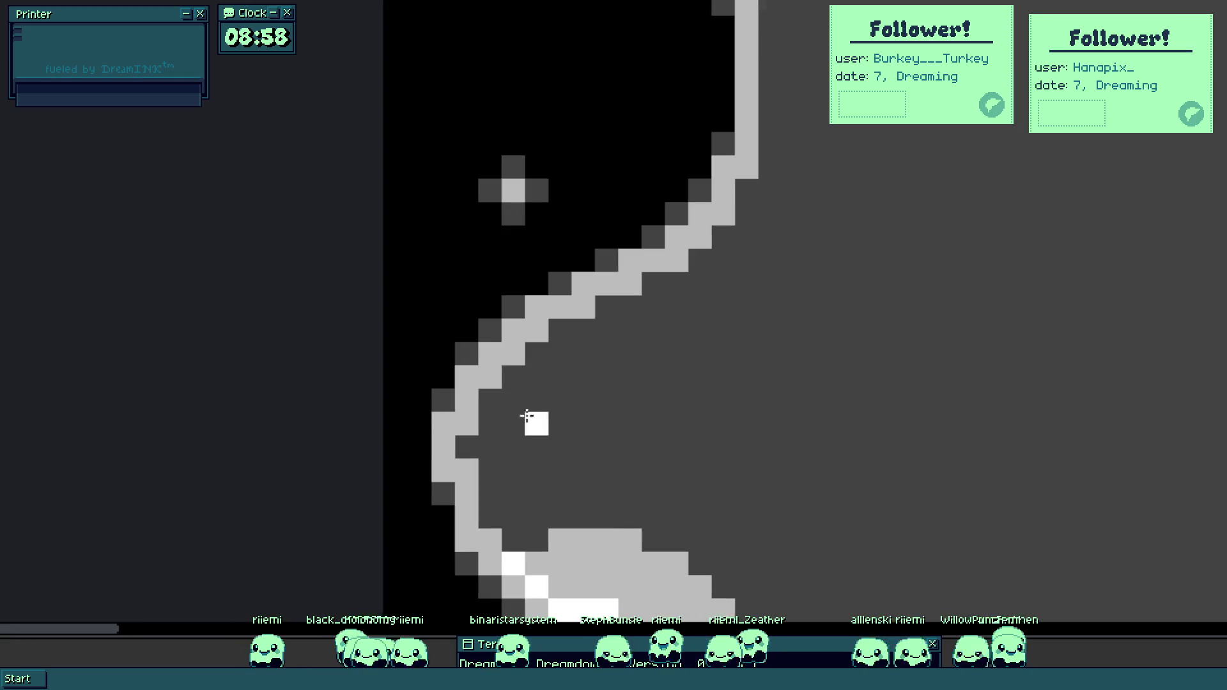
scroll(589, 364, "down", 3)
scroll(598, 339, "down", 2)
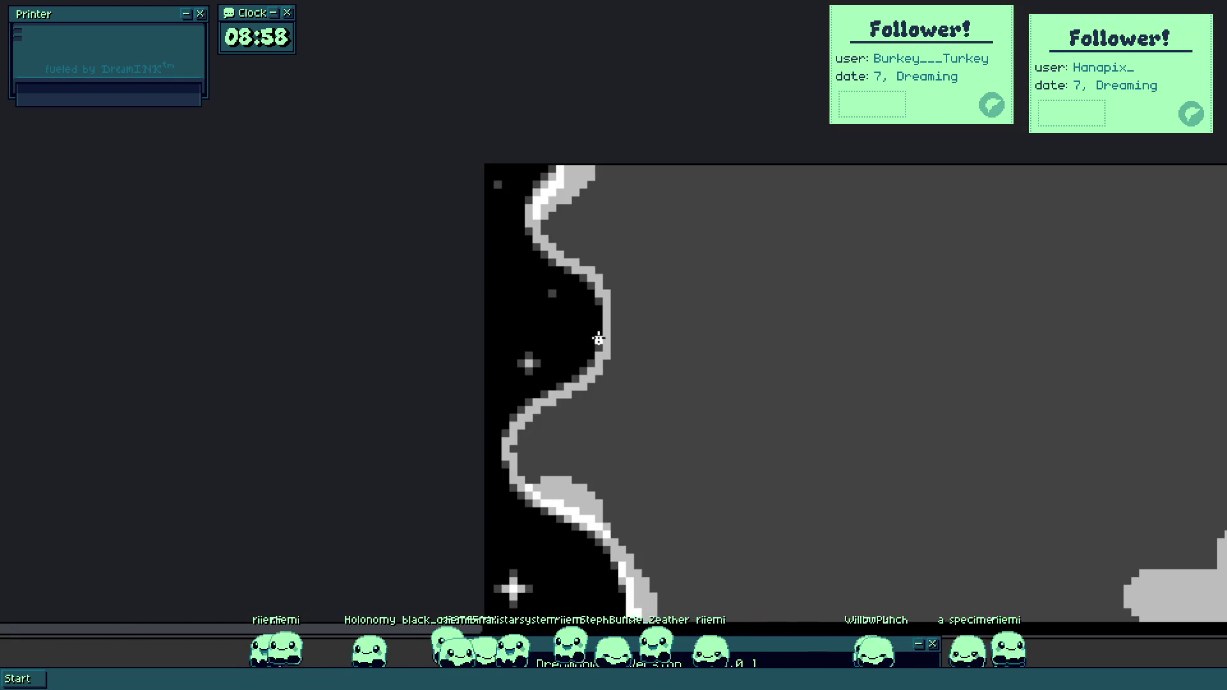
scroll(561, 207, "up", 2)
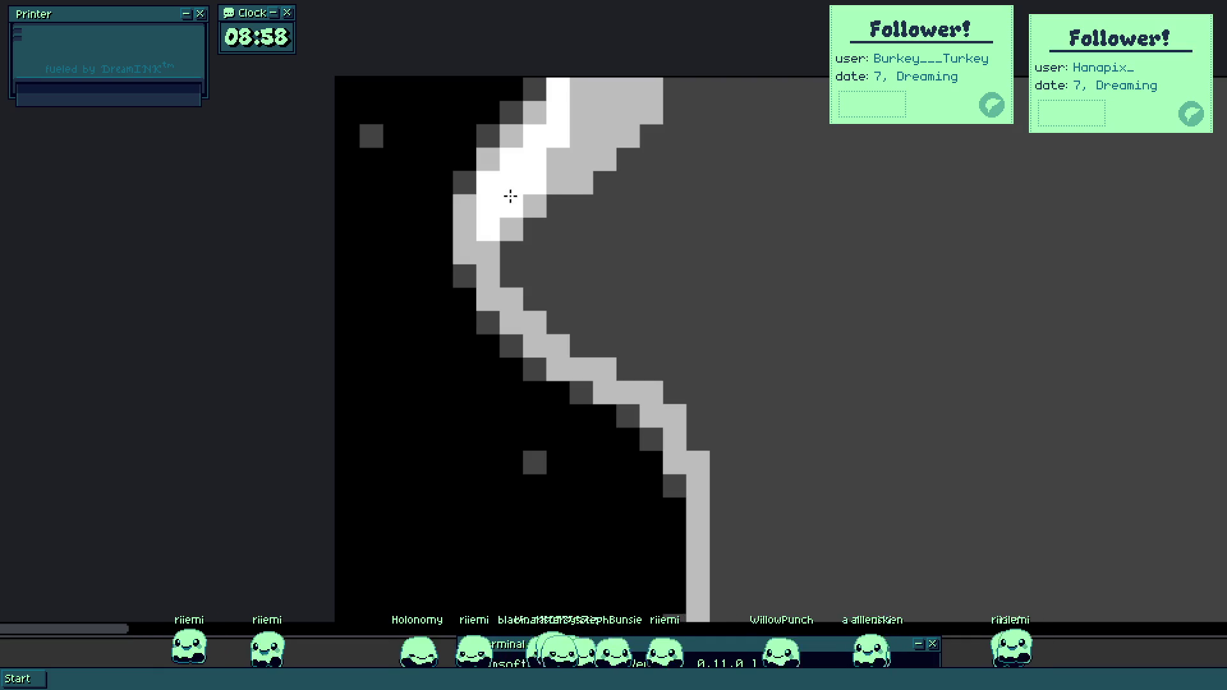
scroll(569, 89, "down", 3)
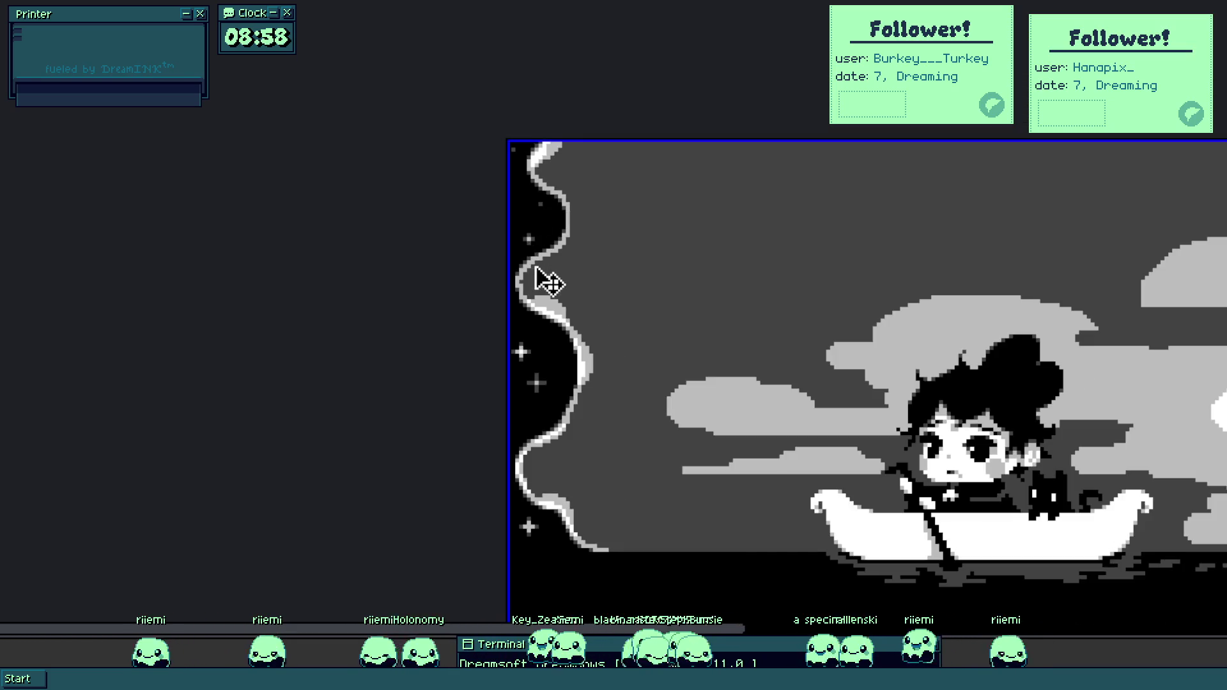
scroll(535, 269, "up", 2)
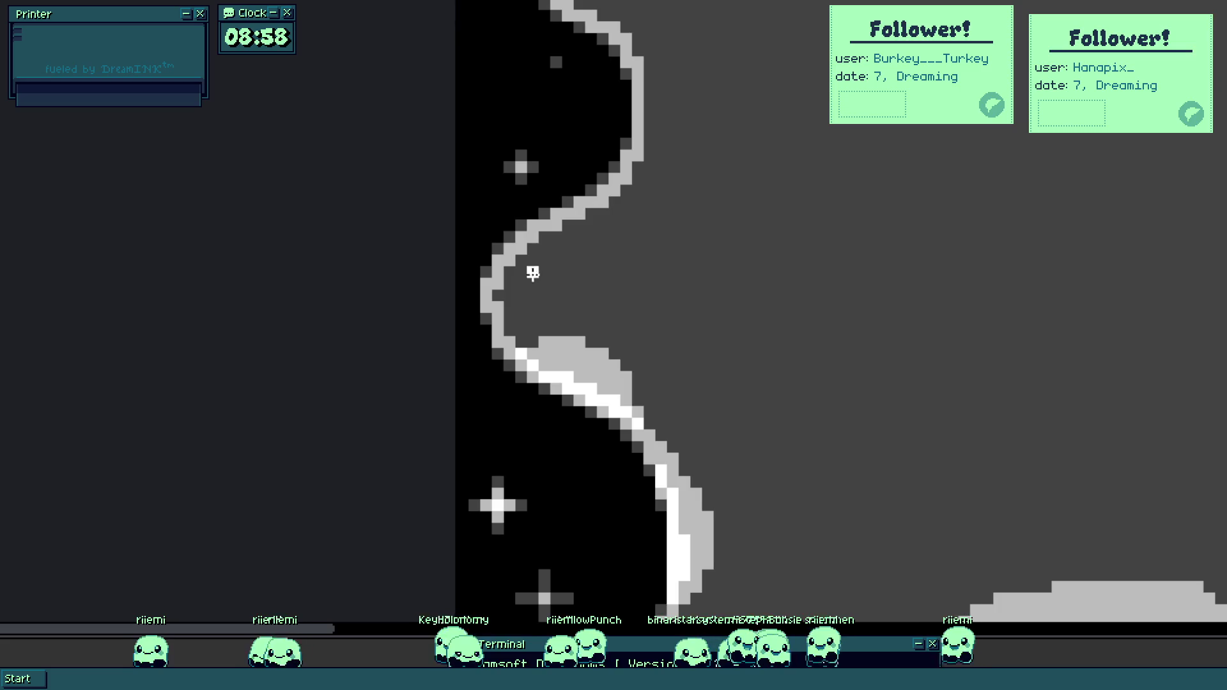
scroll(546, 299, "up", 2)
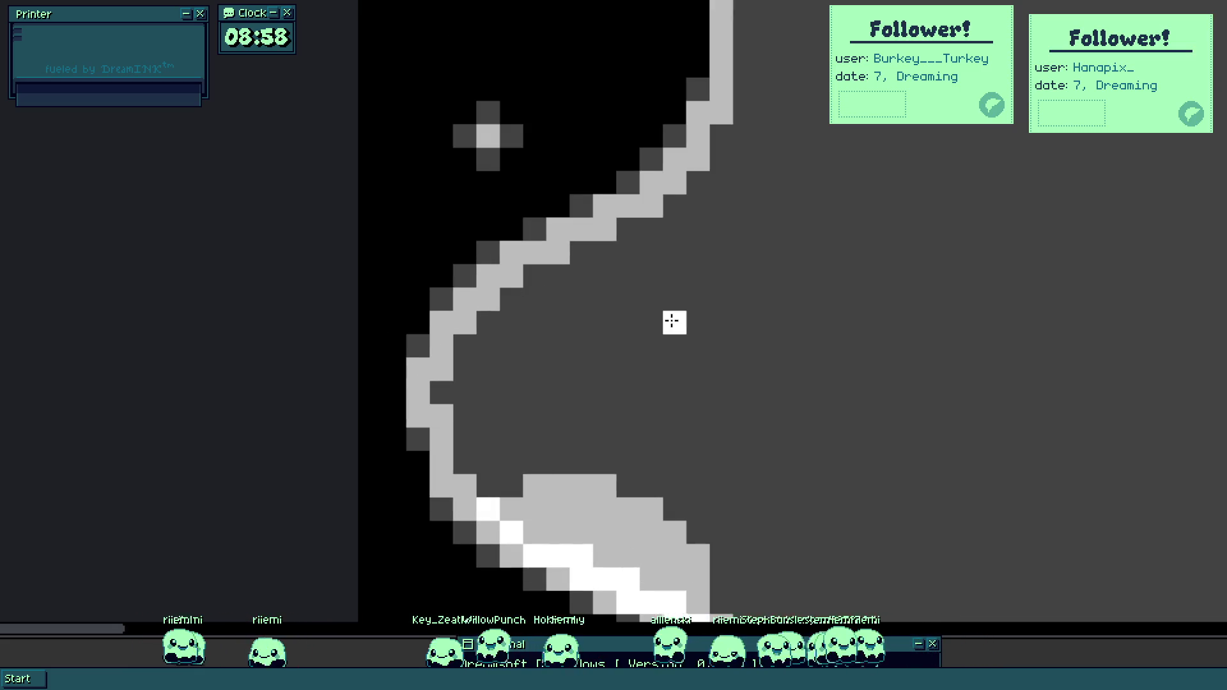
scroll(748, 306, "up", 3)
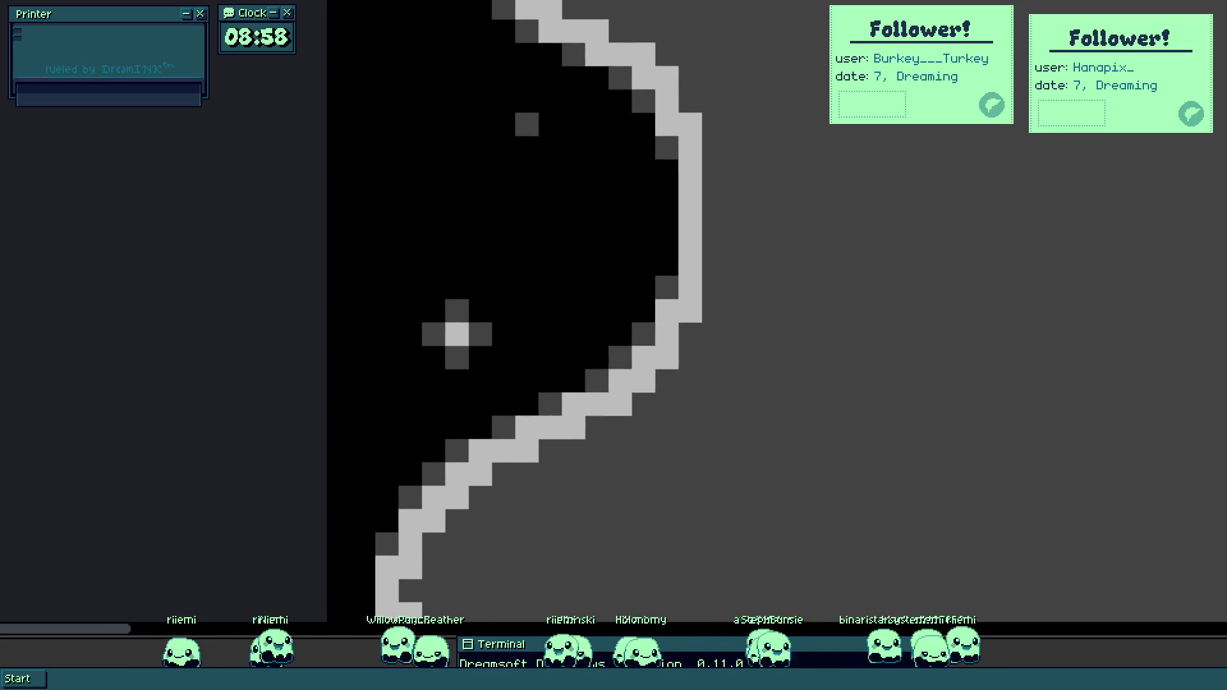
scroll(827, 233, "down", 3)
mouse_move(898, 147)
left_mouse_down()
mouse_move(581, 60)
mouse_move(492, 167)
left_mouse_up()
mouse_move(502, 368)
left_mouse_down()
mouse_move(501, 384)
mouse_move(621, 438)
left_mouse_up()
scroll(803, 274, "down", 1)
left_click(1061, 256)
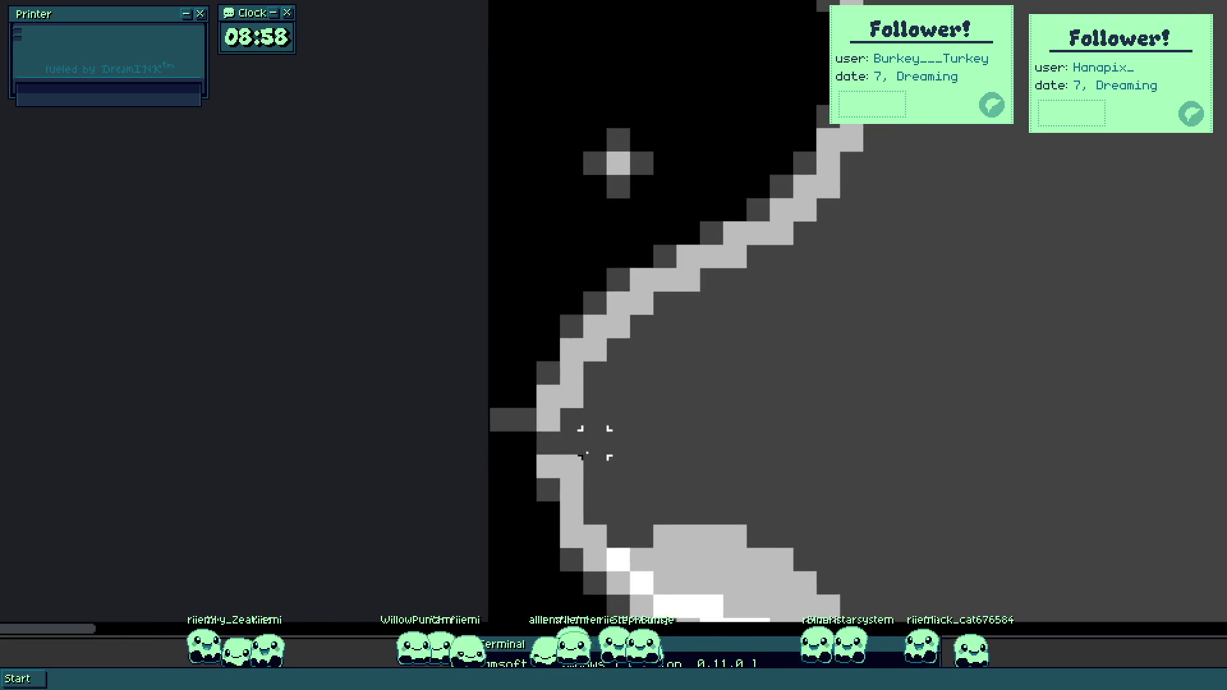
Darken stray pixels along the vine's inner edge and zoom back out.
scroll(610, 428, "up", 1)
left_click_drag(517, 453, 480, 409)
scroll(479, 409, "down", 3)
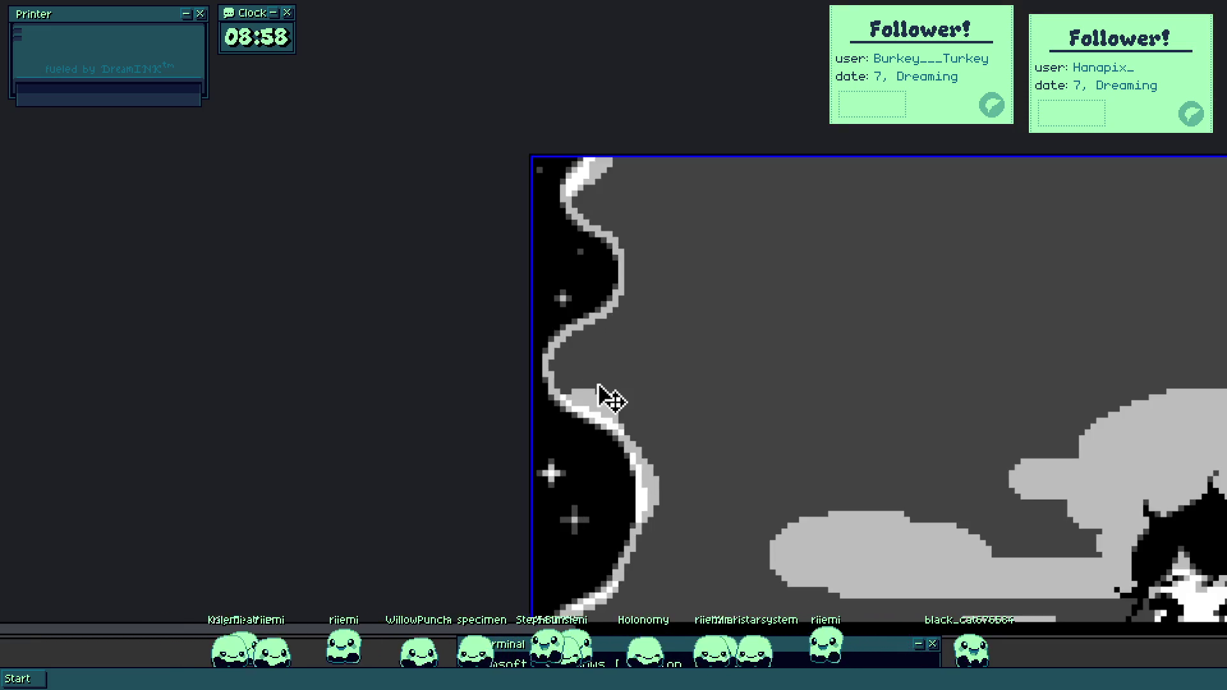
scroll(621, 324, "down", 3)
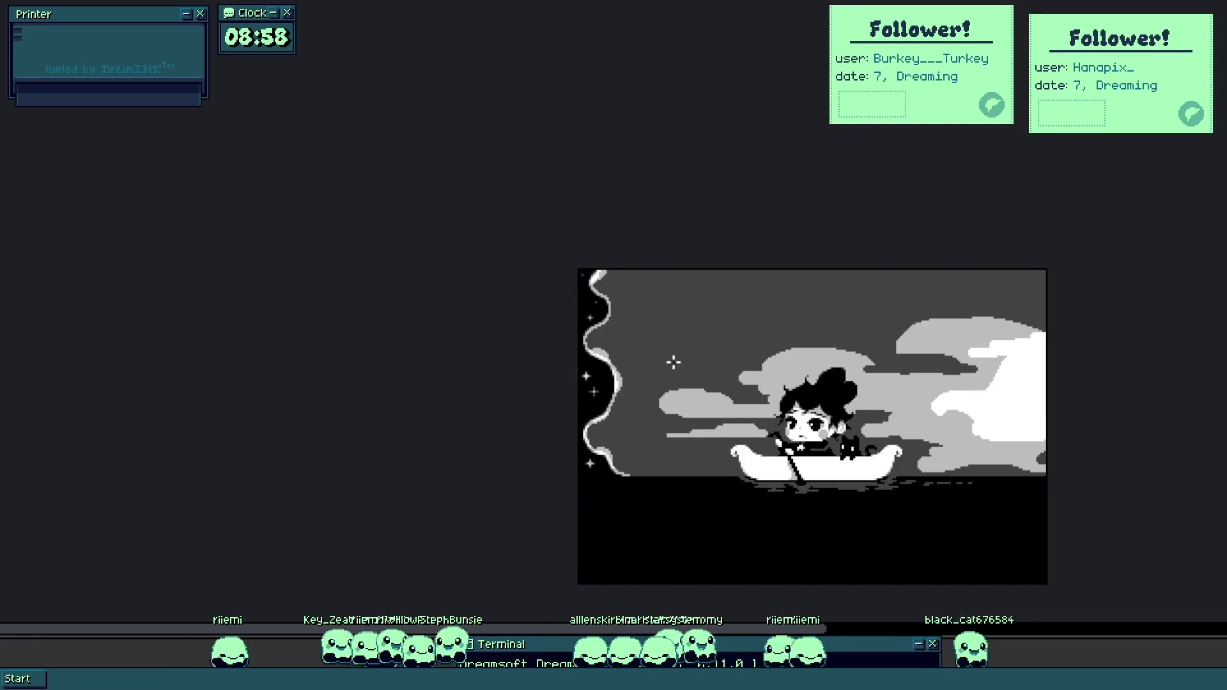
scroll(671, 359, "up", 2)
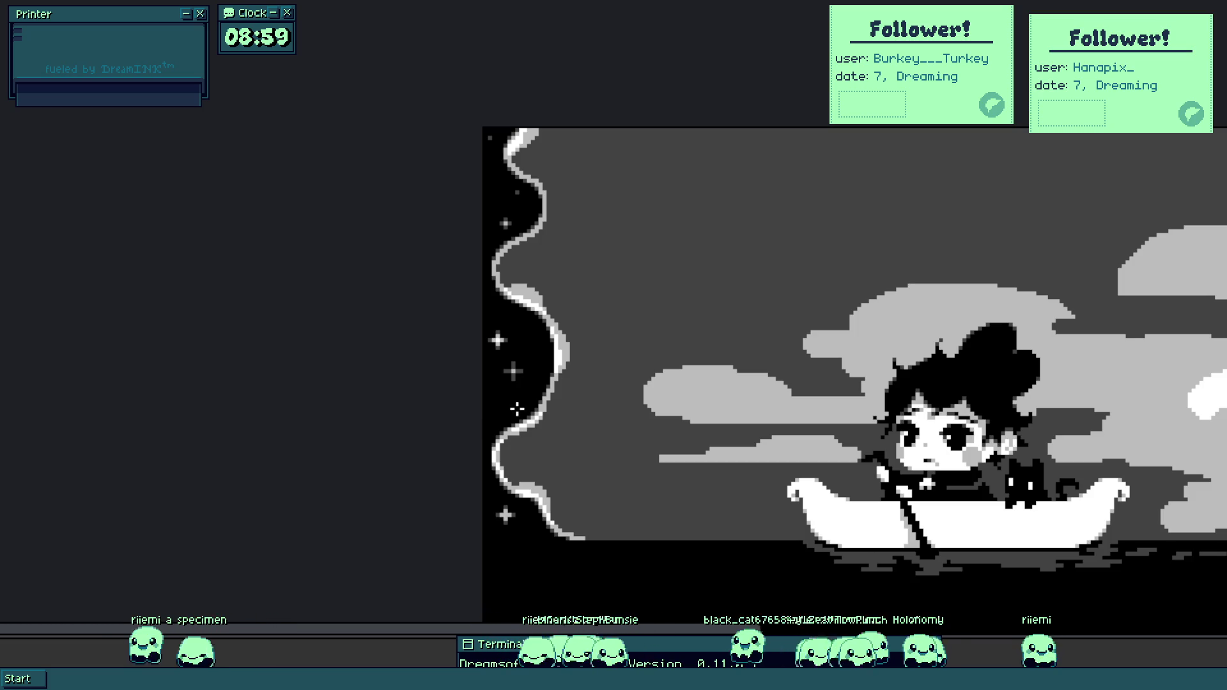
scroll(537, 475, "up", 4)
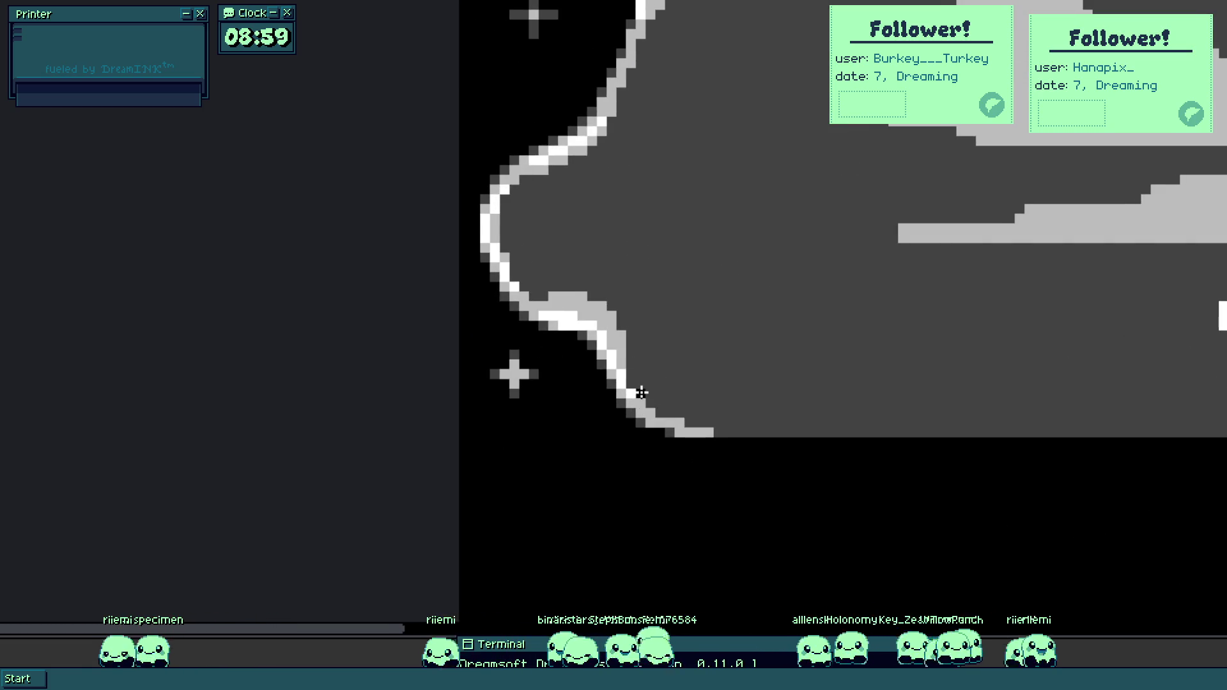
scroll(577, 381, "down", 3)
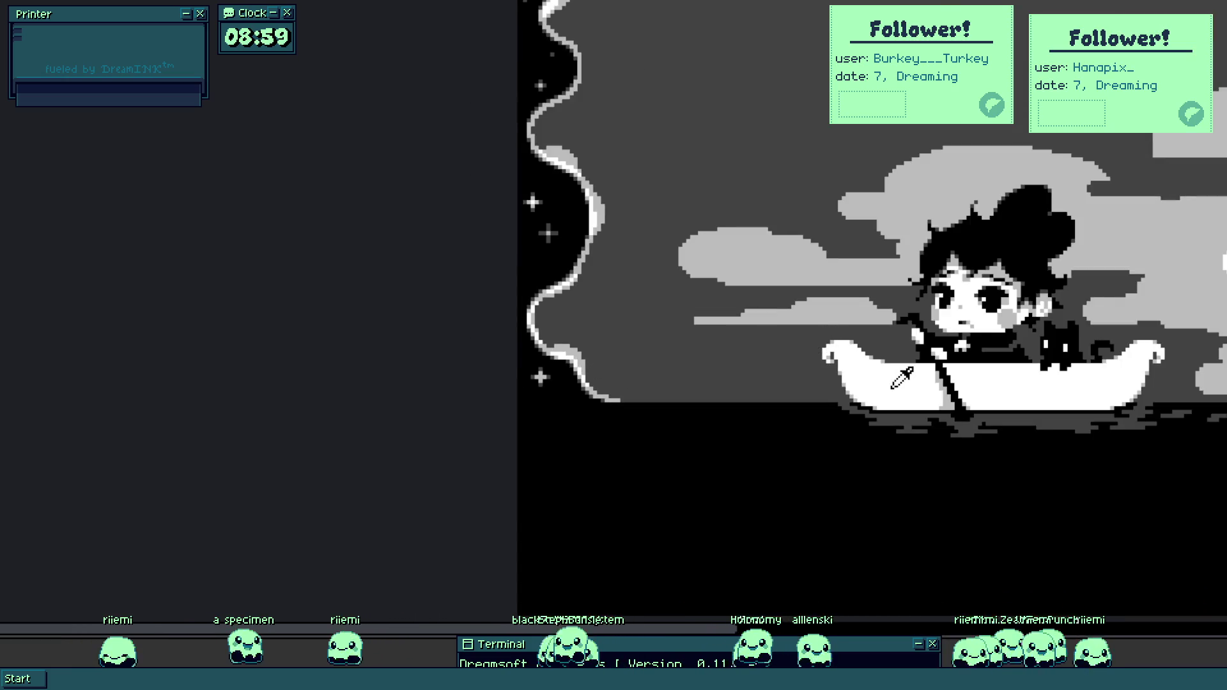
scroll(885, 390, "up", 3)
scroll(885, 390, "up", 2)
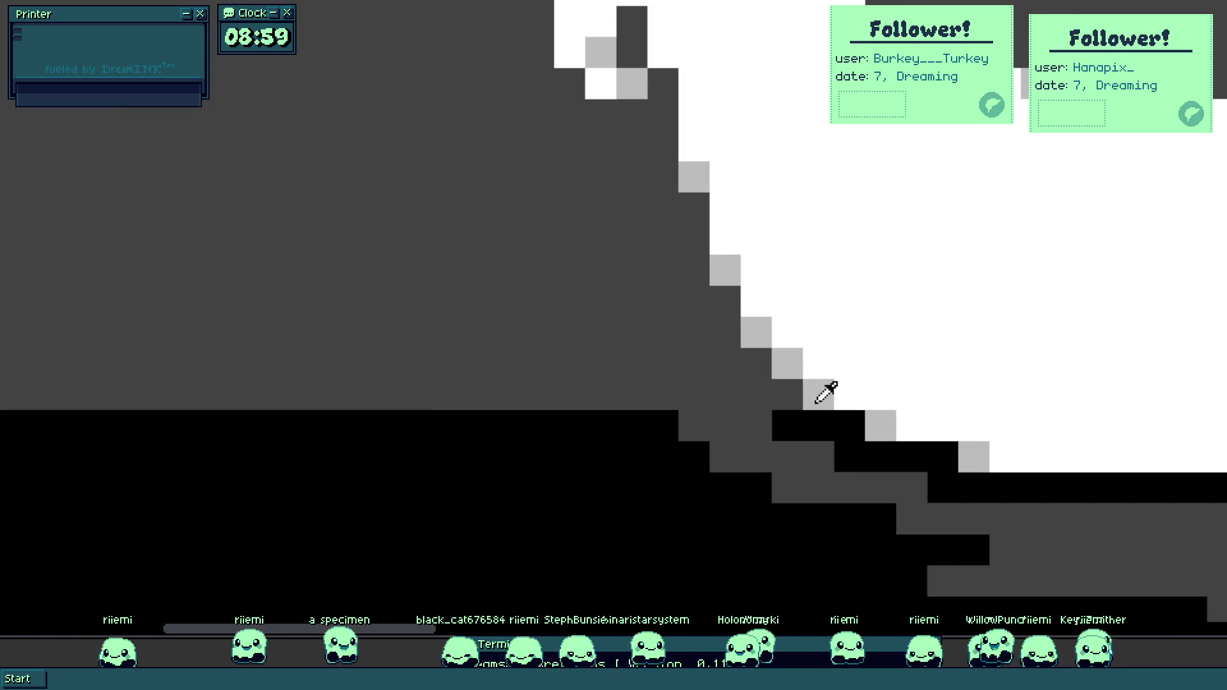
scroll(825, 393, "down", 4)
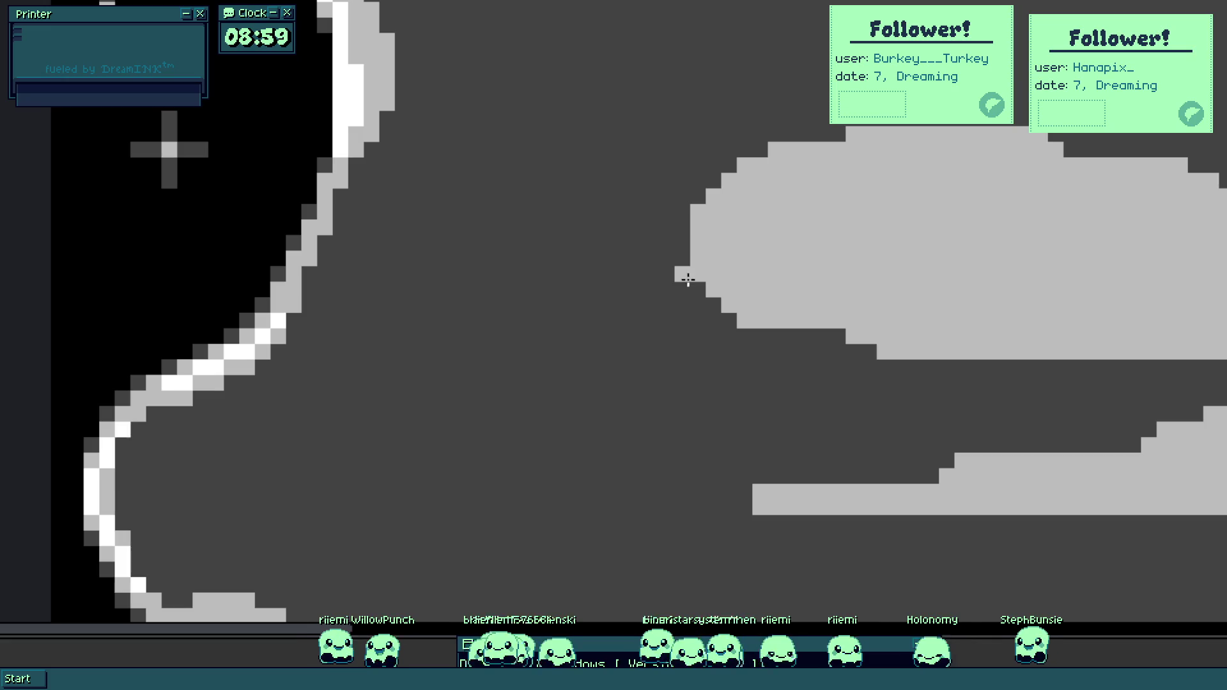
Extend the left cloud leftward with a light-grey band and small detached puffs.
mouse_move(712, 256)
left_mouse_down()
mouse_move(709, 282)
mouse_move(727, 304)
left_mouse_up()
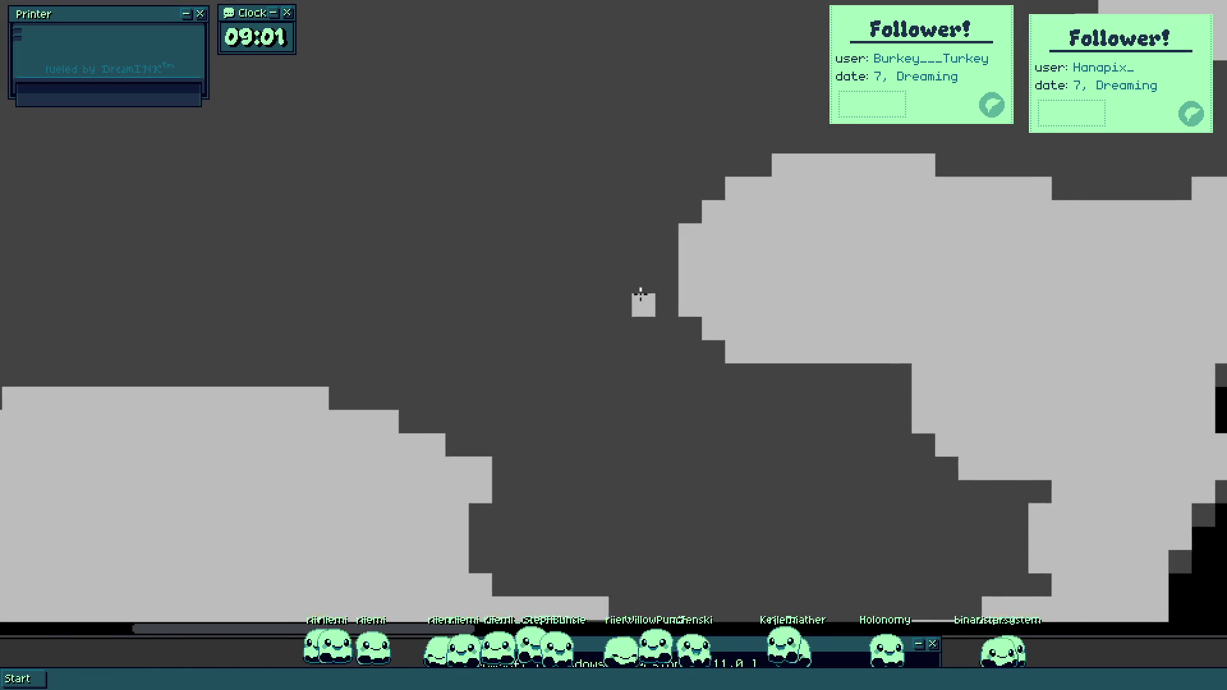
left_click_drag(641, 294, 572, 293)
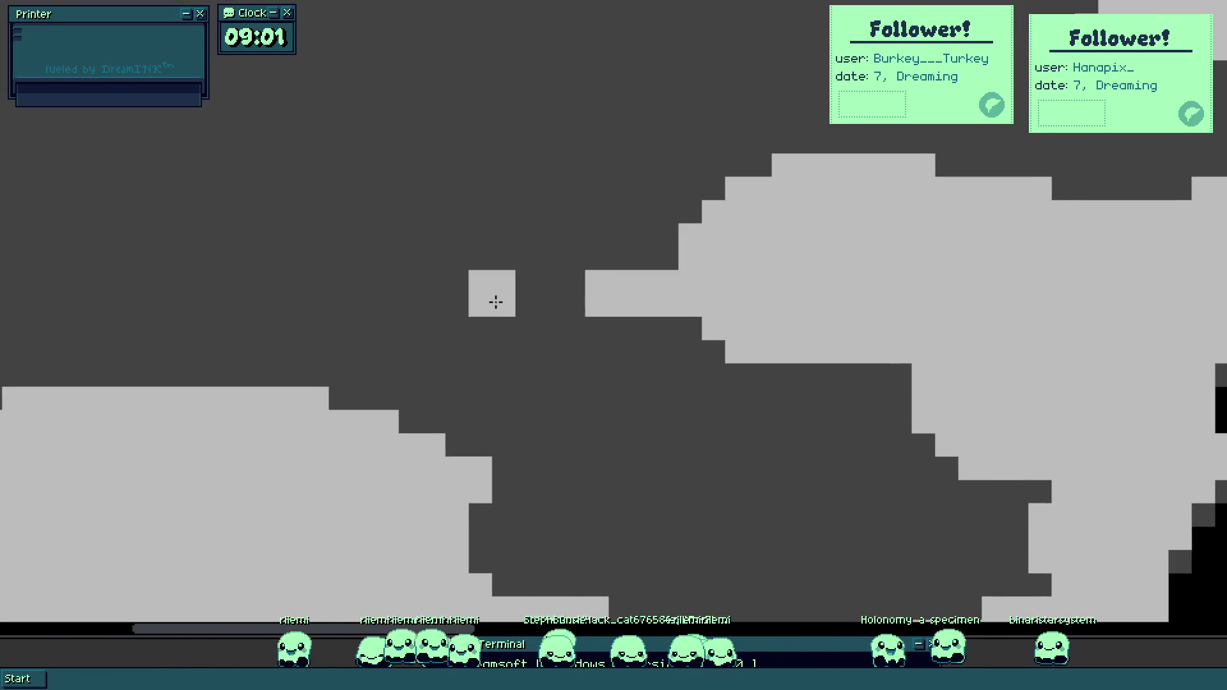
left_click_drag(520, 331, 561, 323)
mouse_move(556, 281)
left_mouse_down()
mouse_move(597, 285)
mouse_move(615, 333)
mouse_move(748, 334)
mouse_move(687, 348)
mouse_move(545, 346)
mouse_move(491, 318)
left_mouse_up()
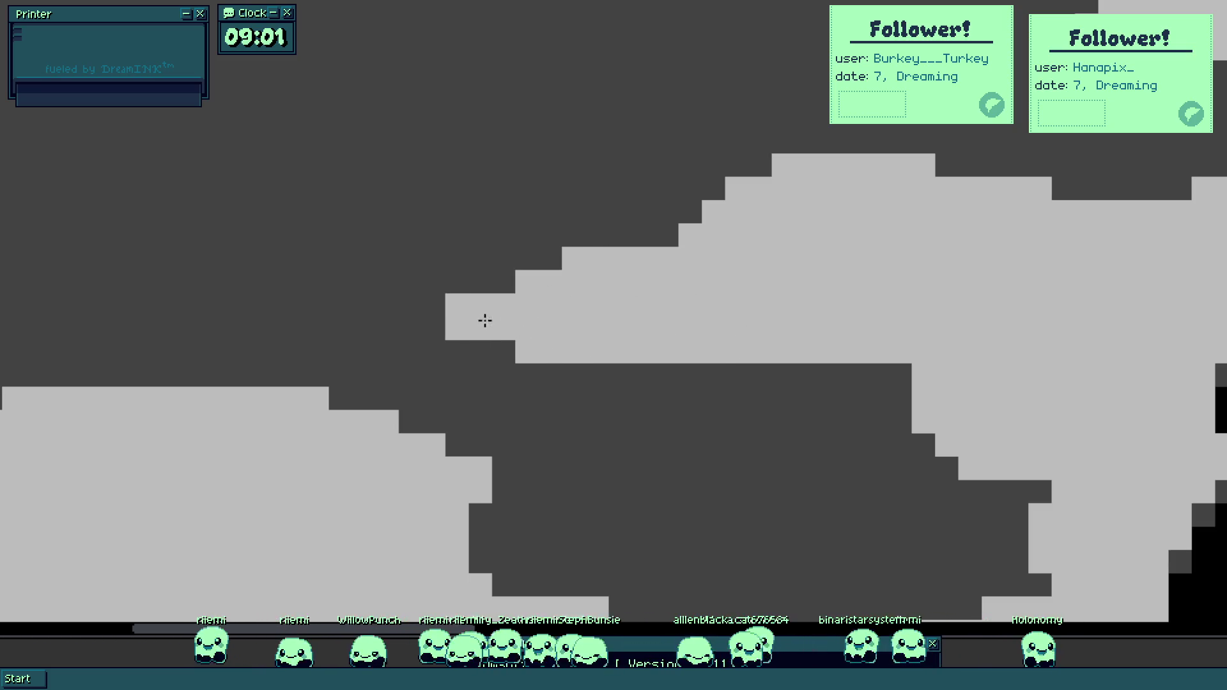
mouse_move(373, 348)
left_mouse_down()
mouse_move(383, 328)
mouse_move(437, 351)
left_mouse_up()
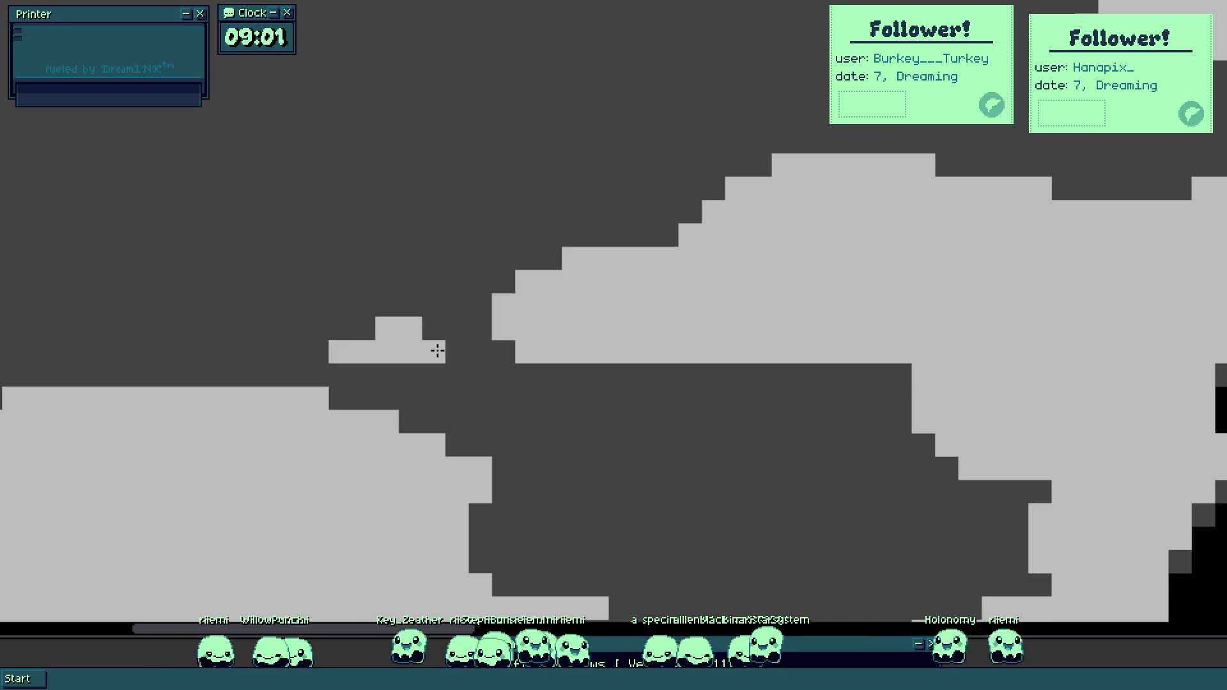
key("ctrl+0")
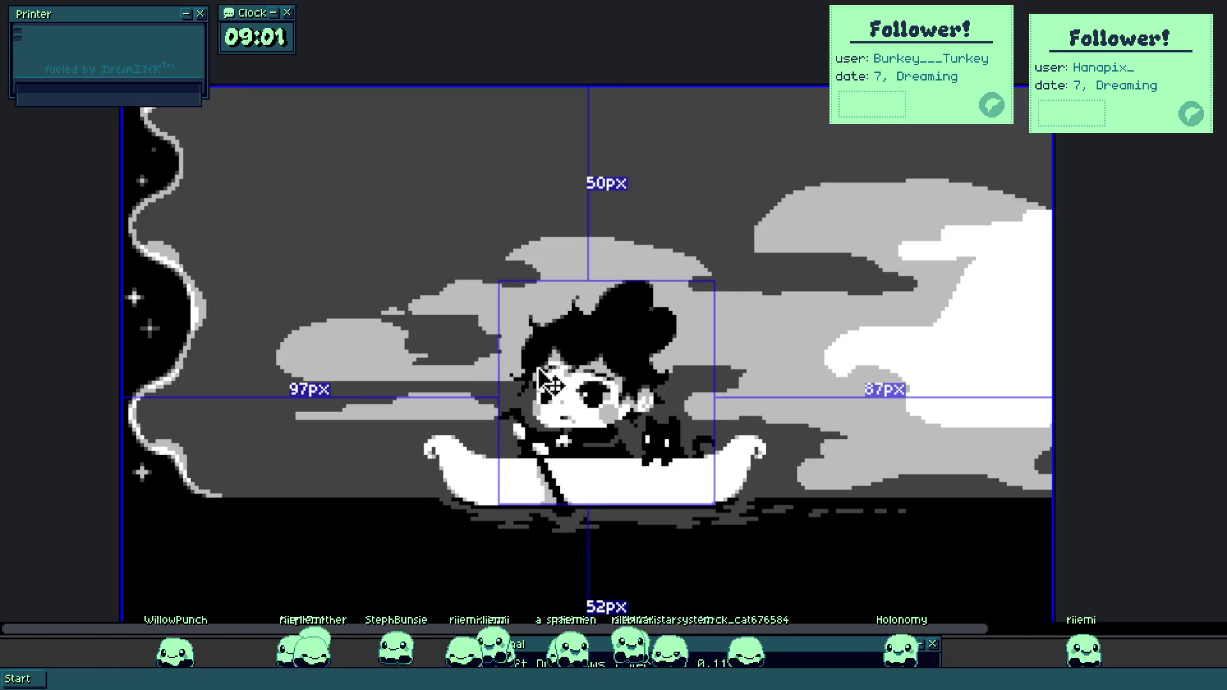
scroll(551, 290, "up", 5)
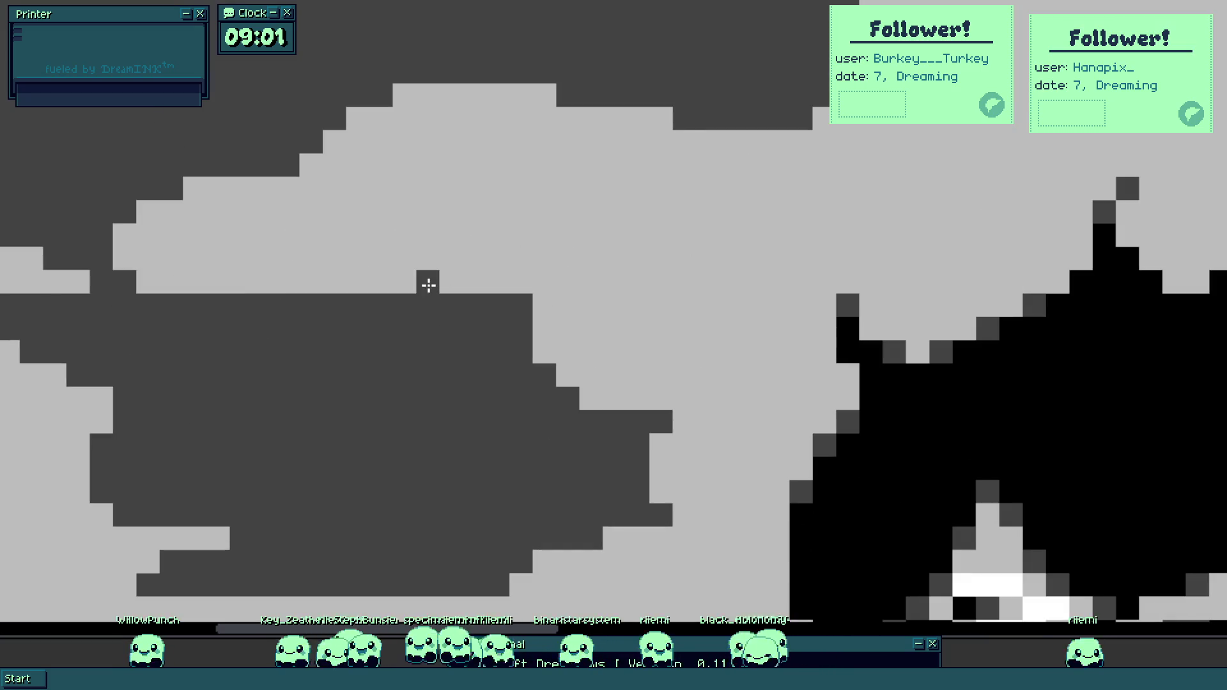
Carve a dark-grey gap into the cloud and add light-grey wisps around it.
mouse_move(428, 285)
left_mouse_down()
mouse_move(452, 285)
mouse_move(419, 263)
mouse_move(489, 262)
mouse_move(529, 242)
mouse_move(556, 281)
mouse_move(613, 282)
mouse_move(598, 269)
mouse_move(613, 358)
left_mouse_up()
scroll(605, 285, "down", 2)
scroll(586, 296, "up", 3)
right_click(570, 379)
left_click(578, 409)
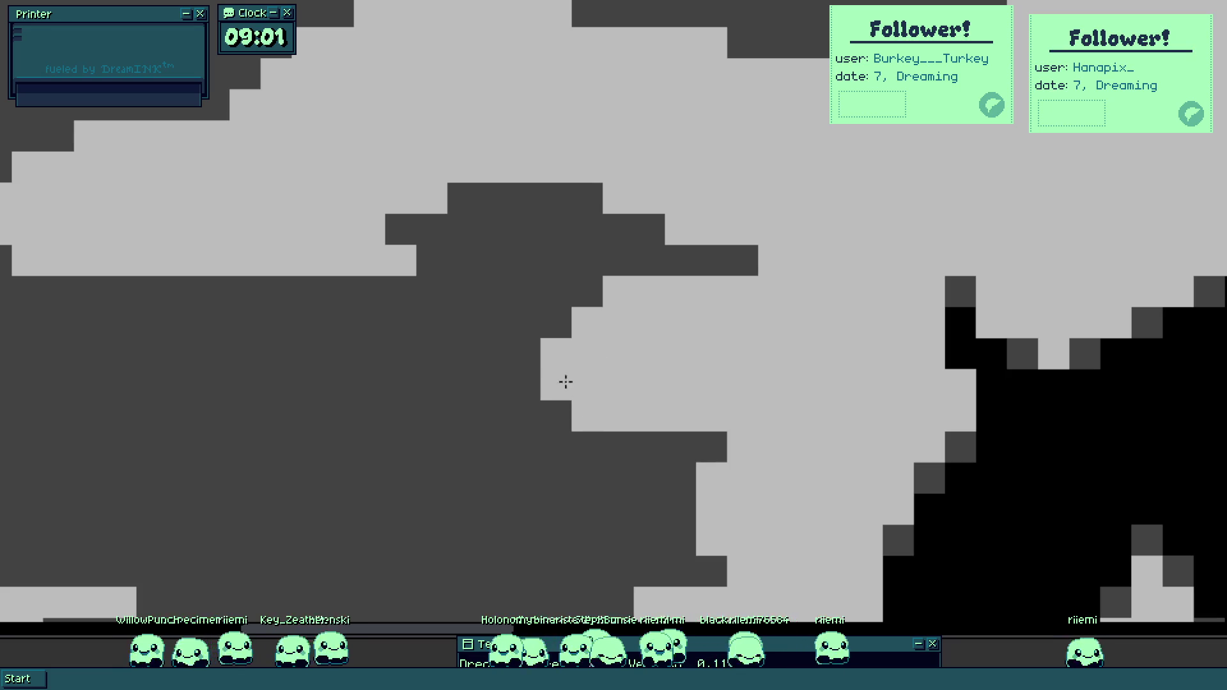
mouse_move(377, 413)
left_mouse_down()
mouse_move(401, 413)
mouse_move(351, 406)
mouse_move(345, 392)
mouse_move(392, 383)
mouse_move(343, 384)
mouse_move(496, 416)
mouse_move(151, 411)
left_mouse_up()
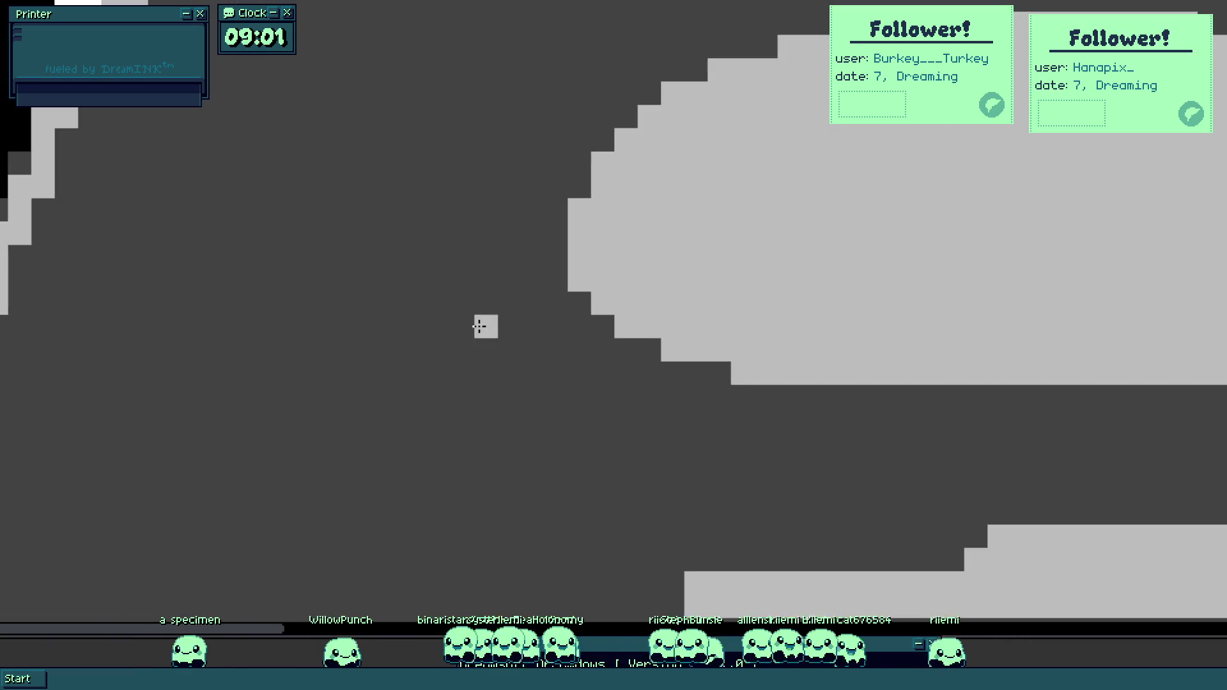
mouse_move(425, 327)
left_mouse_down()
mouse_move(354, 347)
mouse_move(460, 355)
left_mouse_up()
mouse_move(281, 352)
left_mouse_down()
mouse_move(362, 305)
mouse_move(435, 332)
mouse_move(470, 370)
mouse_move(460, 375)
mouse_move(509, 370)
mouse_move(482, 373)
left_mouse_up()
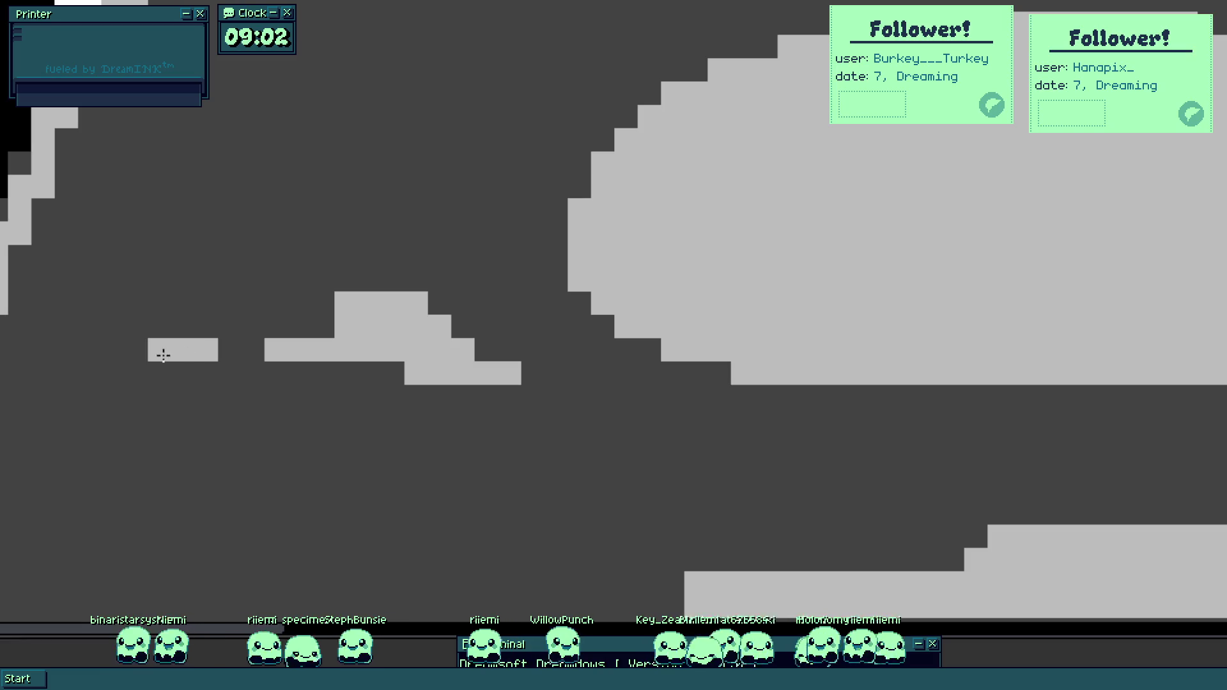
Fill the cloud's notch, then trim its top edge and bottom row back with sky grey.
scroll(300, 339, "down", 5)
scroll(322, 362, "up", 5)
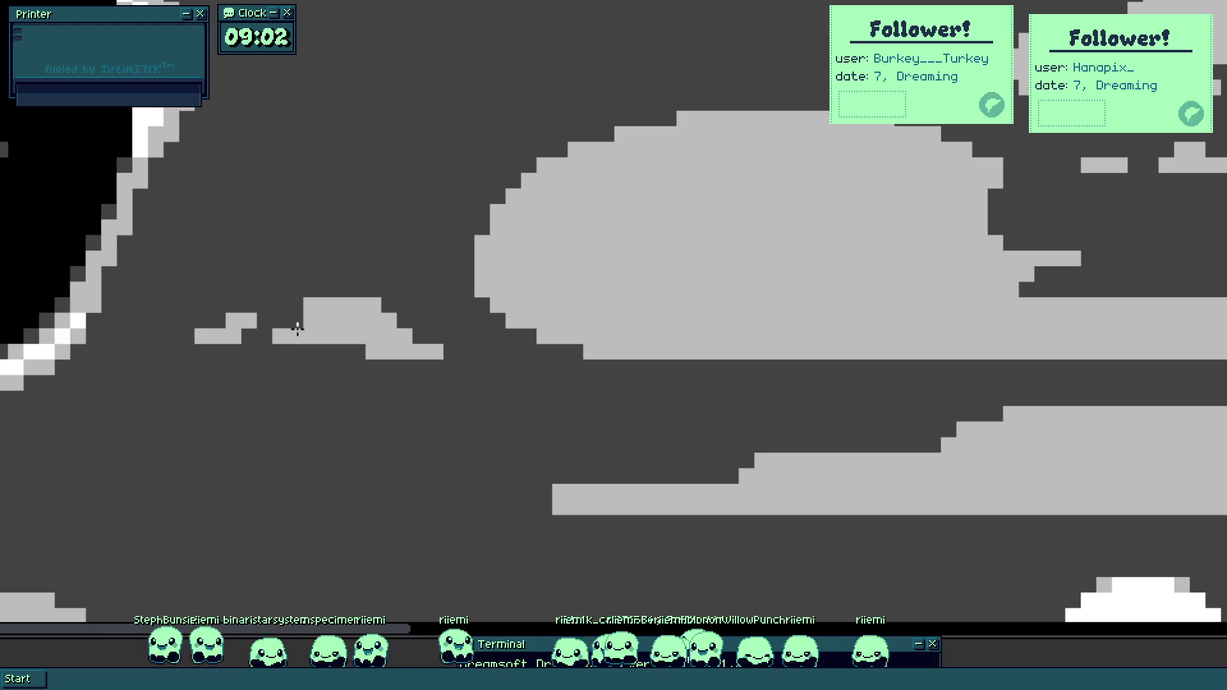
scroll(303, 327, "down", 5)
scroll(316, 334, "up", 5)
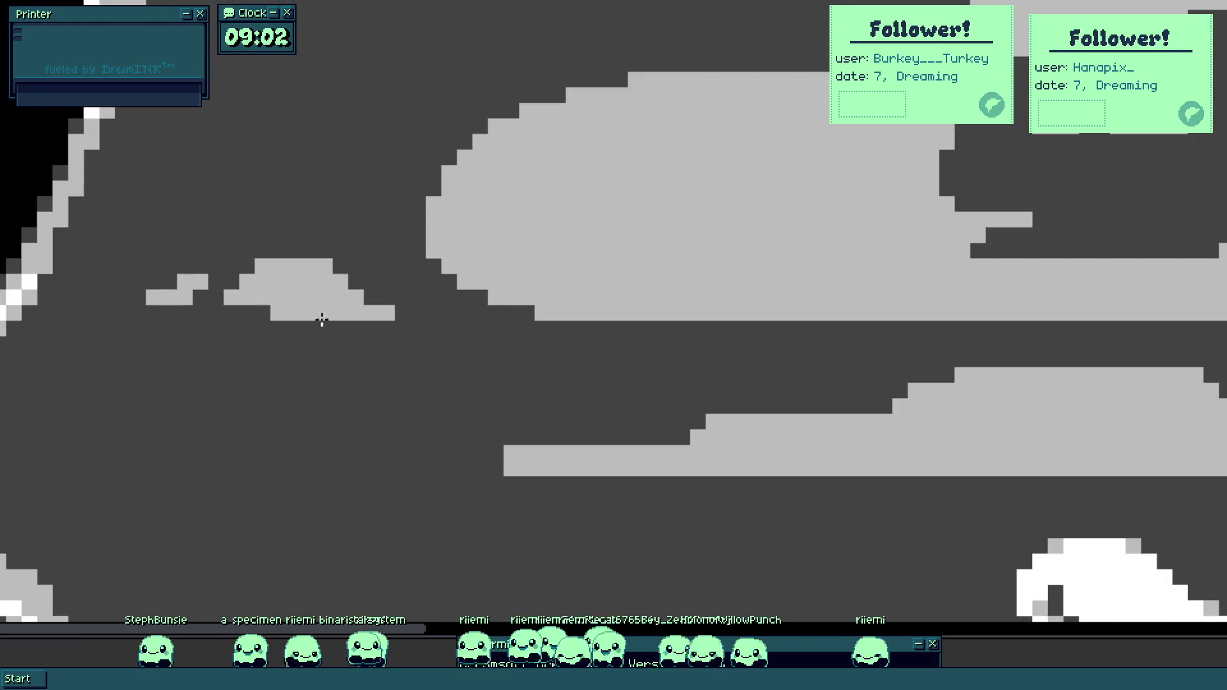
scroll(333, 339, "down", 5)
scroll(441, 400, "up", 2)
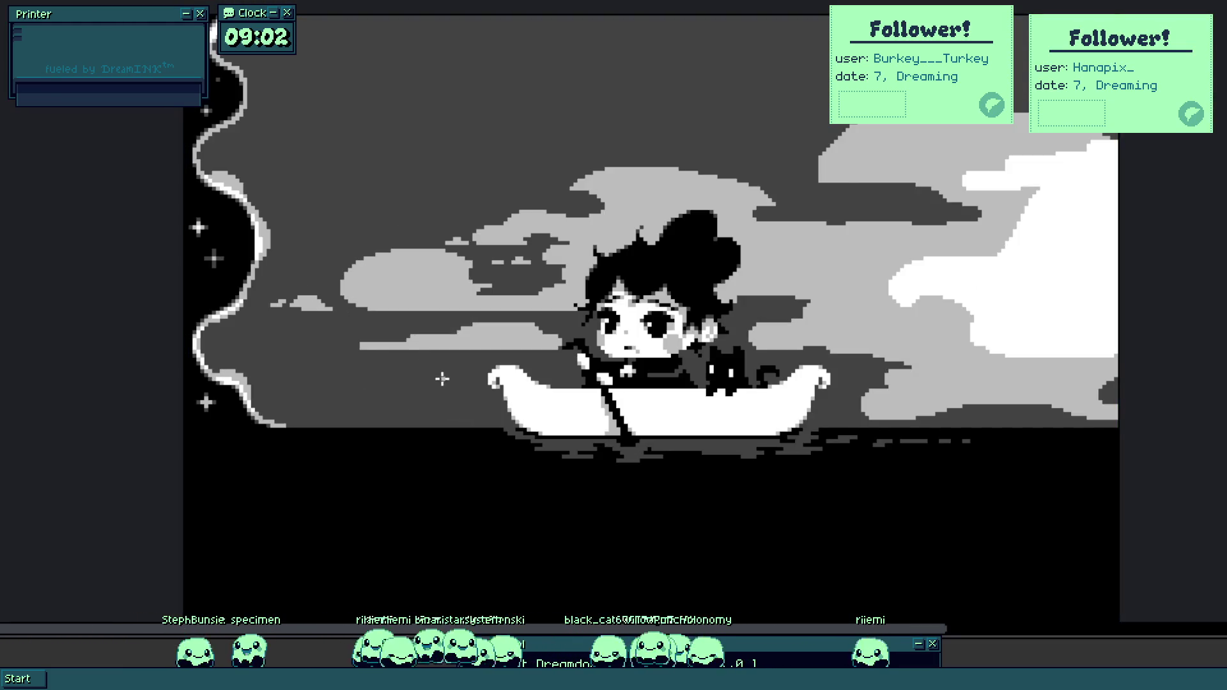
scroll(306, 278, "up", 5)
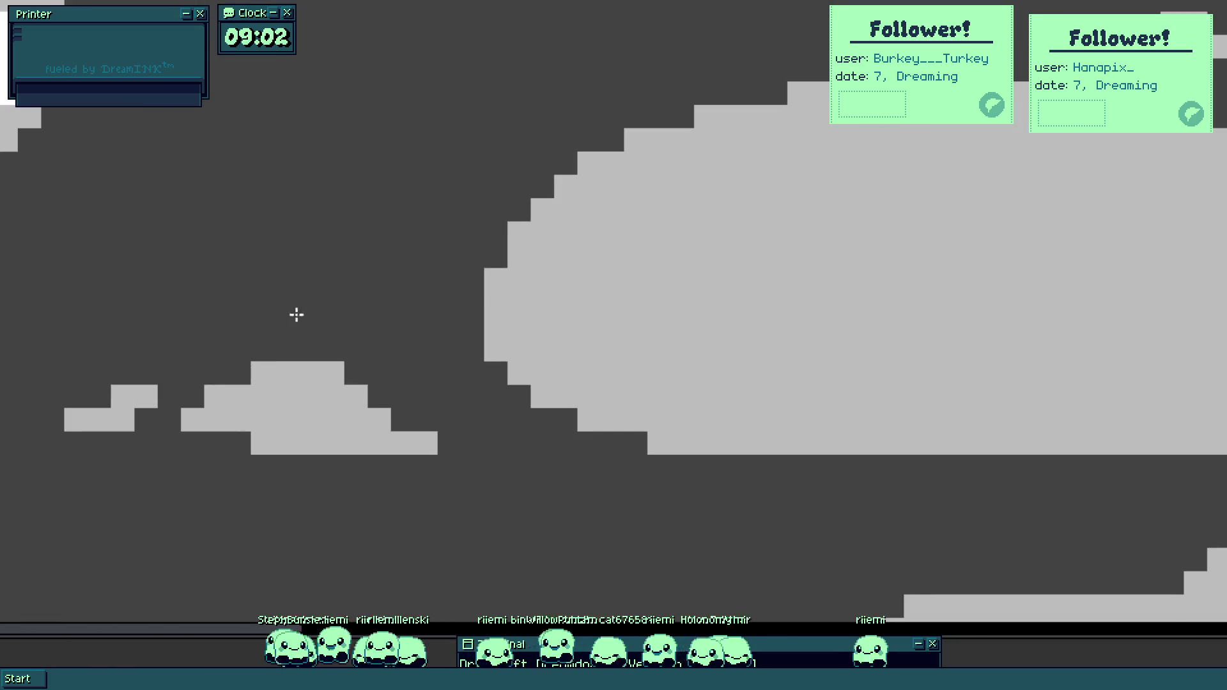
scroll(286, 323, "down", 5)
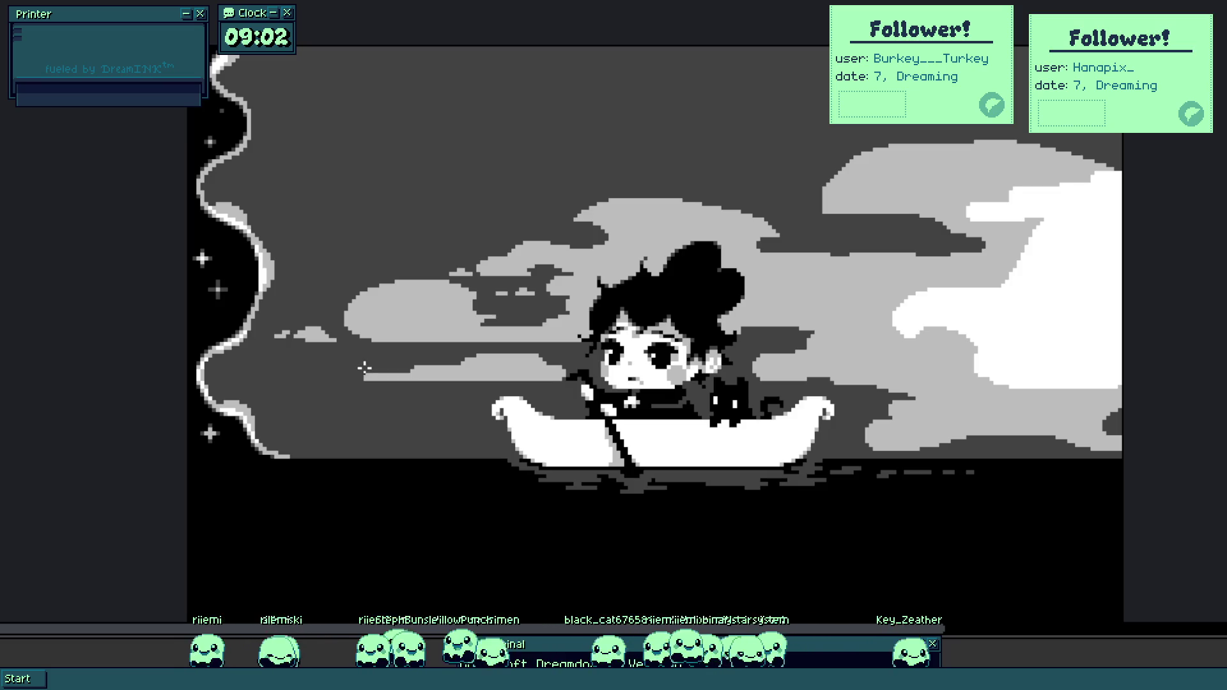
scroll(397, 361, "up", 5)
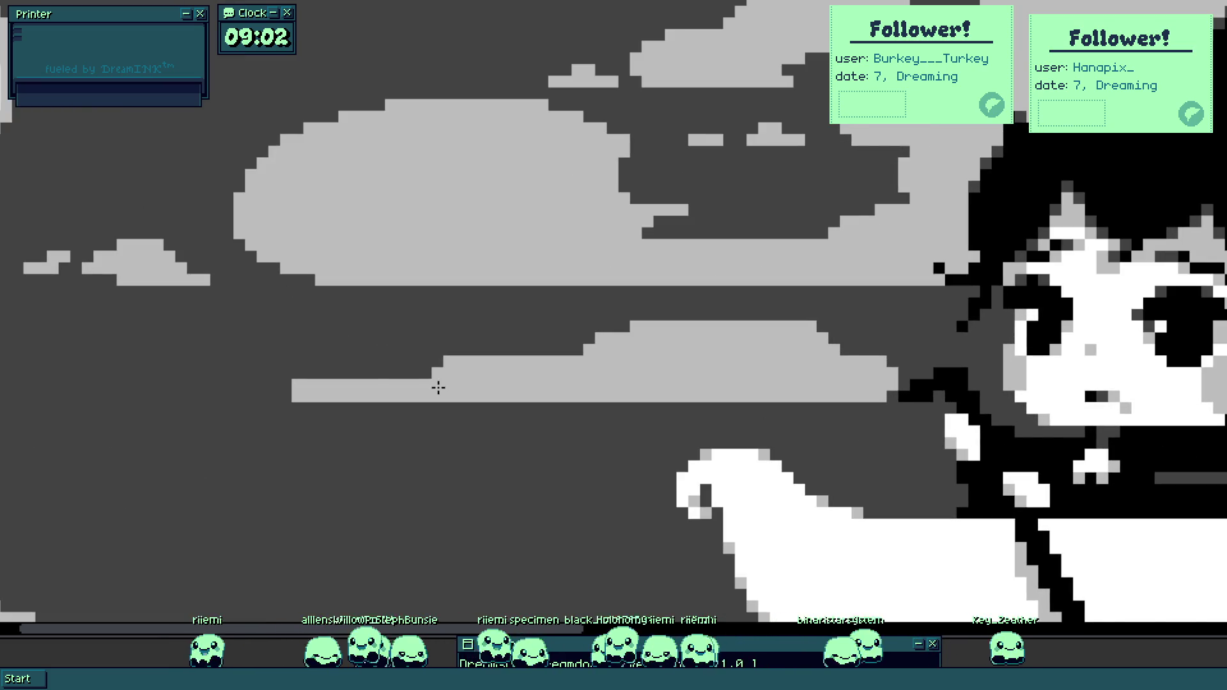
scroll(289, 378, "up", 2)
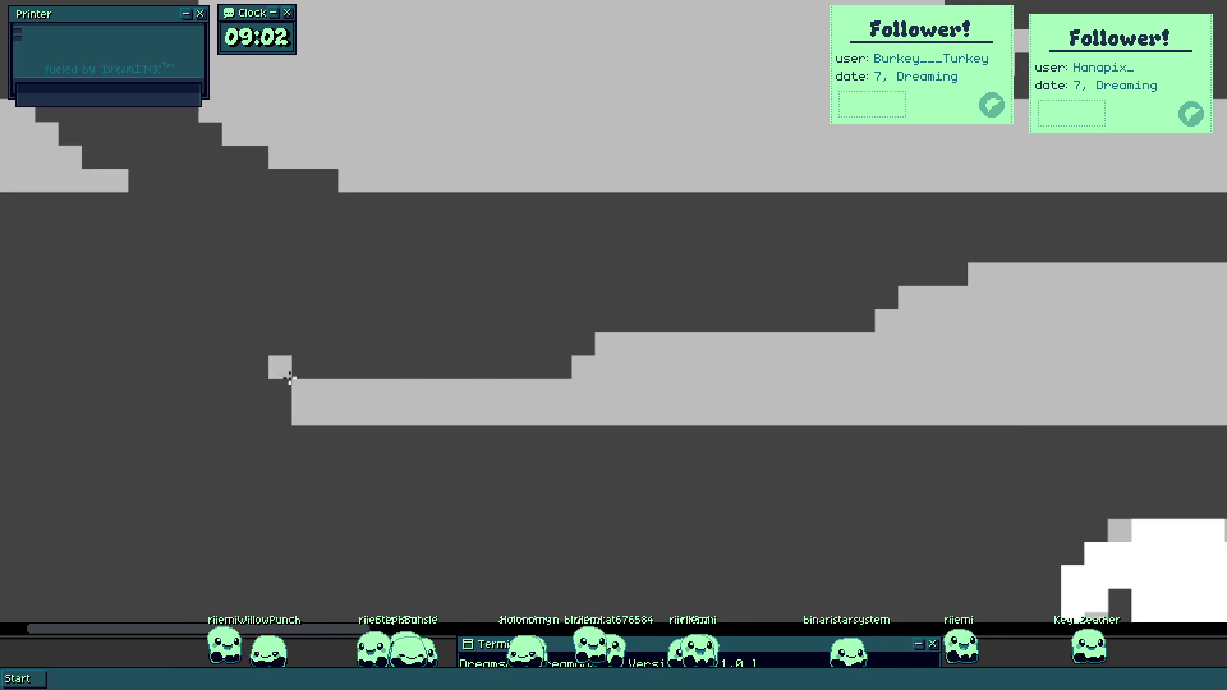
scroll(288, 379, "up", 1)
mouse_move(655, 367)
left_mouse_down()
mouse_move(688, 332)
mouse_move(823, 337)
left_mouse_up()
mouse_move(479, 365)
left_mouse_down()
mouse_move(457, 390)
mouse_move(301, 386)
left_mouse_up()
mouse_move(385, 409)
left_mouse_down()
mouse_move(394, 425)
mouse_move(348, 424)
mouse_move(711, 393)
left_mouse_up()
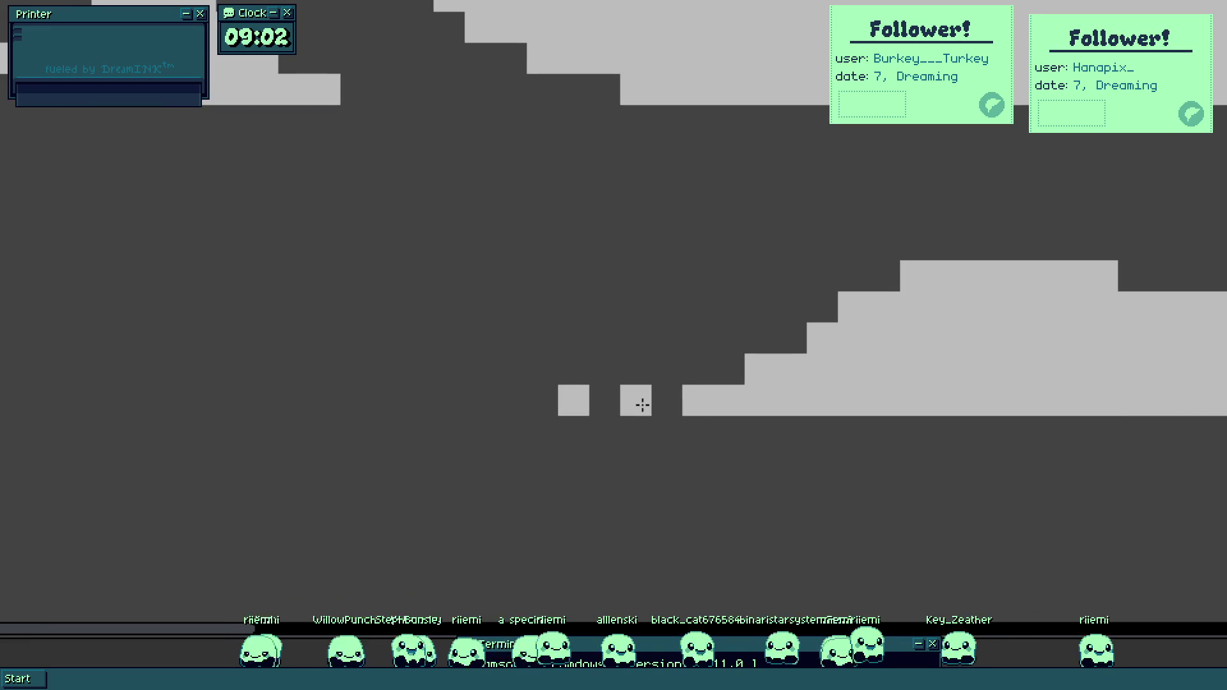
Paint thin light-grey streaks below the cloud, undoing one overlong streak.
left_click(666, 400)
left_click_drag(569, 404, 441, 402)
left_click_drag(346, 402, 285, 397)
left_click_drag(506, 370, 598, 363)
scroll(642, 417, "down", 5)
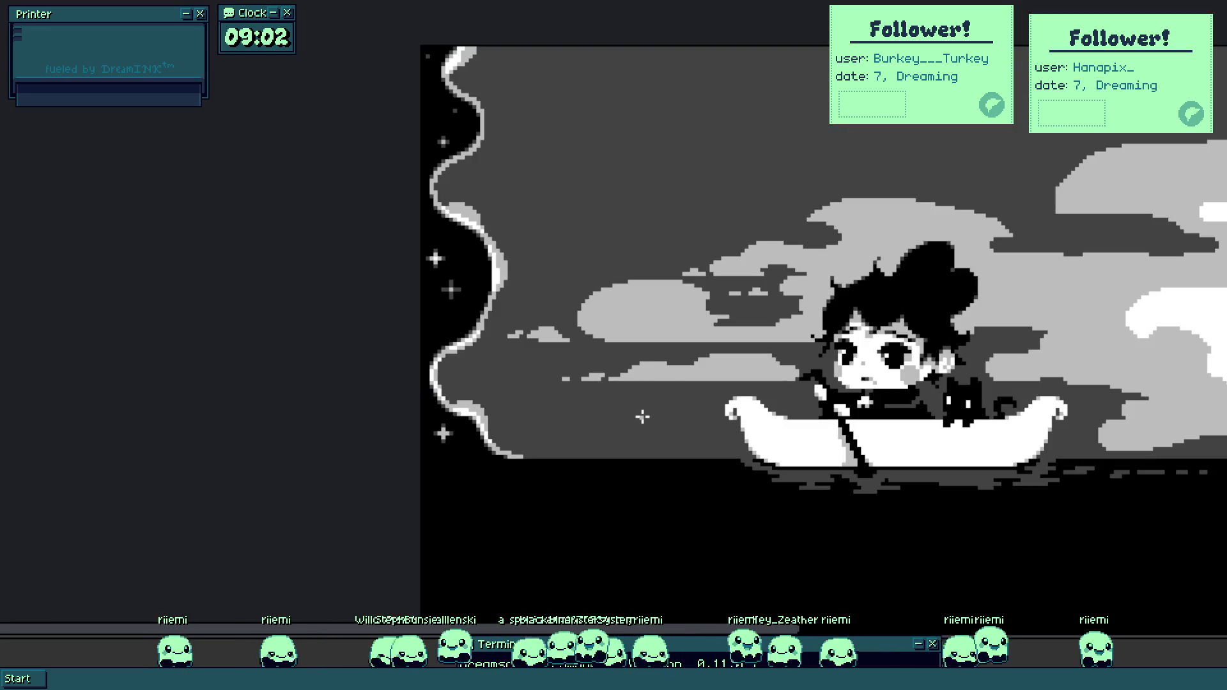
scroll(667, 404, "up", 5)
scroll(575, 377, "up", 2)
mouse_move(575, 384)
left_mouse_down()
mouse_move(663, 389)
mouse_move(619, 371)
mouse_move(731, 373)
mouse_move(537, 380)
mouse_move(712, 402)
mouse_move(884, 375)
left_mouse_up()
key("ctrl+z")
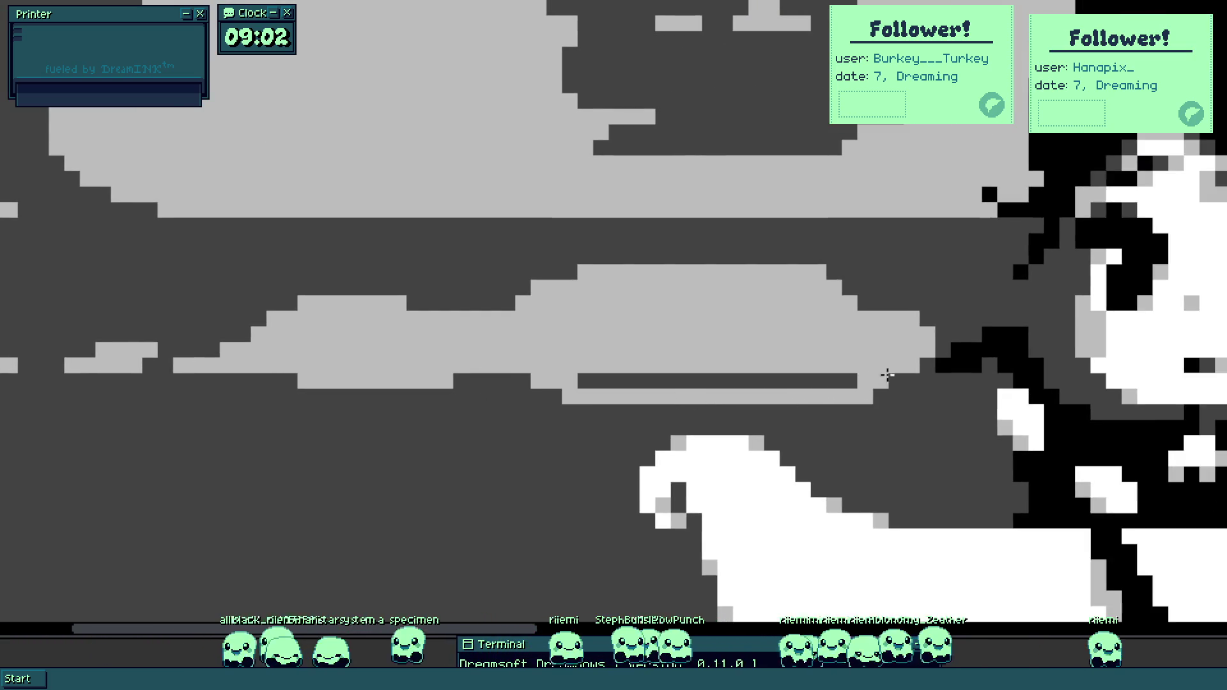
scroll(810, 386, "down", 6)
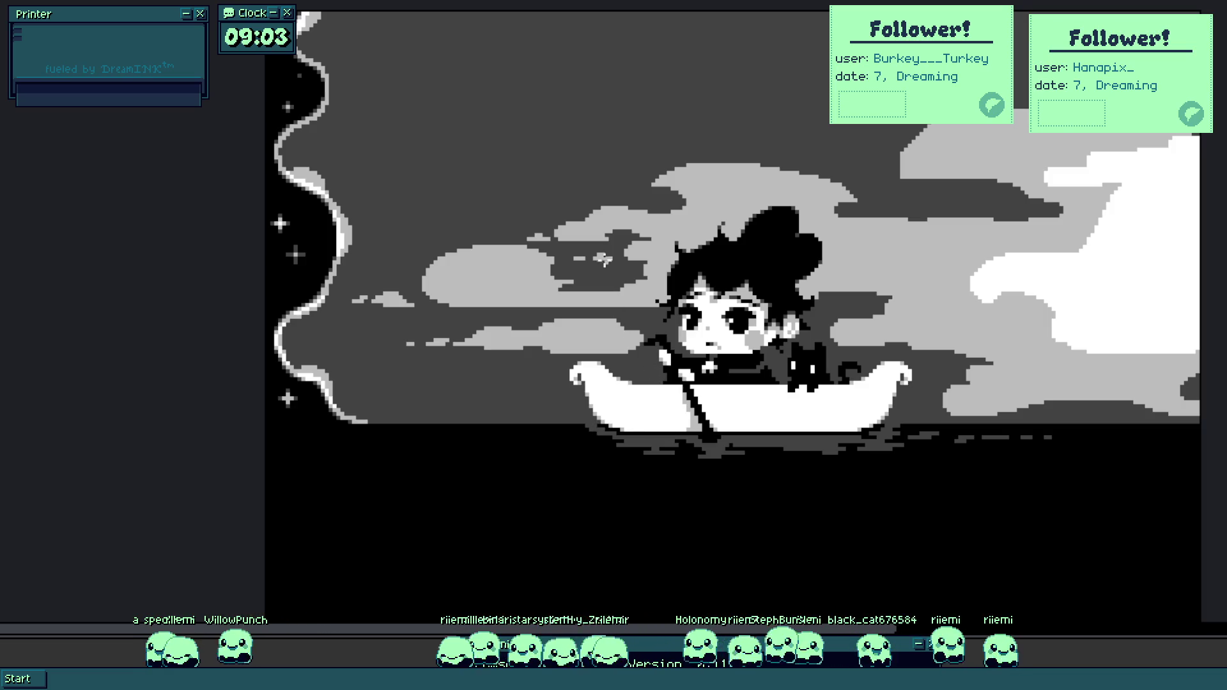
Undo a stray dark stroke, then trim the big cloud's upper-left edge into dark-grey steps and notches.
scroll(604, 260, "up", 5)
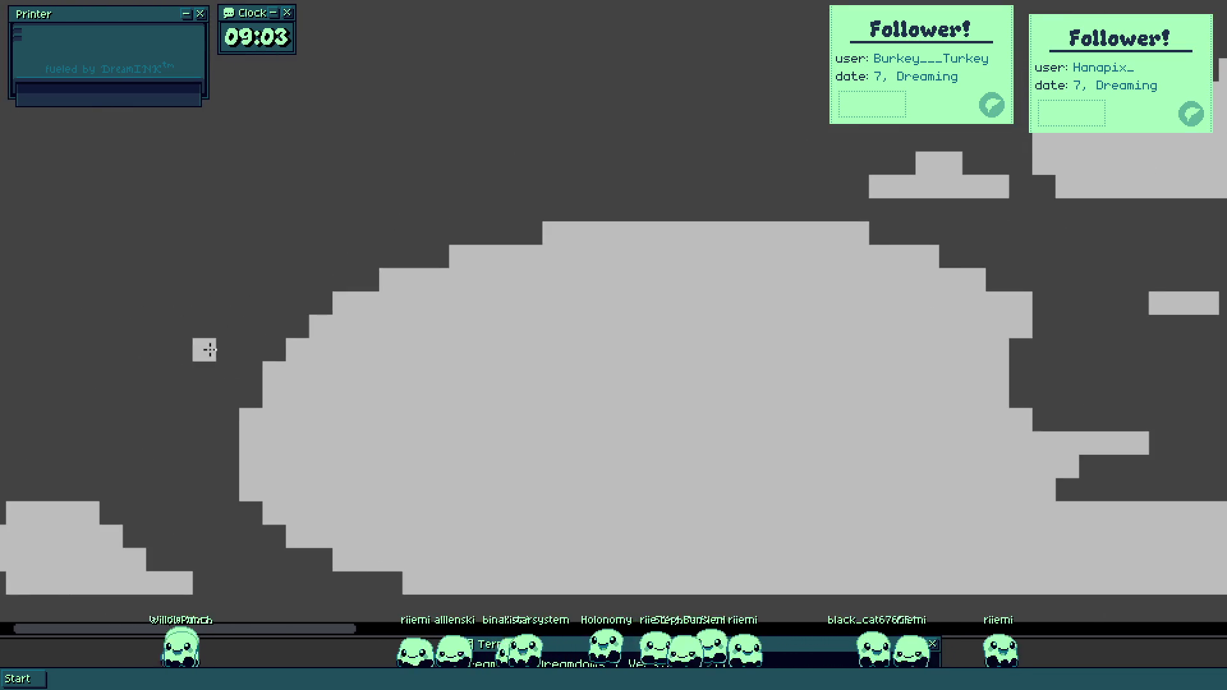
scroll(210, 350, "up", 1)
mouse_move(255, 351)
left_mouse_down()
mouse_move(266, 405)
mouse_move(293, 370)
mouse_move(597, 277)
left_mouse_up()
key("ctrl+z")
scroll(627, 252, "down", 3)
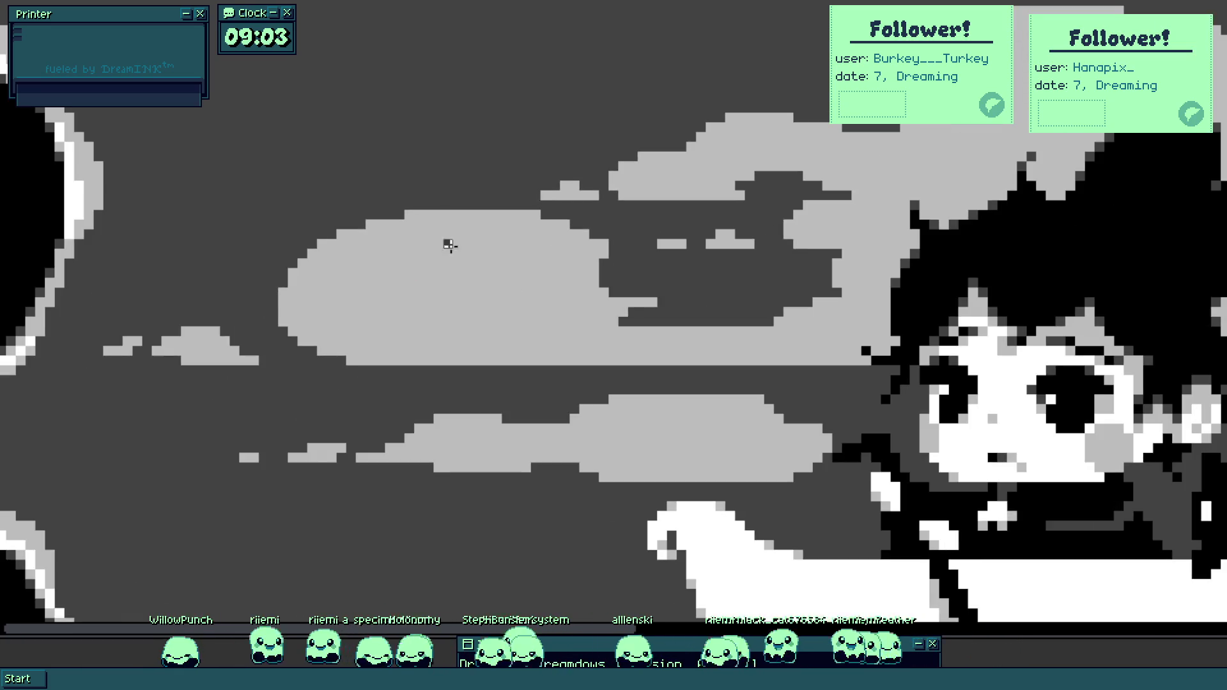
scroll(486, 320, "up", 4)
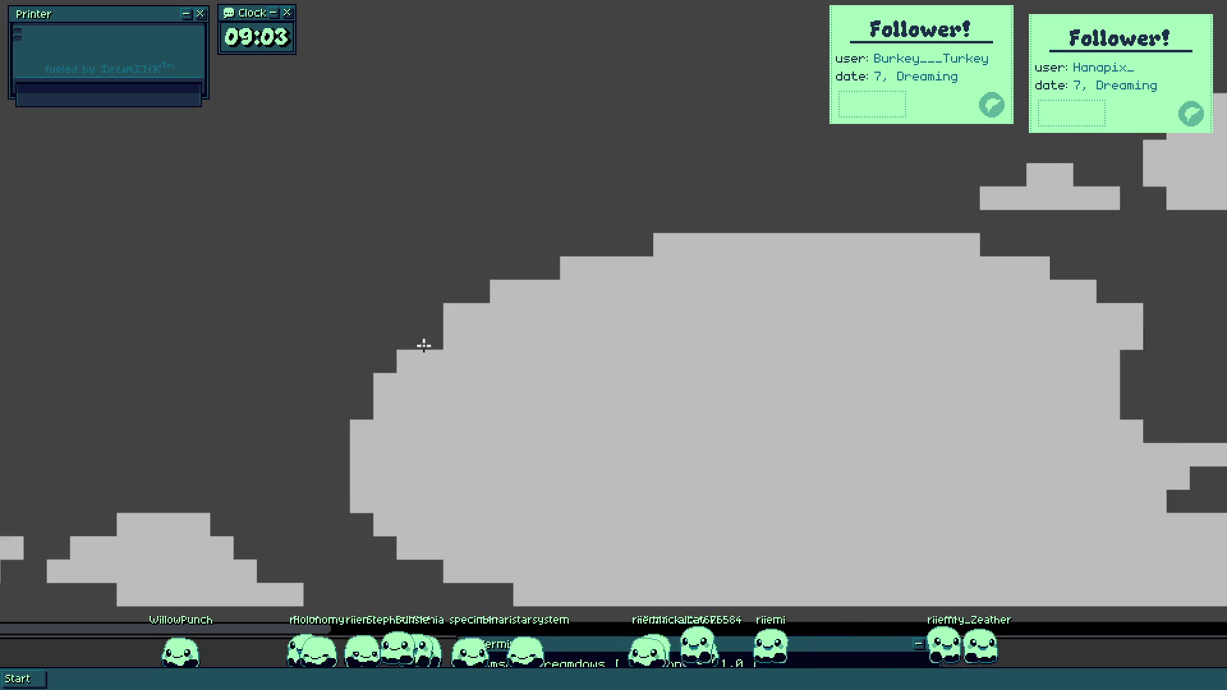
mouse_move(402, 359)
left_mouse_down()
mouse_move(482, 301)
mouse_move(549, 314)
mouse_move(567, 334)
mouse_move(564, 316)
mouse_move(601, 339)
mouse_move(646, 345)
left_mouse_up()
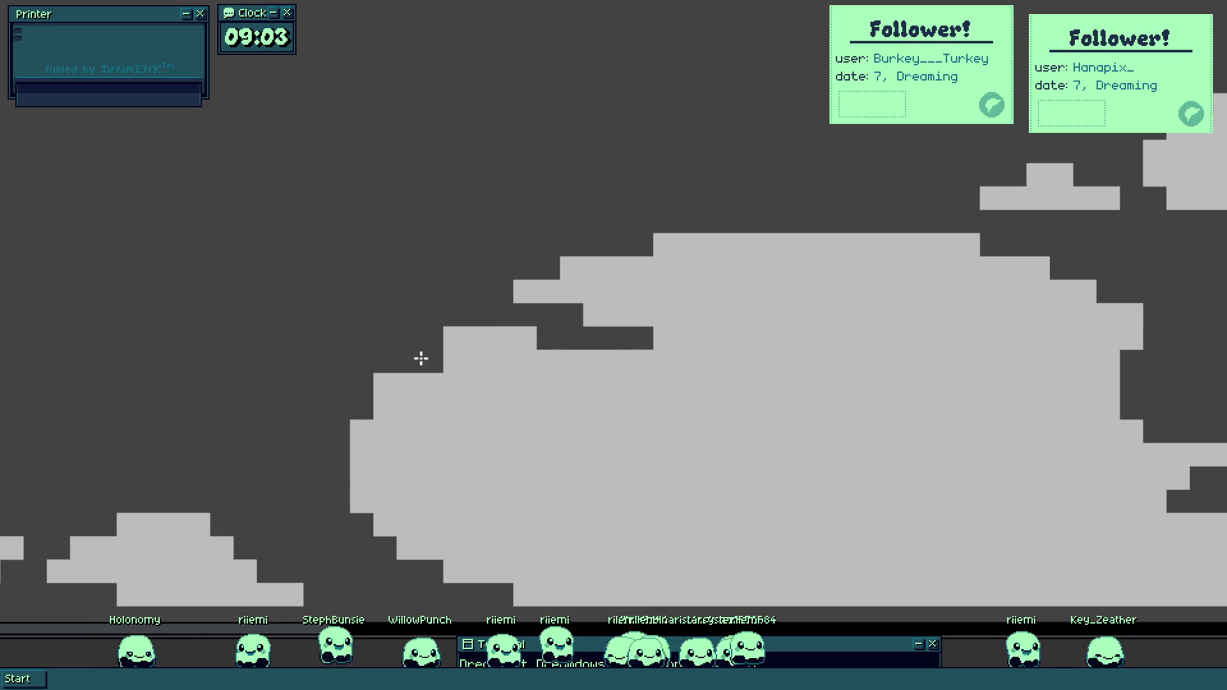
left_click(422, 361)
left_click(499, 382)
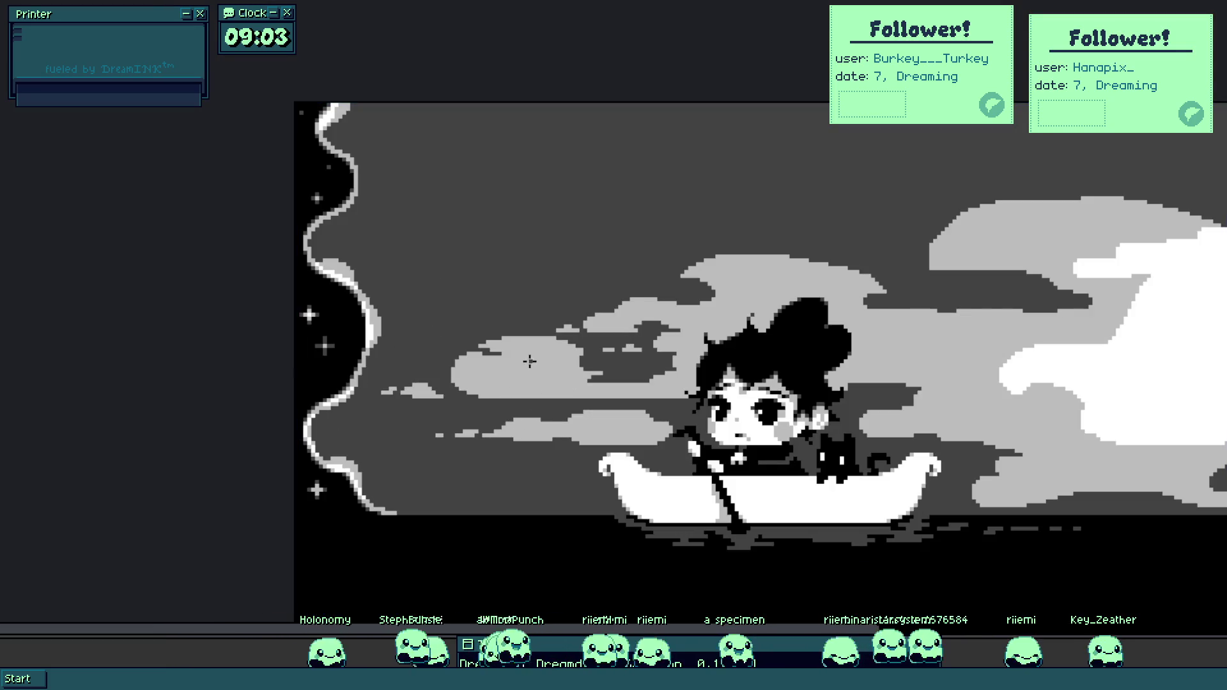
Carve a diagonal dark-grey gap and a dark strip across the cloud's lower band.
scroll(529, 361, "up", 3)
left_click(662, 382)
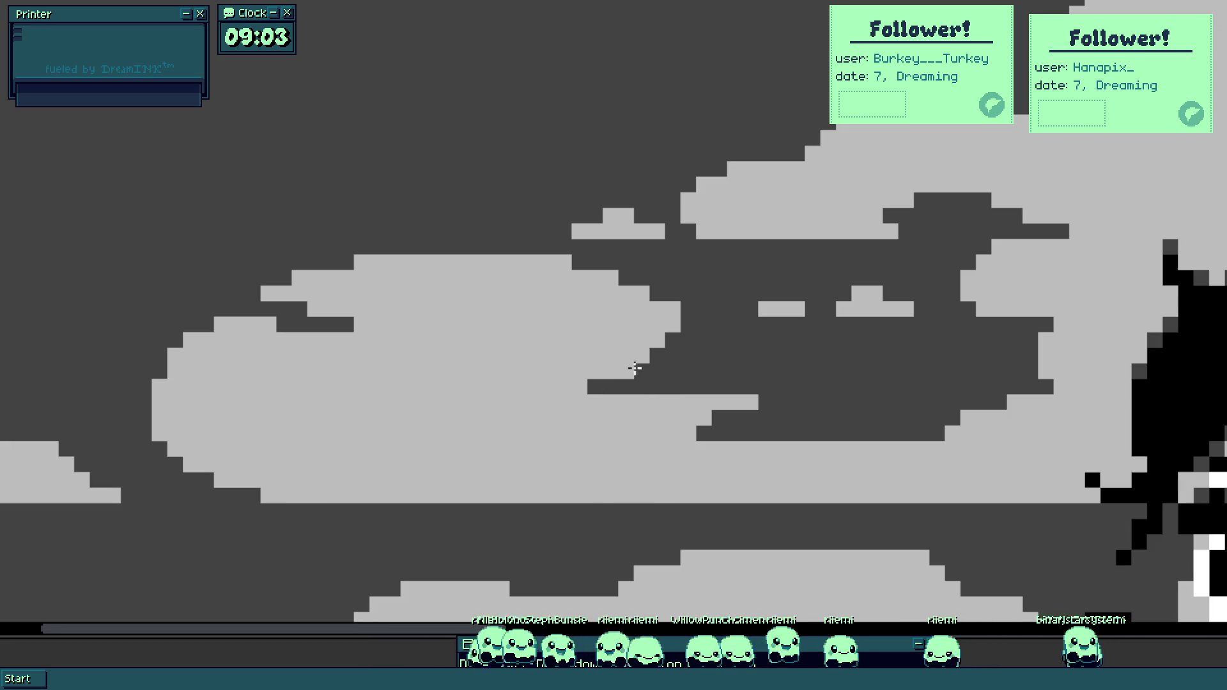
mouse_move(629, 360)
left_mouse_down()
mouse_move(649, 339)
mouse_move(576, 386)
mouse_move(529, 386)
mouse_move(566, 379)
left_mouse_up()
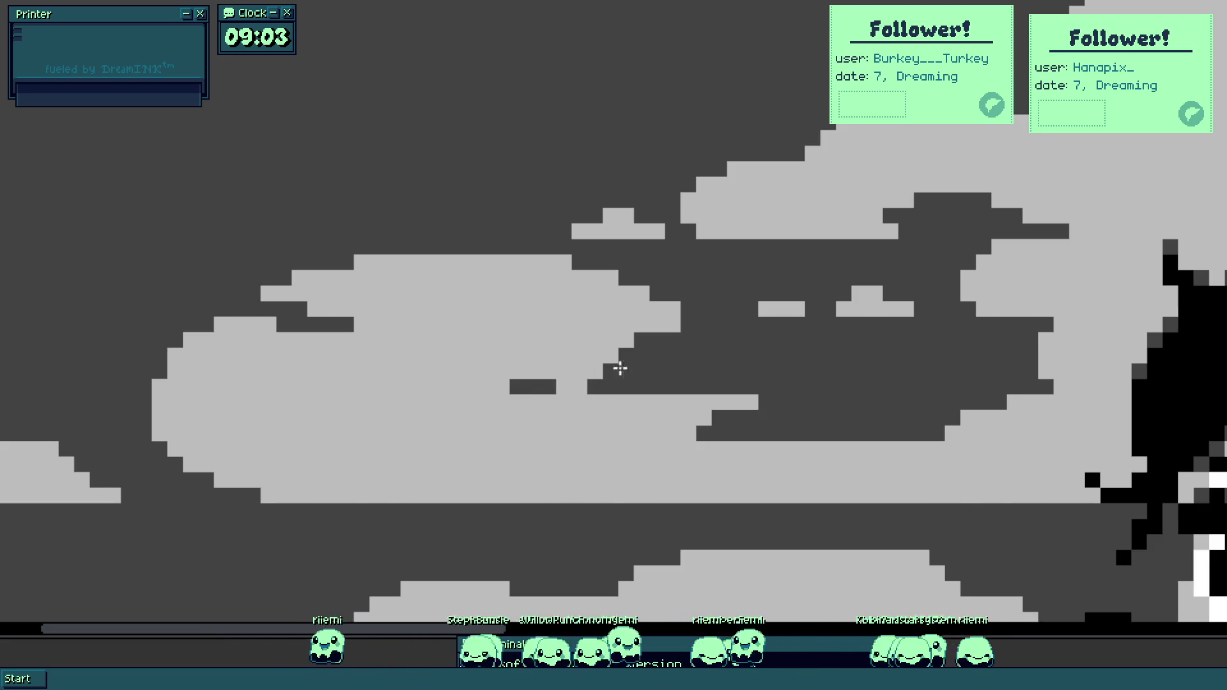
scroll(613, 368, "down", 2)
scroll(696, 407, "up", 1)
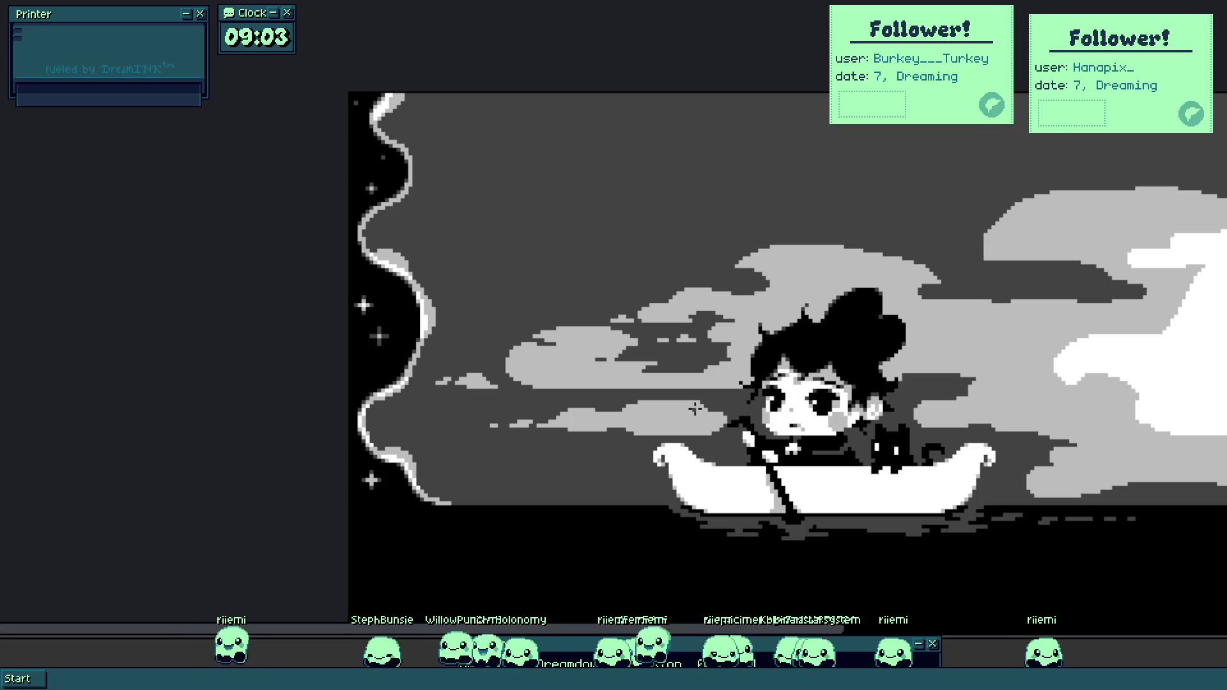
scroll(682, 393, "up", 2)
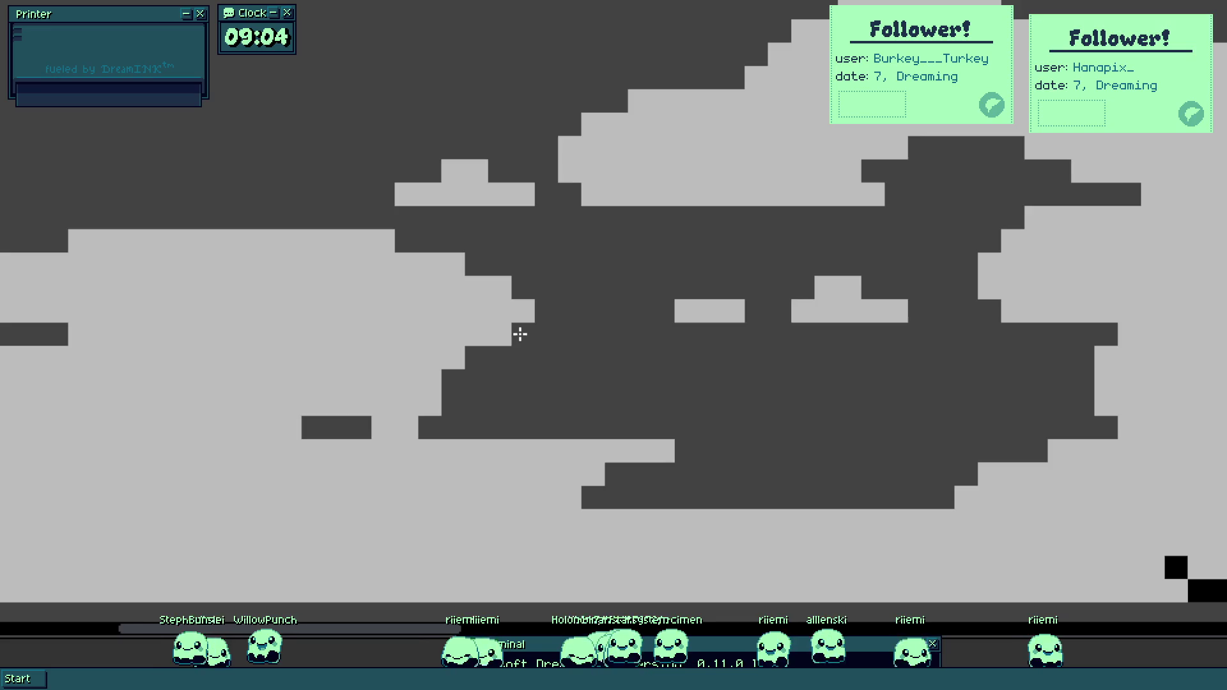
scroll(519, 334, "down", 2)
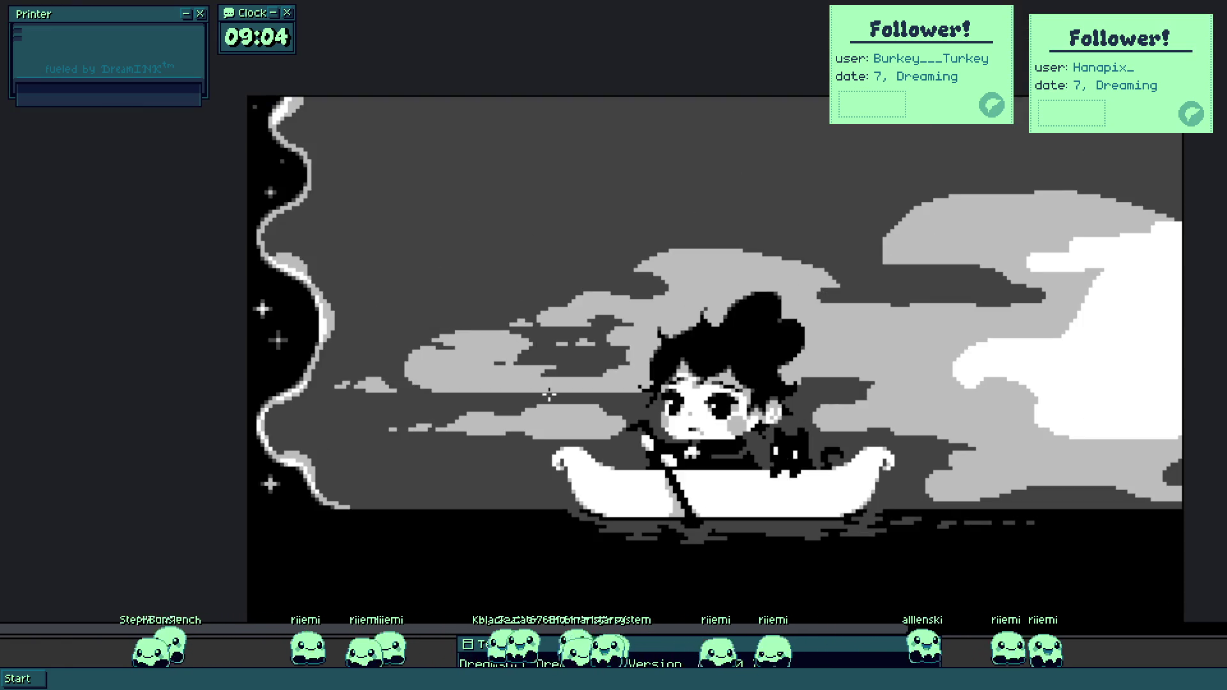
scroll(481, 382, "up", 3)
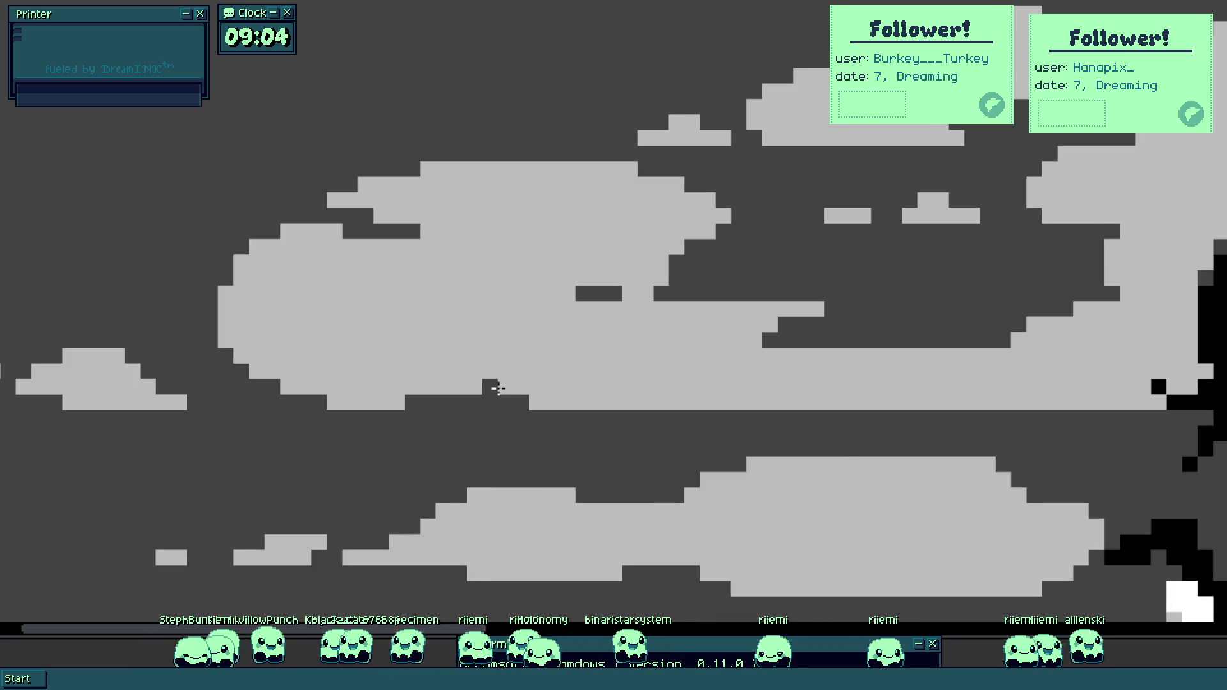
left_click_drag(498, 388, 605, 409)
Fill the remaining dark gaps in the cloud with light grey.
scroll(739, 412, "down", 4)
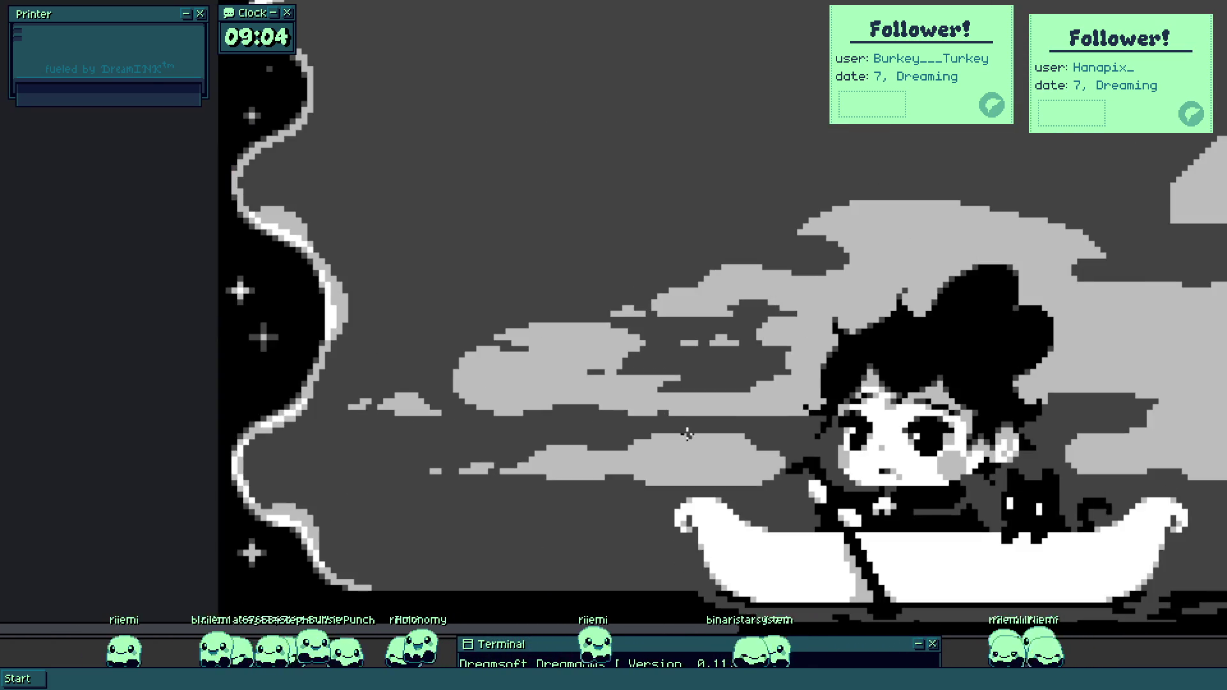
scroll(703, 448, "up", 1)
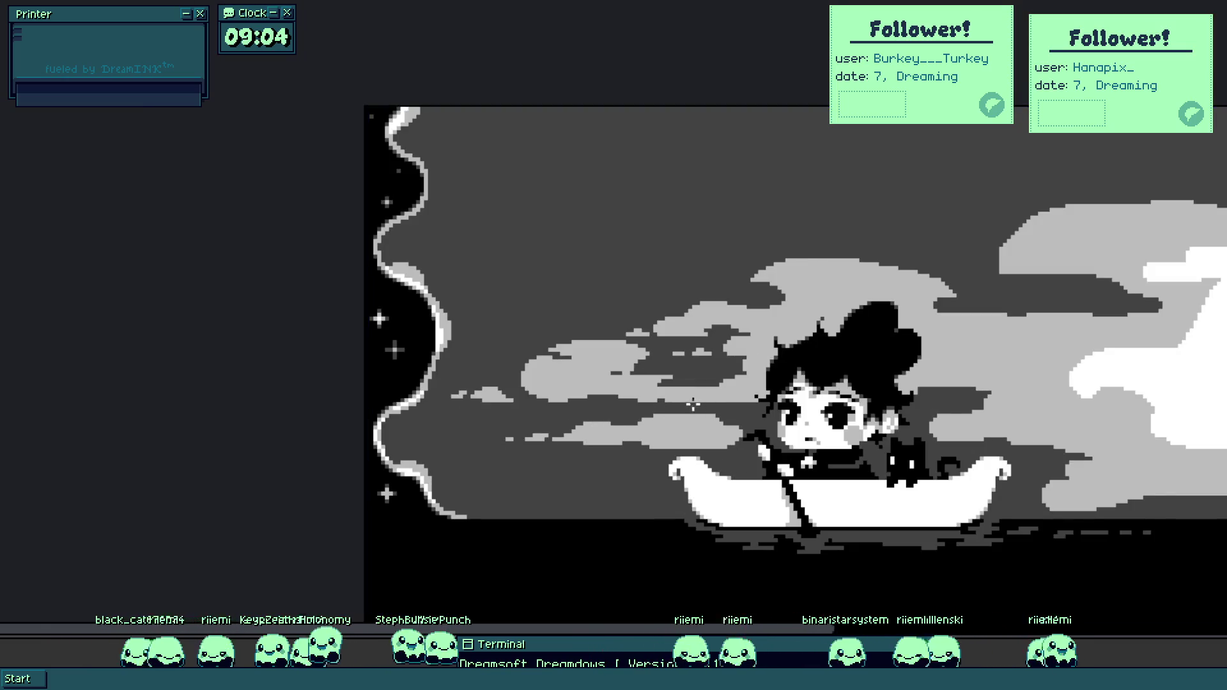
scroll(703, 416, "up", 4)
scroll(807, 402, "down", 2)
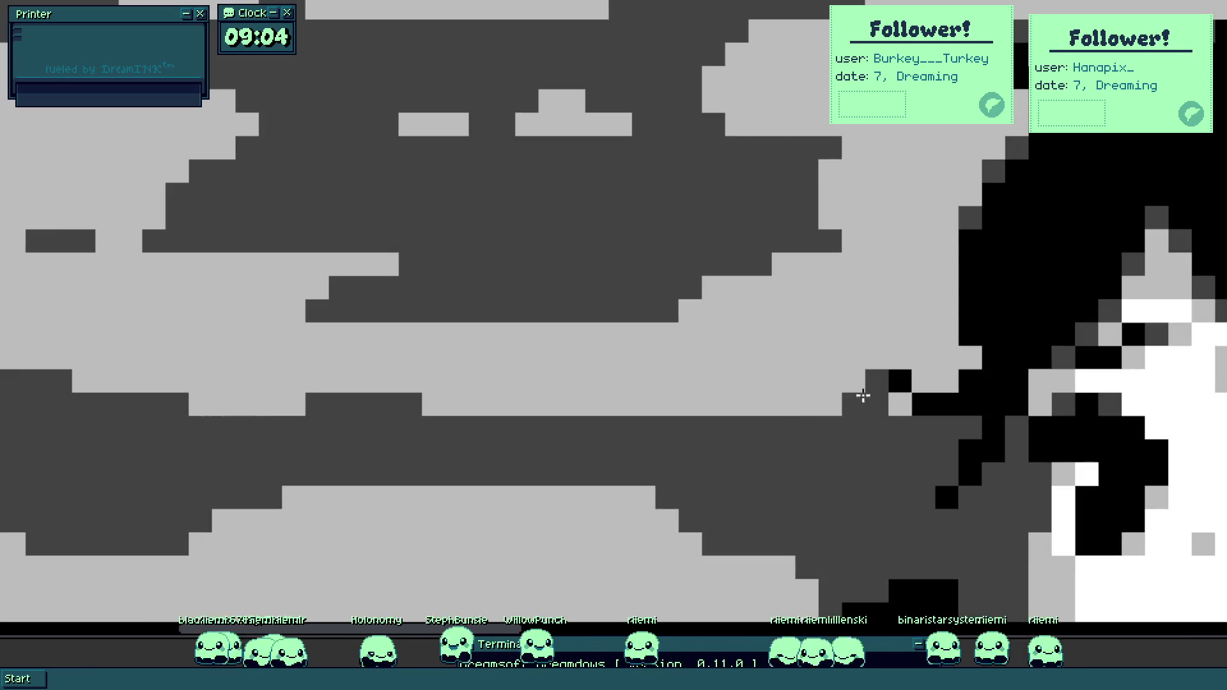
scroll(862, 427, "down", 2)
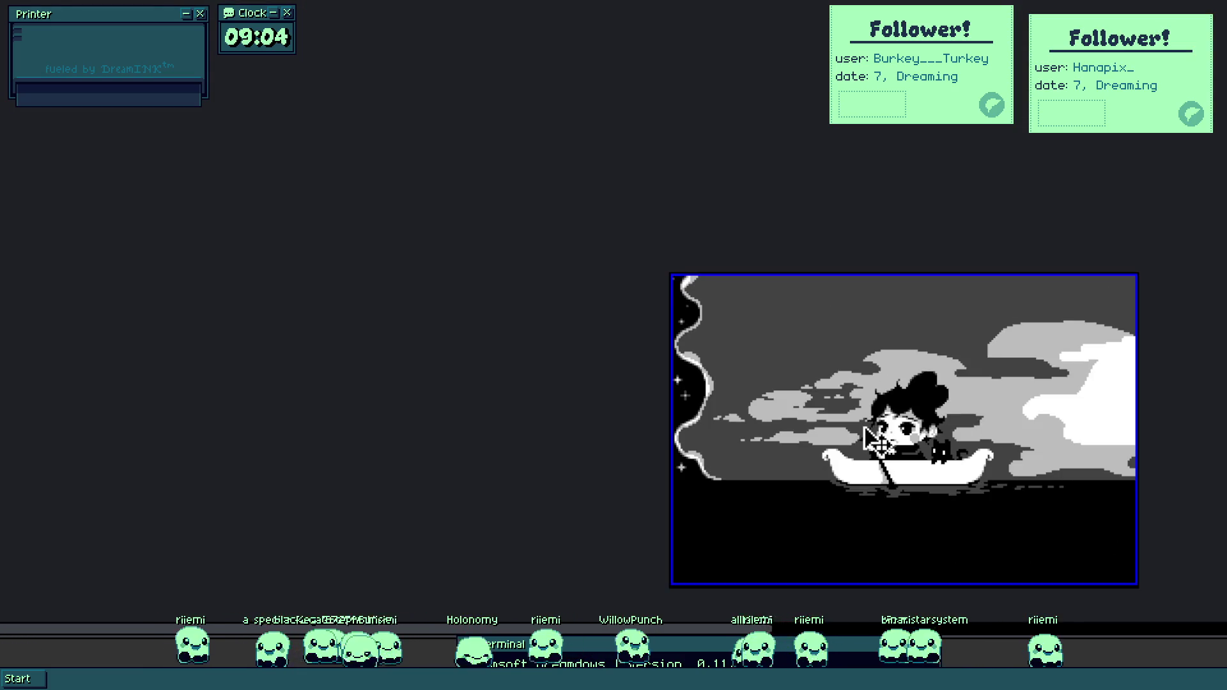
scroll(853, 358, "up", 2)
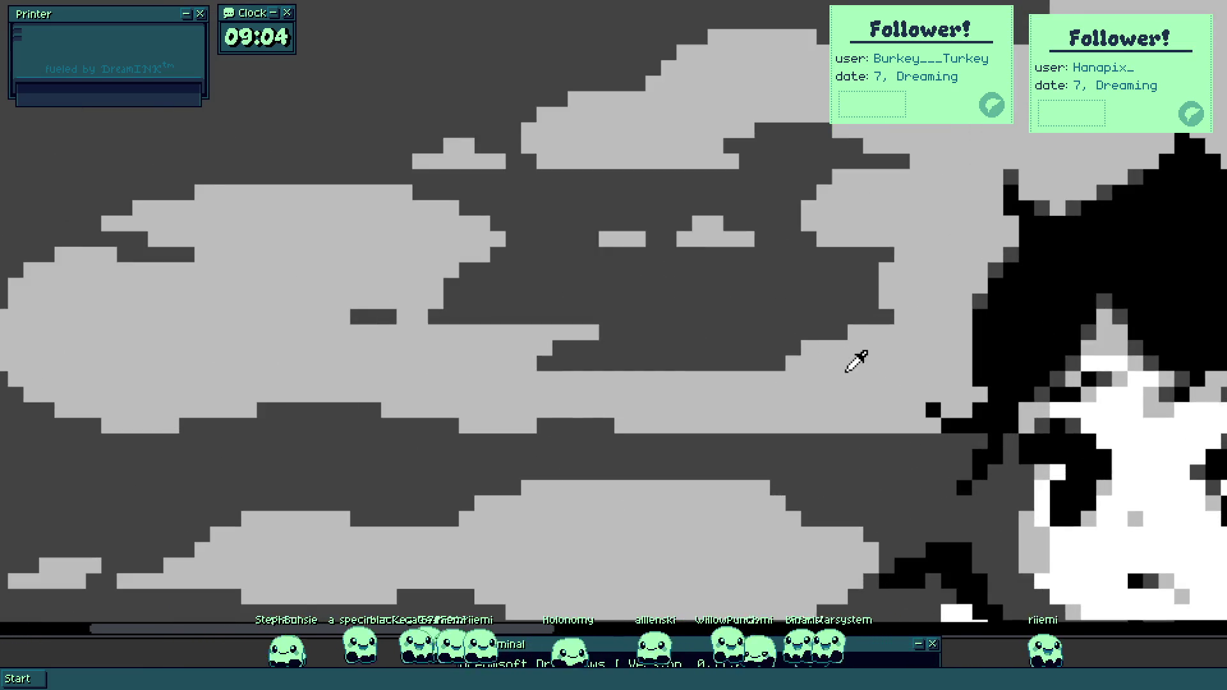
mouse_move(805, 354)
left_mouse_down()
mouse_move(882, 285)
mouse_move(882, 328)
mouse_move(956, 299)
left_mouse_up()
scroll(751, 370, "down", 4)
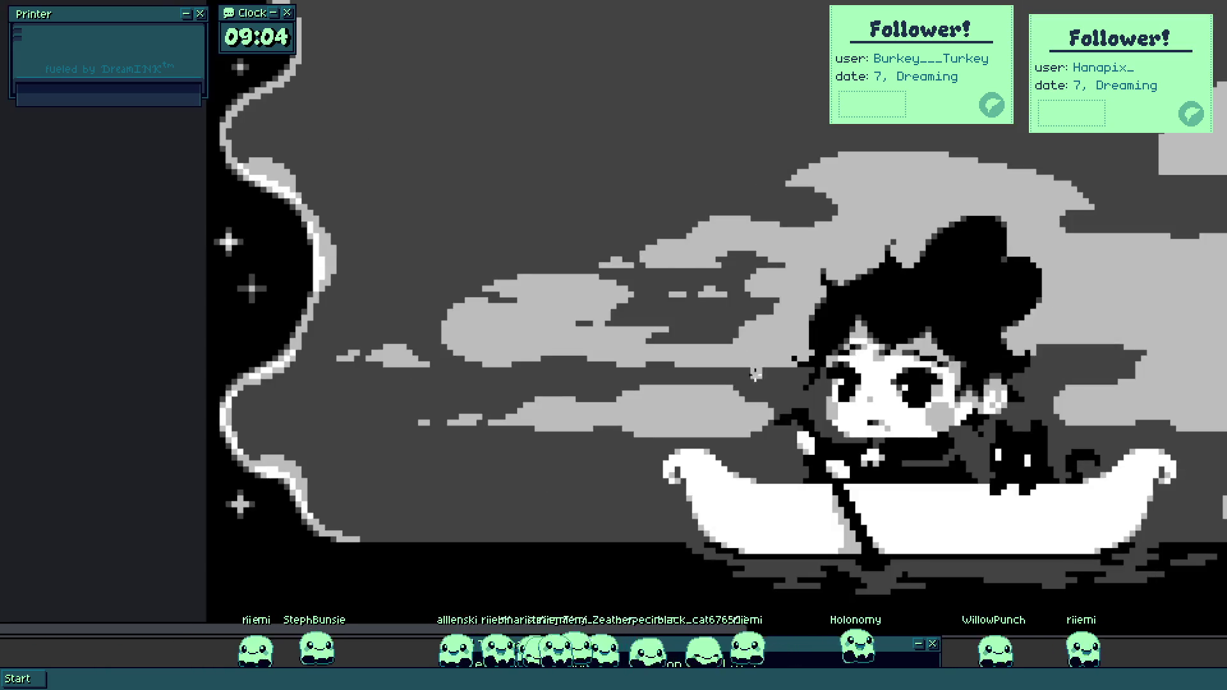
scroll(723, 335, "up", 2)
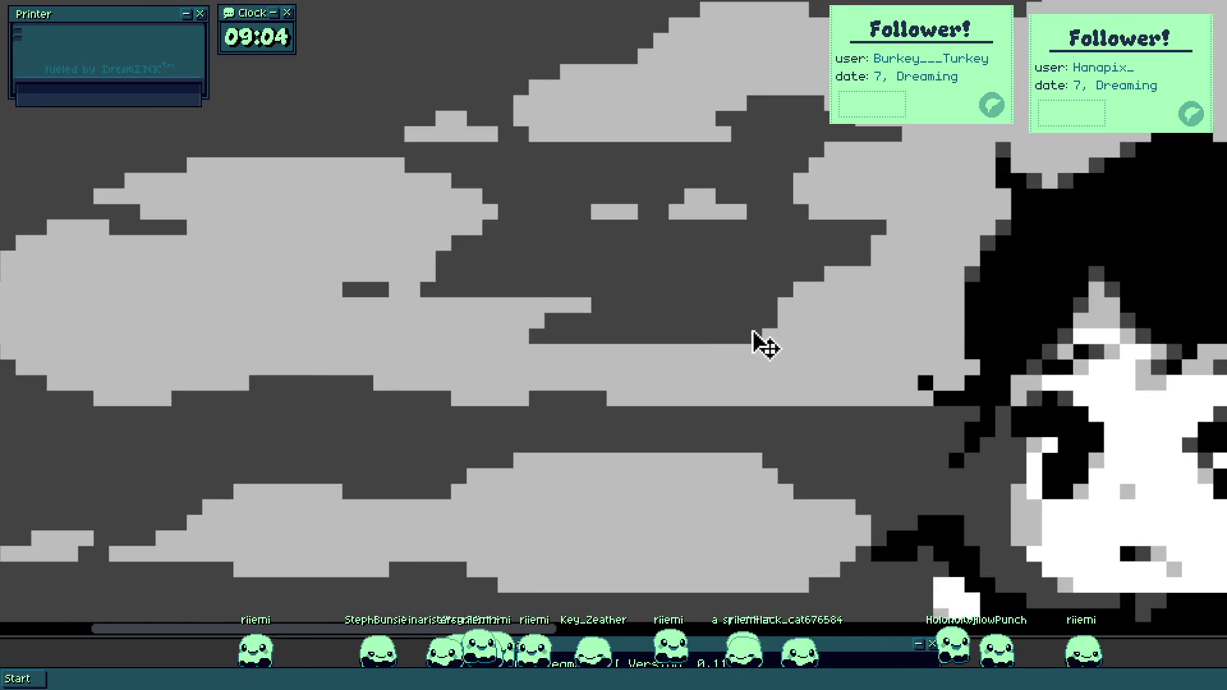
scroll(752, 331, "down", 1)
scroll(707, 386, "down", 2)
scroll(745, 274, "up", 1)
scroll(745, 273, "up", 1)
Darken the stray light pixels and small squares along the cloud's left edge above the bun.
left_click_drag(823, 262, 682, 276)
scroll(647, 271, "up", 1)
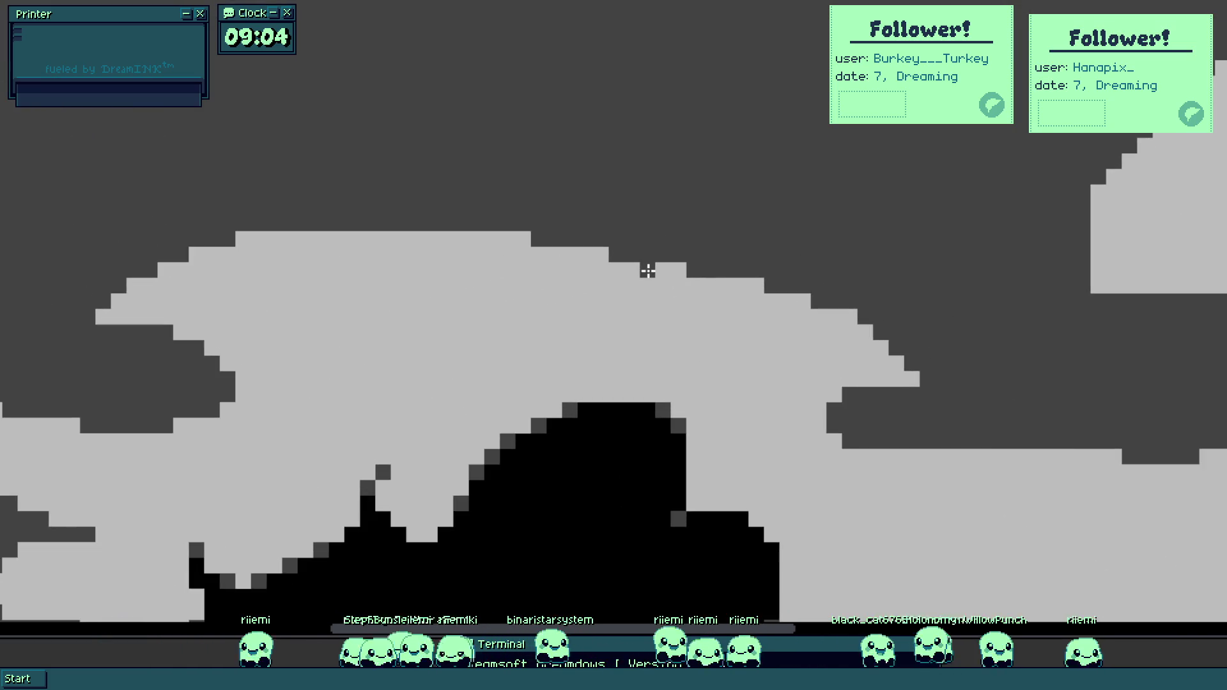
scroll(537, 269, "down", 5)
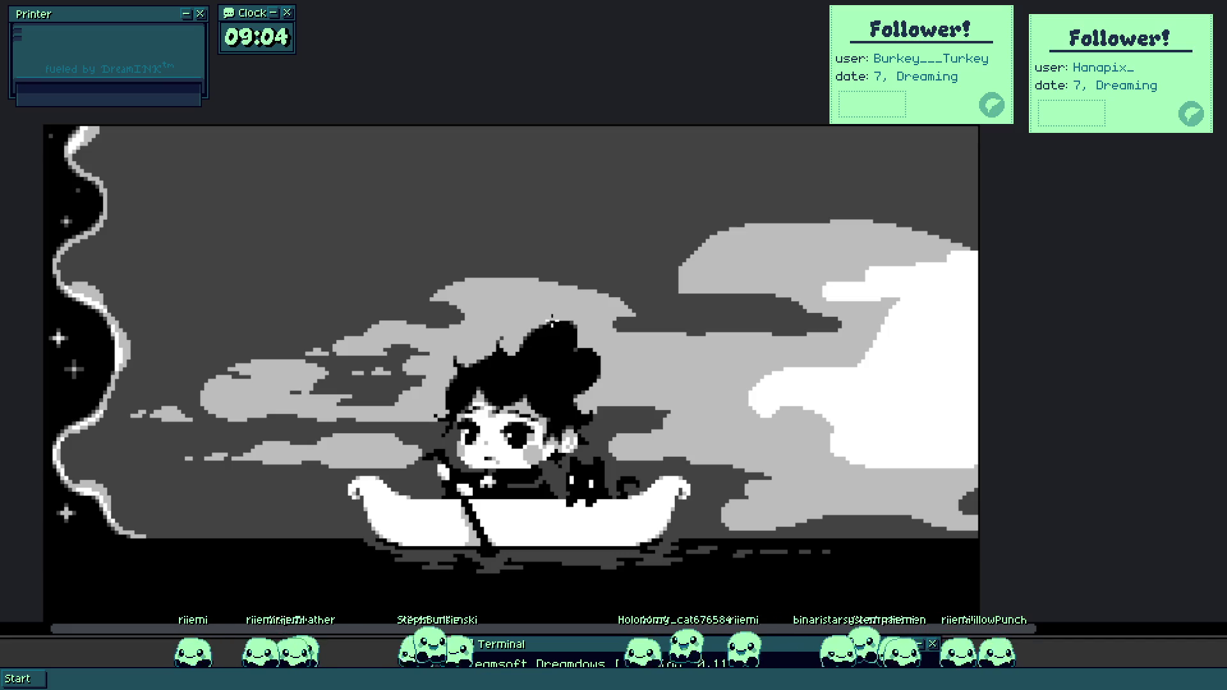
scroll(259, 406, "down", 4)
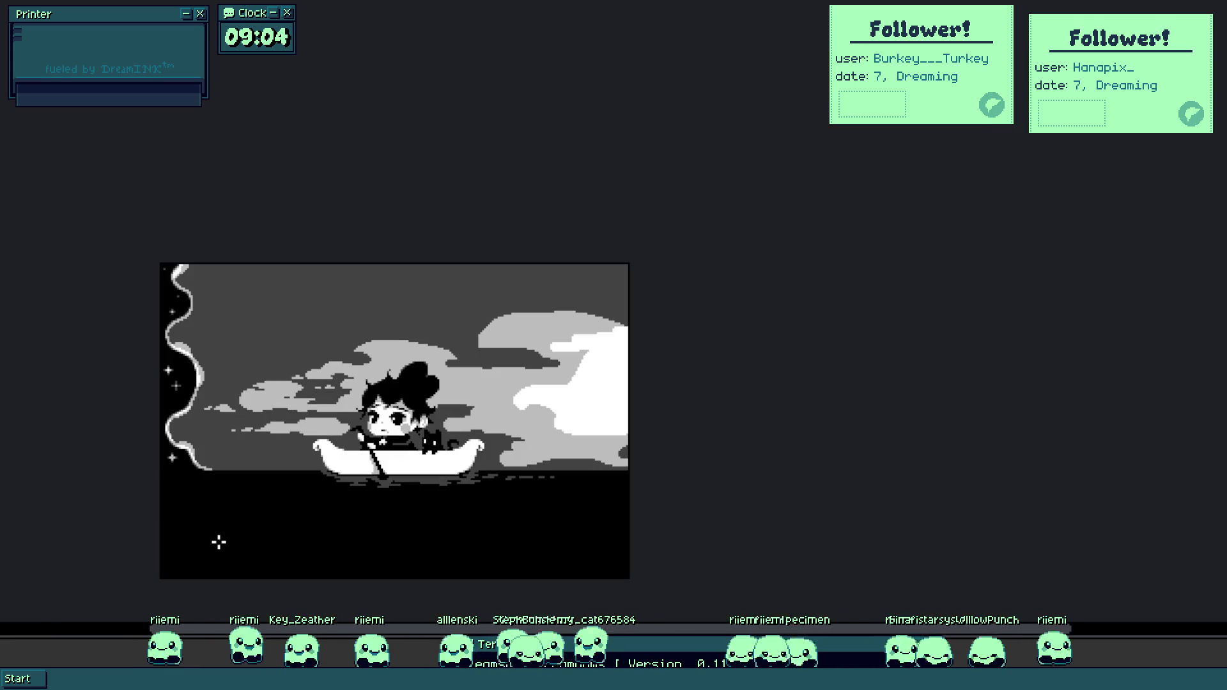
scroll(230, 466, "up", 4)
scroll(287, 296, "up", 5)
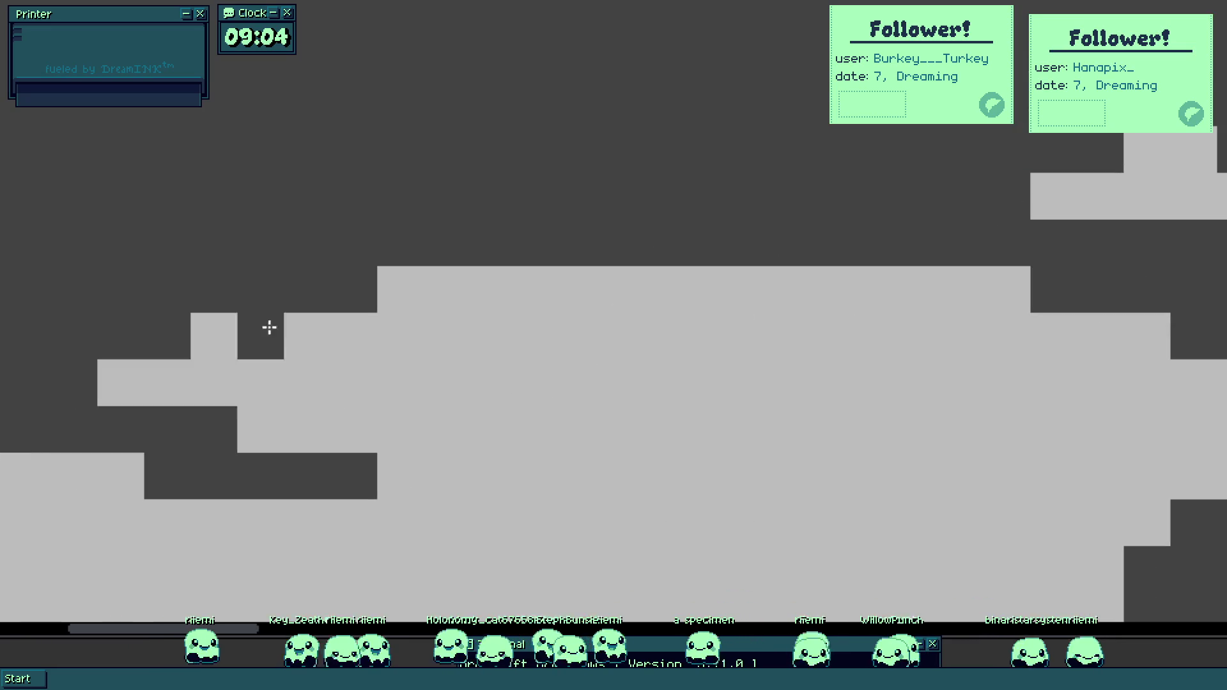
left_click_drag(227, 391, 162, 363)
left_click(121, 383)
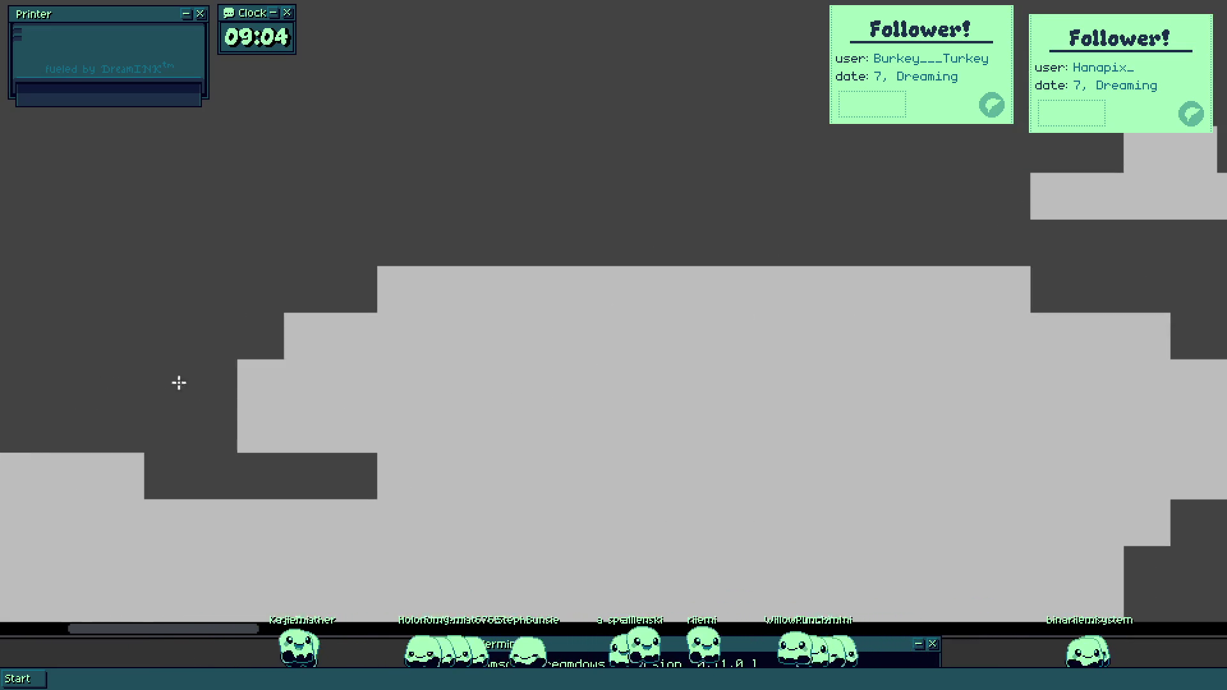
left_click(259, 384)
left_click_drag(260, 416, 397, 292)
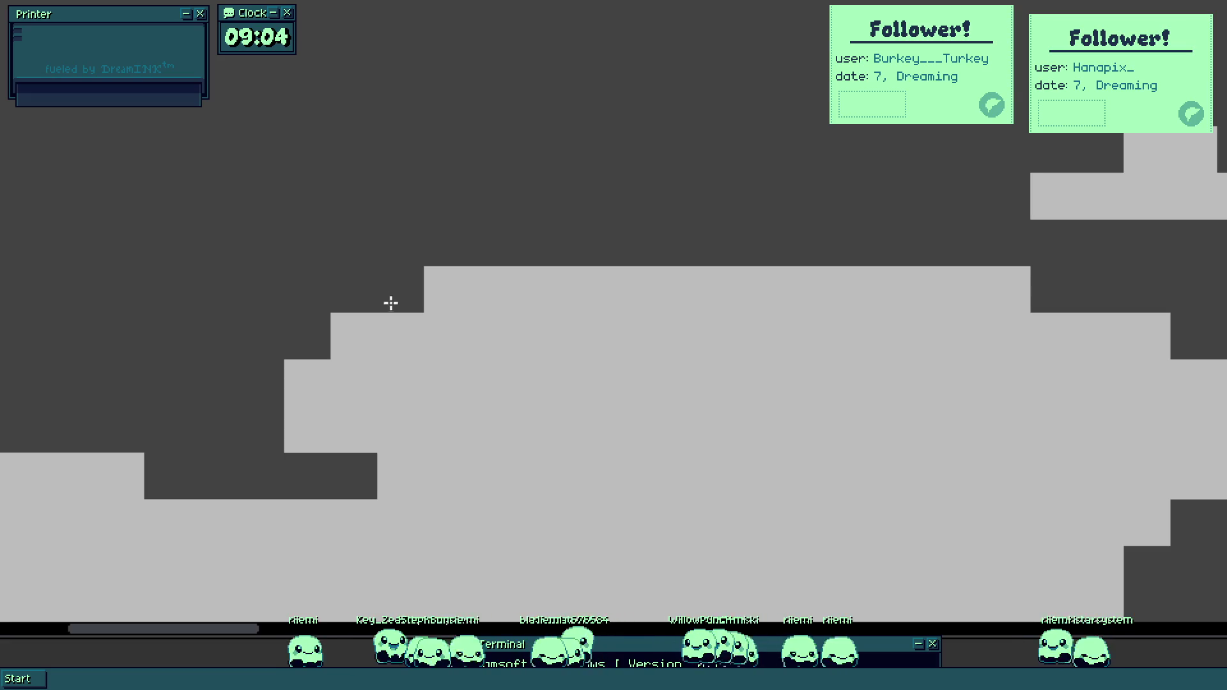
Carve a stepped dark-grey notch and strips into the cloud, splitting it into two lobes.
scroll(392, 301, "down", 3)
scroll(626, 256, "up", 2)
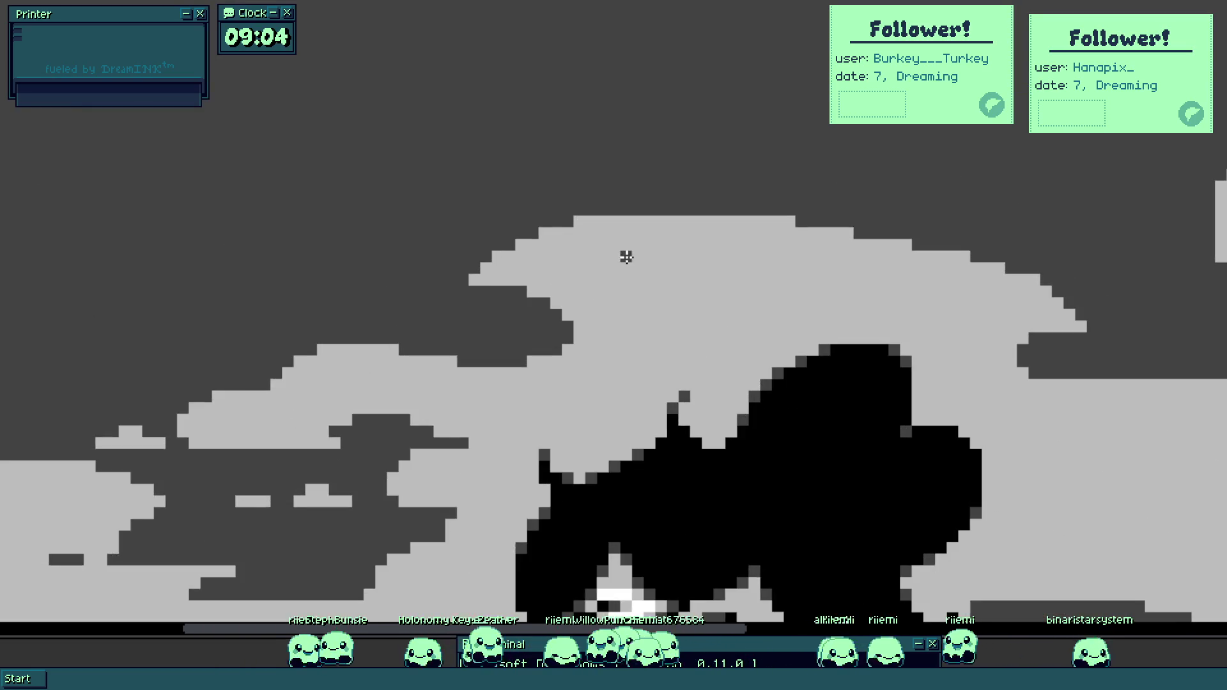
scroll(486, 301, "up", 3)
mouse_move(516, 264)
left_mouse_down()
mouse_move(559, 376)
mouse_move(639, 307)
mouse_move(660, 347)
mouse_move(465, 256)
left_mouse_up()
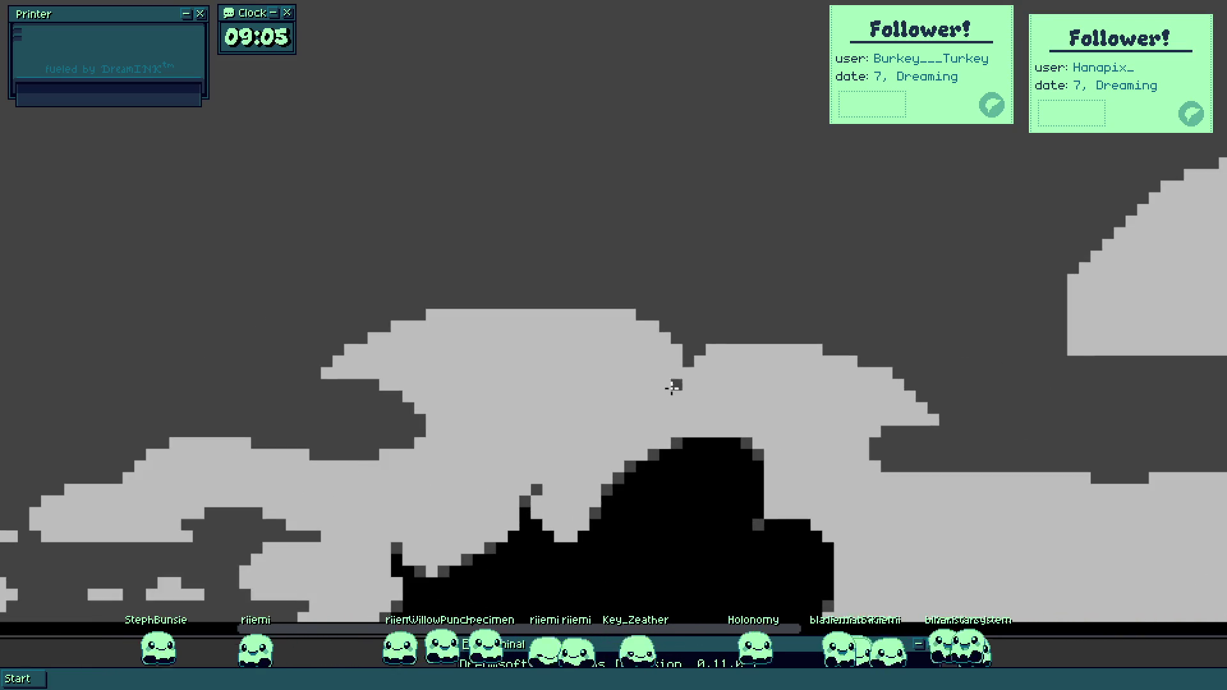
left_click_drag(646, 398, 719, 353)
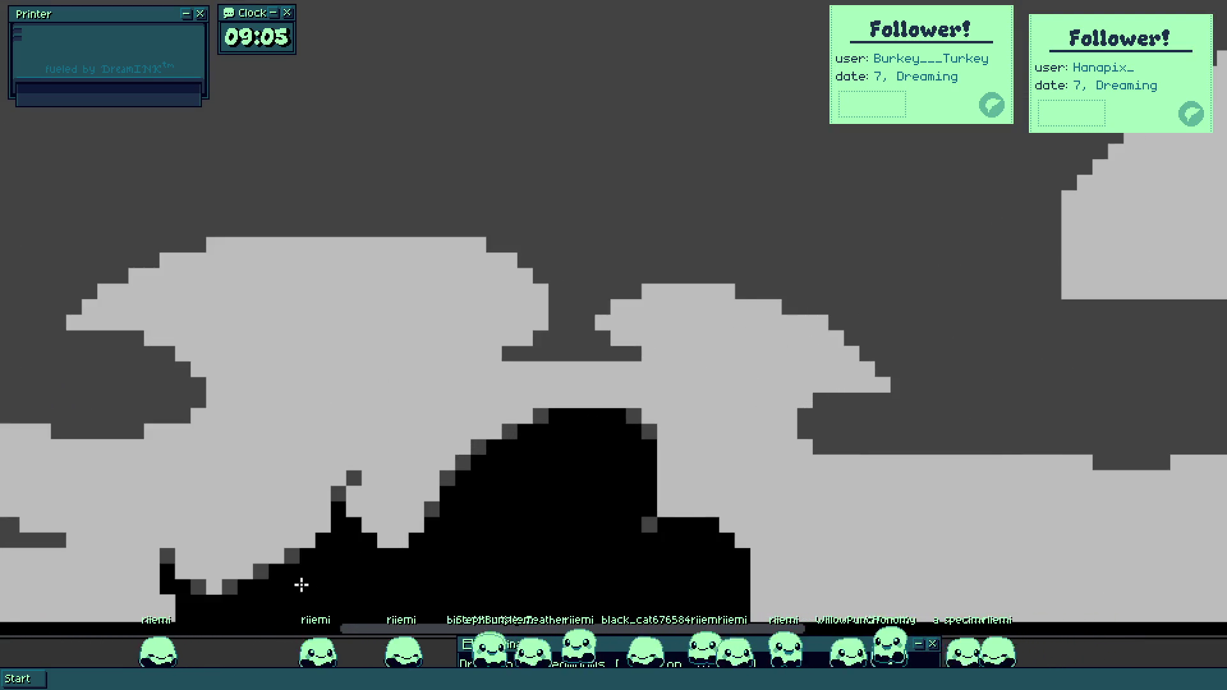
scroll(614, 368, "up", 1)
left_click_drag(566, 370, 693, 370)
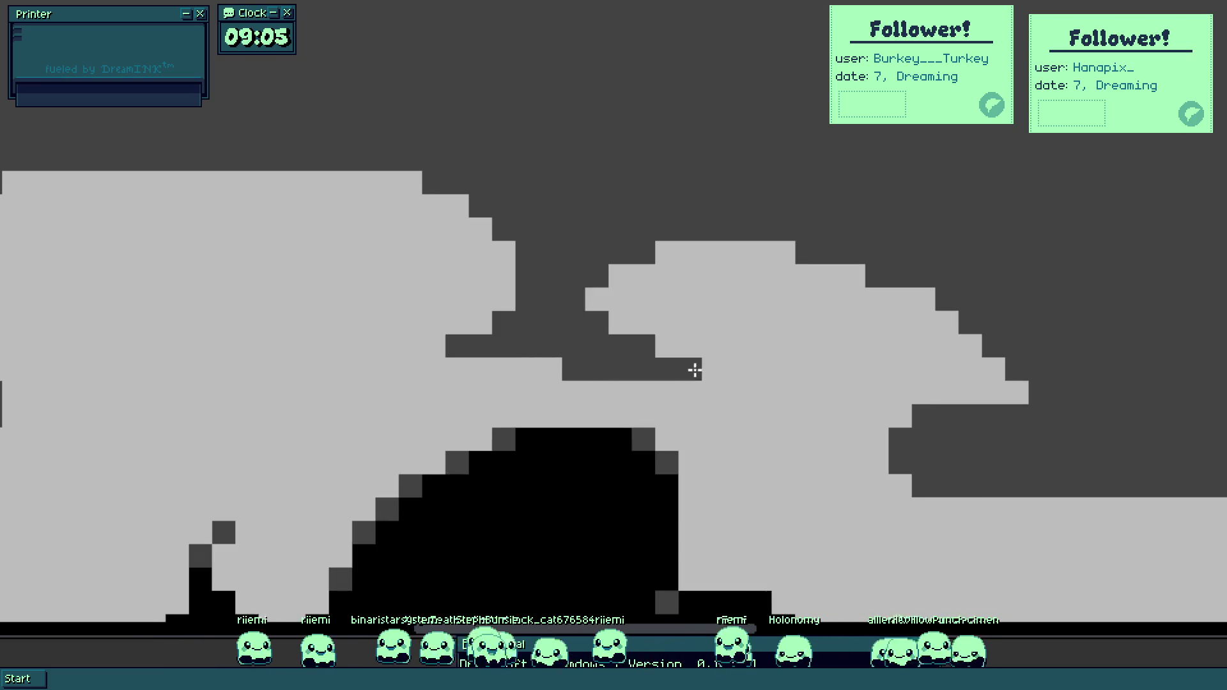
left_click_drag(619, 299, 594, 301)
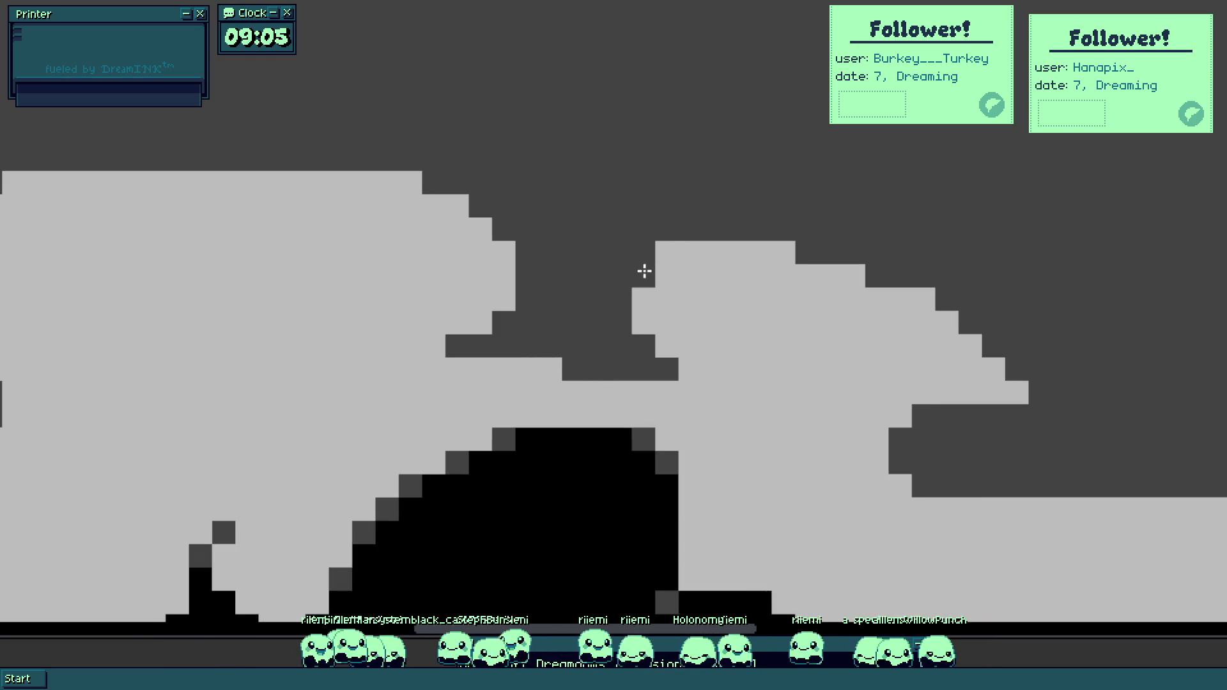